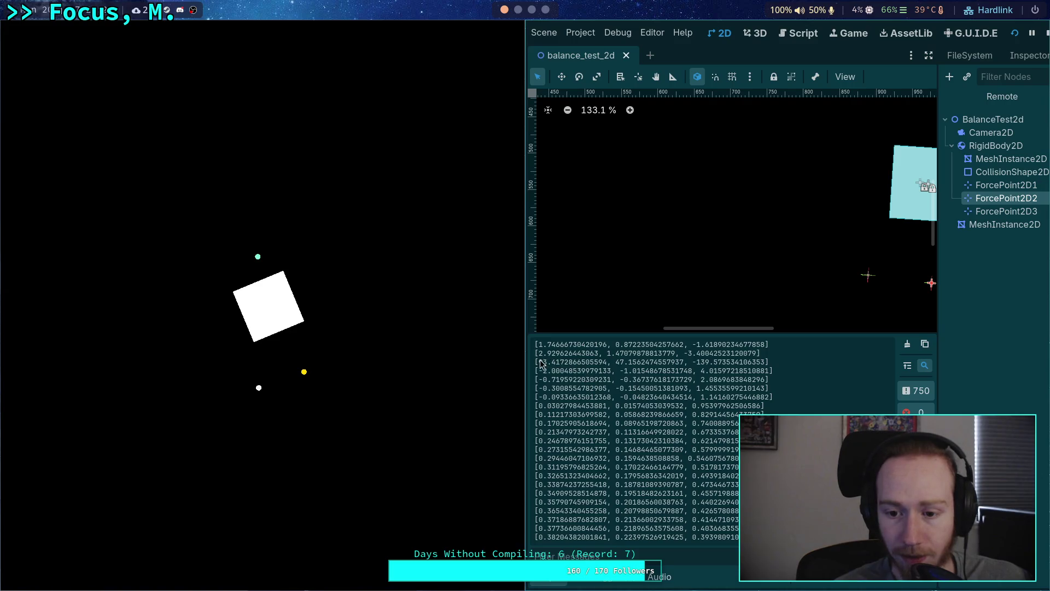
Step: Highlight the unusually large force value in the Output log, then stop the running balance_test_2d game with F8
left_click_drag(626, 366, 684, 364)
left_click_drag(697, 363, 749, 368)
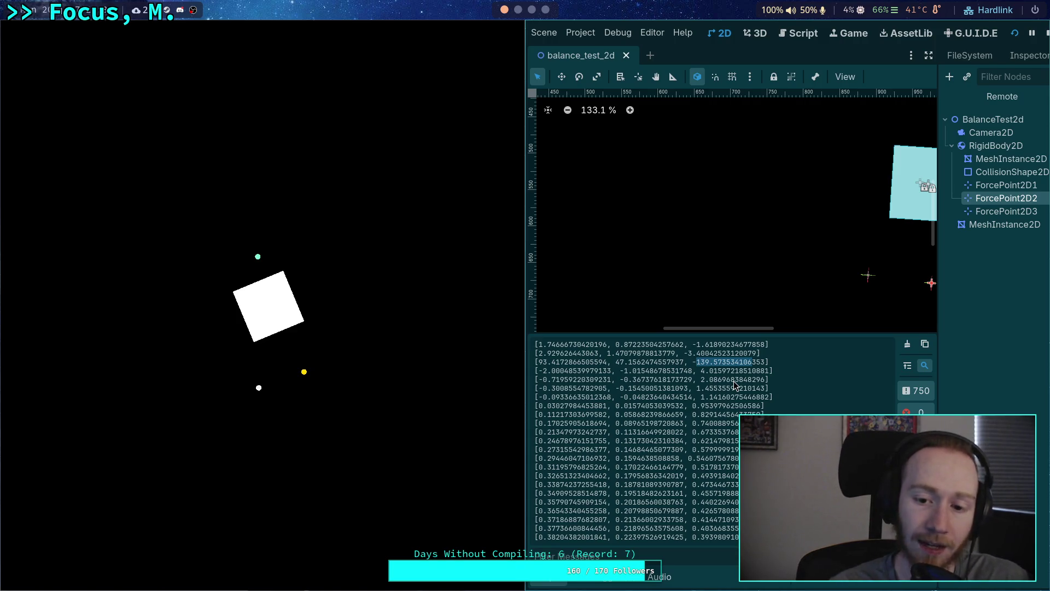
key("F8")
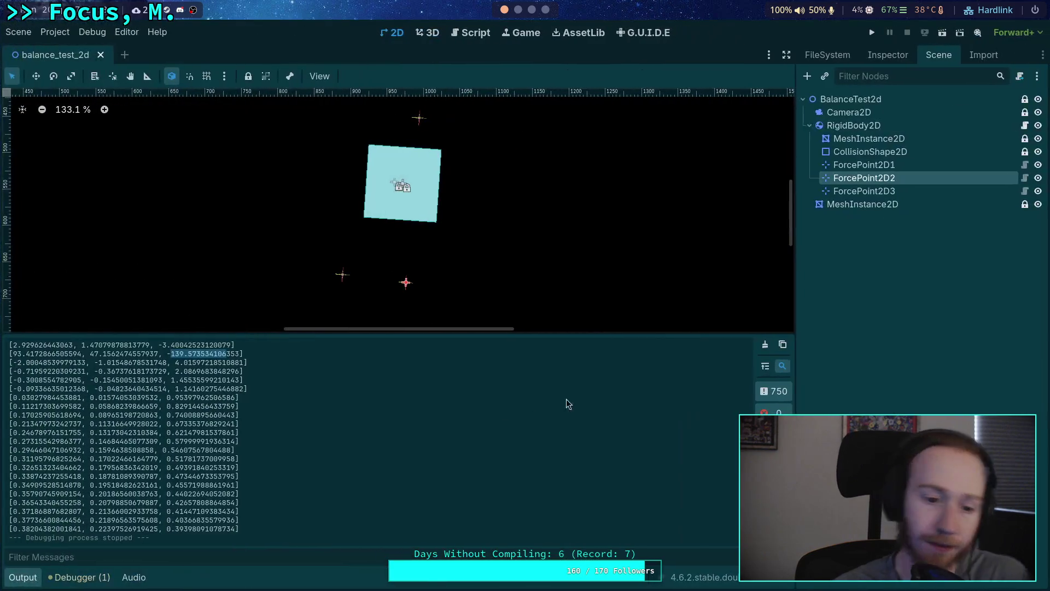
scroll(216, 461, "up", 2)
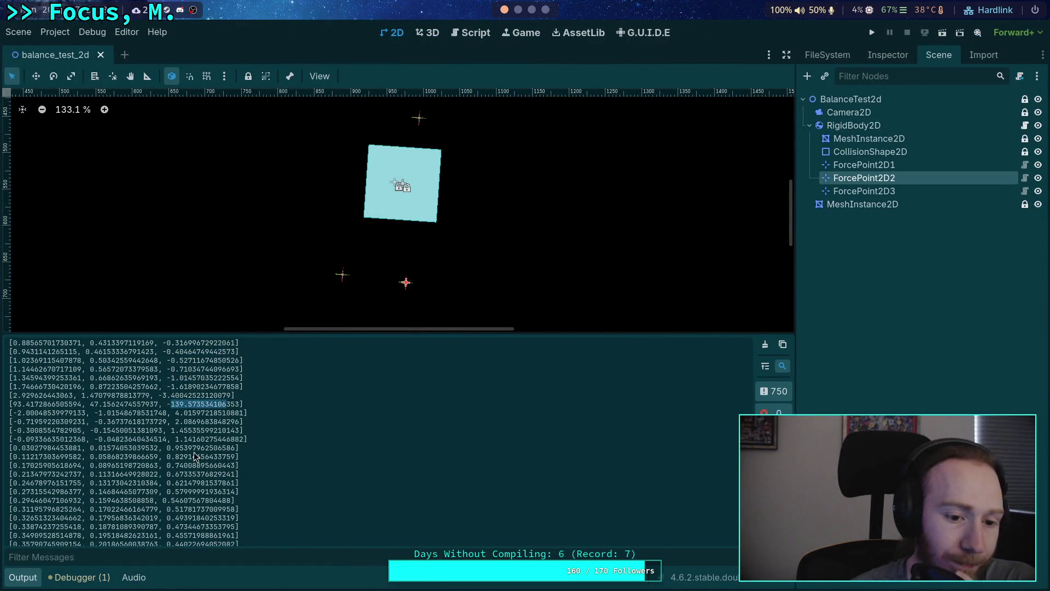
left_click_drag(16, 415, 247, 412)
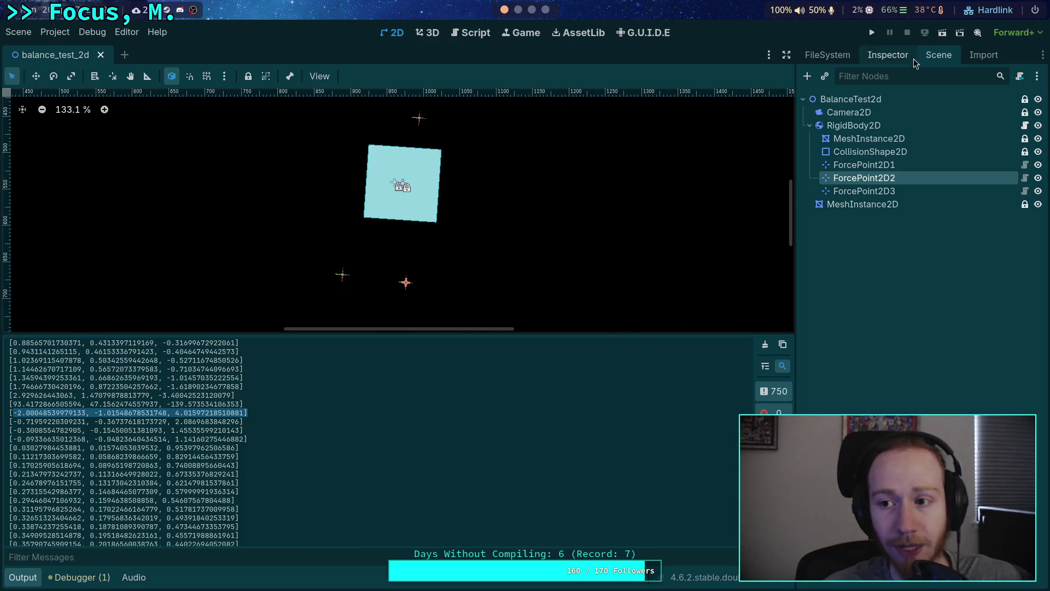
left_click(846, 55)
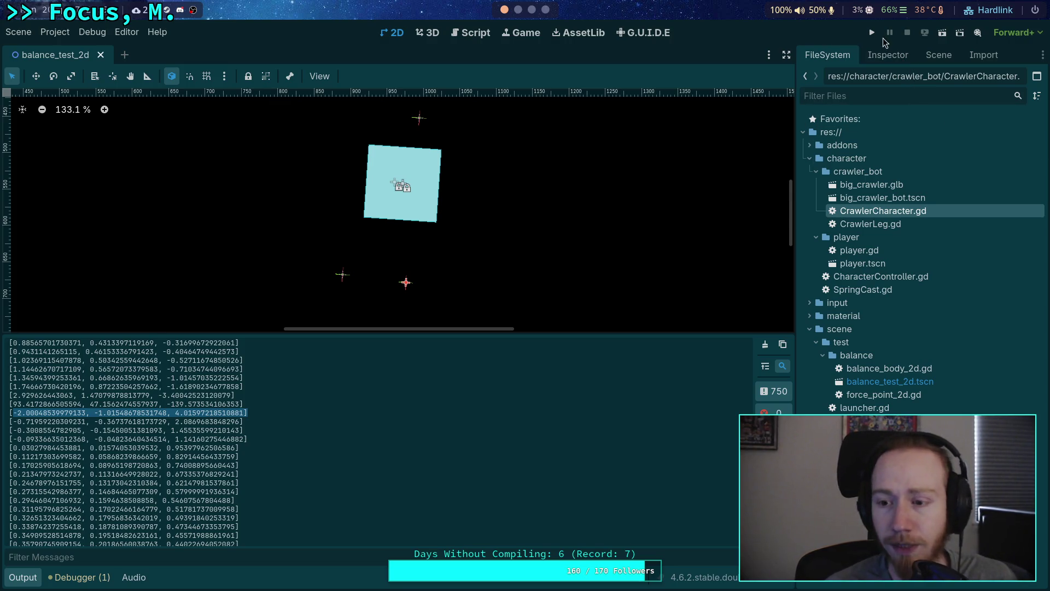
Step: From the balance folder's context menu, choose Create New > Scene
right_click(867, 356)
mouse_move(897, 369)
left_click(826, 381)
Step: Create a 3D Scene root named balance_body_3d in the balance folder
left_click(522, 241)
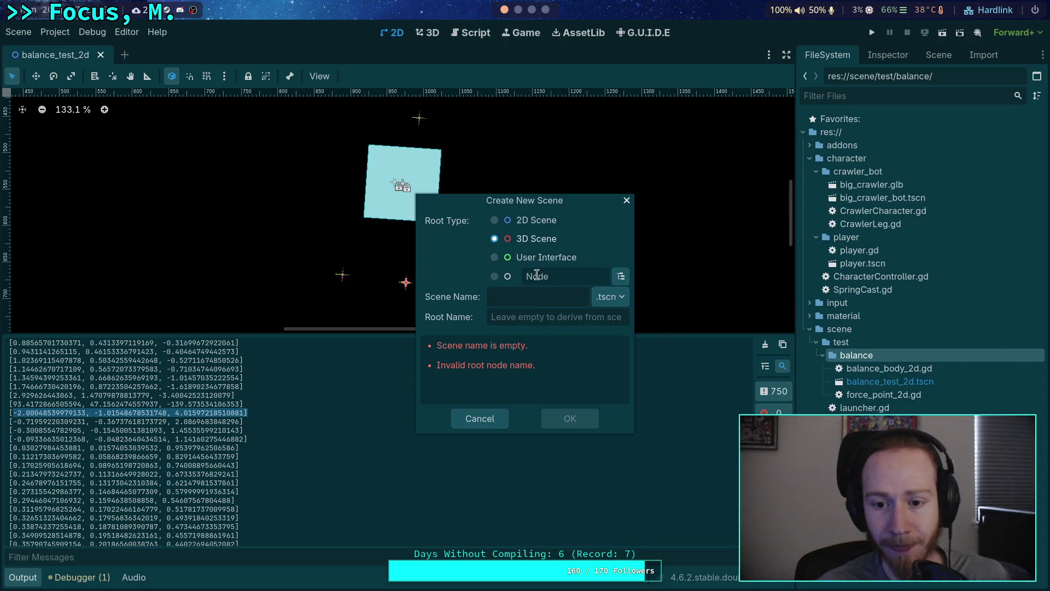
left_click(556, 300)
type("balance_b")
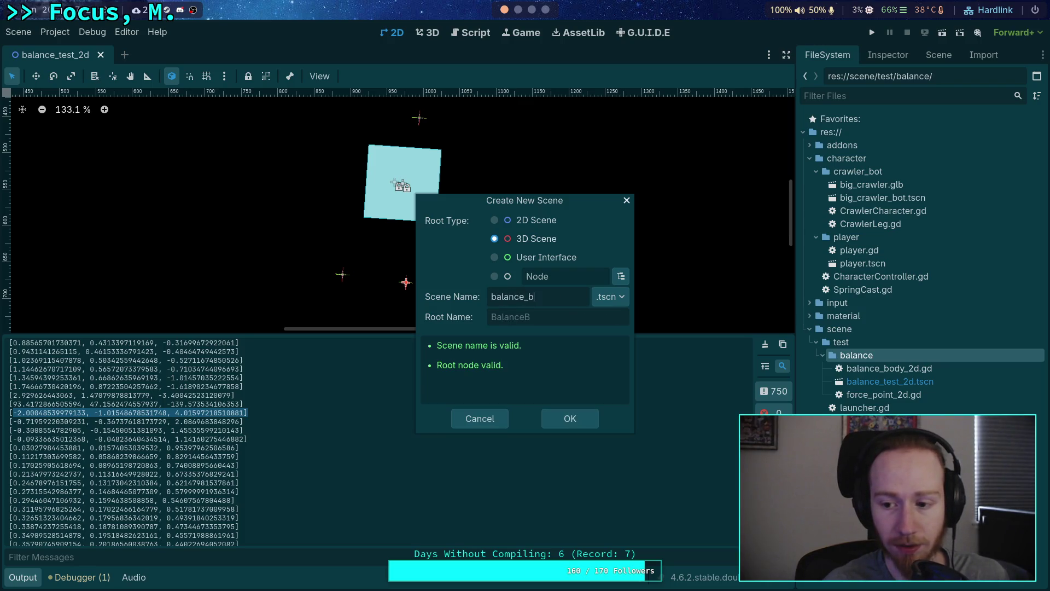
type("ody_3d")
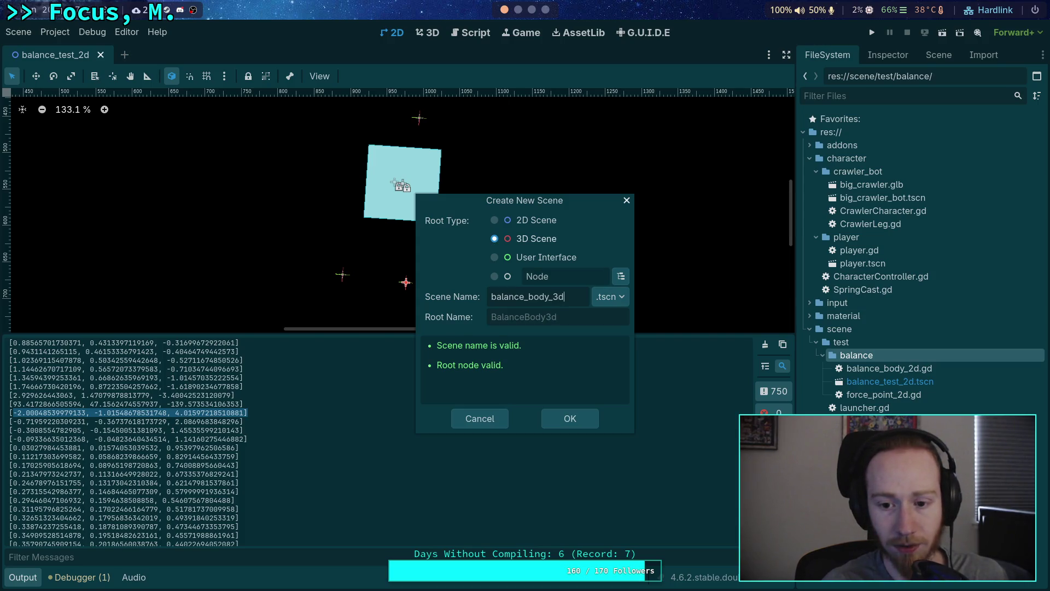
key("Return")
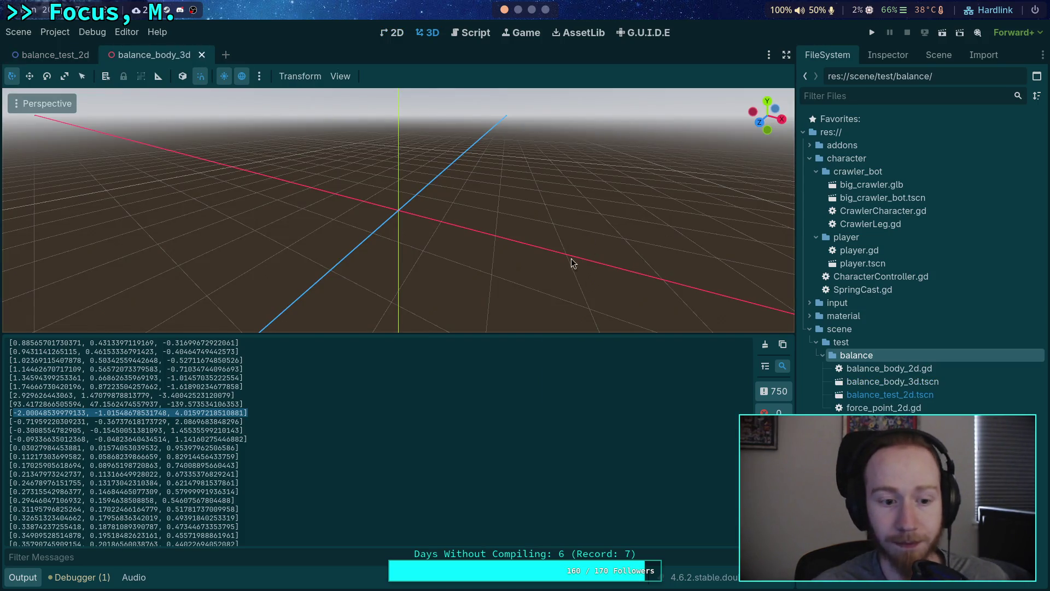
Step: Hide the Output panel and add a Camera3D under BalanceBody3d
left_click(29, 577)
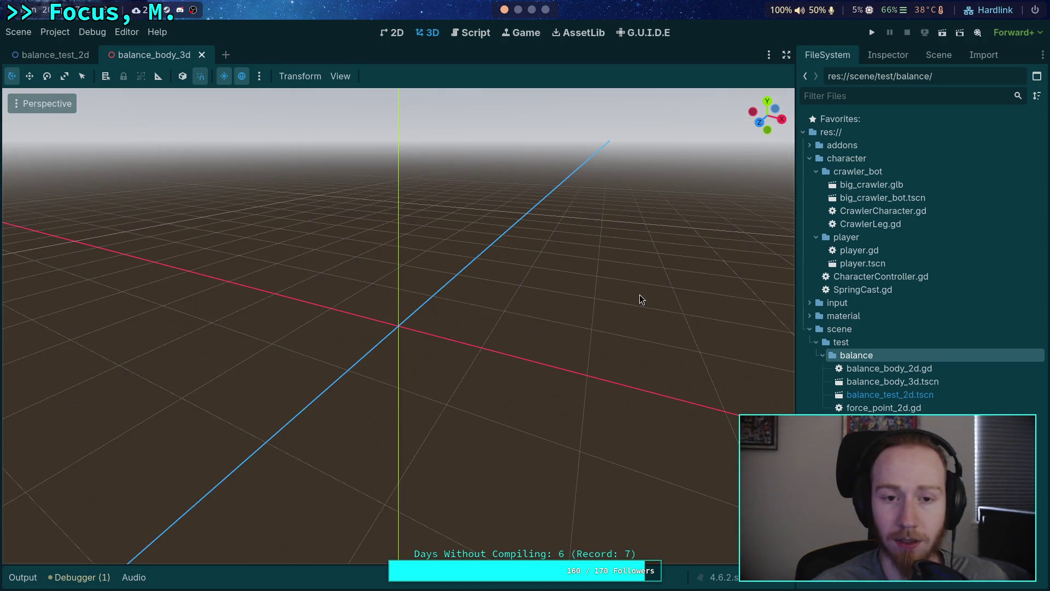
left_click(919, 56)
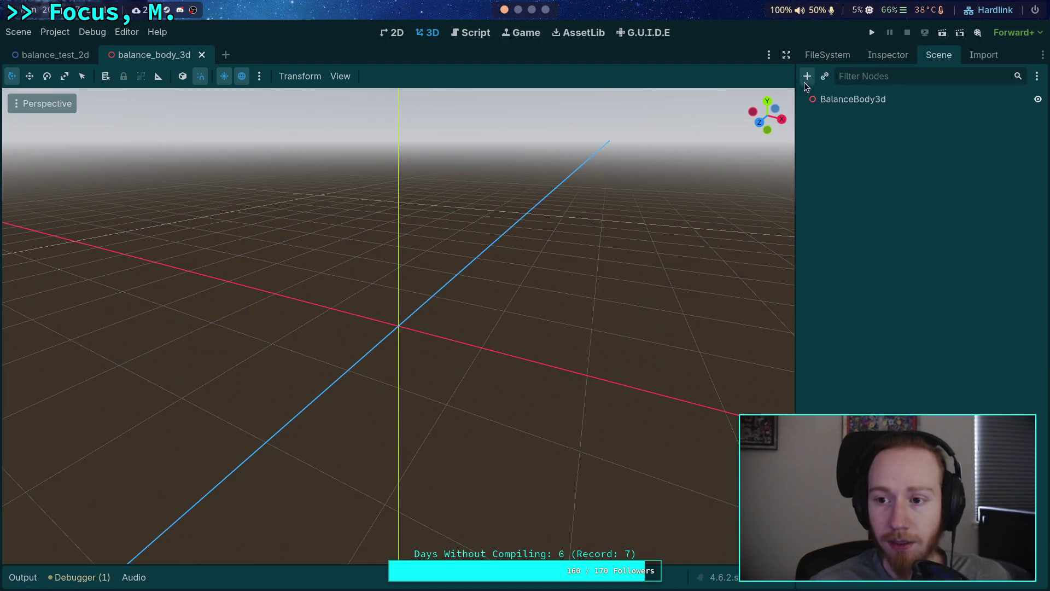
left_click(806, 76)
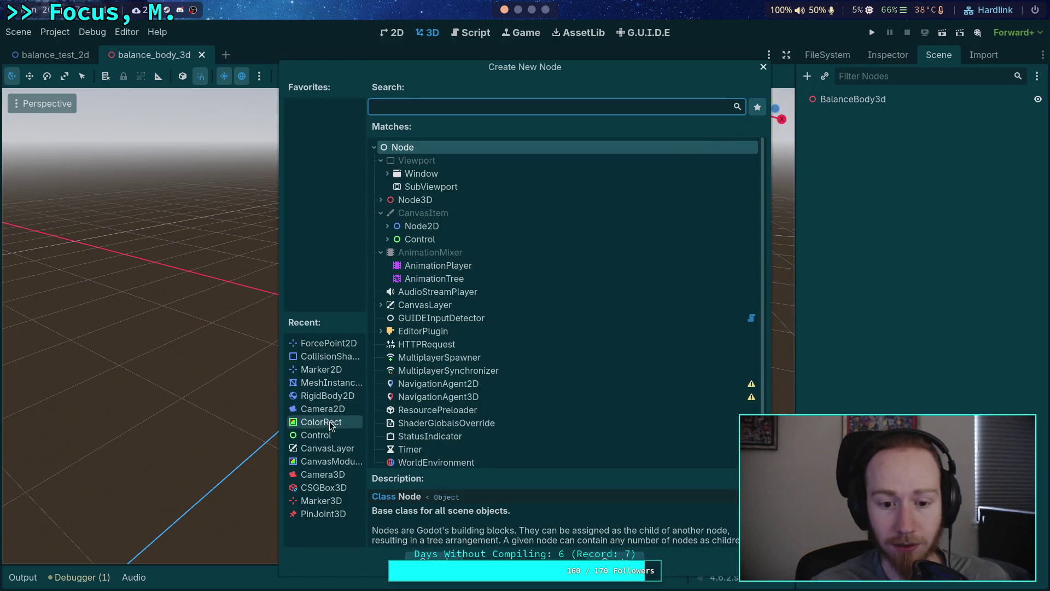
left_click(322, 474)
key("Return")
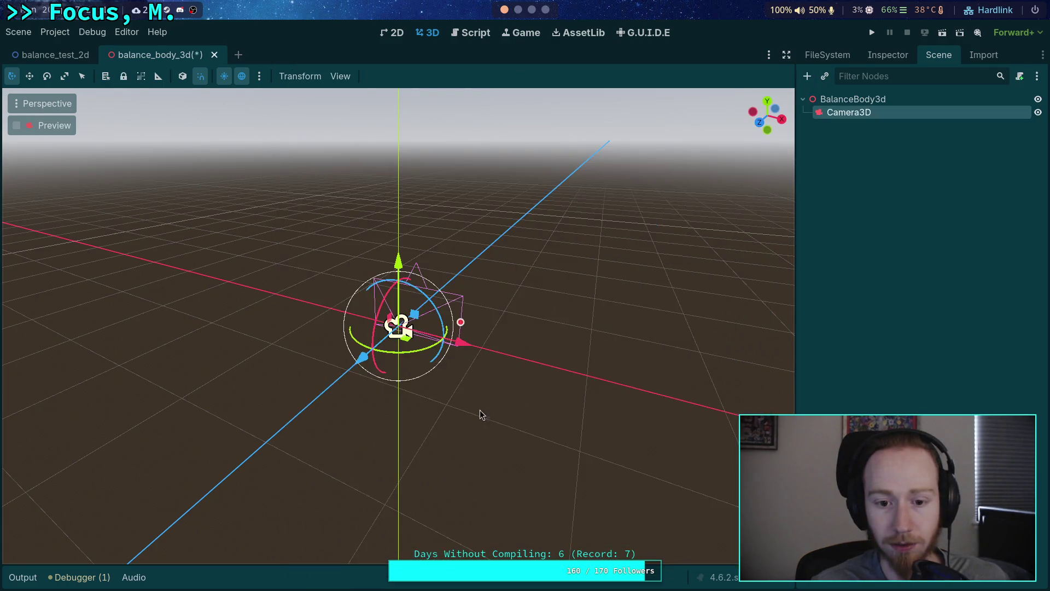
Step: Move the camera back, up and to the right with the translate gizmo
left_click_drag(364, 356, 281, 427)
left_click_drag(323, 331, 298, 263)
left_click_drag(362, 340, 468, 364)
left_click(887, 55)
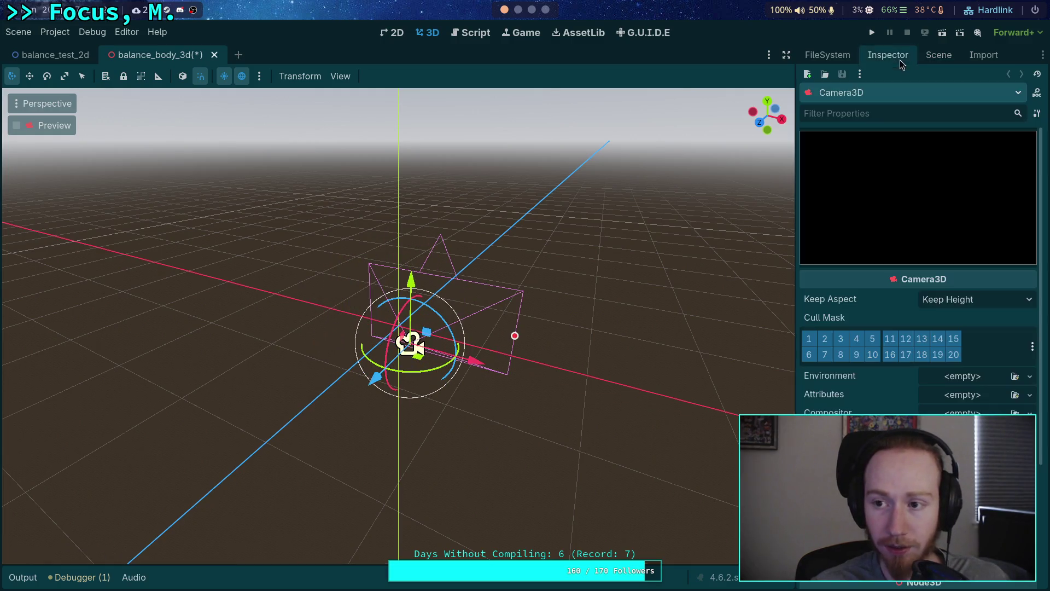
scroll(918, 338, "down", 5)
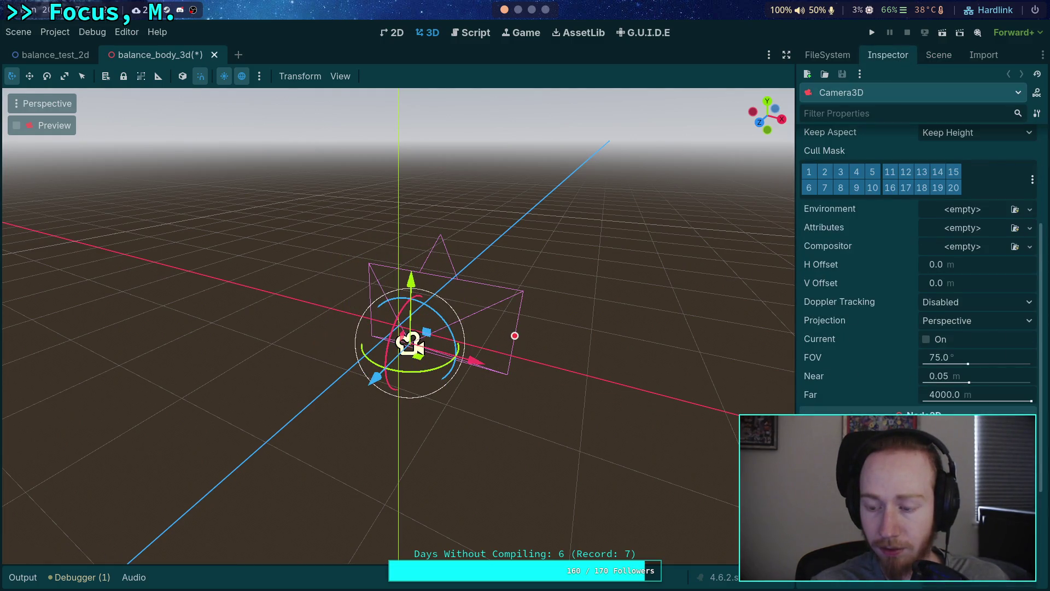
mouse_move(410, 343)
left_mouse_down()
mouse_move(439, 348)
mouse_move(457, 292)
left_mouse_up()
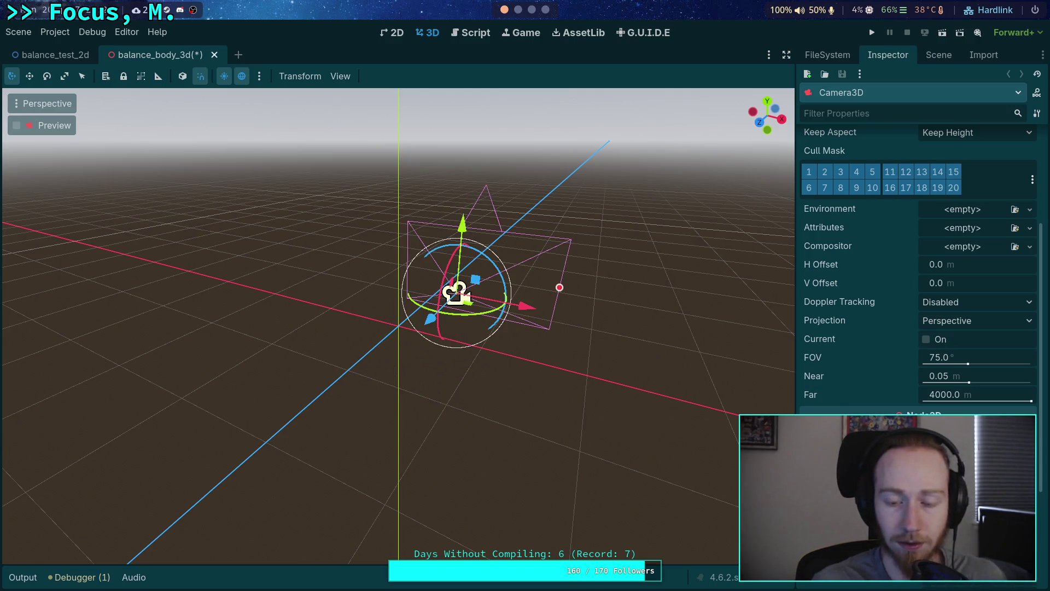
left_click_drag(684, 363, 306, 322)
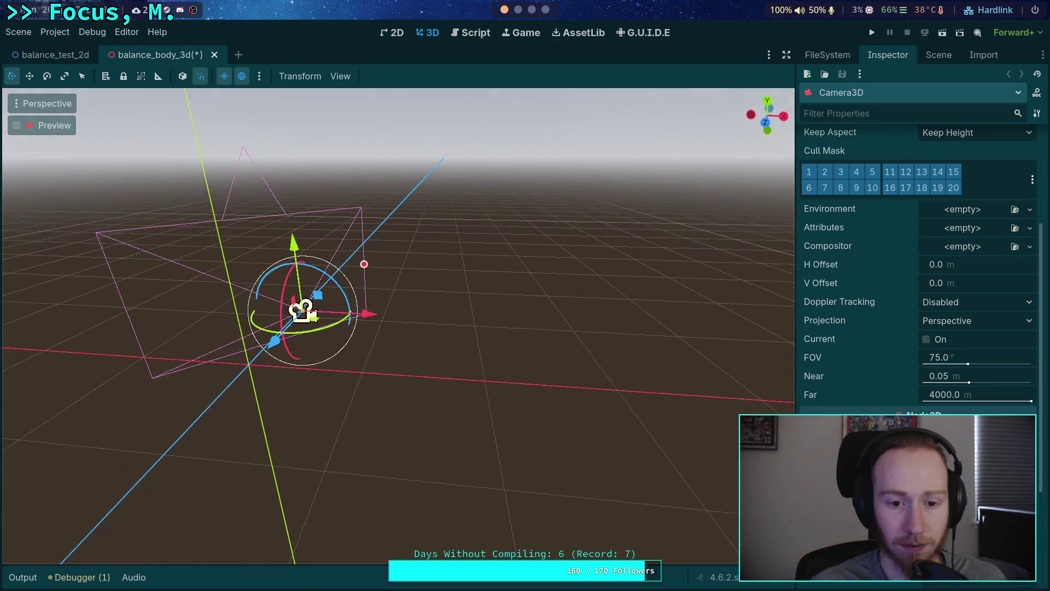
Step: Switch the gizmo to local space, tilt the camera 15 degrees, and preview its view
left_click(182, 76)
mouse_move(329, 175)
left_mouse_down()
mouse_move(484, 238)
mouse_move(478, 109)
mouse_move(487, 273)
mouse_move(525, 306)
left_mouse_up()
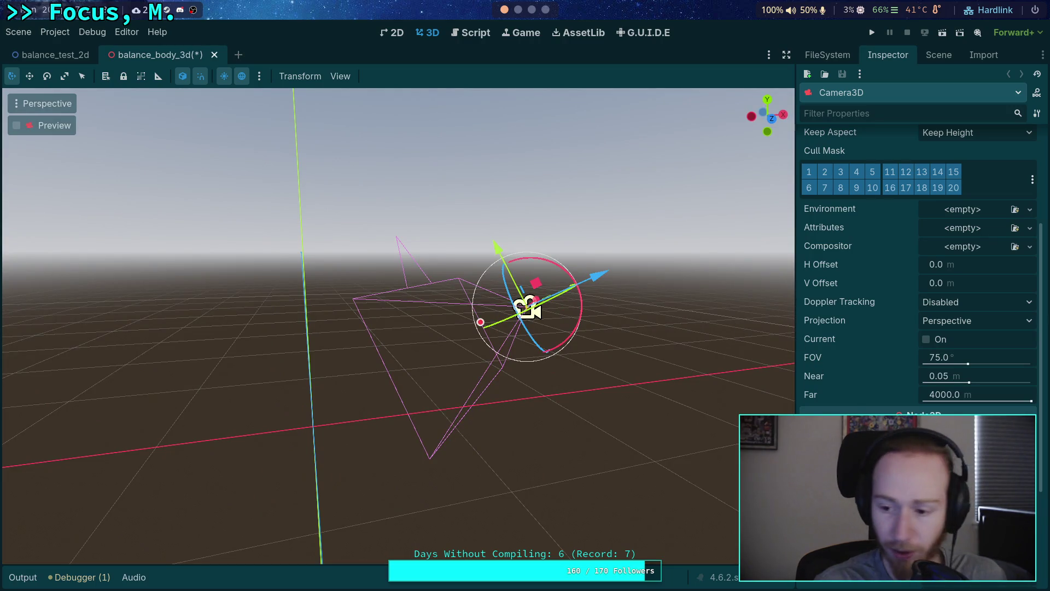
key("ctrl+z")
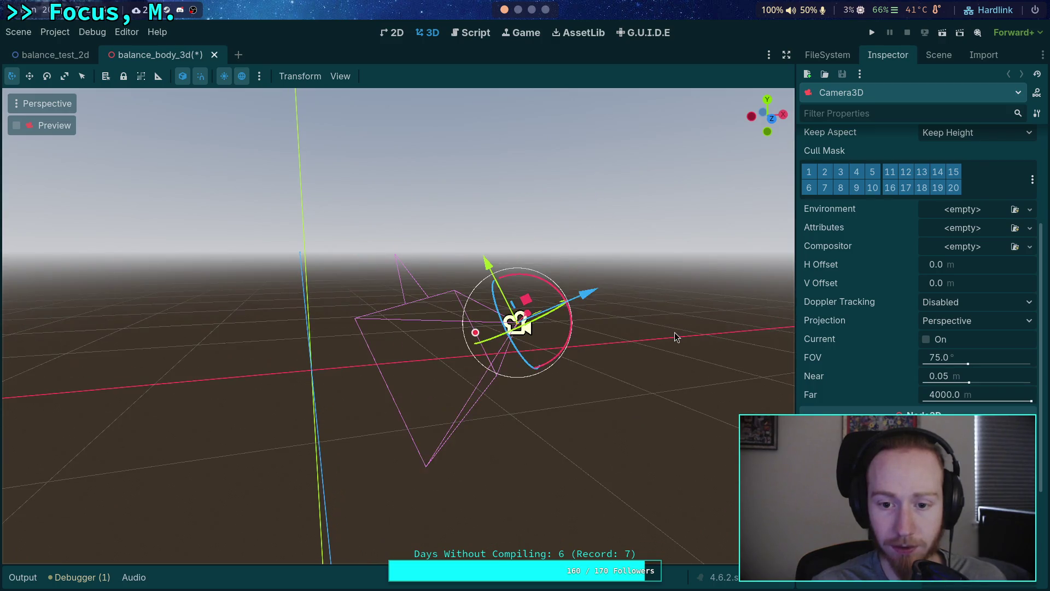
left_click_drag(544, 282, 552, 291)
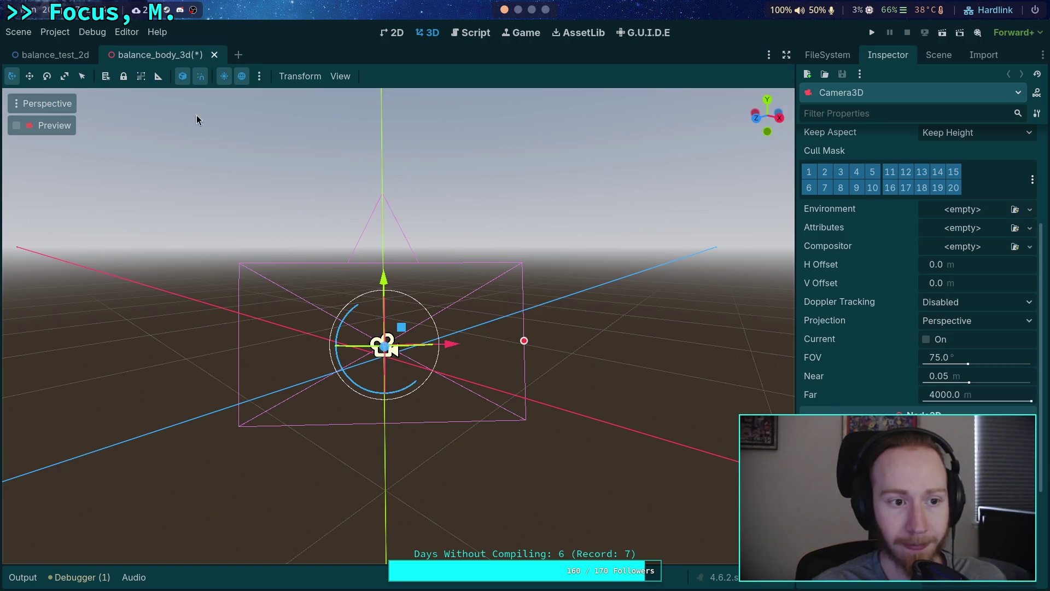
left_click(17, 127)
Step: Add a RigidBody3D under the BalanceBody3d root and frame it in the viewport
left_click(18, 127)
left_click_drag(130, 186, 713, 54)
left_click(938, 54)
left_click(853, 99)
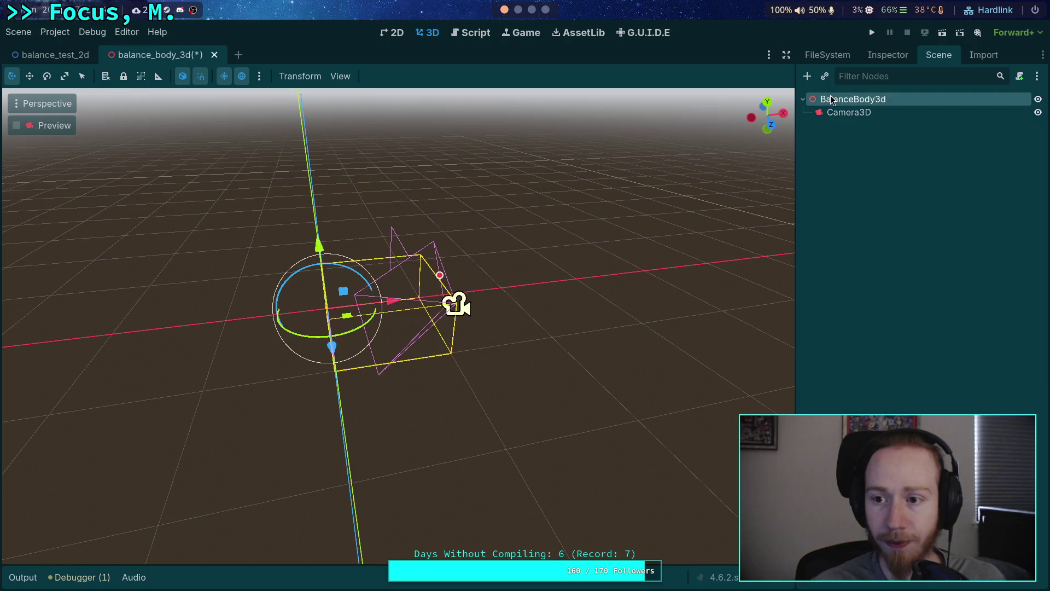
left_click(808, 76)
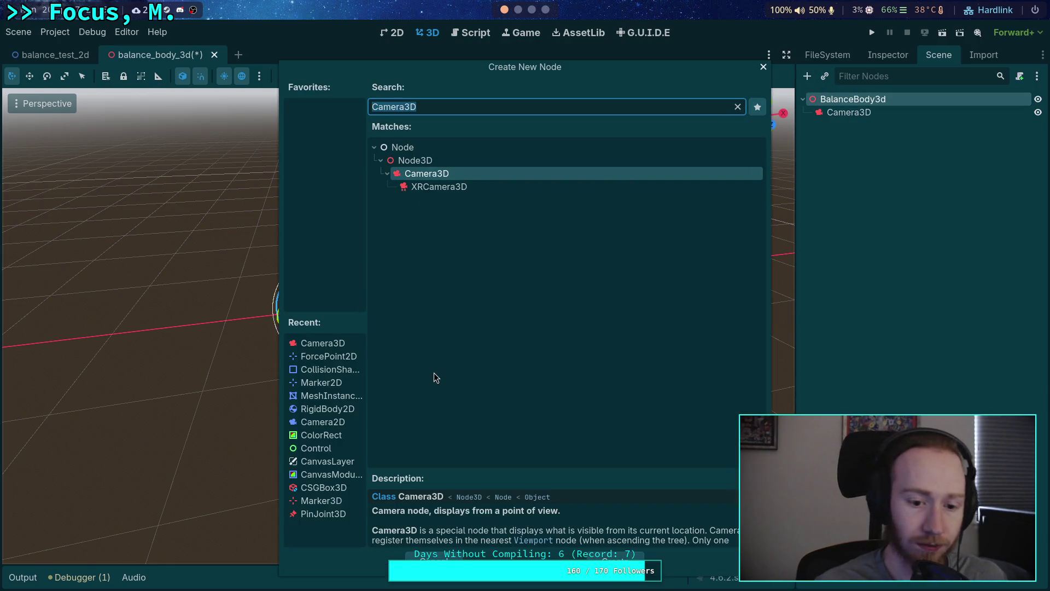
type("rif")
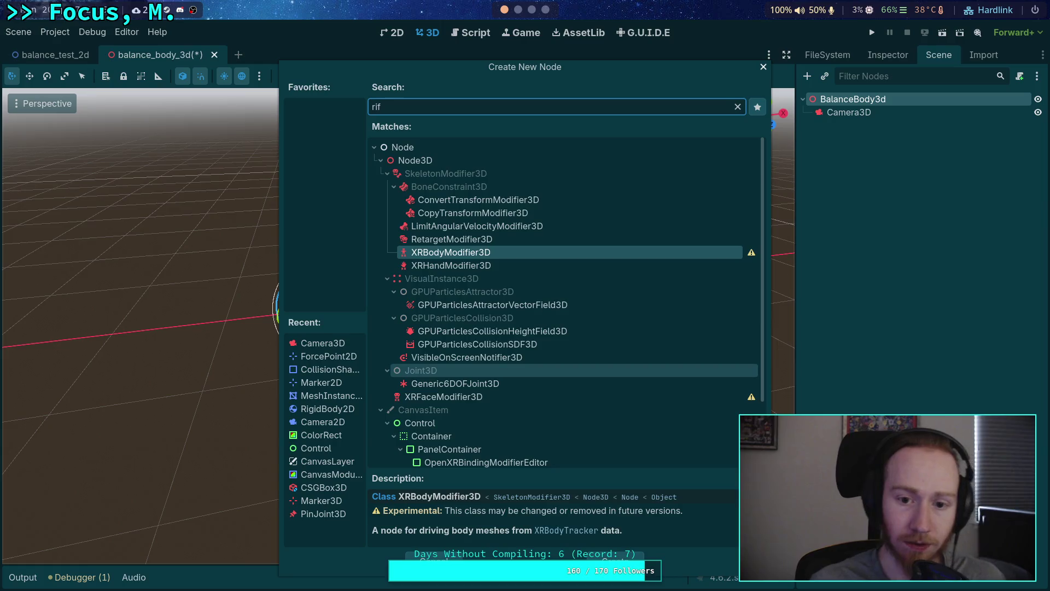
key("BackSpace")
type("gi")
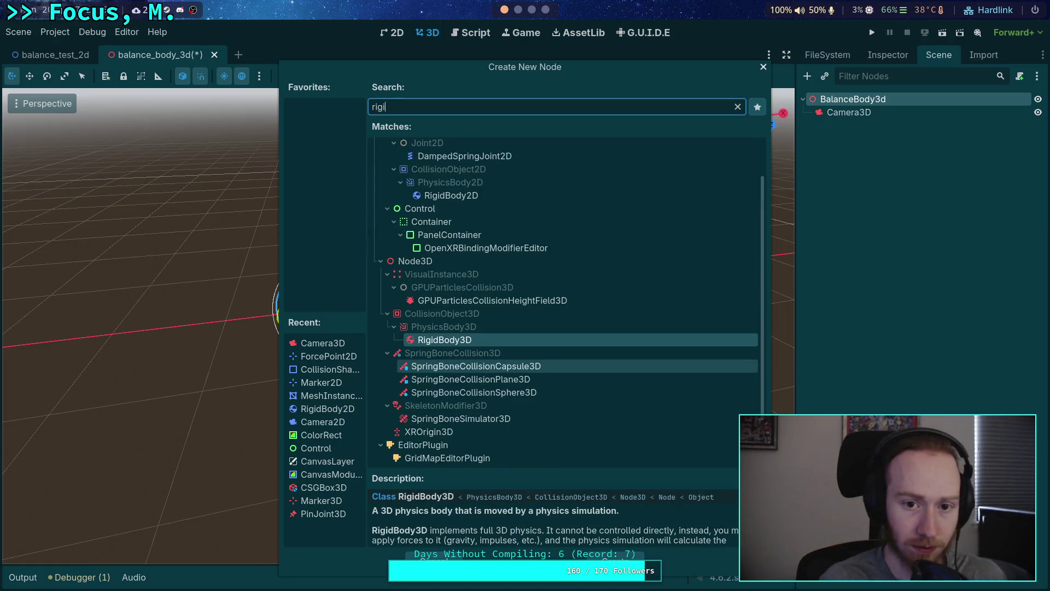
double_click(443, 340)
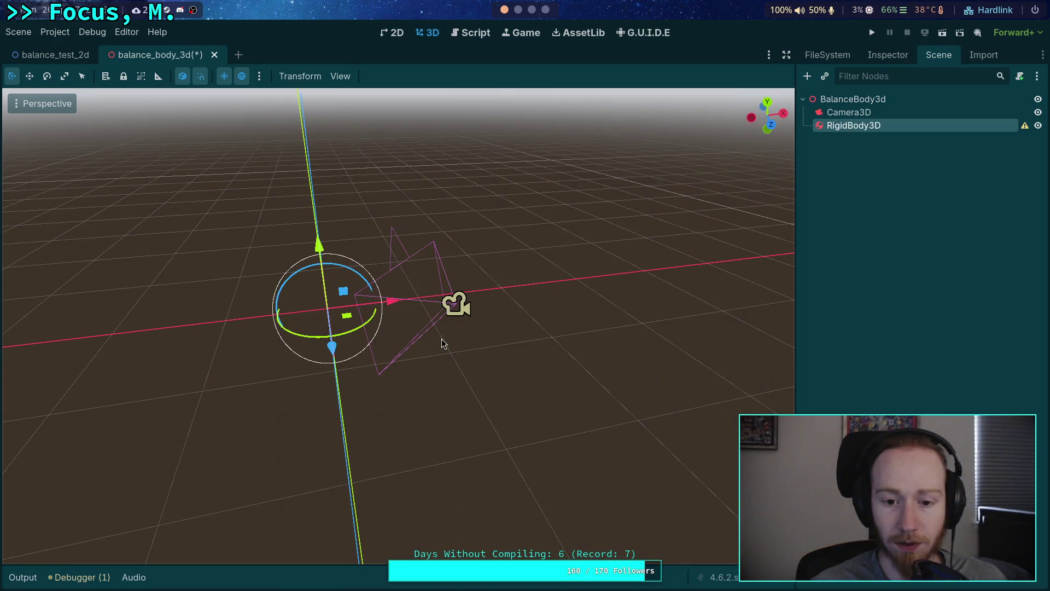
key("f")
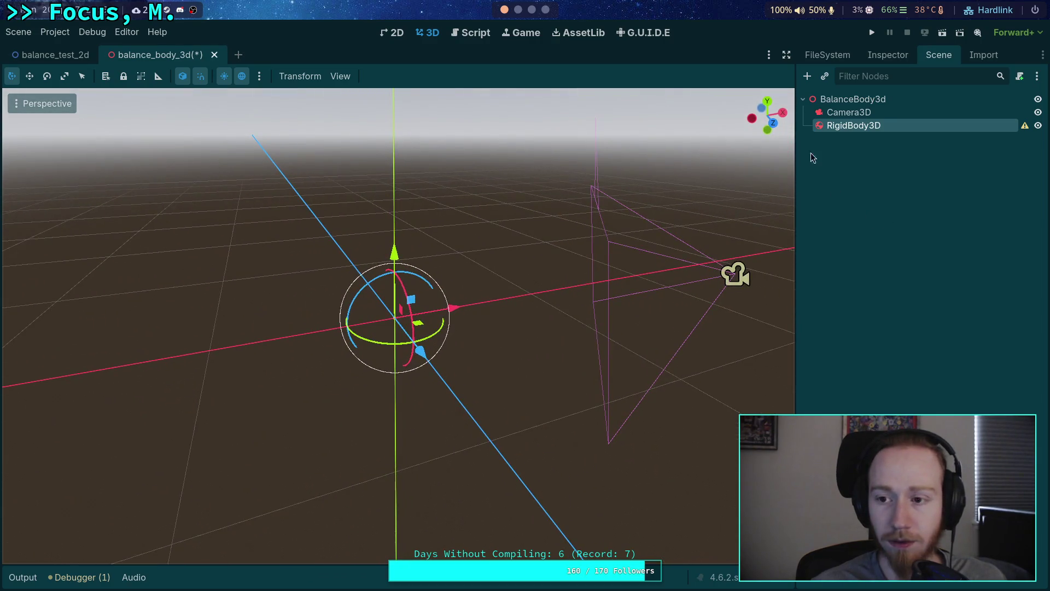
Step: Add a CollisionShape3D under the RigidBody3D and bring up its Shape options
left_click(814, 77)
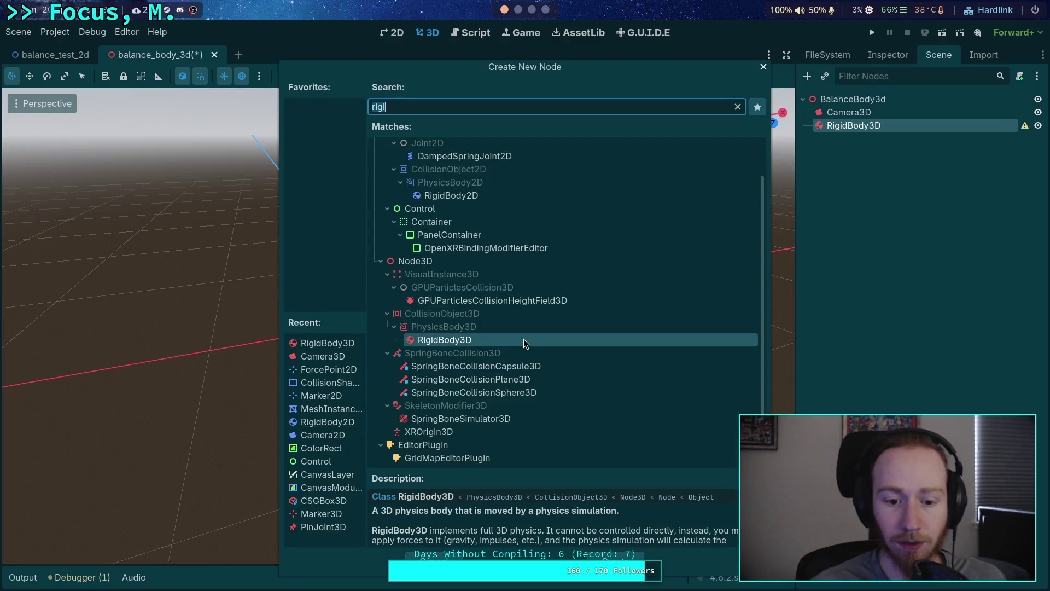
type("shap")
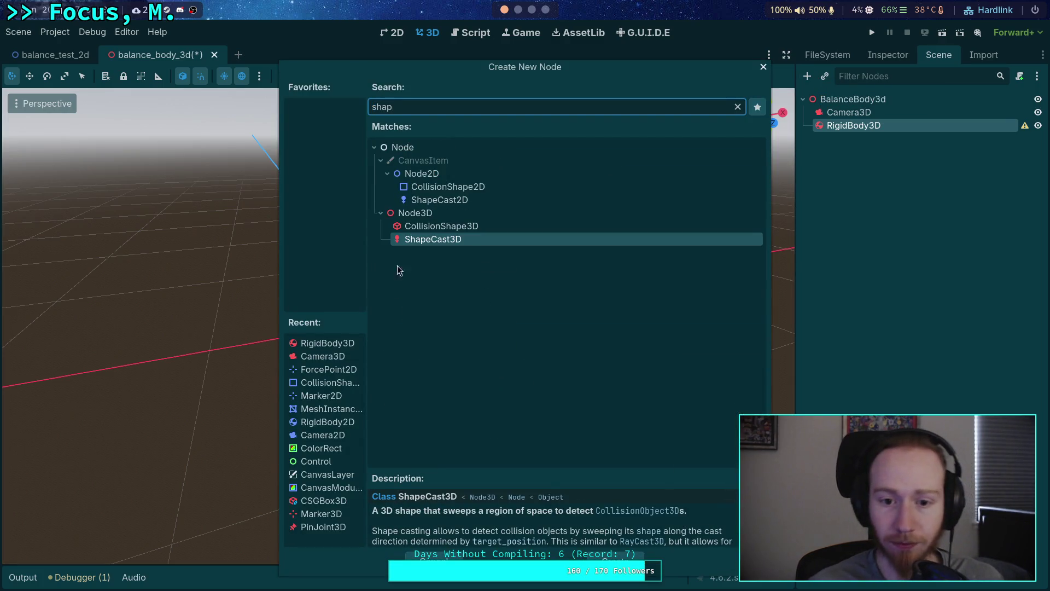
double_click(465, 226)
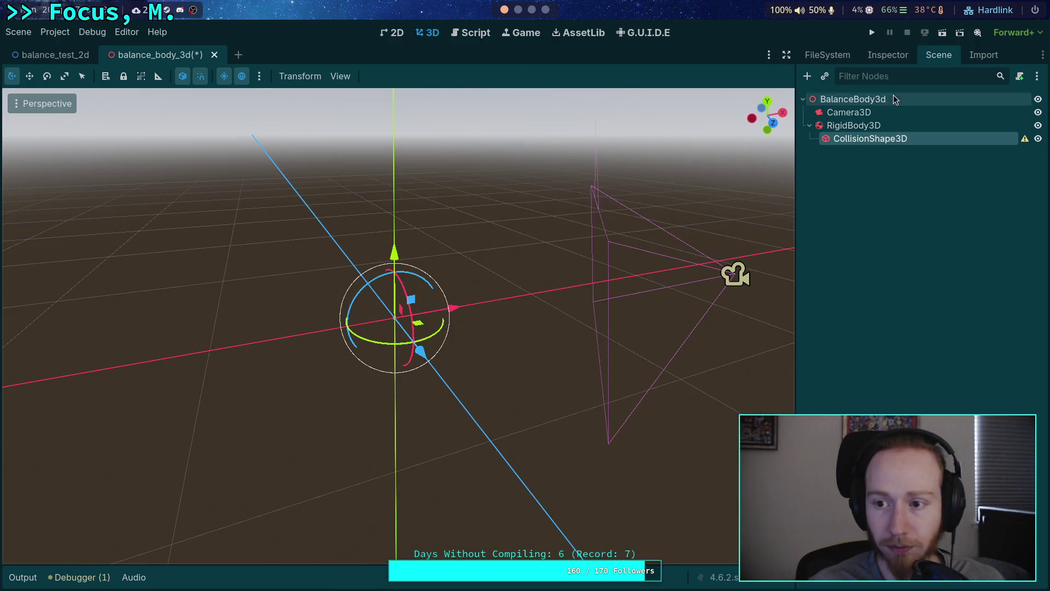
left_click(903, 60)
left_click(982, 163)
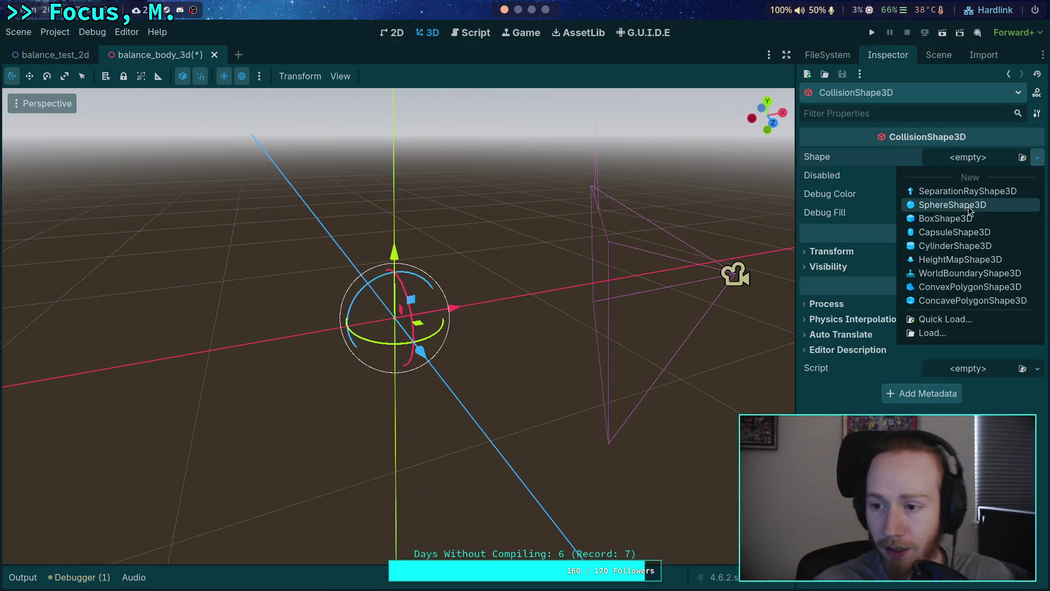
Step: Give the collision node a CapsuleShape3D (0.5 m radius, 2.0 m height) and inspect it
left_click(969, 234)
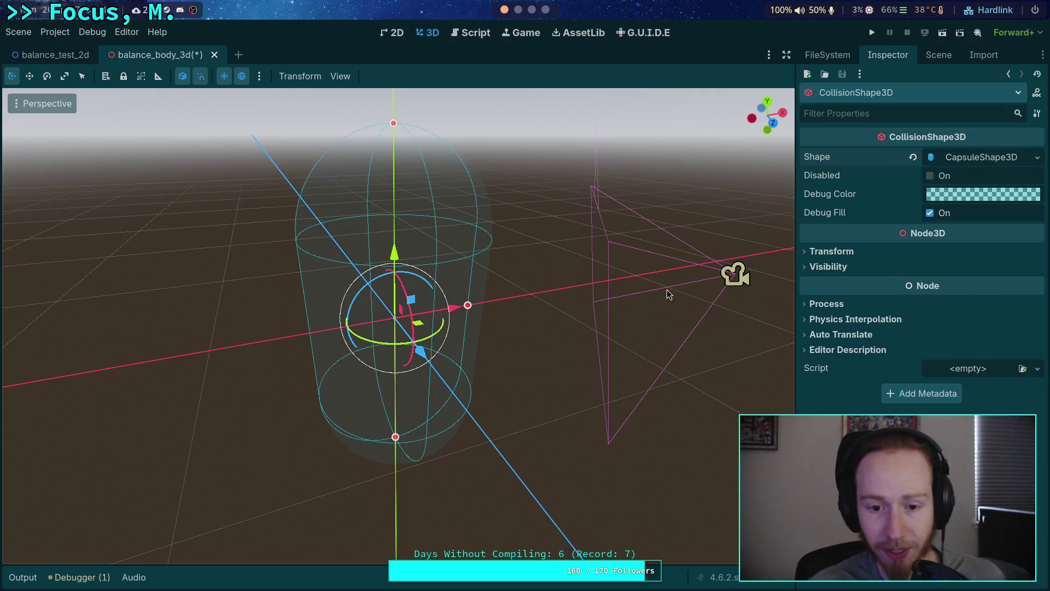
left_click_drag(727, 248, 629, 257)
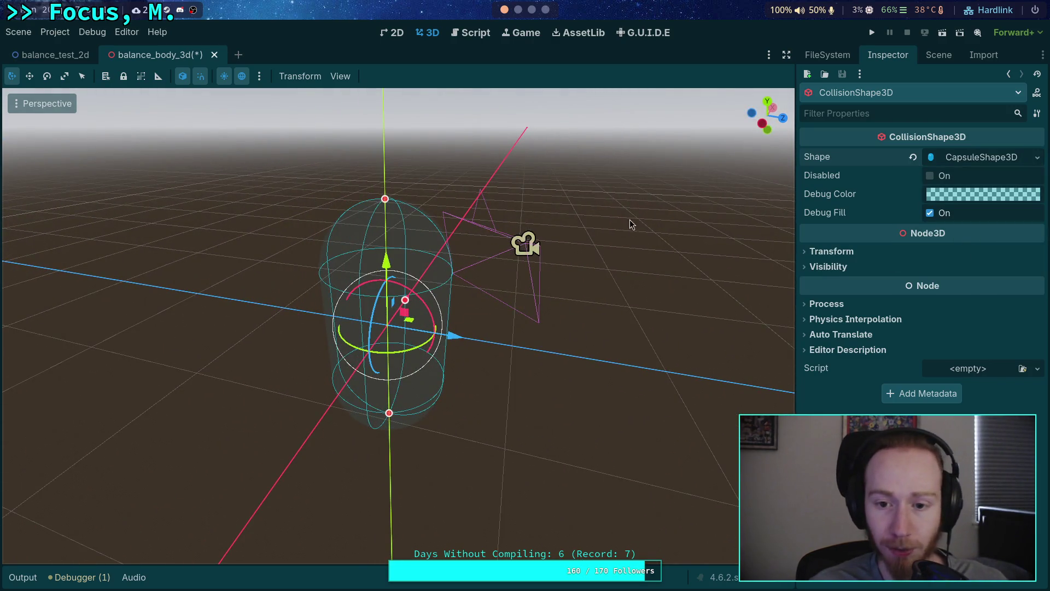
left_click(932, 157)
scroll(398, 325, "up", 3)
left_click_drag(671, 242, 671, 243)
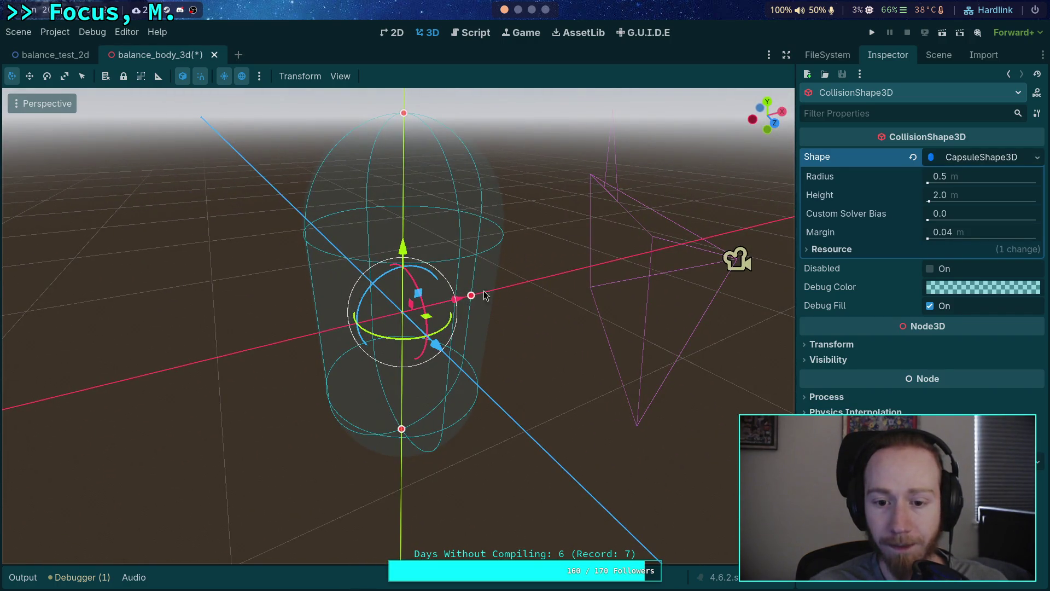
left_click(958, 158)
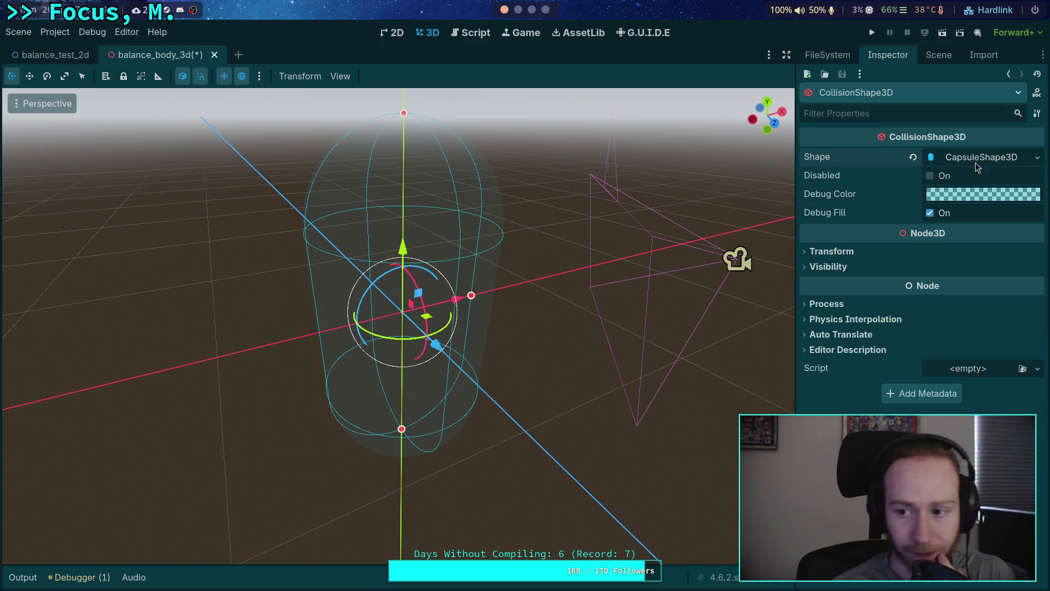
Step: Clear the capsule from Shape and list the new shape types
left_click(974, 160)
left_click(913, 158)
left_click(957, 159)
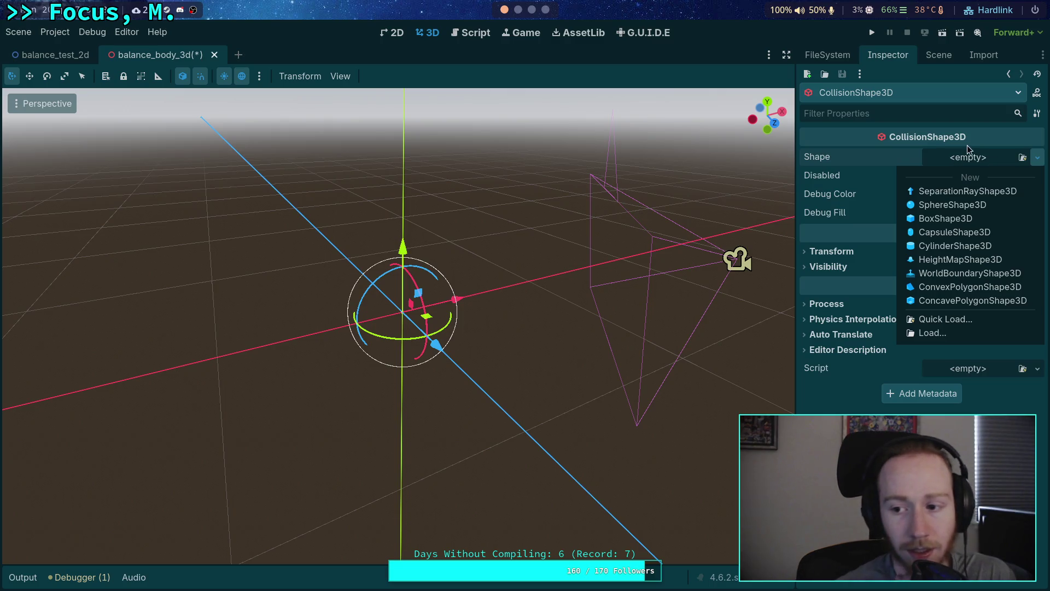
Step: Make the shape a ConvexPolygonShape3D with points (-1,0,0) and (1,0,0)
left_click(979, 287)
left_click(978, 176)
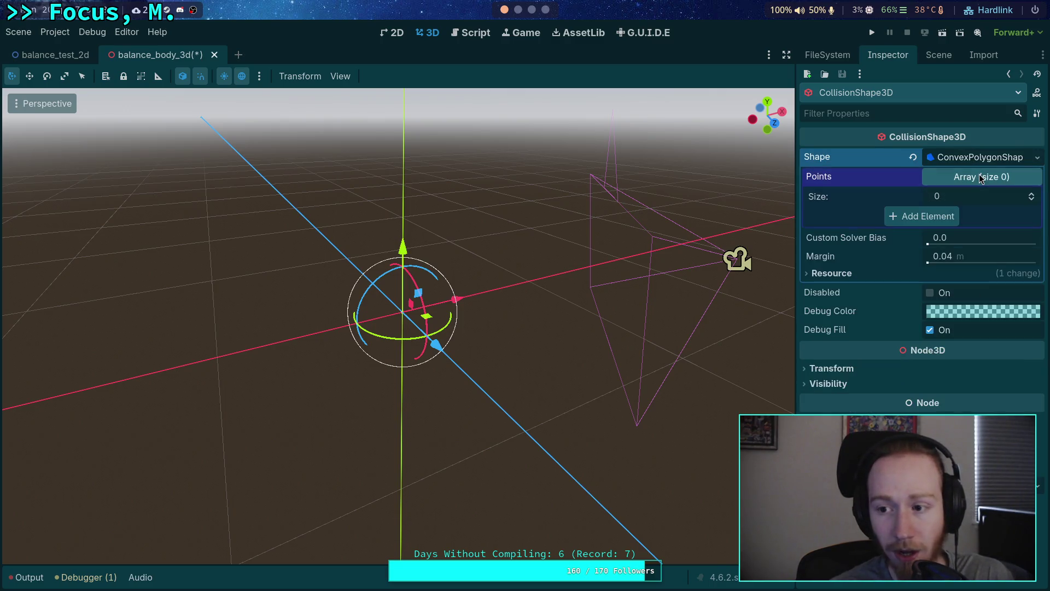
left_click(936, 221)
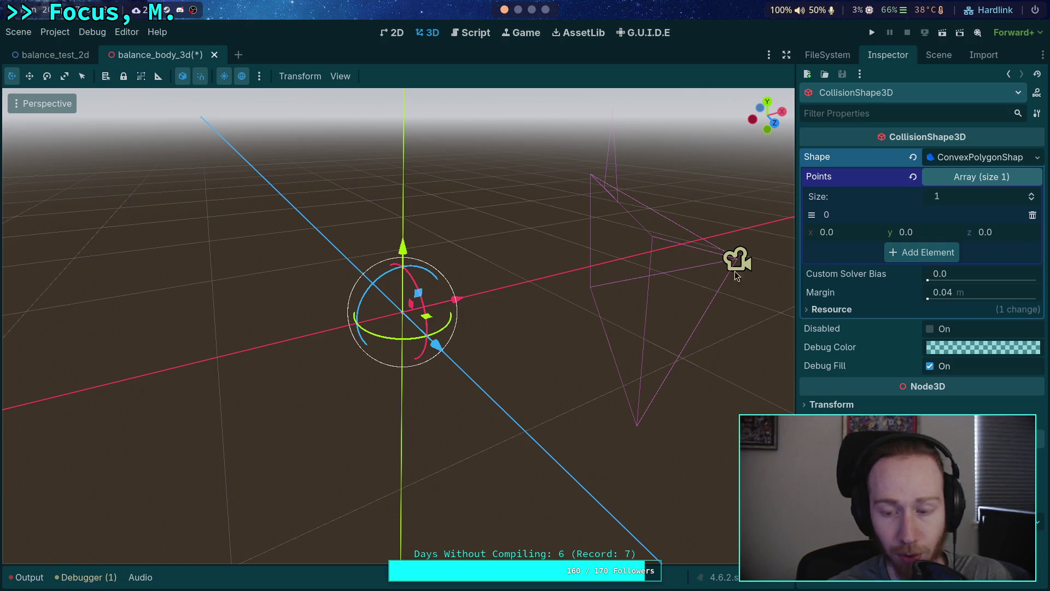
left_click(921, 253)
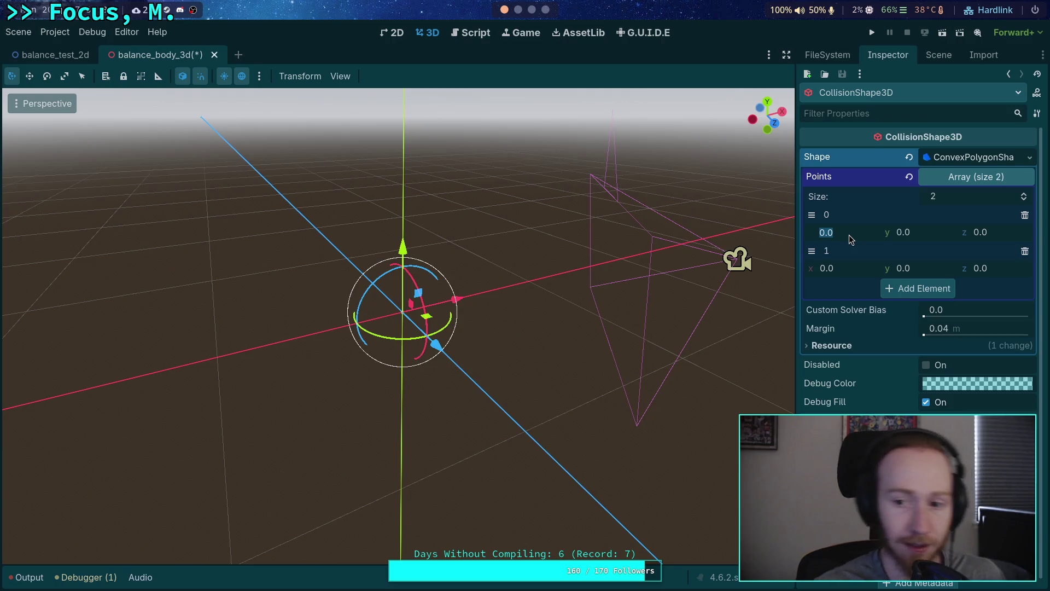
type("-1")
key("Return")
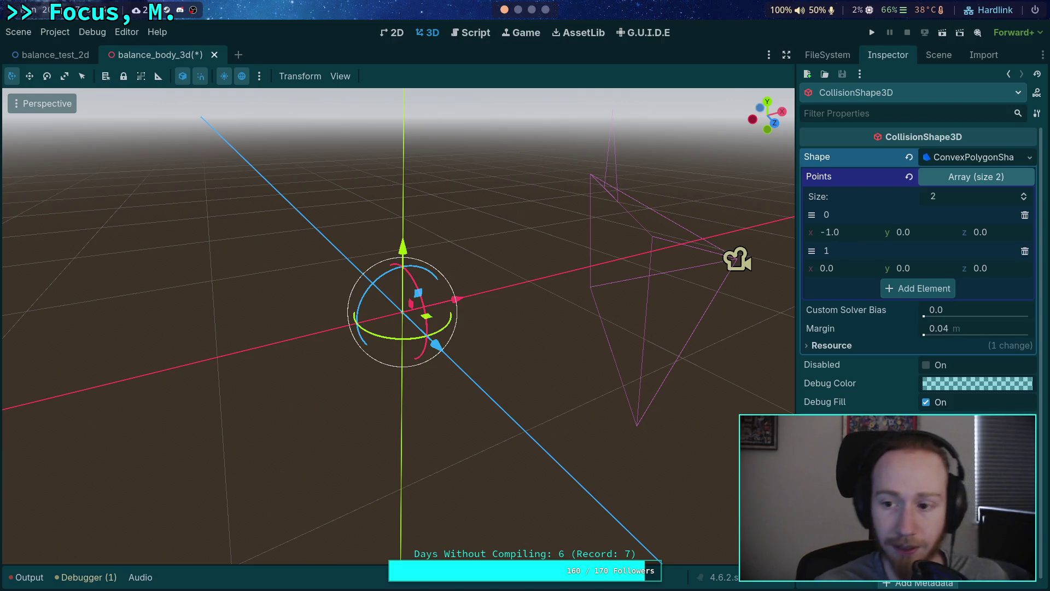
left_click(870, 268)
type("1")
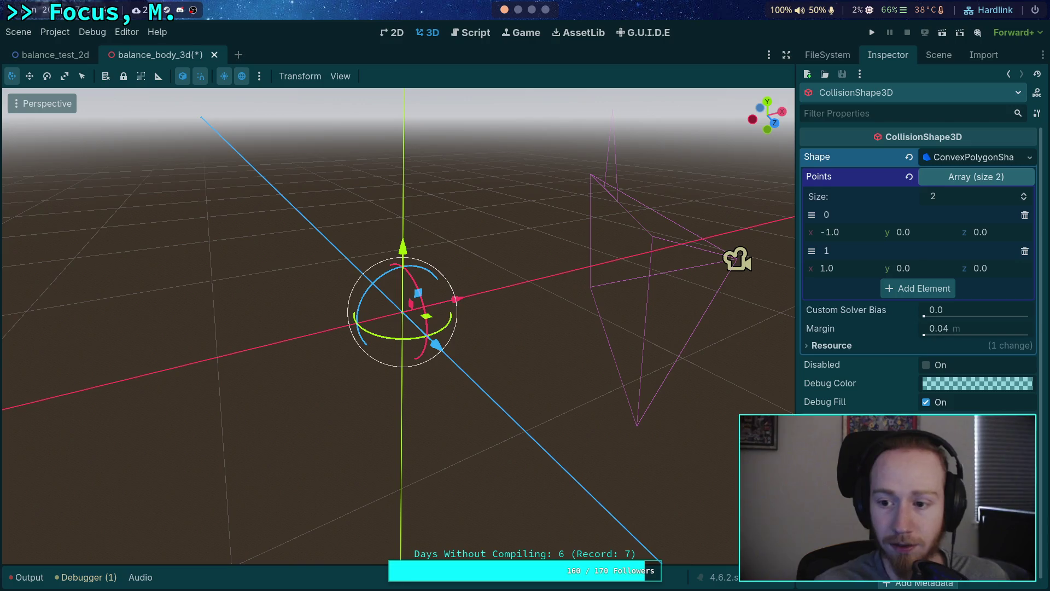
Step: Add points (0,1,1) and (0,0,1) to complete the pyramid
left_click(922, 288)
left_click(853, 307)
key("Return")
left_click(995, 307)
type("1")
key("Return")
left_click(941, 306)
type("1")
key("Return")
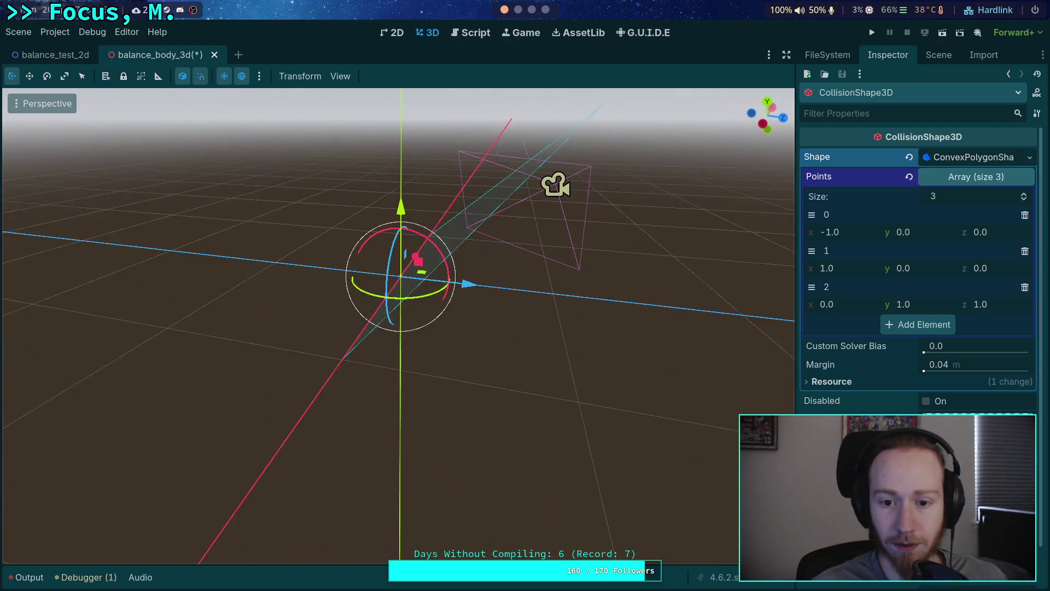
left_click(918, 325)
left_click(984, 340)
type("1")
key("Return")
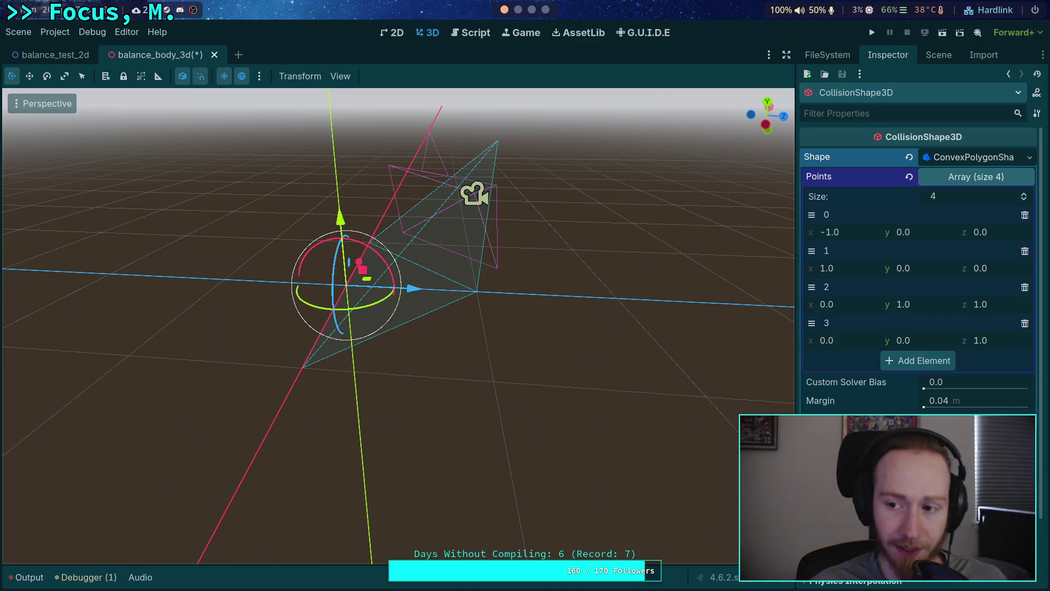
left_click(980, 158)
left_click(980, 159)
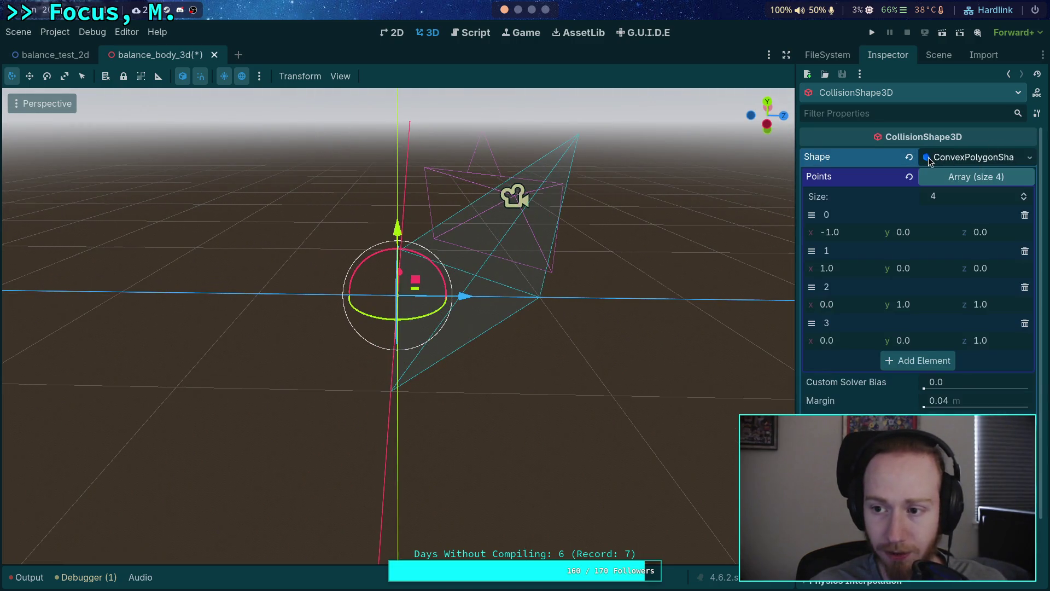
Step: Swap the pyramid for a ConcavePolygonShape3D, inspect it, then clear Shape to empty
left_click(909, 157)
left_click(969, 159)
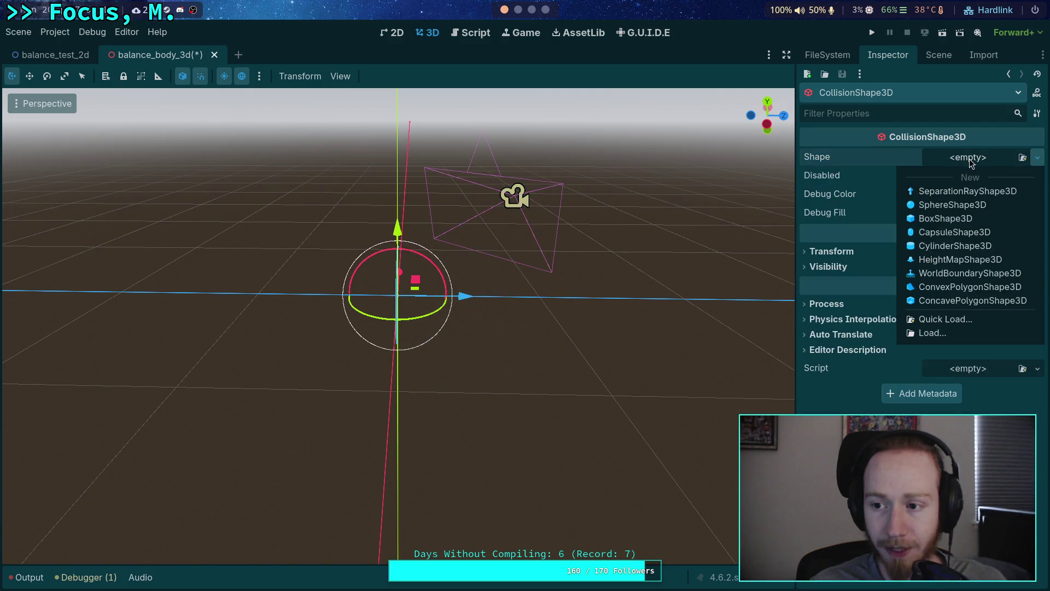
left_click(949, 301)
left_click(980, 159)
left_click(979, 159)
left_click(843, 232)
left_click(842, 232)
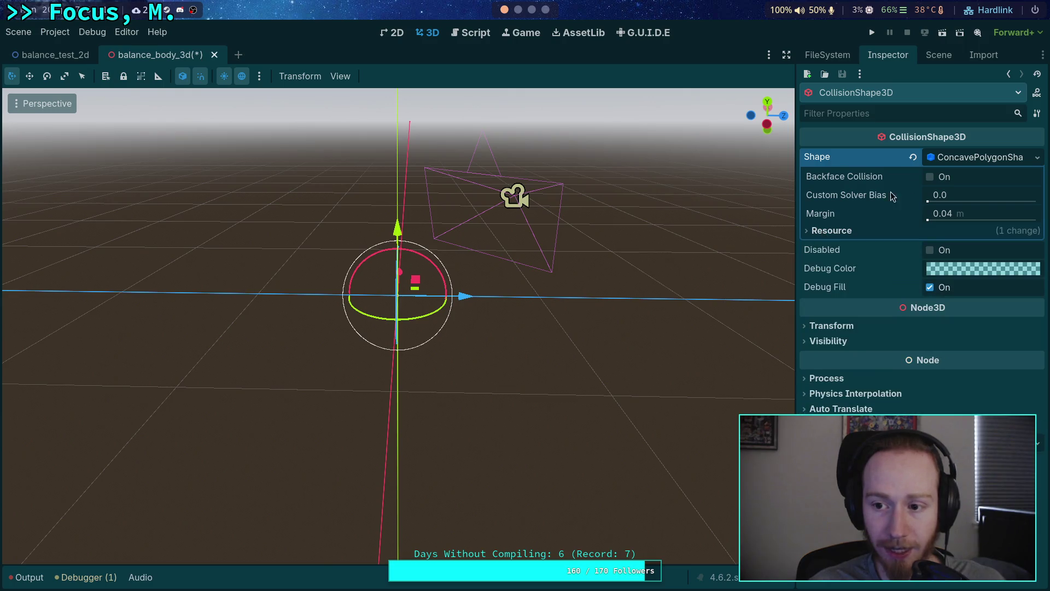
left_click(912, 156)
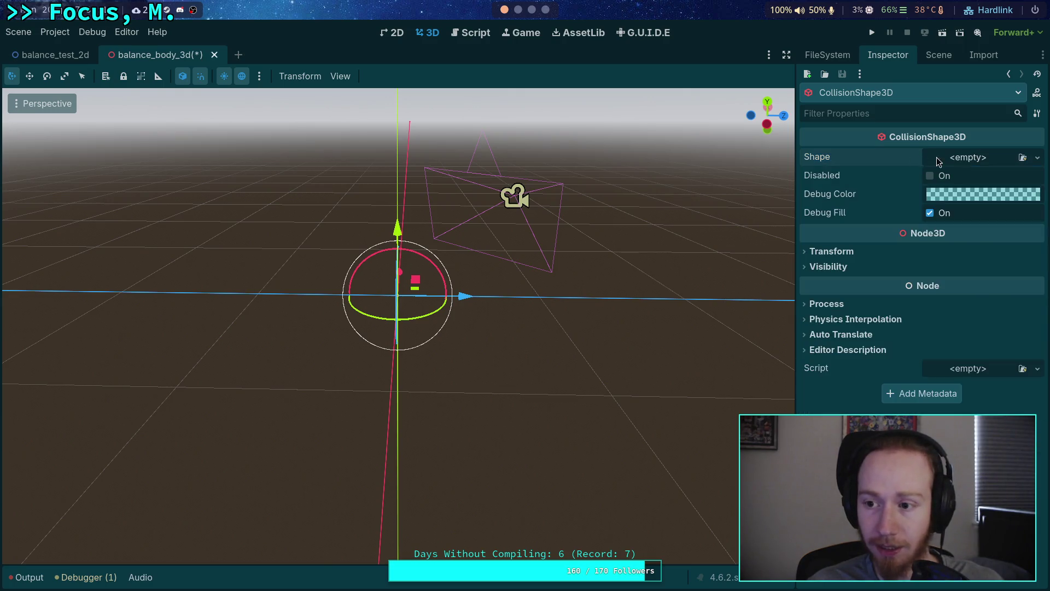
Step: Create a new ConvexPolygonShape3D with a first point at (1,0,1)
left_click(933, 158)
left_click(950, 286)
left_click(962, 176)
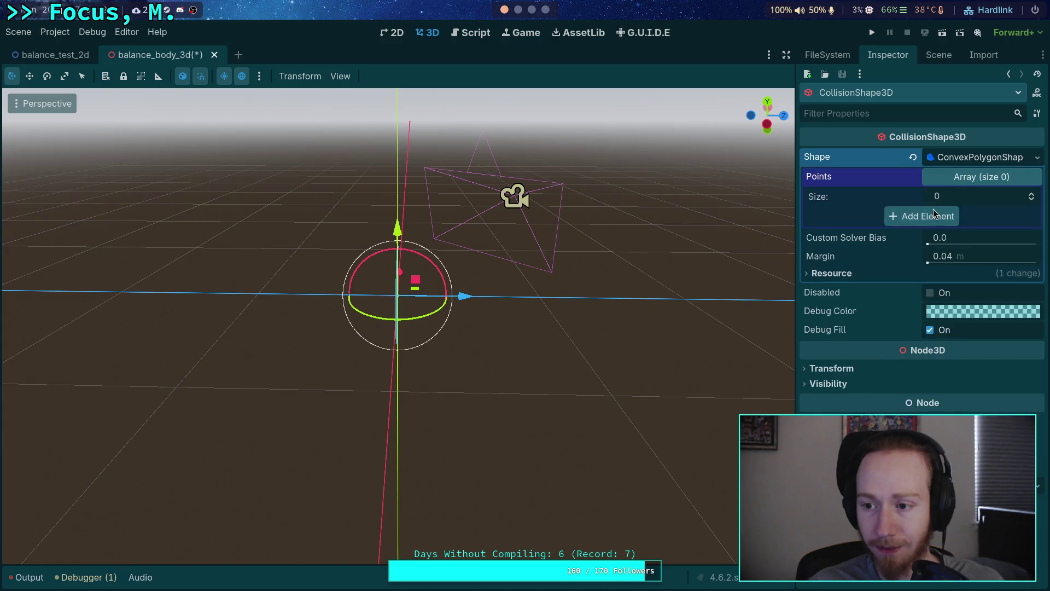
left_click(937, 215)
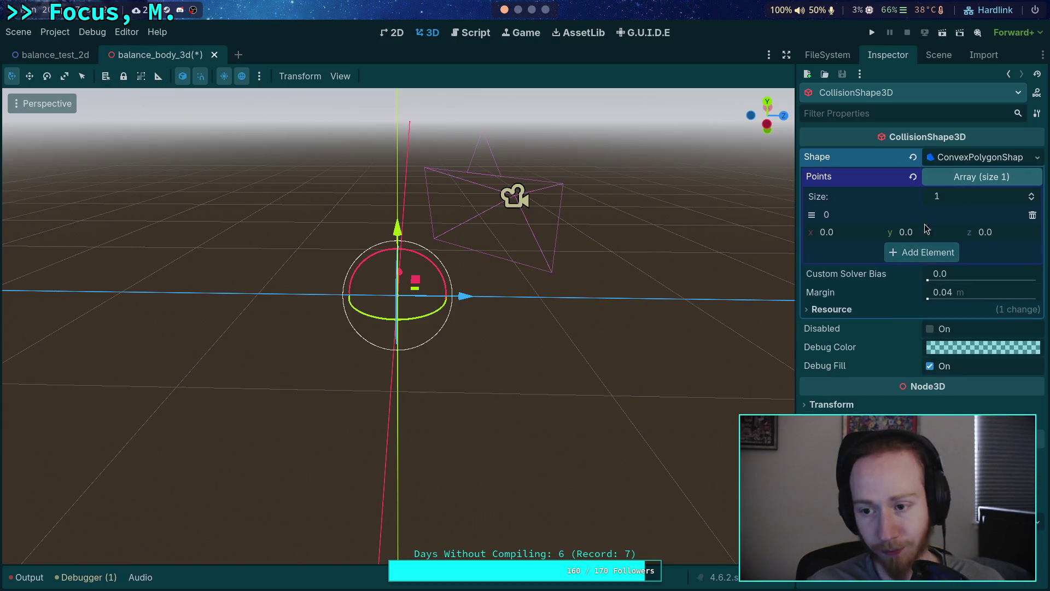
left_click(856, 236)
type("1")
left_click(1014, 241)
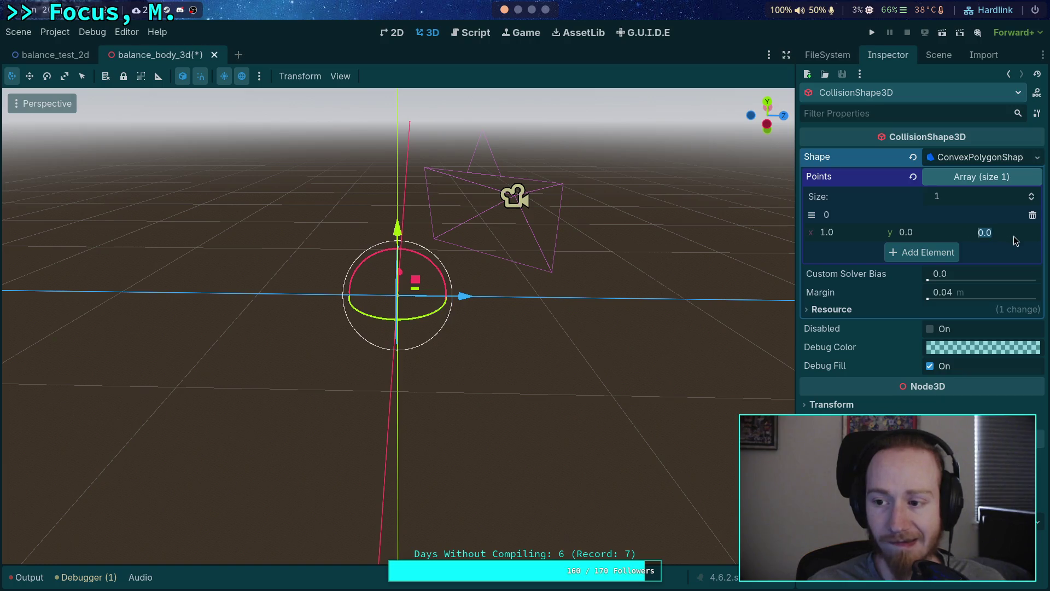
type("1")
Step: Add a second point at (1,1,0)
left_click(922, 252)
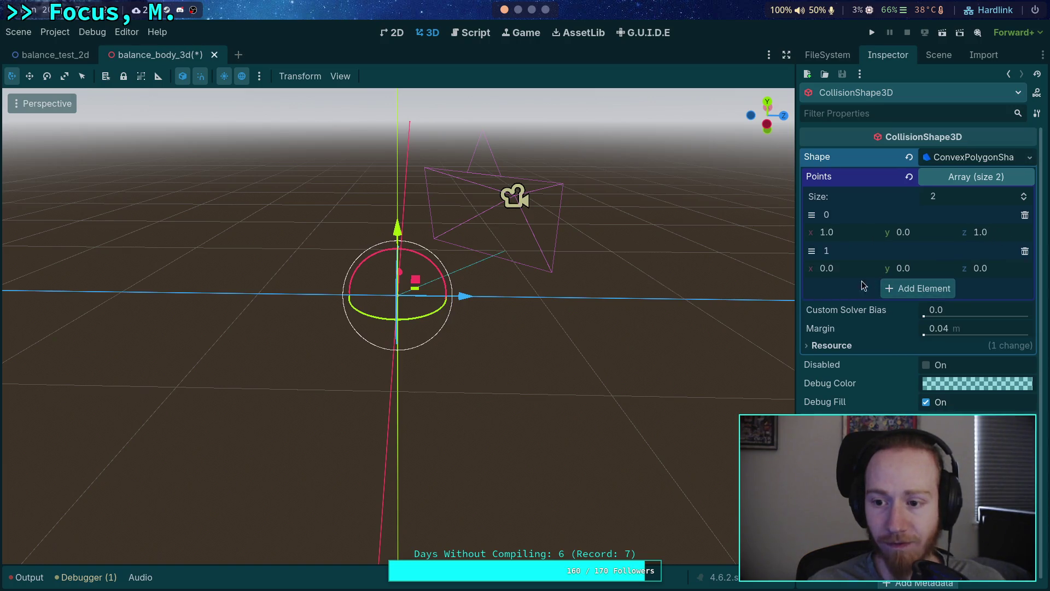
mouse_move(696, 277)
left_mouse_down()
mouse_move(656, 268)
mouse_move(678, 277)
left_mouse_up()
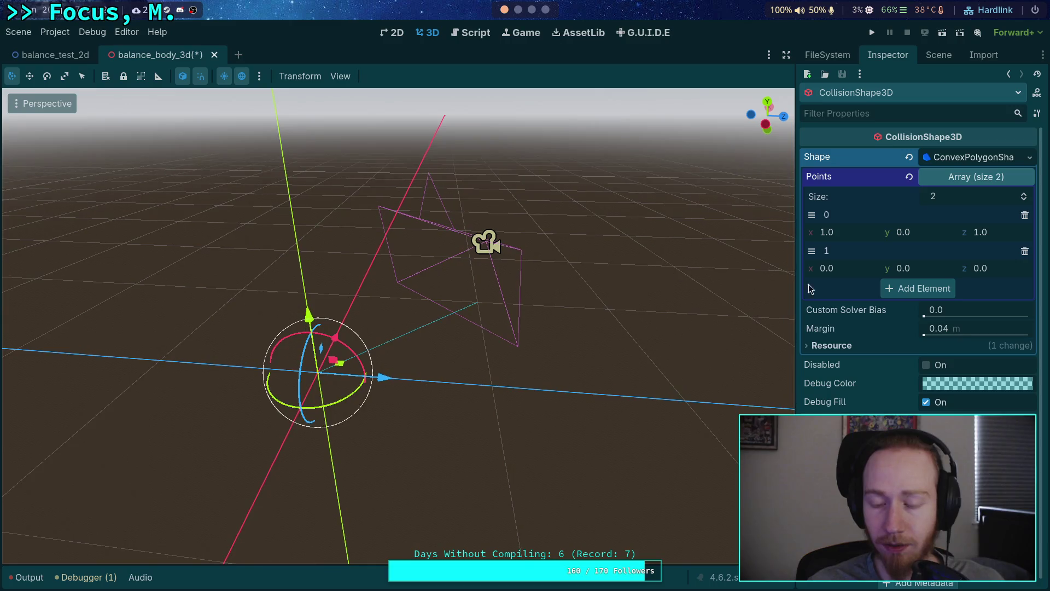
left_click(839, 270)
left_click_drag(778, 271, 580, 279)
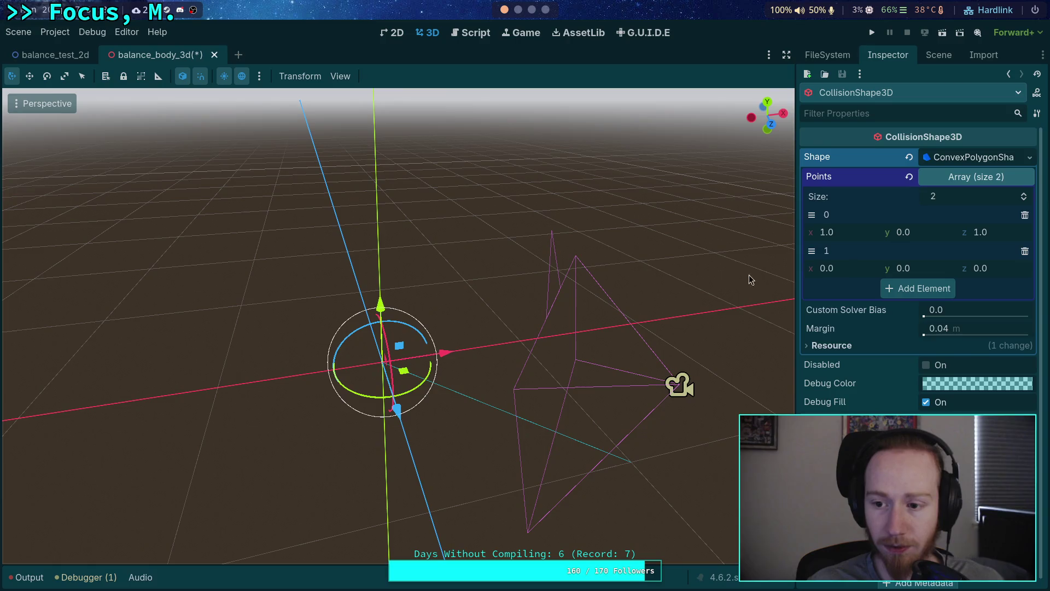
left_click(838, 268)
type("1")
left_click(928, 271)
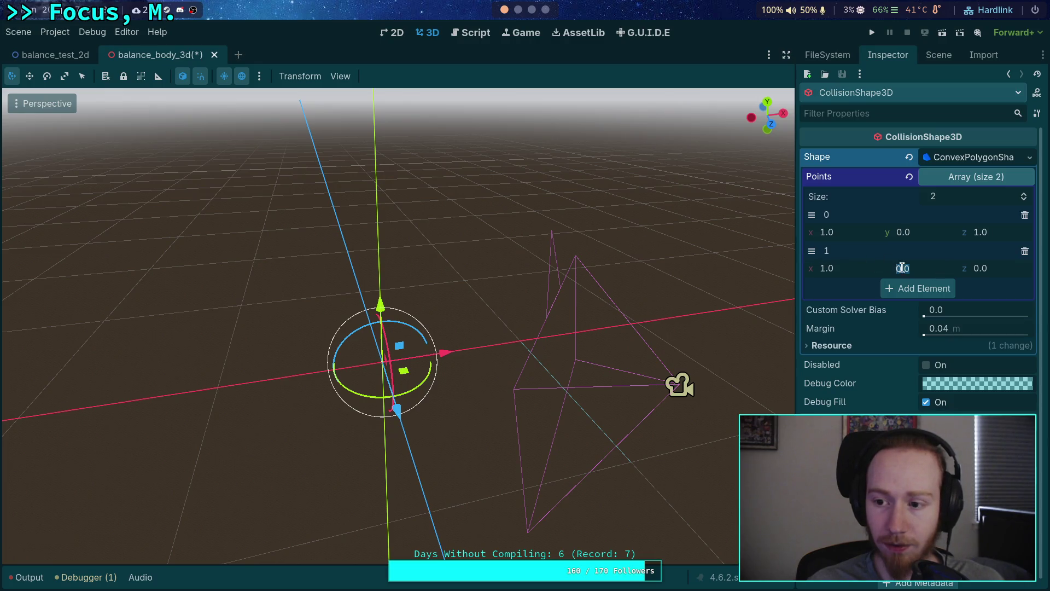
type("1")
key("Return")
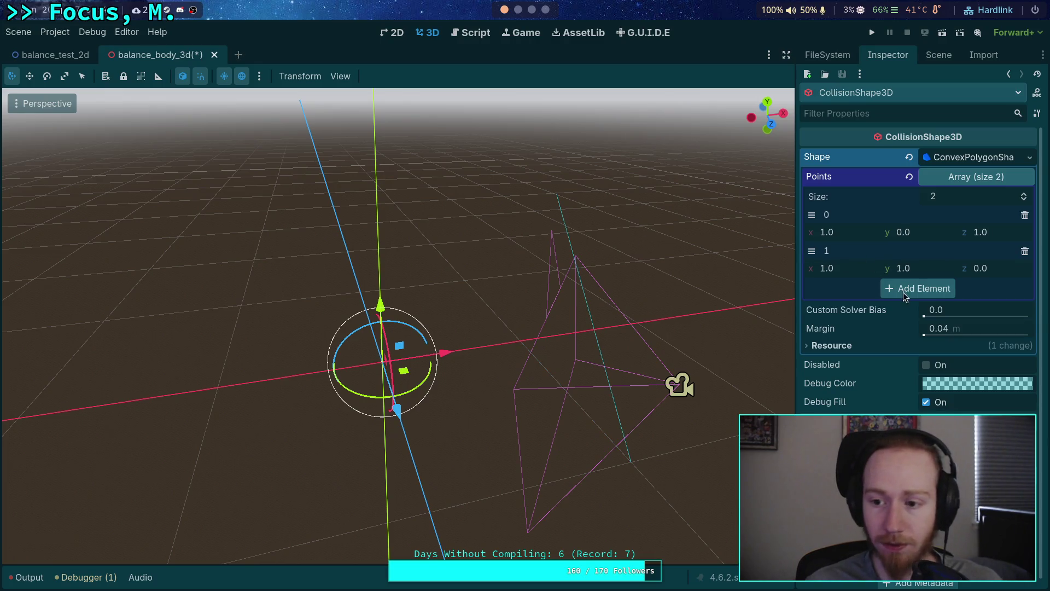
Step: Add a third point at (-1,0,1), orbiting to check the shape
left_click(922, 288)
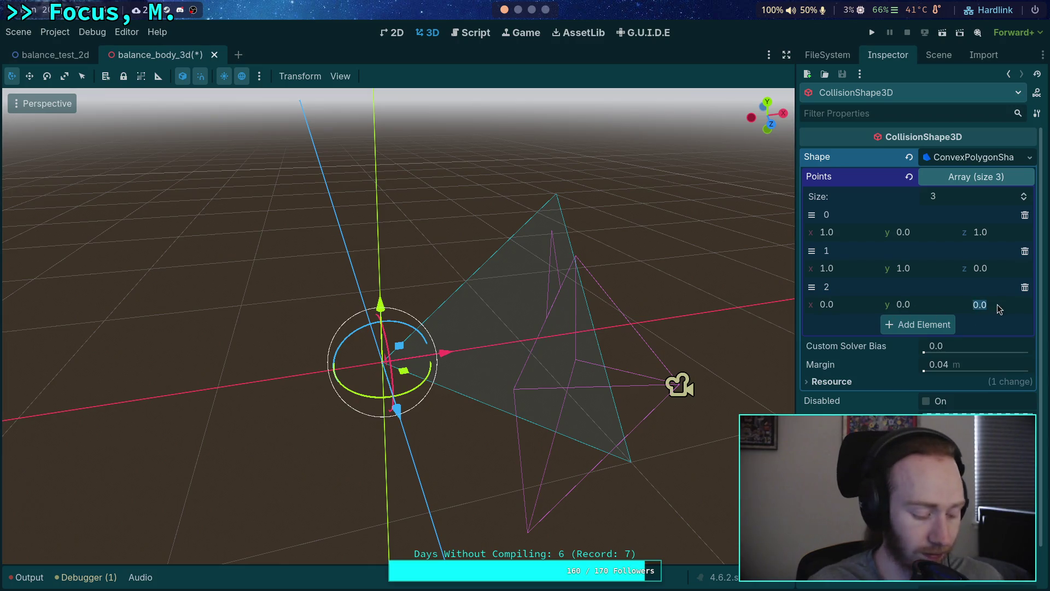
type("0.5")
key("Return")
left_click_drag(492, 328, 416, 328)
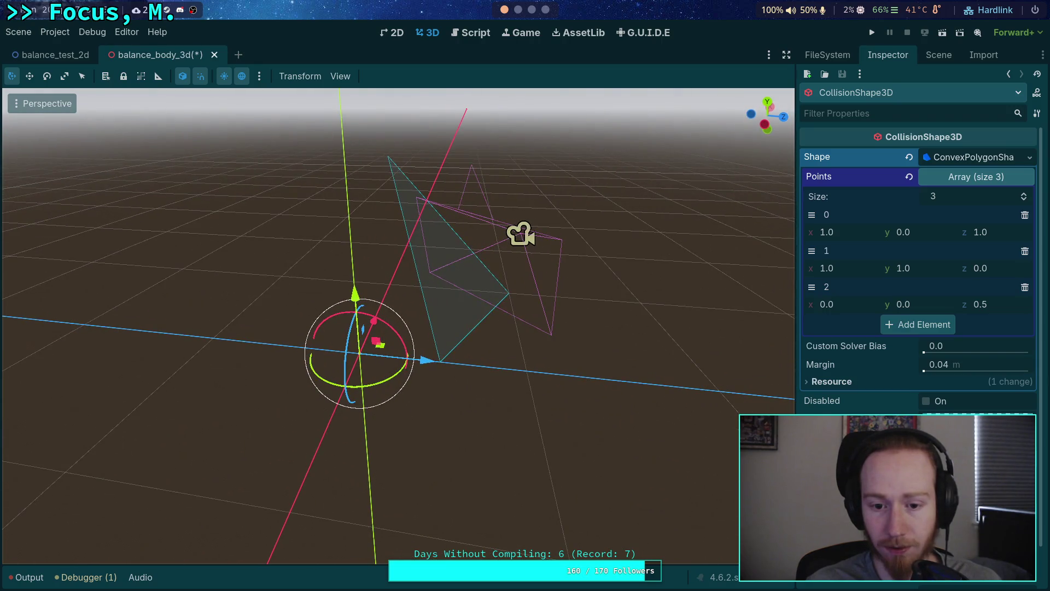
left_click_drag(568, 328, 585, 325)
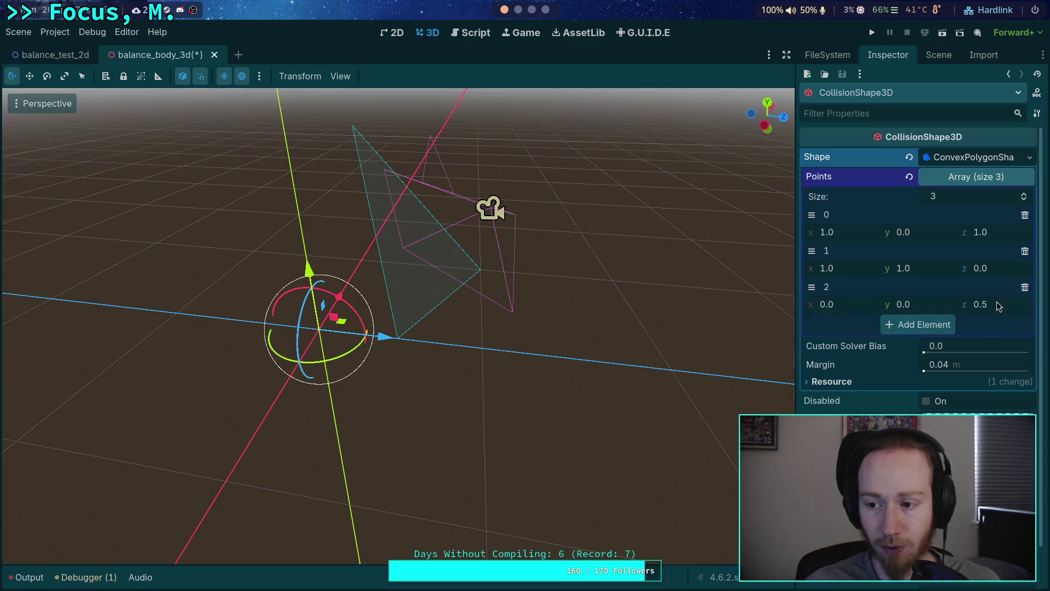
type("1")
key("Return")
left_click_drag(683, 323, 742, 322)
type("-1")
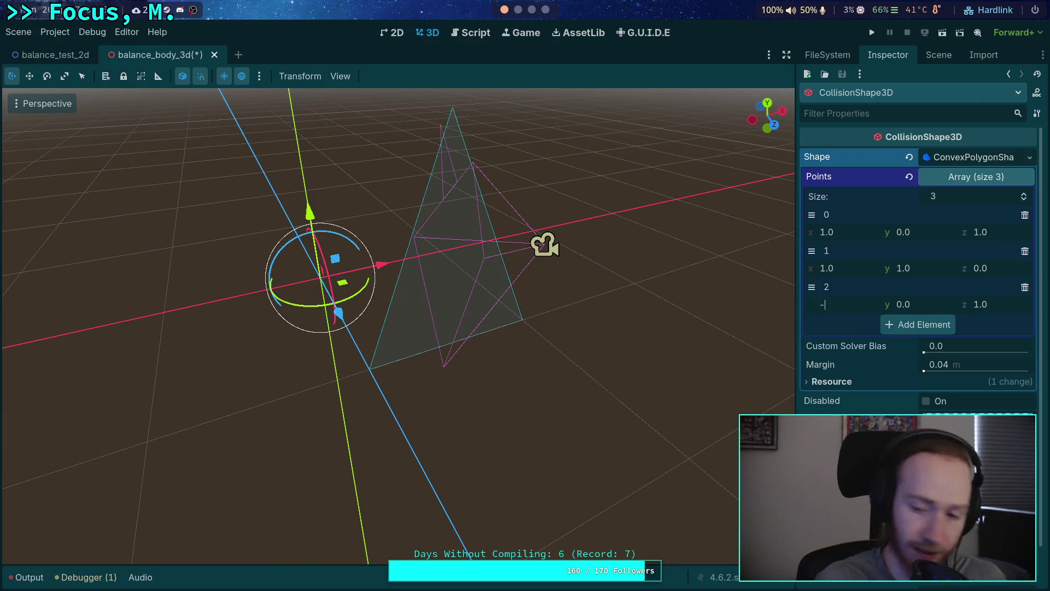
key("Return")
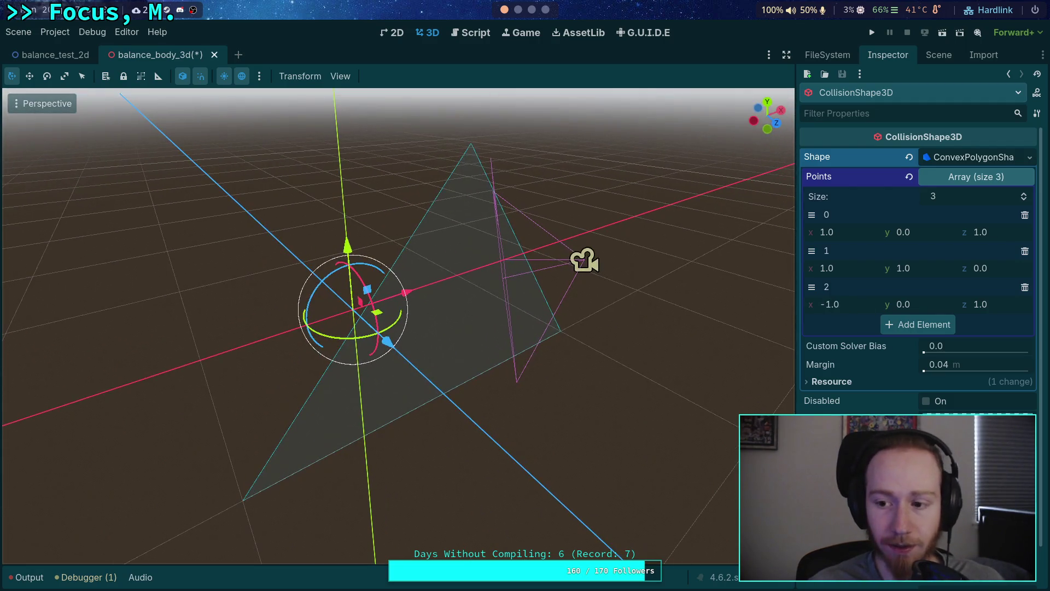
Step: Add an apex point at (0,1,0) and lower point 1 to (1,0,0)
left_click(917, 324)
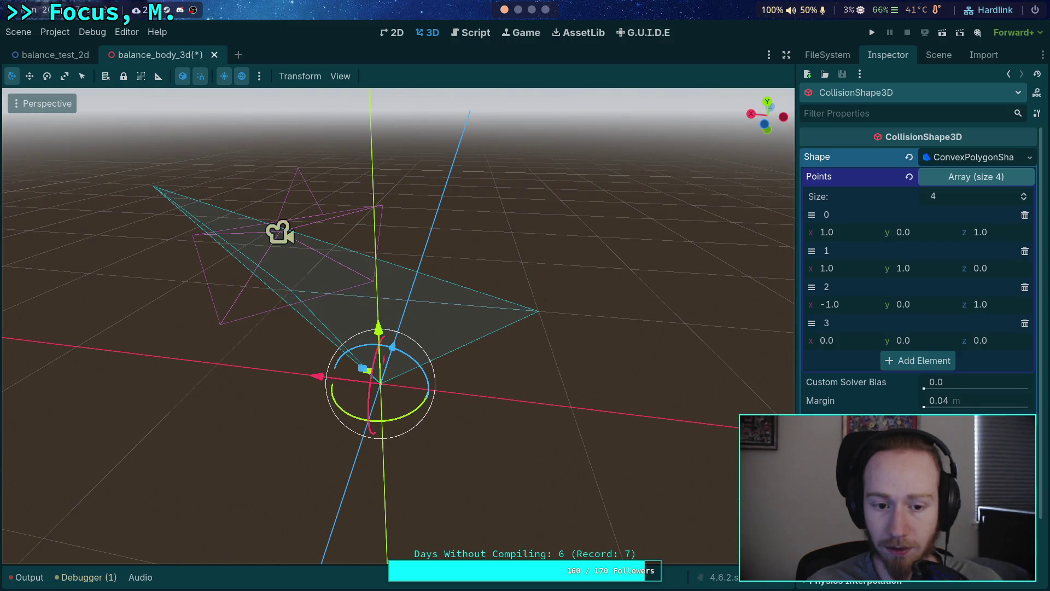
left_click(909, 344)
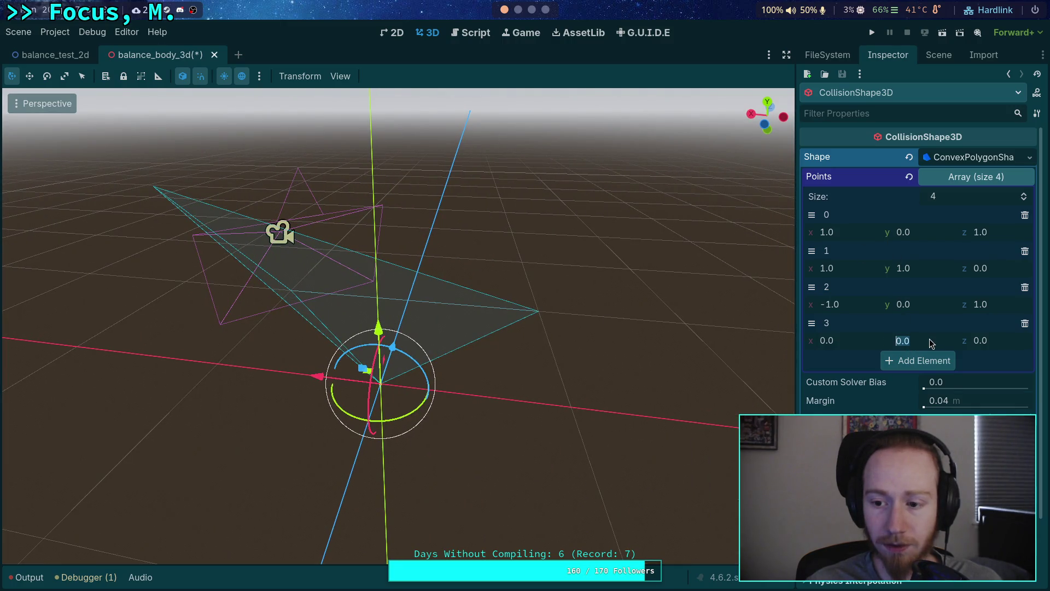
type("1")
key("Return")
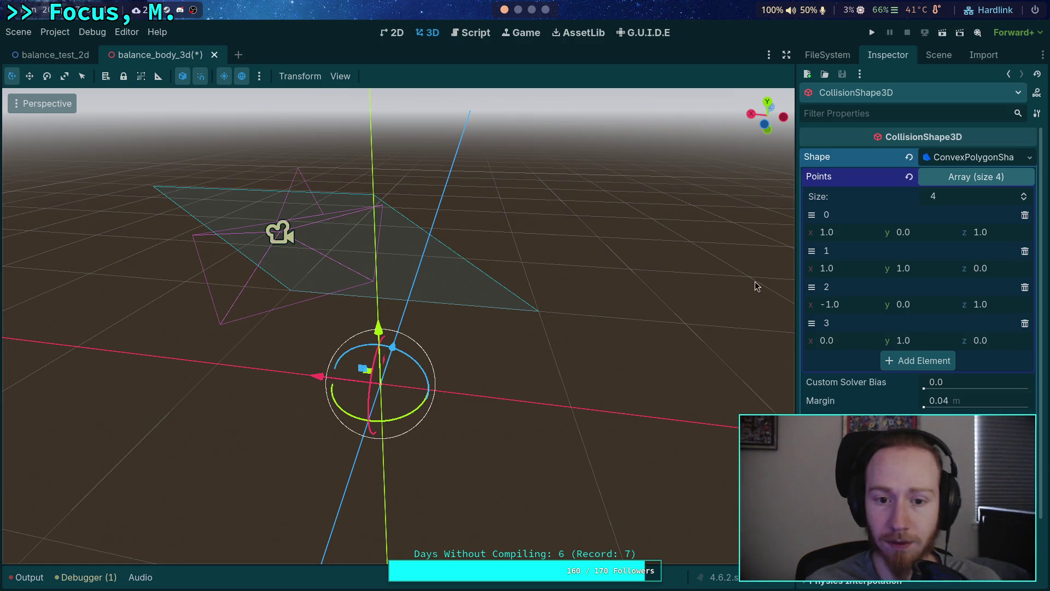
left_click(934, 272)
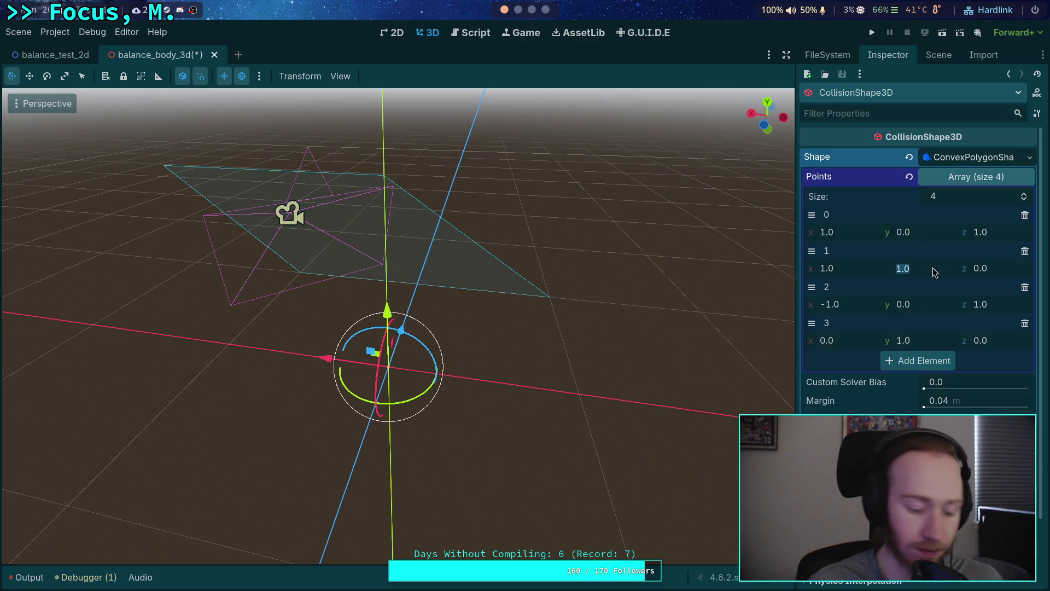
type("0")
key("Return")
left_click_drag(558, 251, 300, 268)
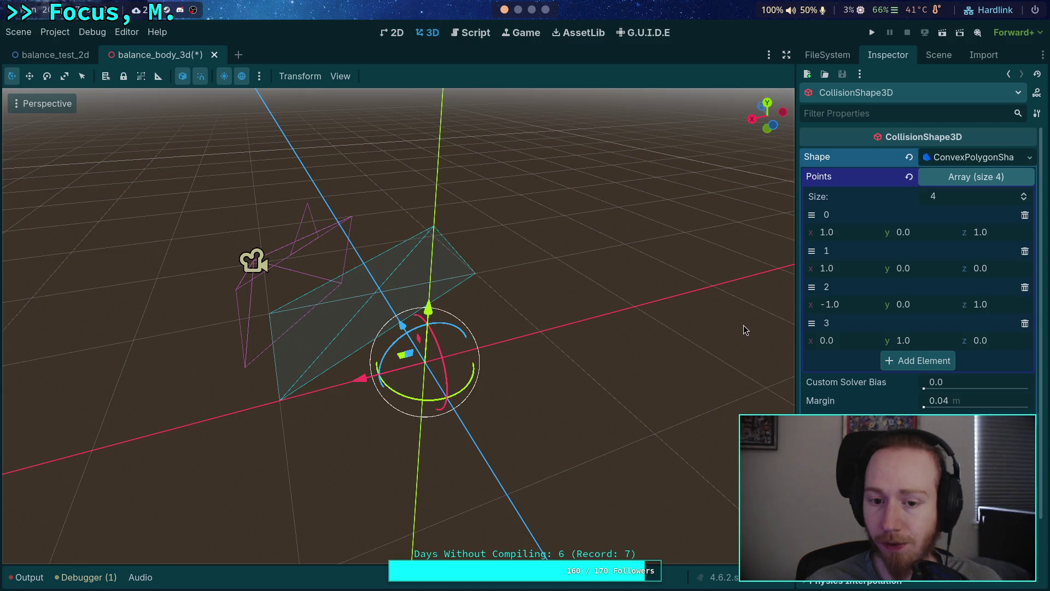
Step: Add a base point at (0,0,-1)
left_click(917, 361)
mouse_move(328, 273)
left_mouse_down()
mouse_move(350, 276)
mouse_move(339, 296)
mouse_move(610, 321)
left_mouse_up()
left_click(987, 376)
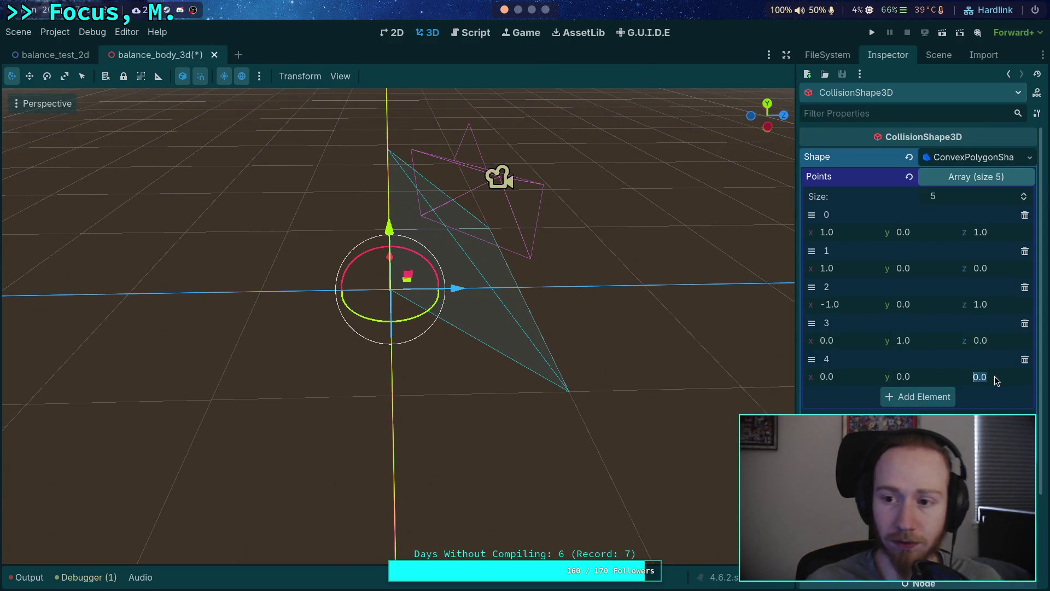
type("-1")
key("Return")
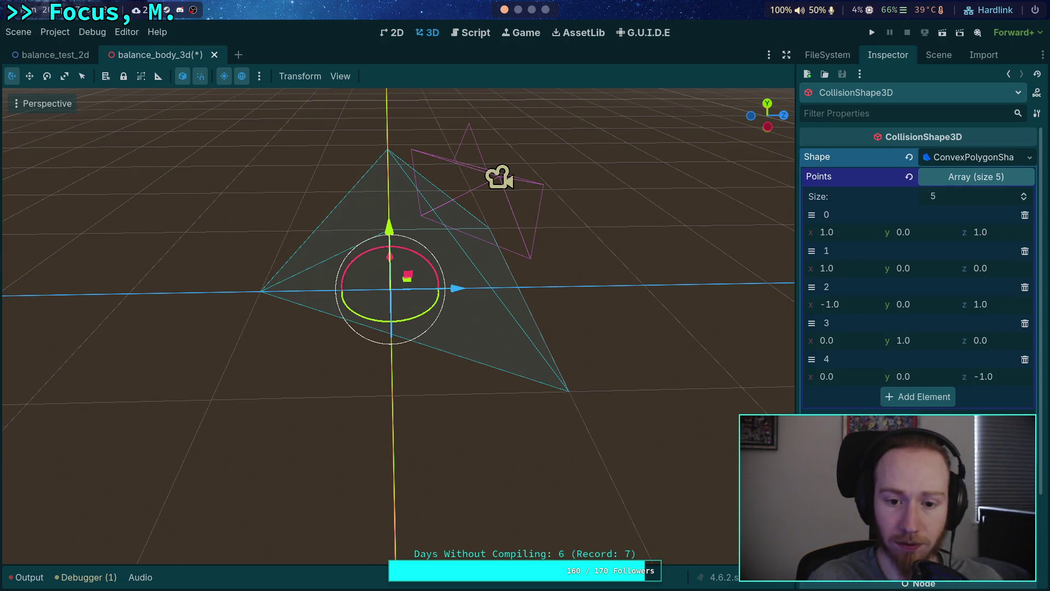
mouse_move(610, 322)
left_mouse_down()
mouse_move(547, 318)
mouse_move(579, 312)
mouse_move(509, 323)
mouse_move(539, 322)
mouse_move(484, 292)
left_mouse_up()
Step: Add a point at (-1,0,-1) and delete point 2, (-1,0,1)
left_click(902, 401)
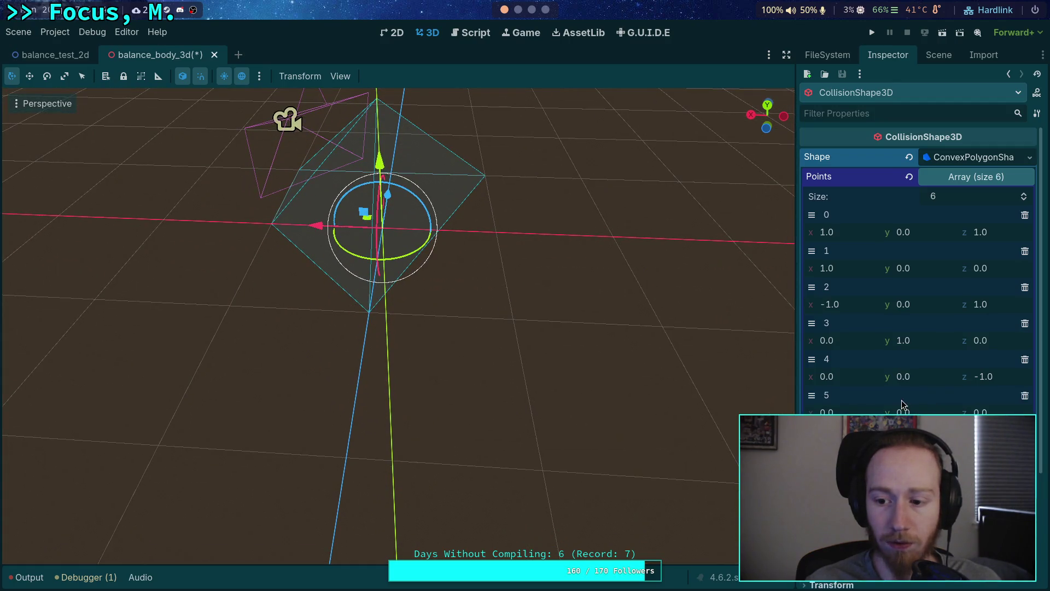
type("-1")
key("Return")
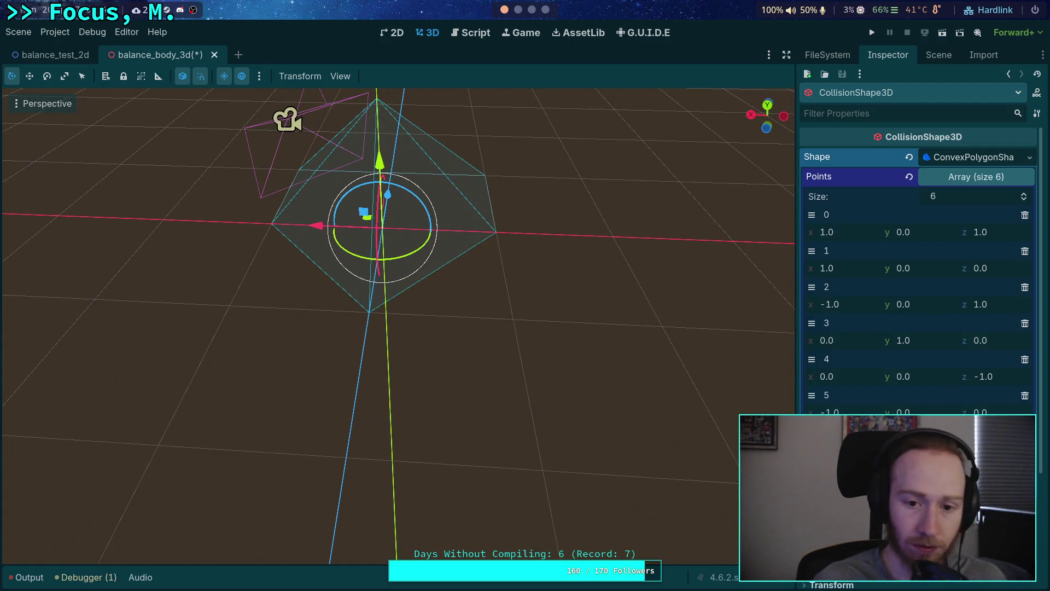
key("Return")
mouse_move(482, 295)
left_mouse_down()
mouse_move(448, 235)
mouse_move(794, 328)
left_mouse_up()
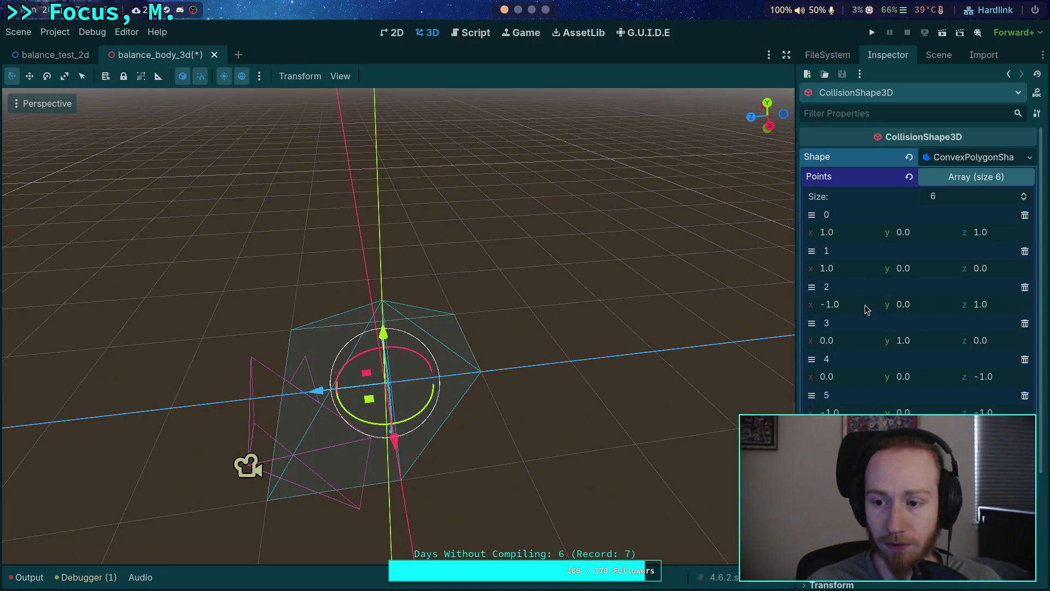
left_click(1024, 288)
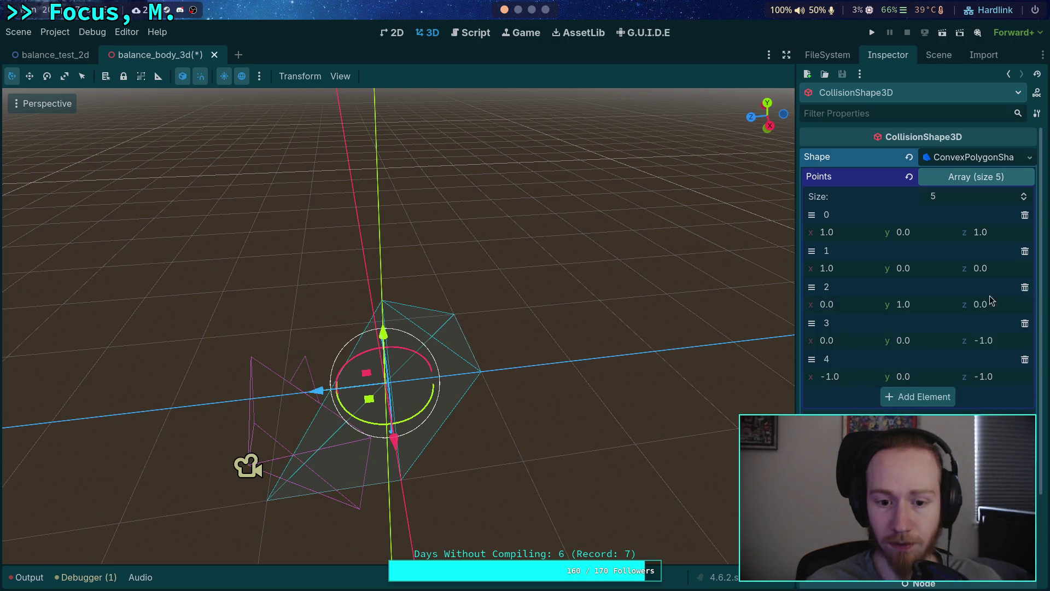
Step: Add base points such as (-1,0,0) and (0,0,1) to reach nine points in a pyramid
left_click(917, 398)
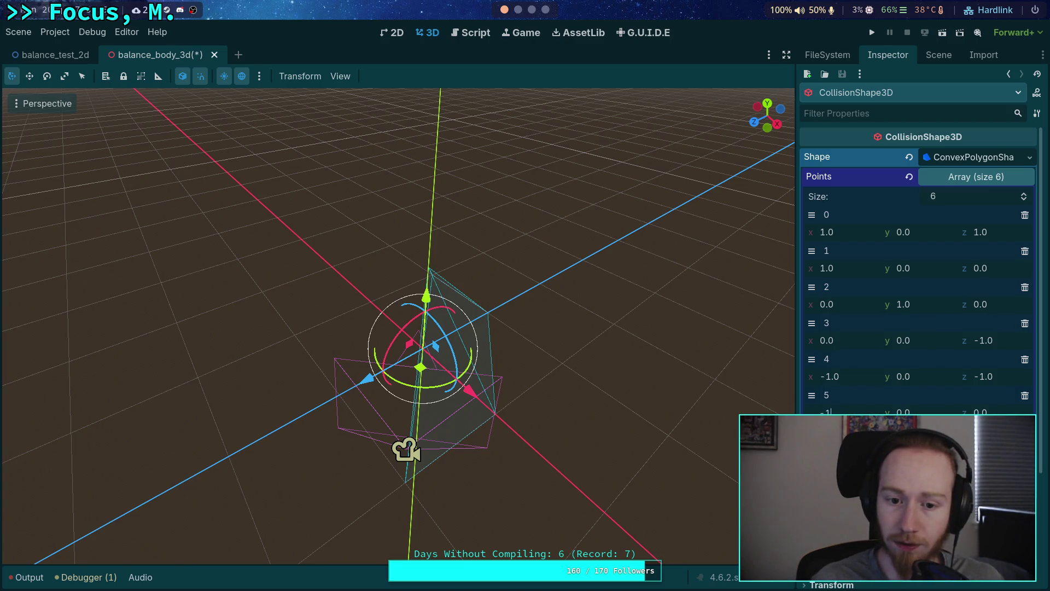
left_click_drag(416, 350, 711, 252)
left_click(1024, 196)
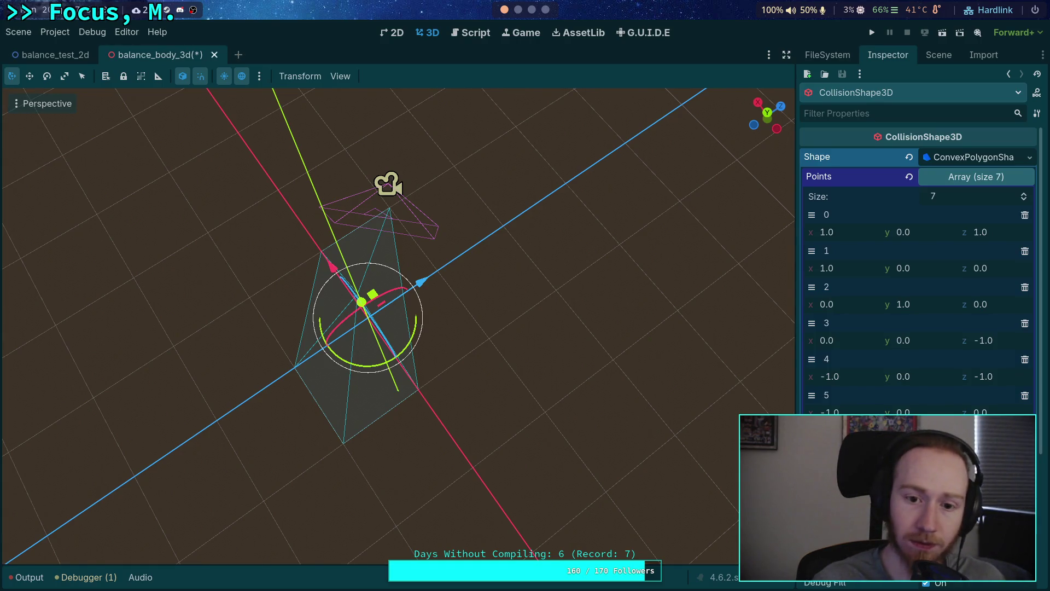
mouse_move(399, 328)
left_mouse_down()
mouse_move(350, 263)
mouse_move(383, 328)
left_mouse_up()
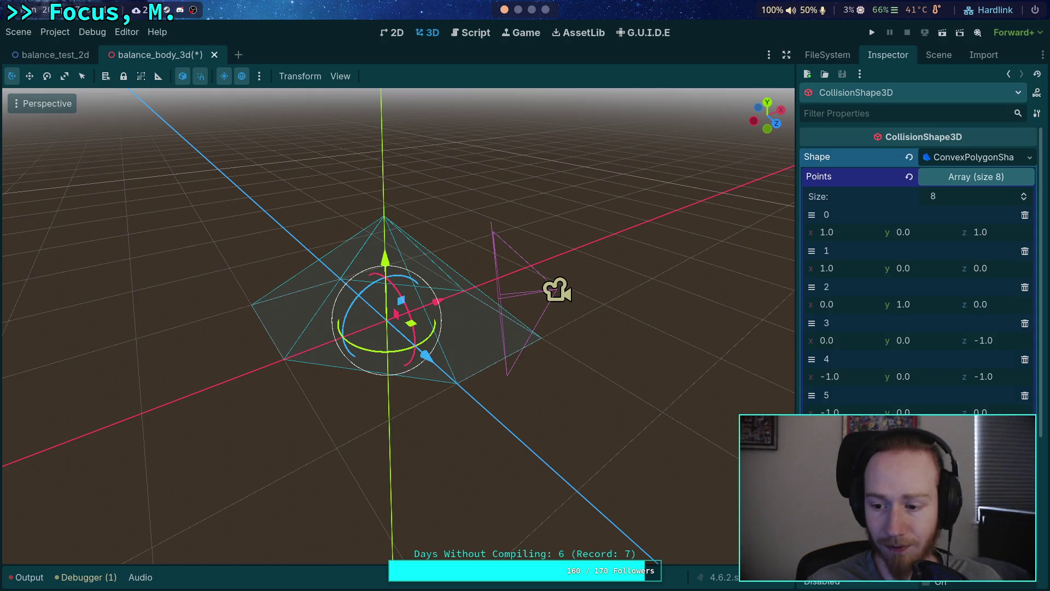
mouse_move(398, 328)
left_mouse_down()
mouse_move(399, 241)
mouse_move(372, 328)
mouse_move(349, 328)
left_mouse_up()
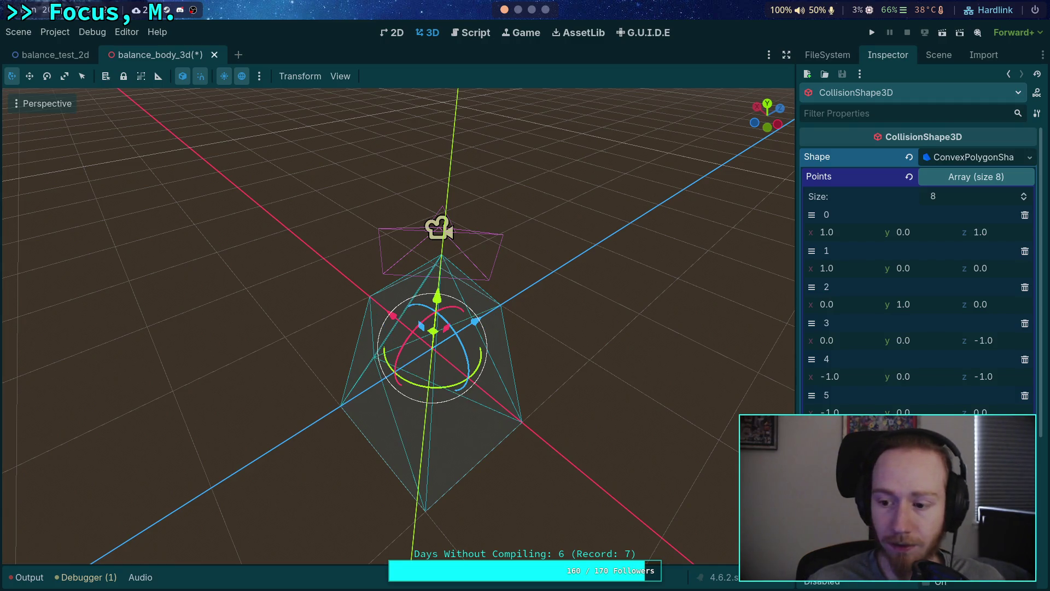
left_click_drag(438, 328, 410, 268)
key("ctrl+z")
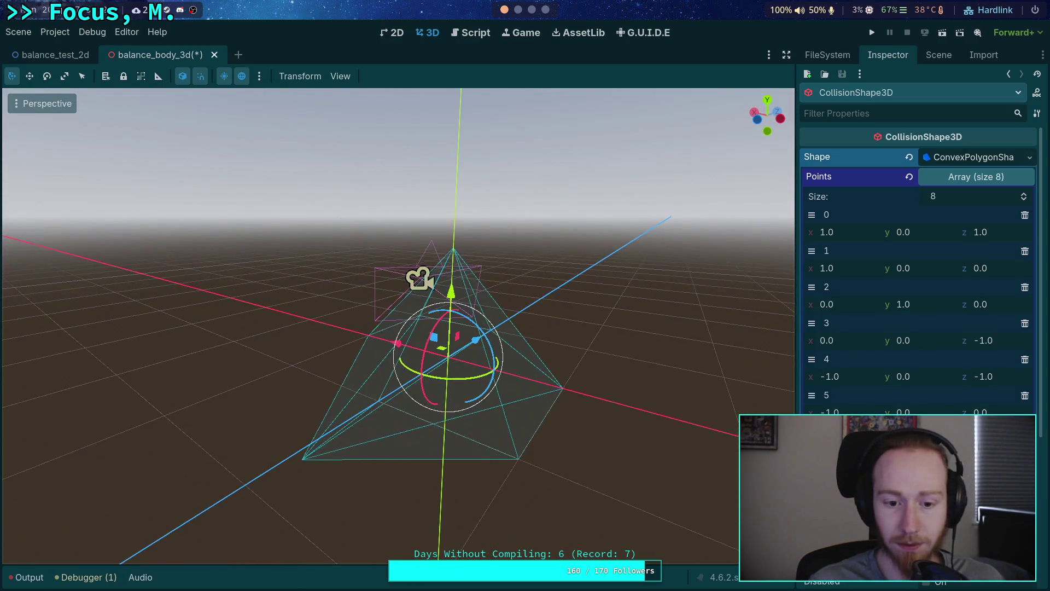
type("9")
scroll(919, 274, "down", 2)
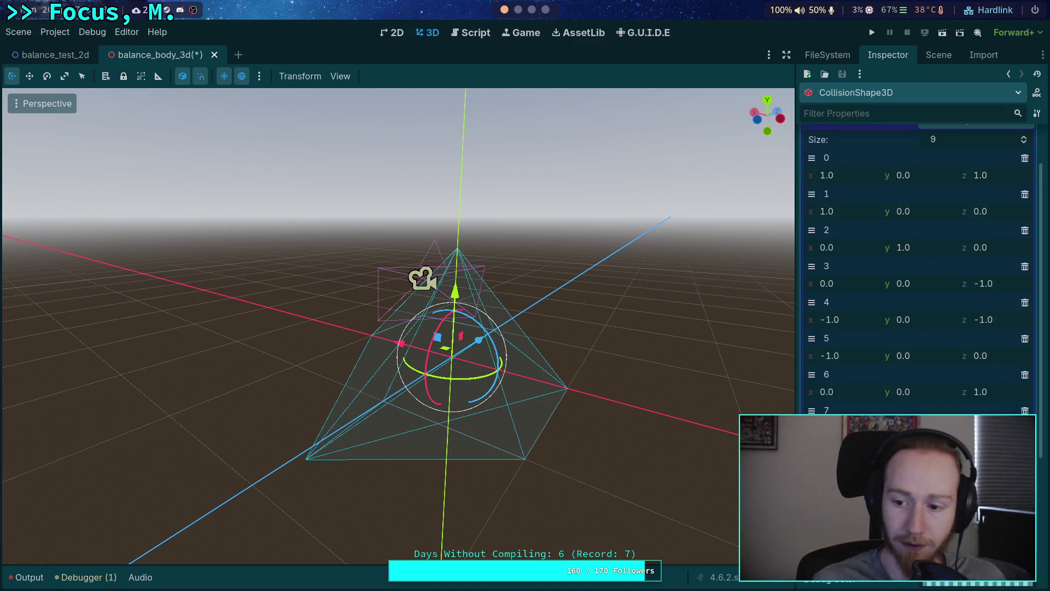
key("Return")
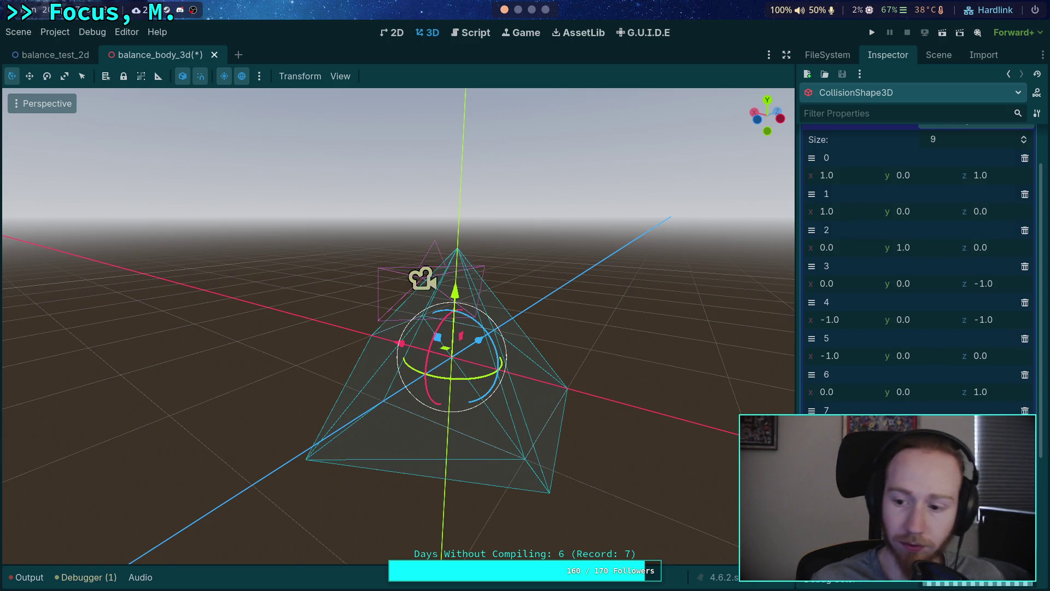
mouse_move(398, 325)
left_mouse_down()
mouse_move(481, 295)
mouse_move(492, 306)
mouse_move(519, 262)
mouse_move(580, 257)
mouse_move(525, 295)
mouse_move(475, 298)
mouse_move(487, 298)
mouse_move(410, 252)
left_mouse_up()
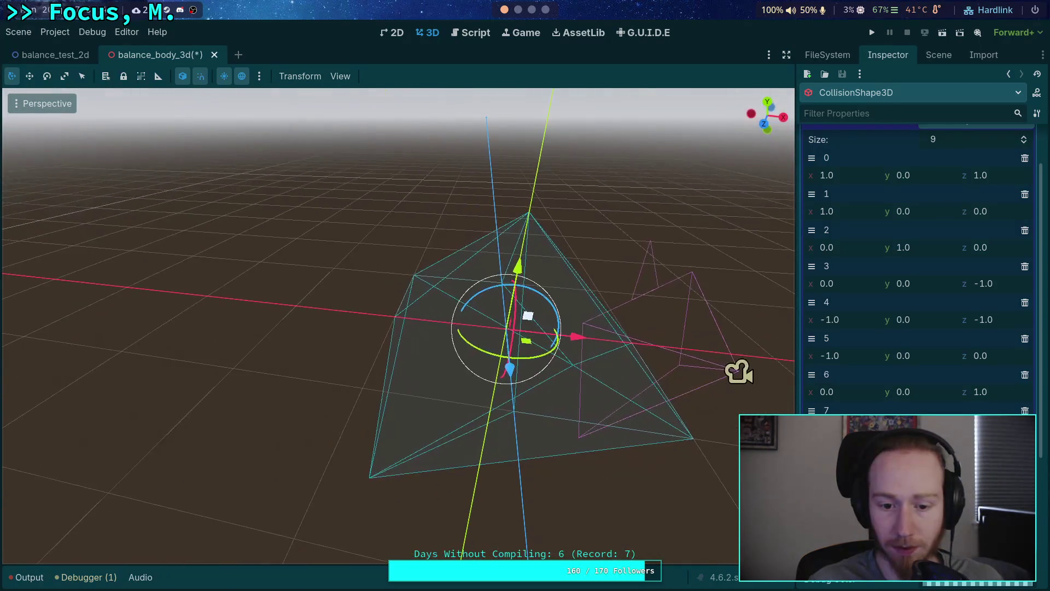
Step: Edit one lower corner point's coordinate so that pyramid corner sits further inward
left_click_drag(581, 409, 554, 402)
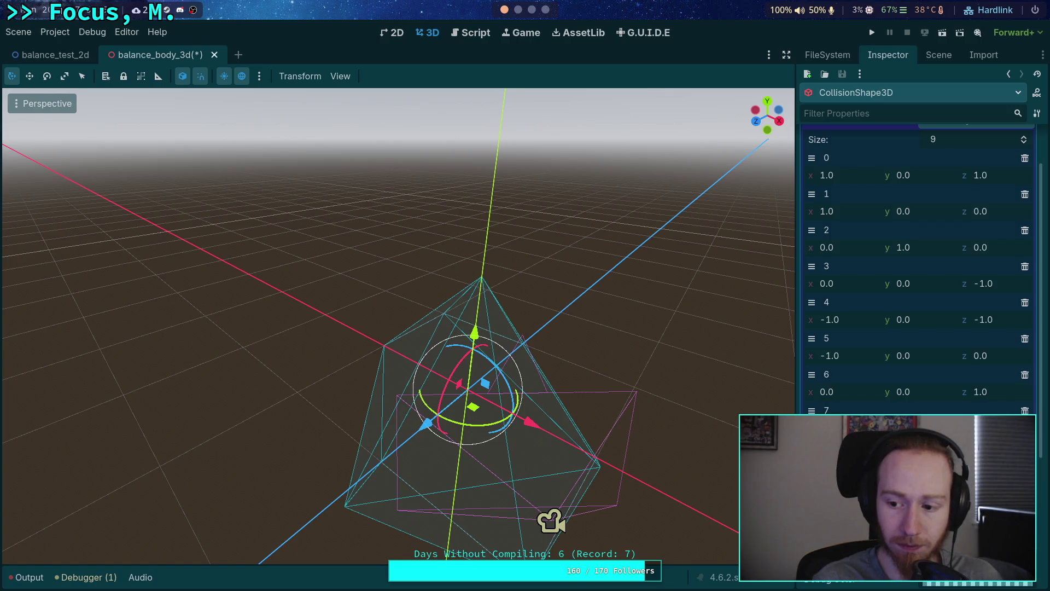
mouse_move(550, 516)
left_mouse_down()
mouse_move(563, 530)
mouse_move(698, 445)
mouse_move(723, 315)
left_mouse_up()
mouse_move(398, 328)
left_mouse_down()
mouse_move(438, 307)
mouse_move(470, 328)
mouse_move(492, 394)
mouse_move(525, 421)
left_mouse_up()
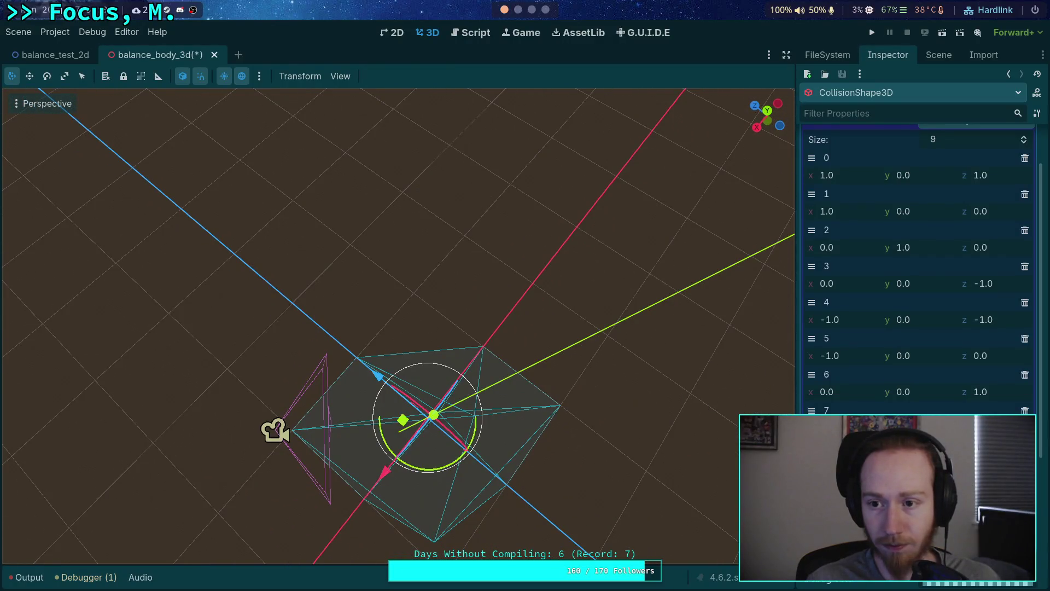
left_click_drag(525, 421, 479, 358)
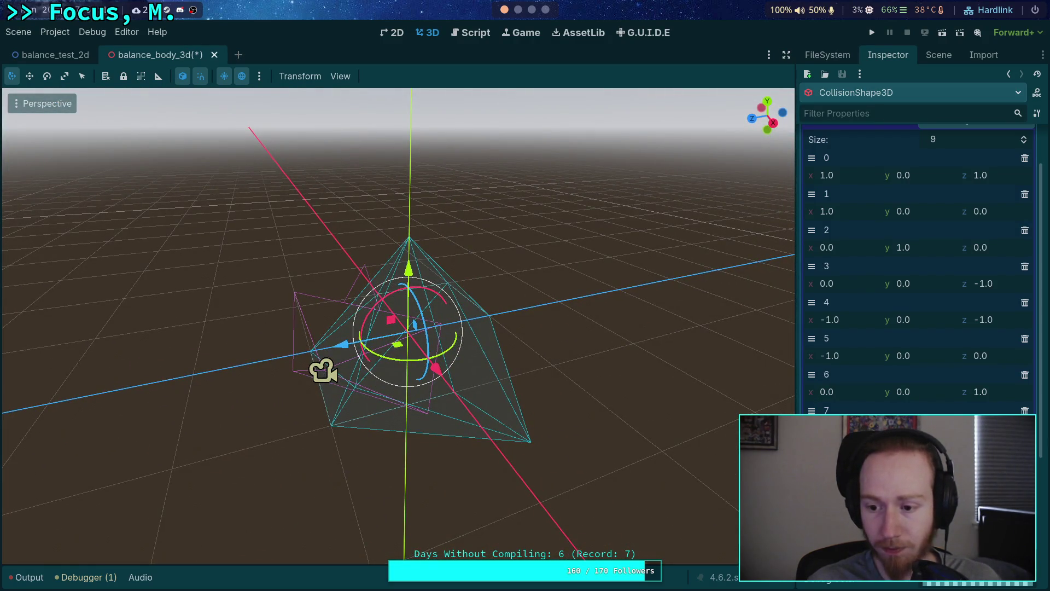
key("Return")
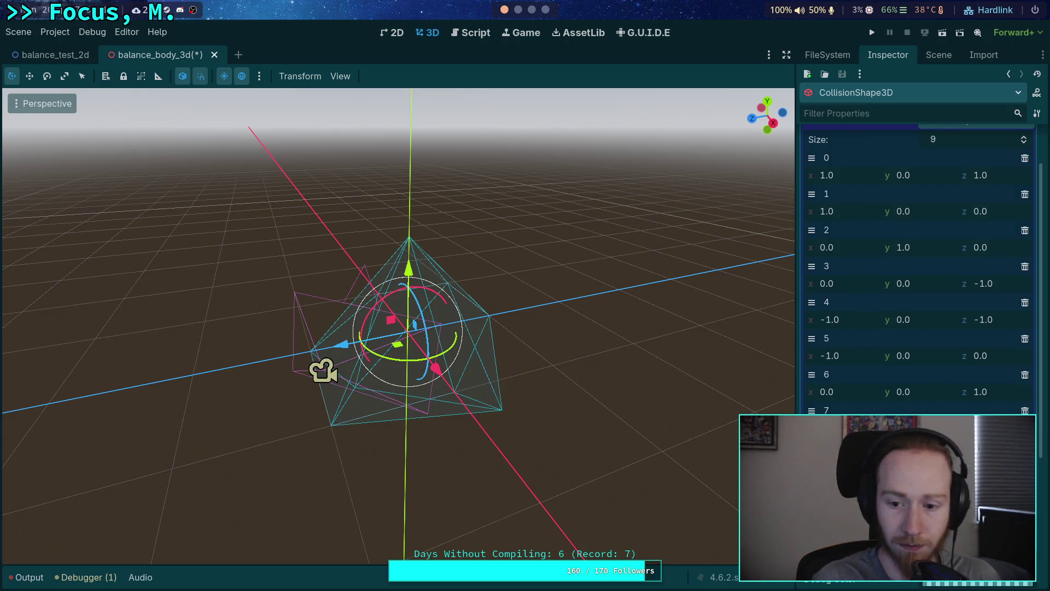
mouse_move(399, 322)
left_mouse_down()
mouse_move(241, 298)
mouse_move(208, 235)
left_mouse_up()
left_click_drag(780, 367, 671, 358)
scroll(951, 234, "up", 2)
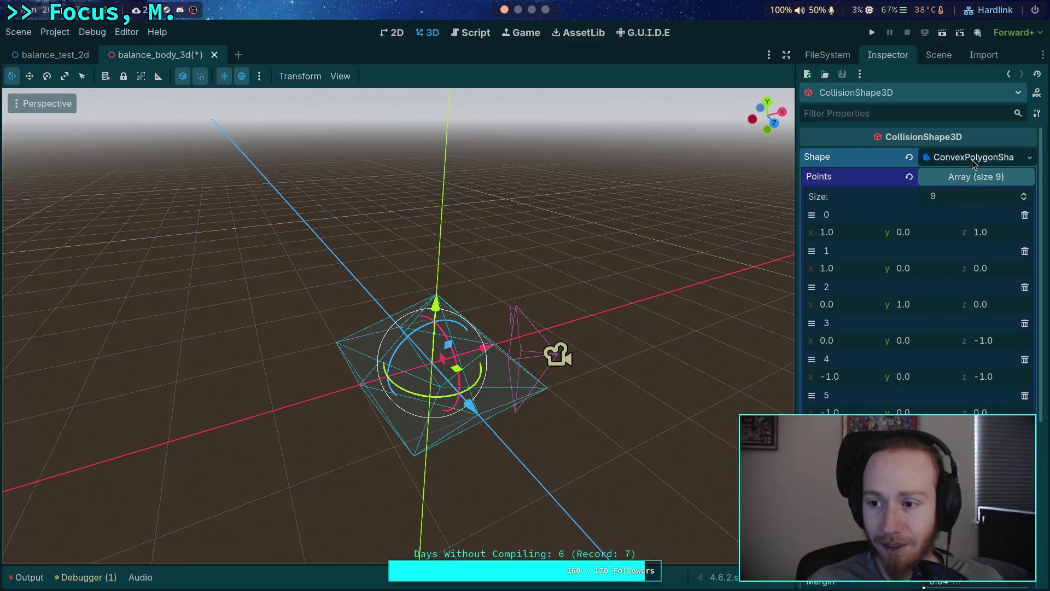
Step: Copy the collision shape's Points array value
left_click(966, 176)
right_click(856, 176)
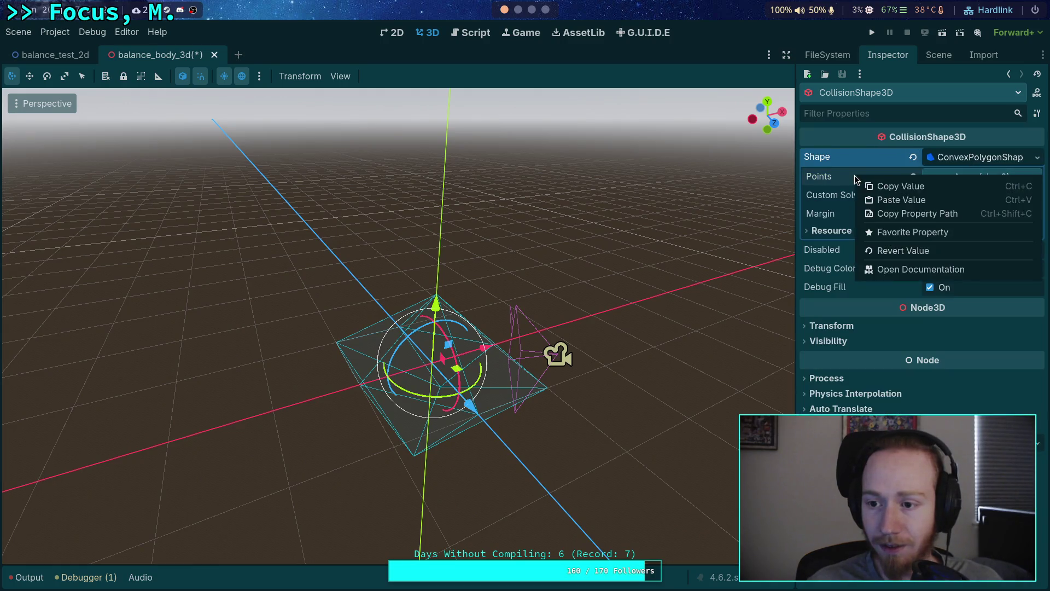
left_click(875, 183)
Step: Add a MeshInstance3D node and move it directly under RigidBody3D
left_click(939, 57)
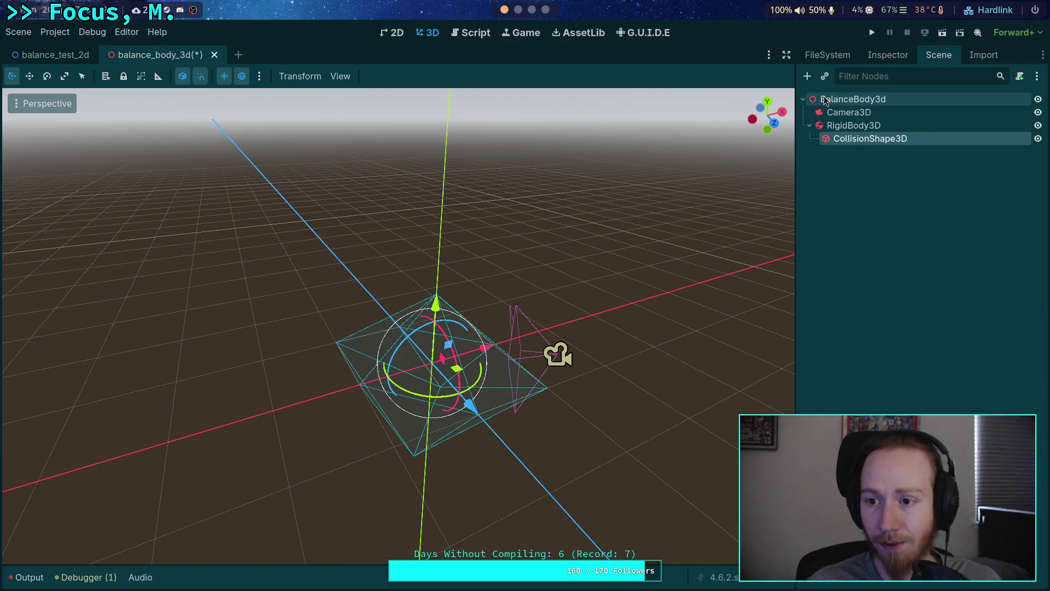
left_click(807, 76)
type("mesh")
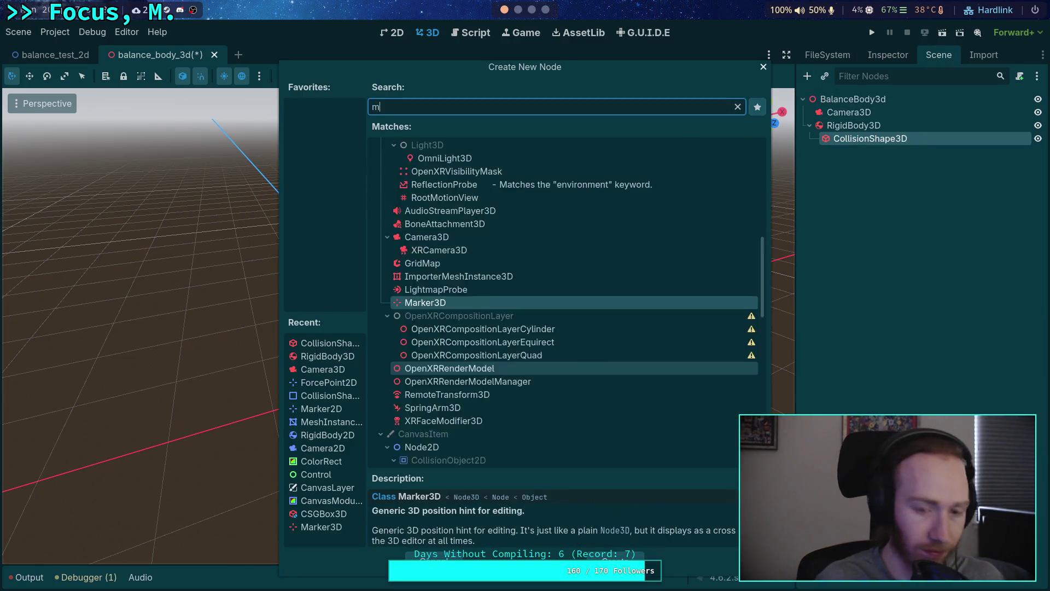
double_click(462, 242)
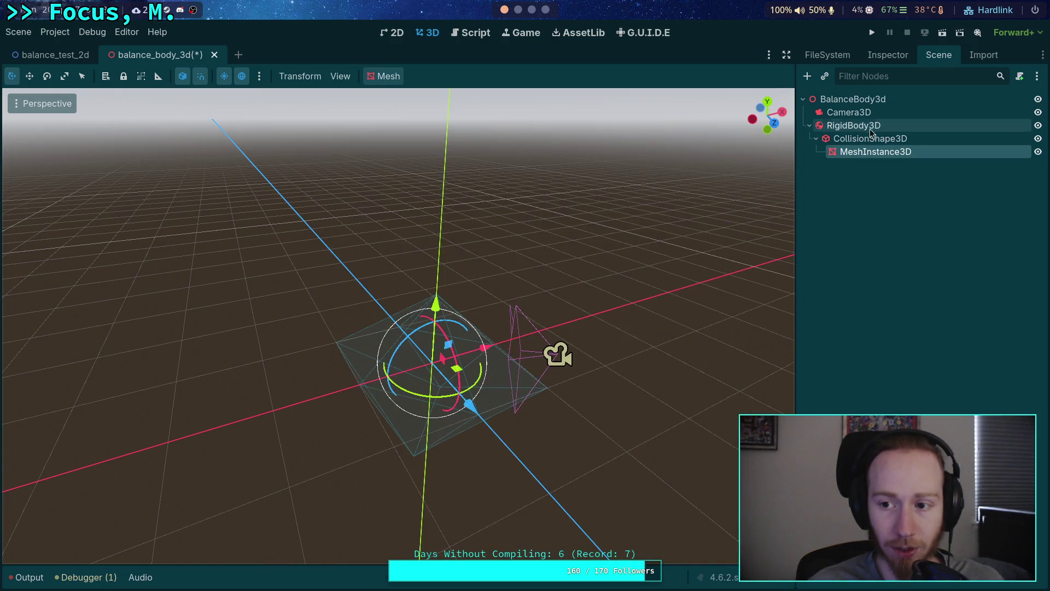
left_click_drag(874, 152, 863, 123)
left_click(888, 55)
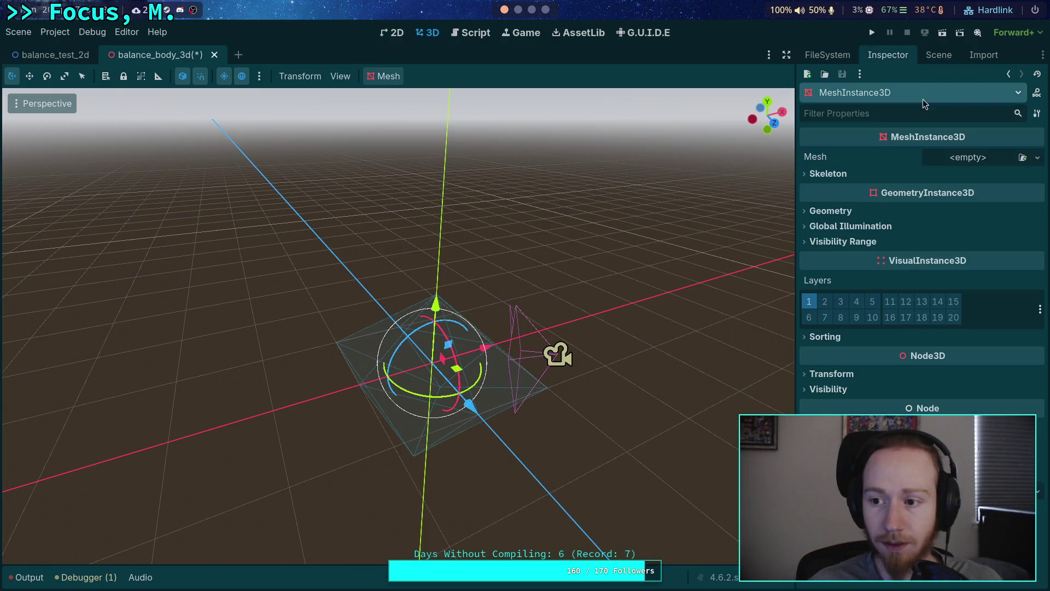
left_click(1036, 157)
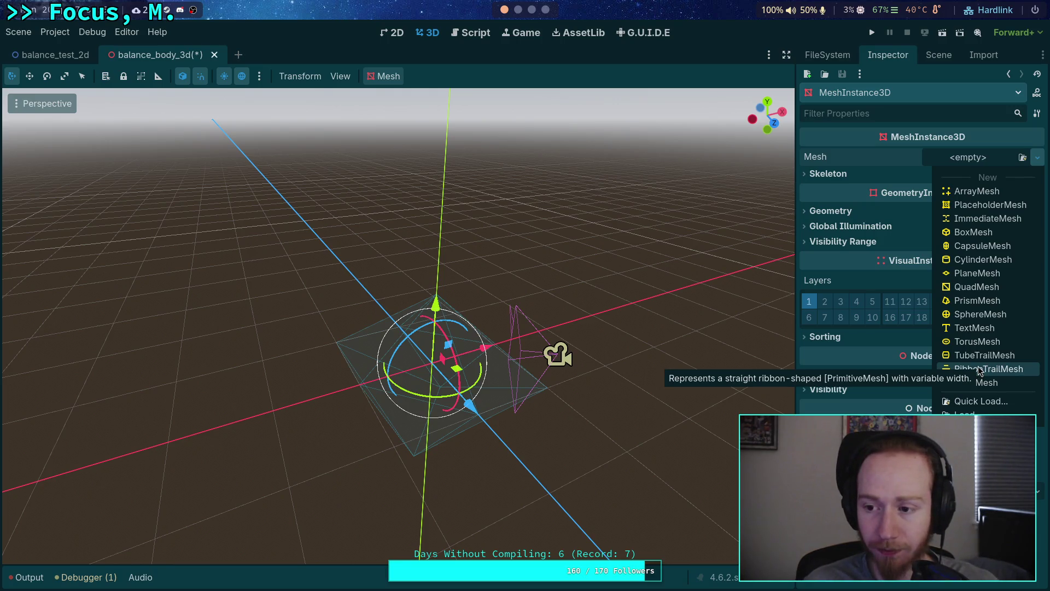
Step: Assign a BoxMesh to the MeshInstance3D, then hide and deselect it
left_click(979, 232)
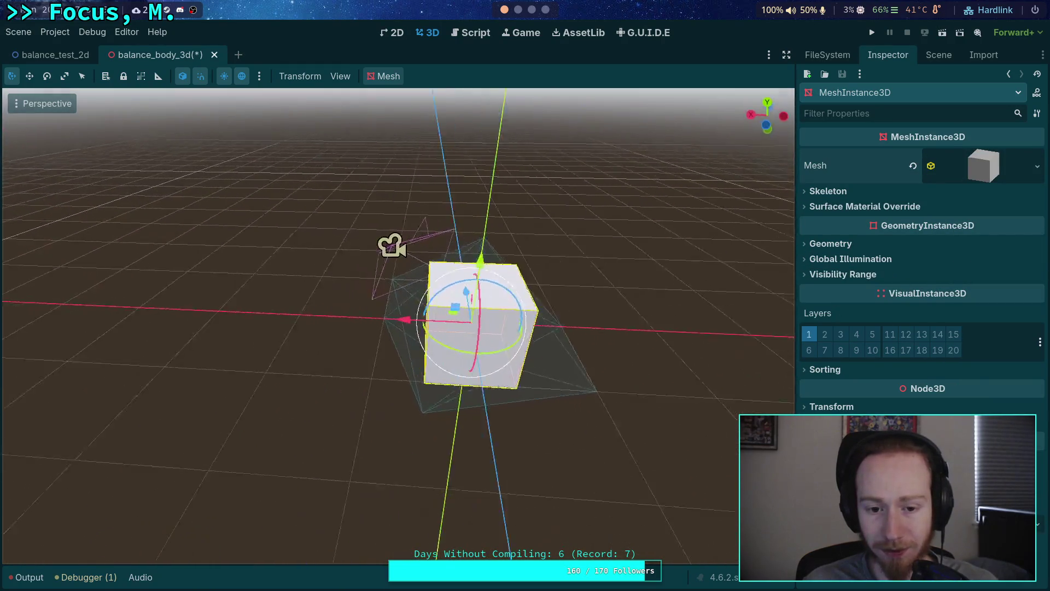
left_click(936, 56)
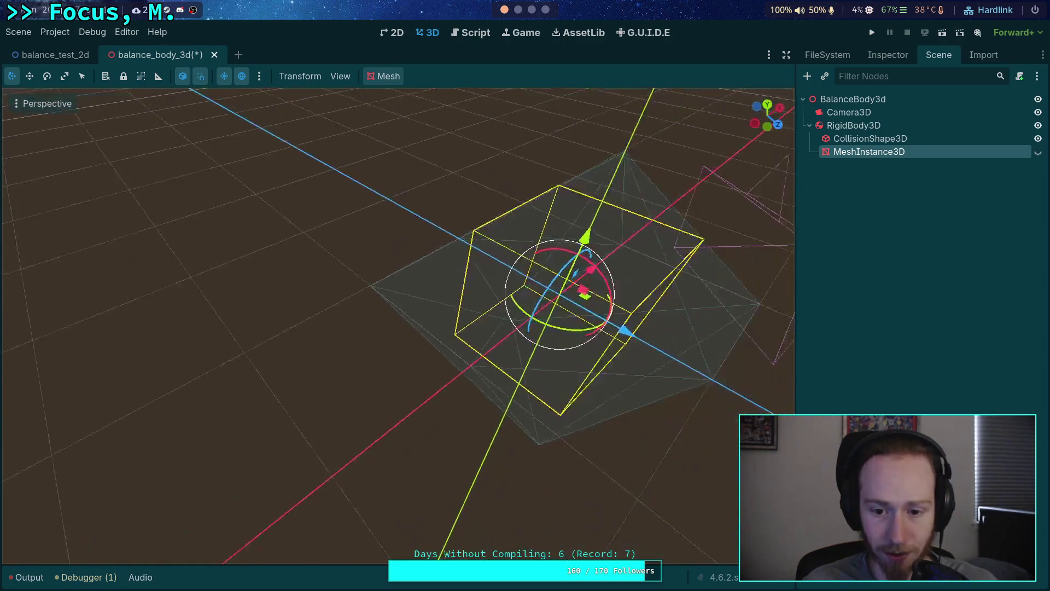
left_click(909, 243)
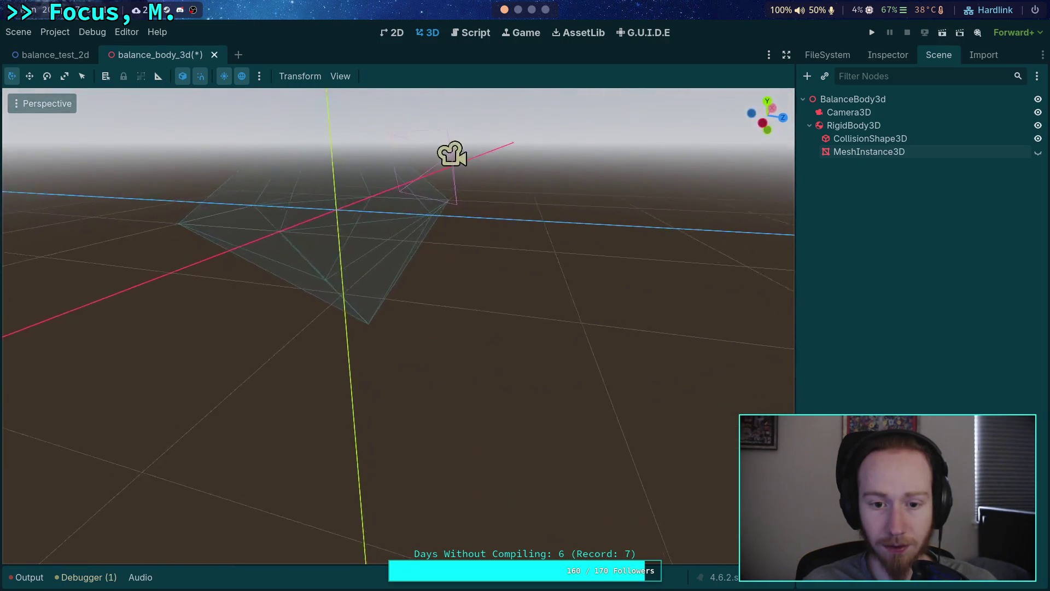
Step: Unhide the MeshInstance3D, then delete it from the scene
mouse_move(398, 325)
left_mouse_down()
mouse_move(345, 309)
mouse_move(597, 232)
left_mouse_up()
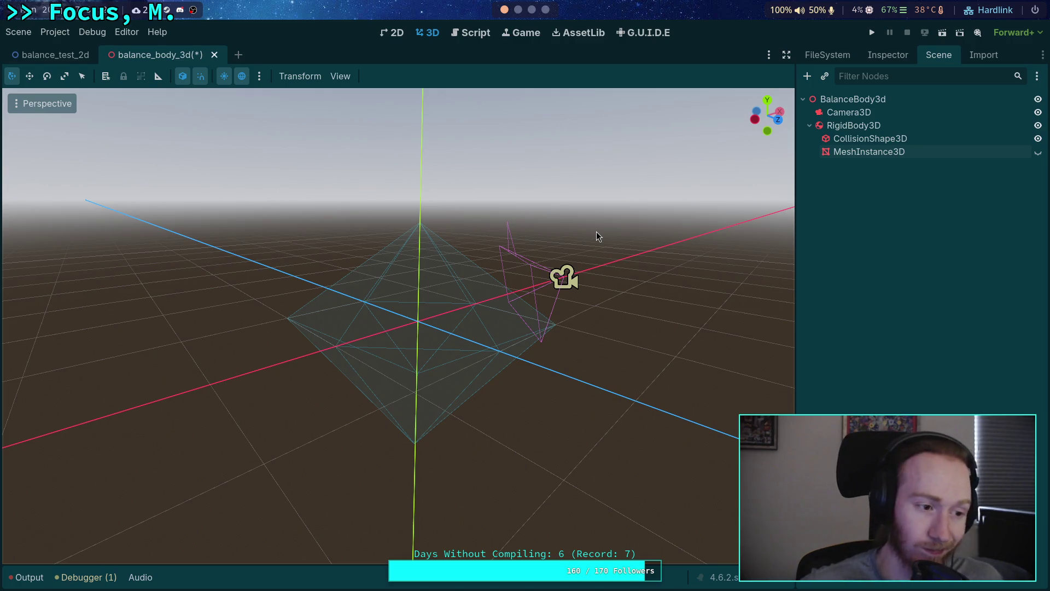
left_click(1037, 153)
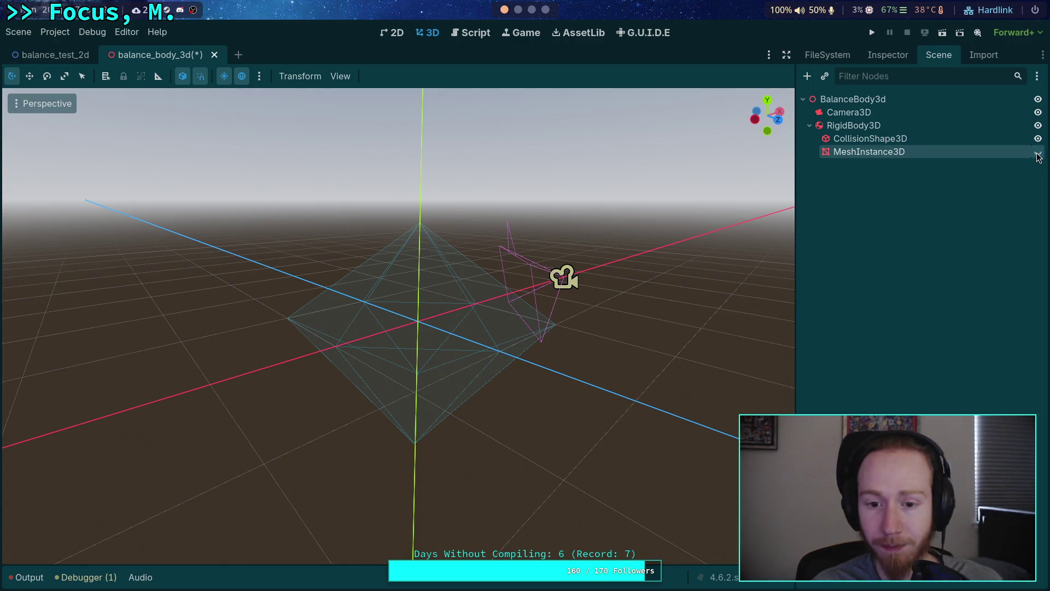
left_click(951, 157)
left_click_drag(673, 227, 623, 274)
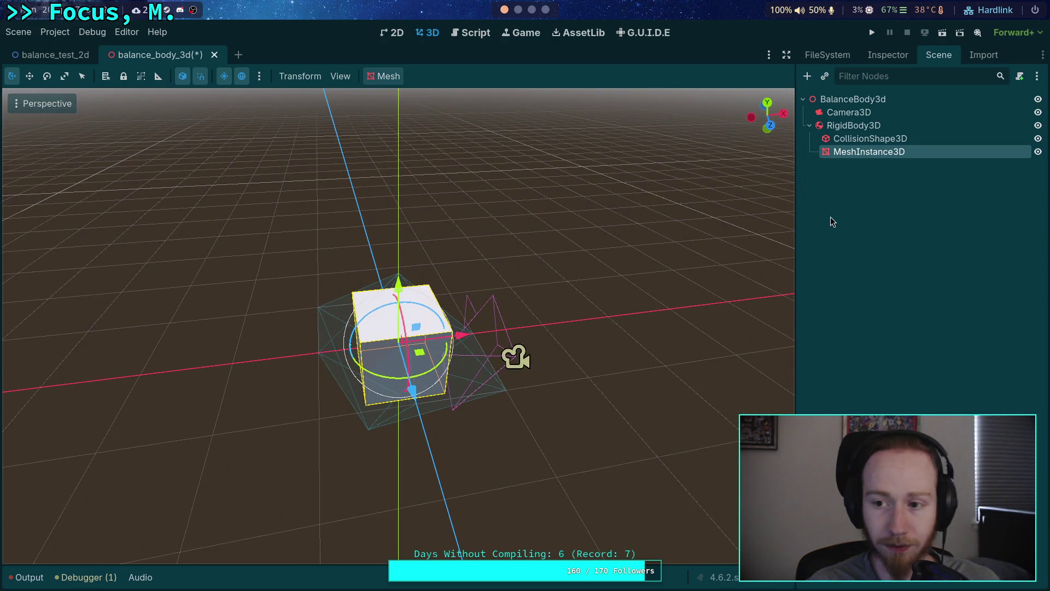
key("Delete")
key("Return")
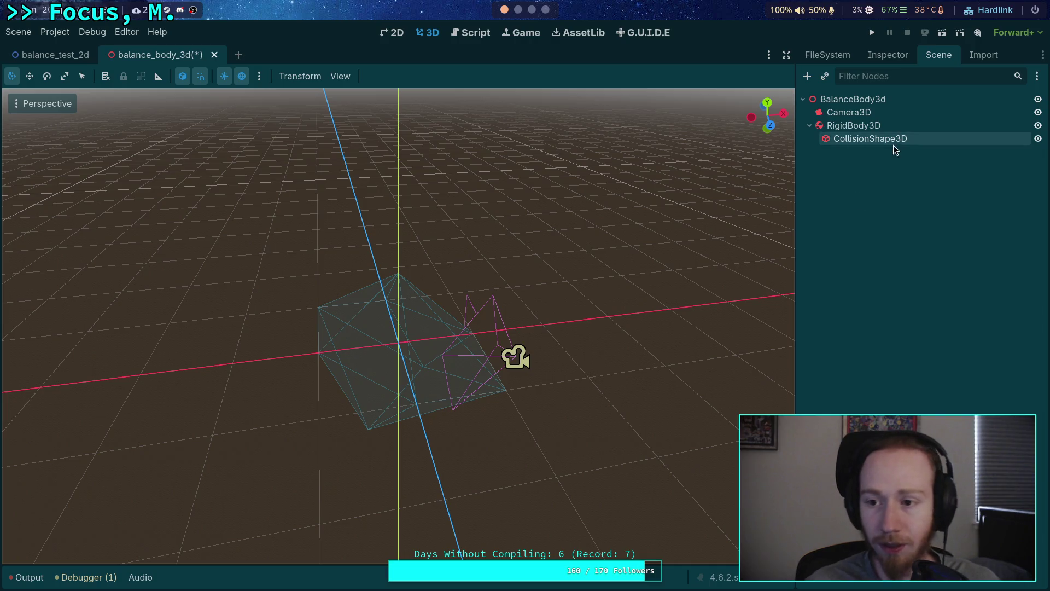
Step: Replace CollisionShape3D's convex polygon with a new 1 m BoxShape3D
left_click(902, 125)
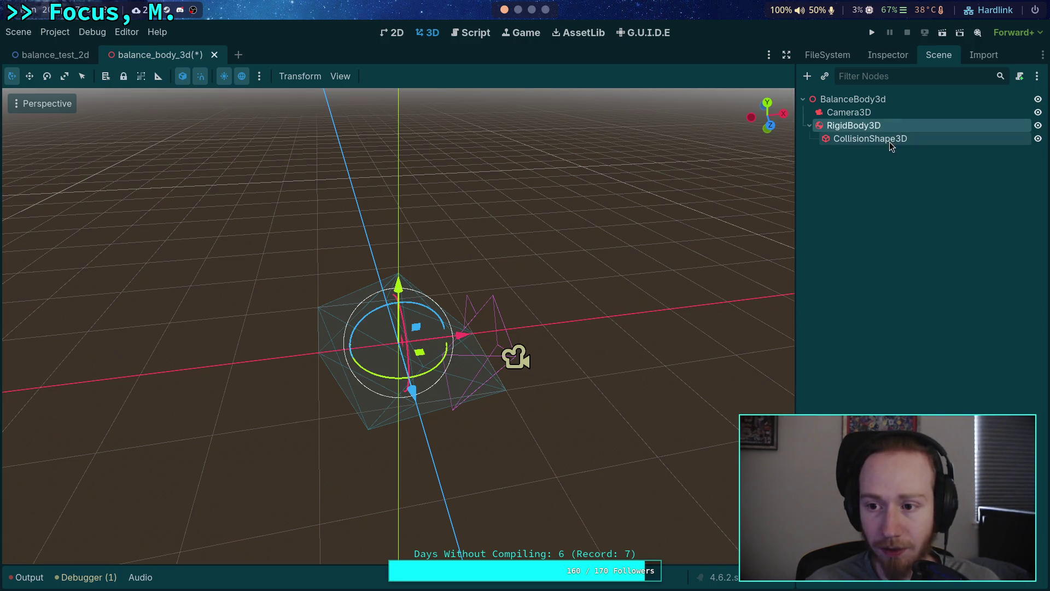
left_click(889, 141)
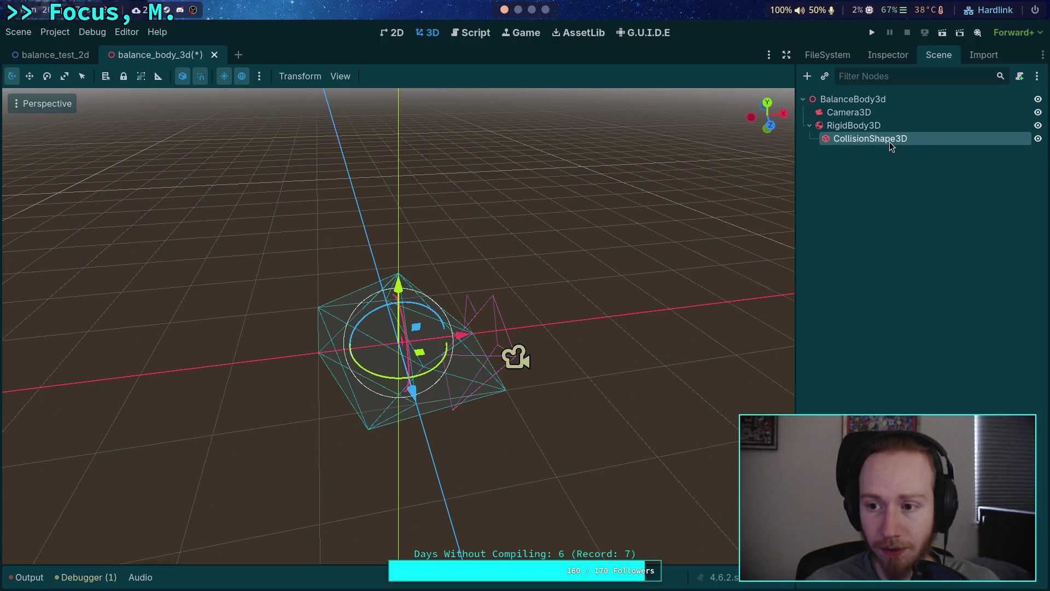
left_click(887, 57)
left_click(914, 158)
left_click(966, 159)
left_click(956, 219)
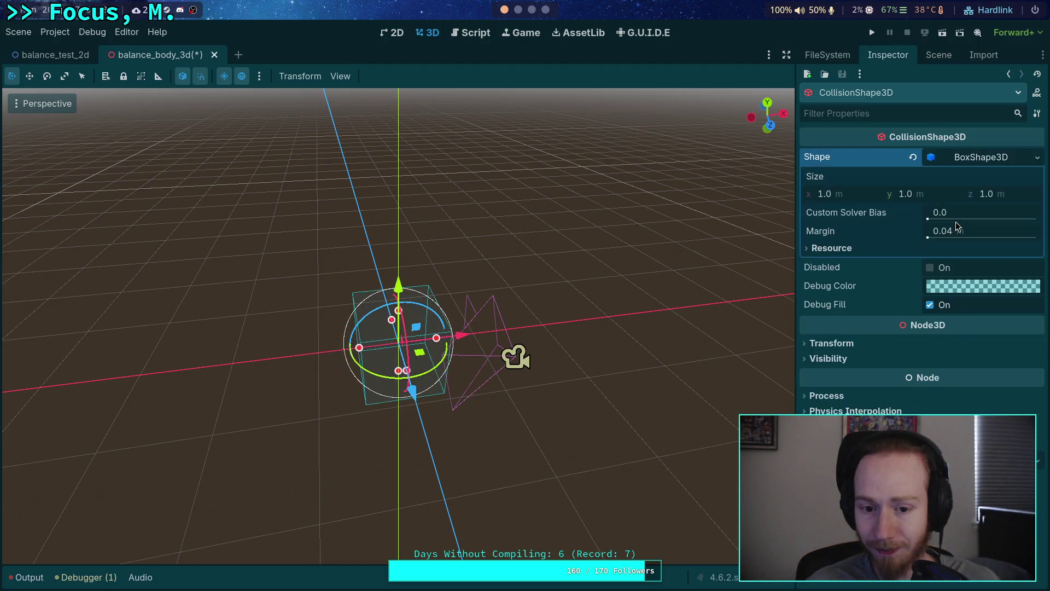
left_click(938, 55)
Step: Add a MeshInstance3D child under CollisionShape3D with a new BoxMesh
left_click(808, 76)
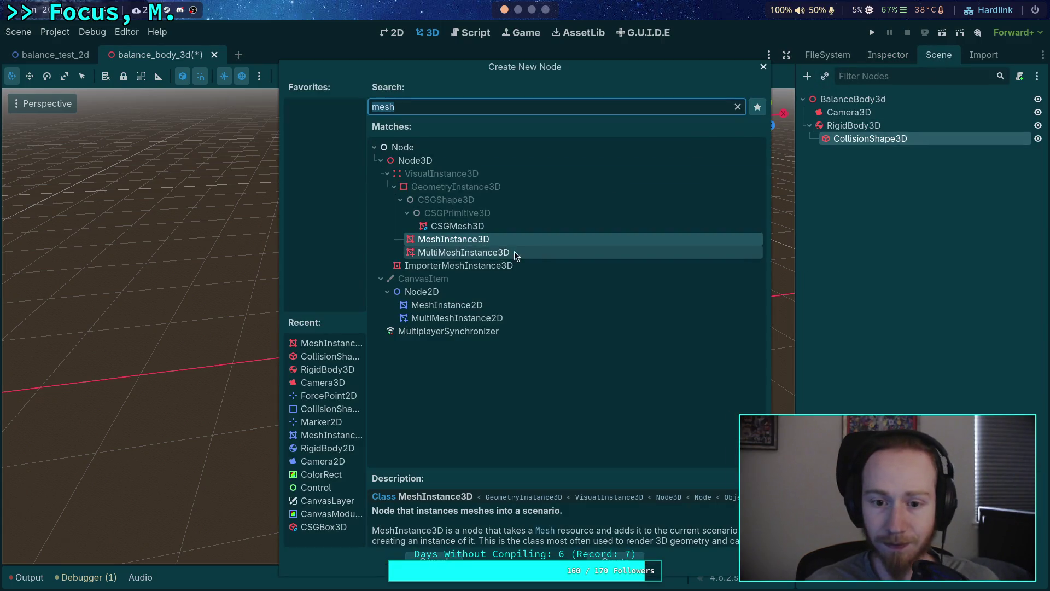
key("Return")
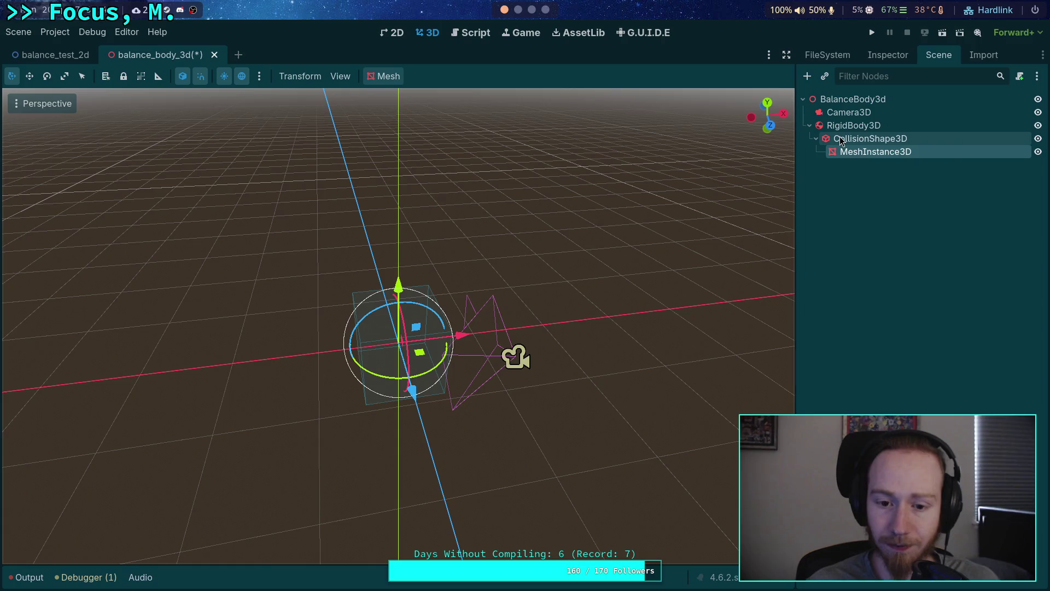
left_click(888, 57)
left_click(968, 157)
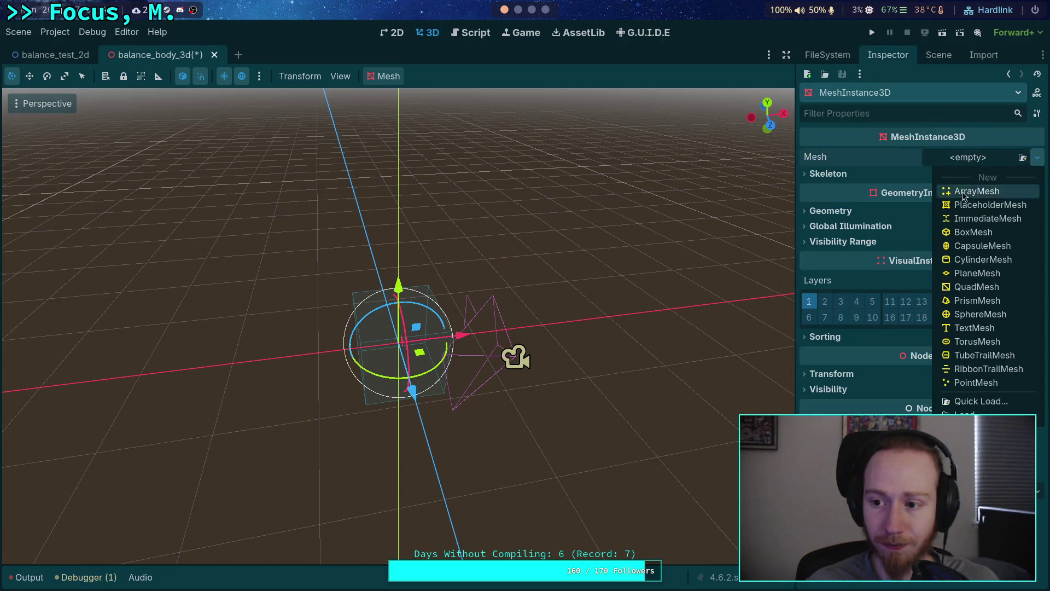
left_click(946, 230)
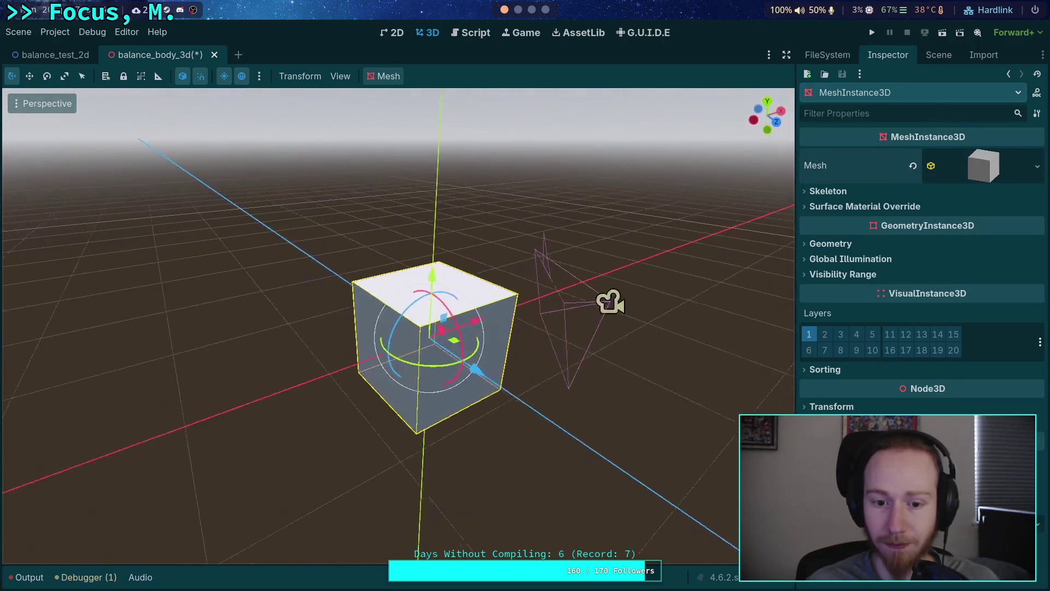
left_click(938, 54)
Step: Set the RigidBody3D's mass to 64 kg
left_click(867, 139)
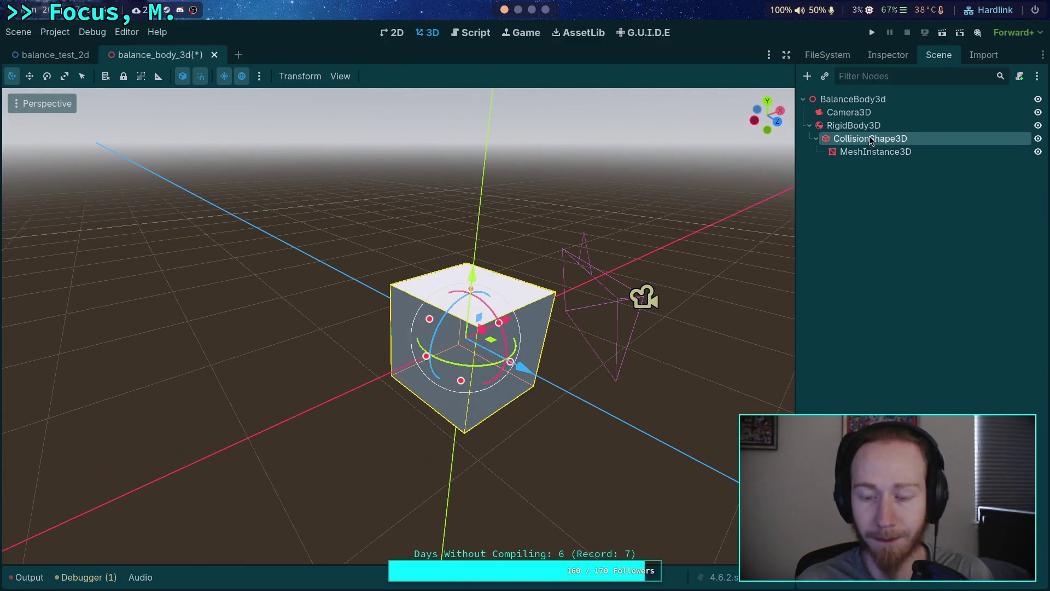
left_click(859, 125)
left_click(888, 54)
left_click(976, 156)
type("64")
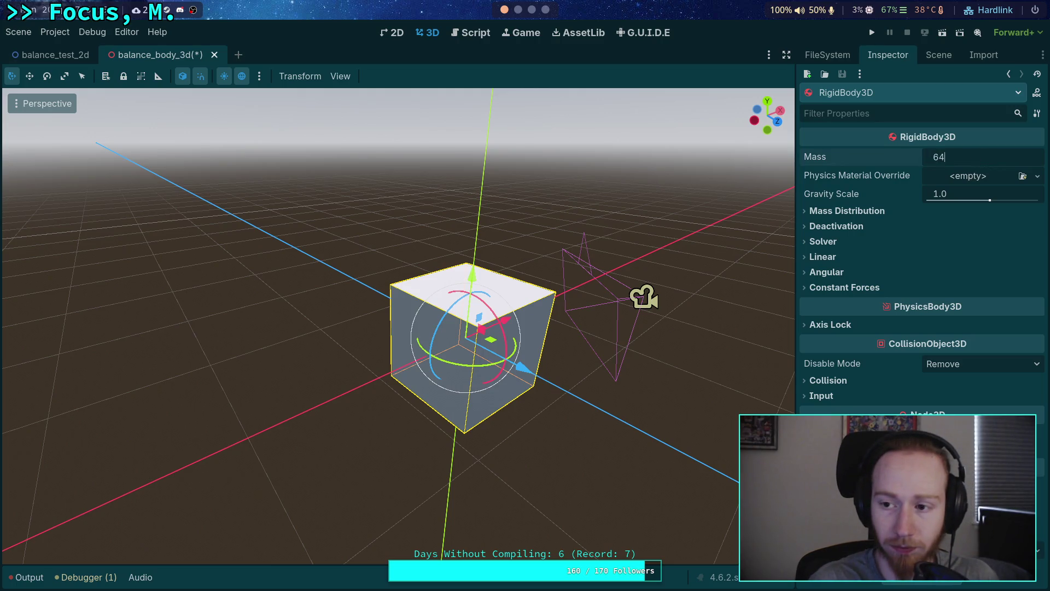
key("Return")
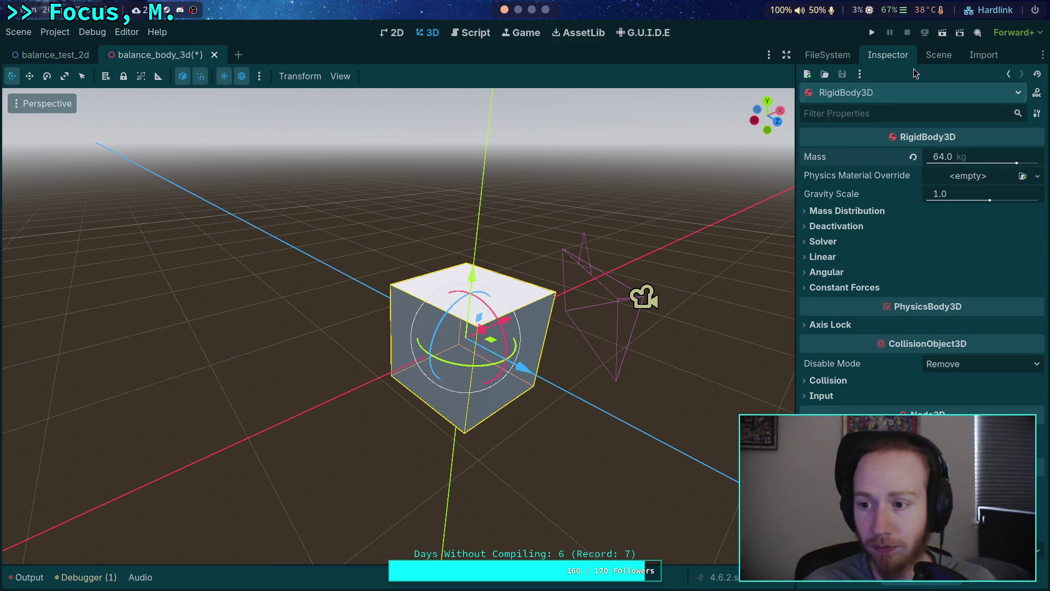
left_click(934, 54)
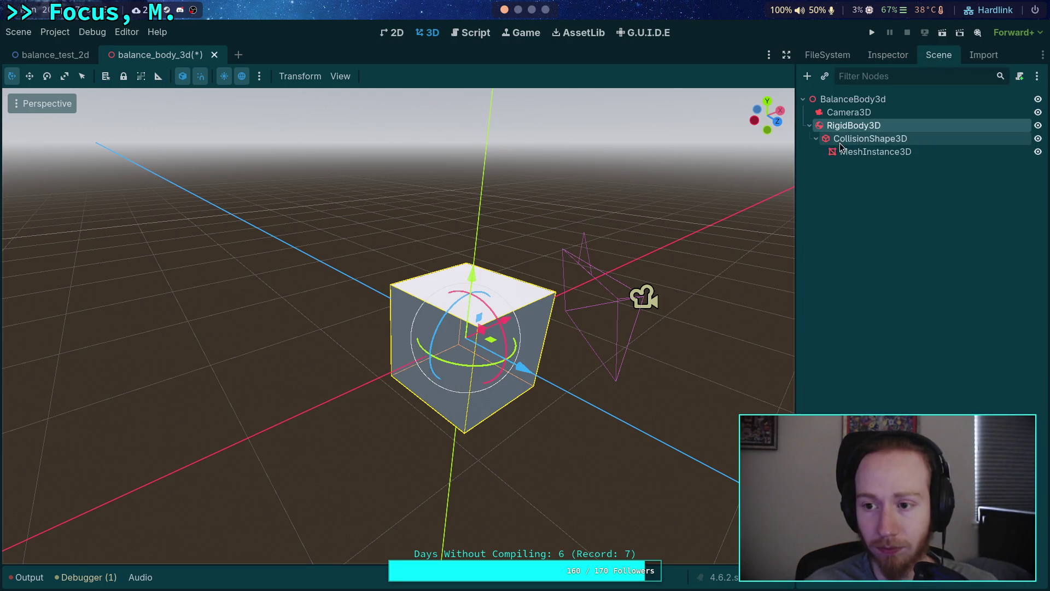
left_click(869, 139)
Step: Give the cube's BoxMesh a new StandardMaterial3D
key("f")
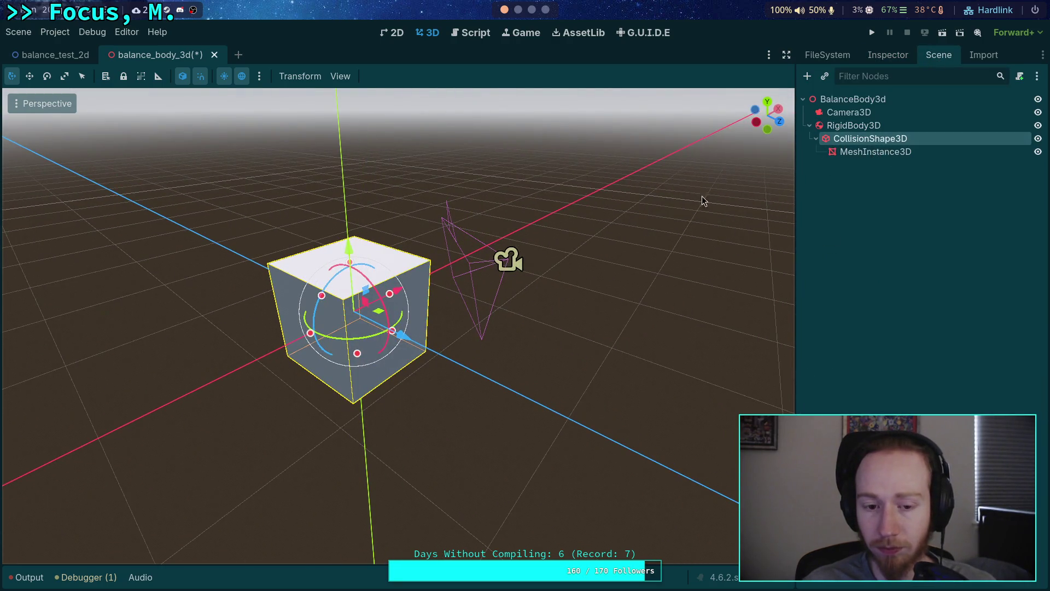
key("f")
left_click(875, 152)
left_click(874, 55)
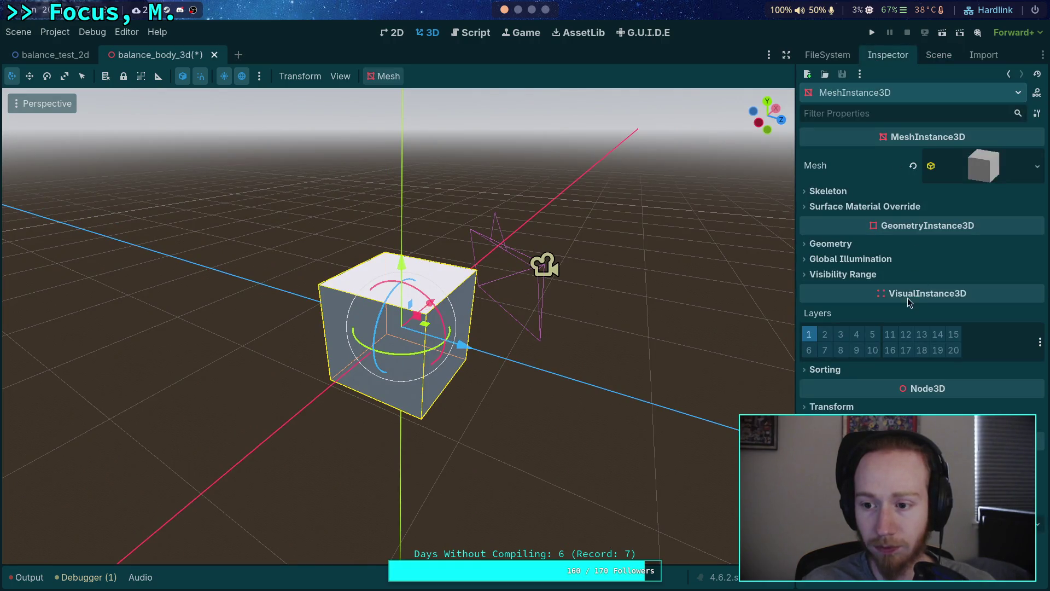
left_click(851, 203)
left_click(852, 204)
left_click(956, 165)
scroll(919, 317, "down", 2)
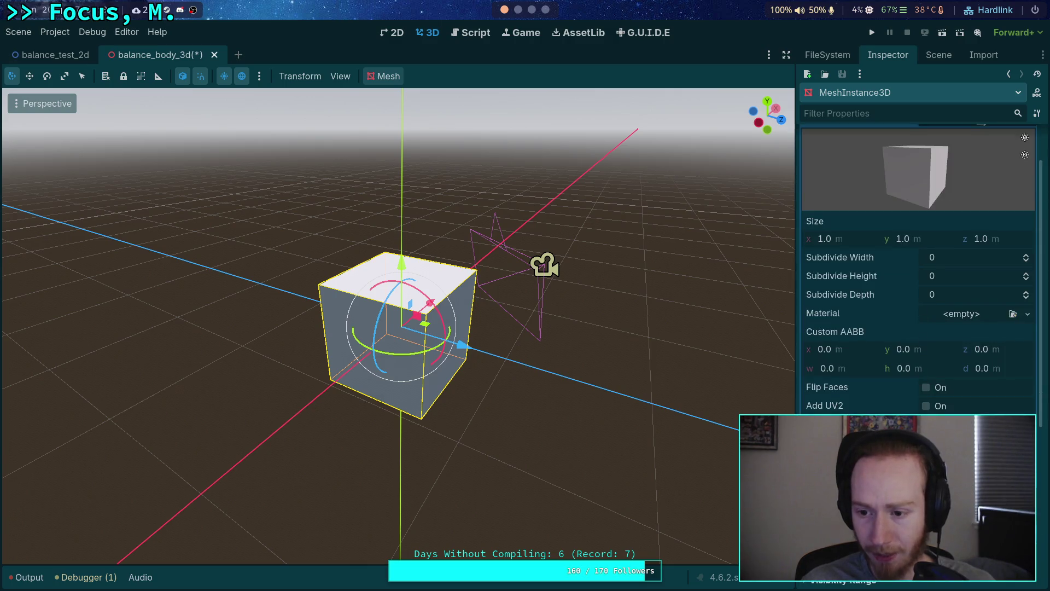
left_click(971, 317)
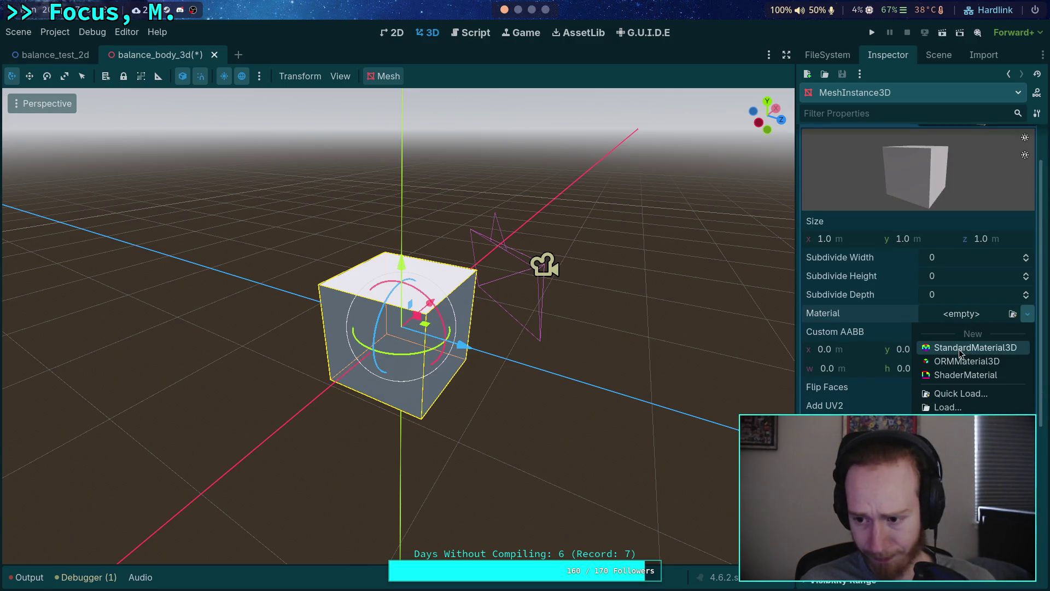
left_click(959, 349)
Step: Set the material's albedo to black 000000, then lighten it to dark grey #222222
left_click(979, 327)
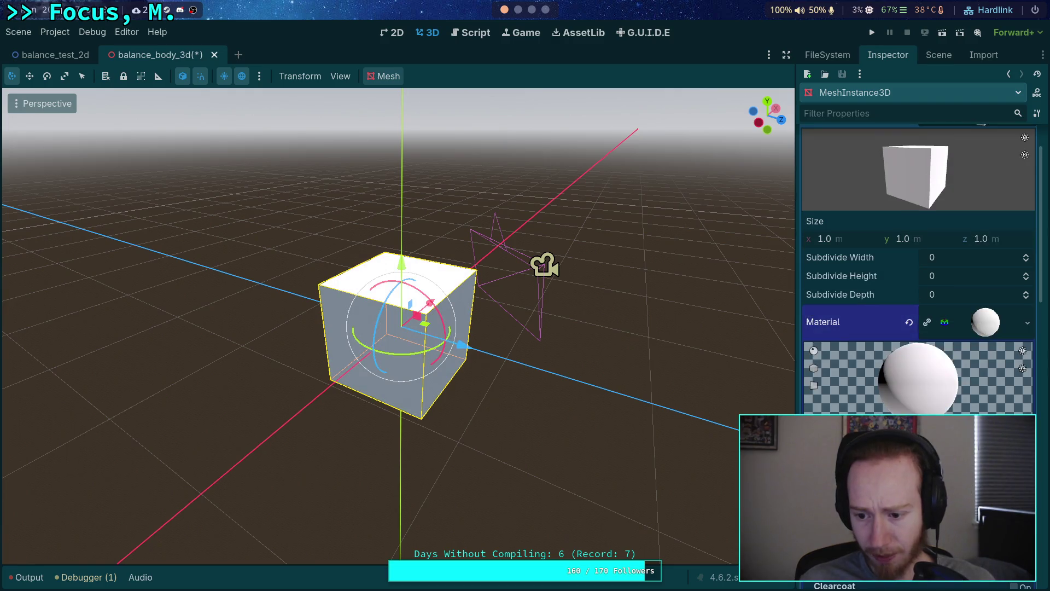
scroll(930, 328, "down", 3)
left_click(829, 364)
left_click(977, 382)
type("000000")
key("Return")
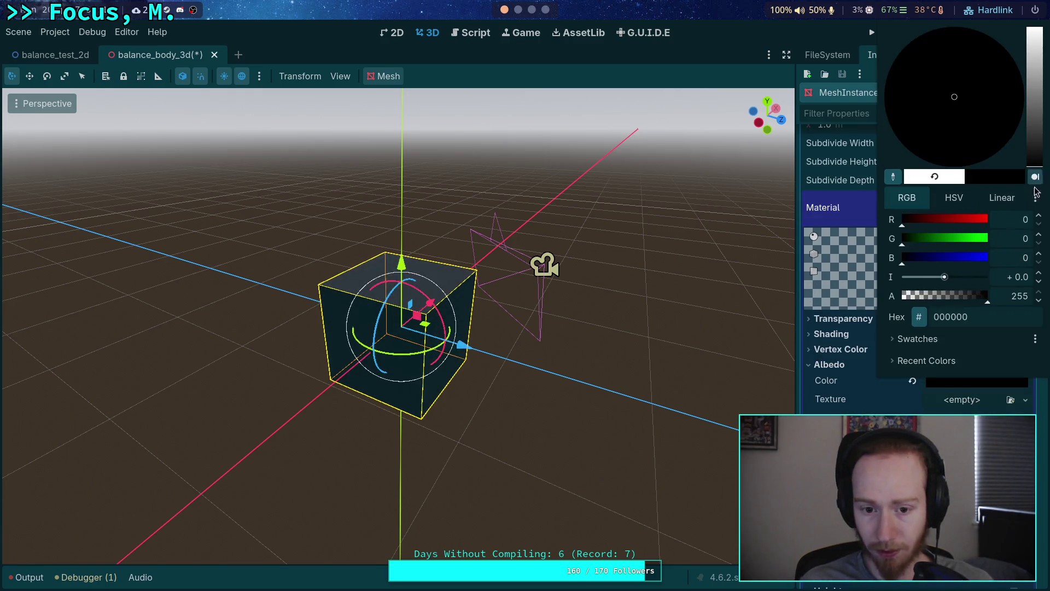
left_click(826, 384)
left_click(828, 365)
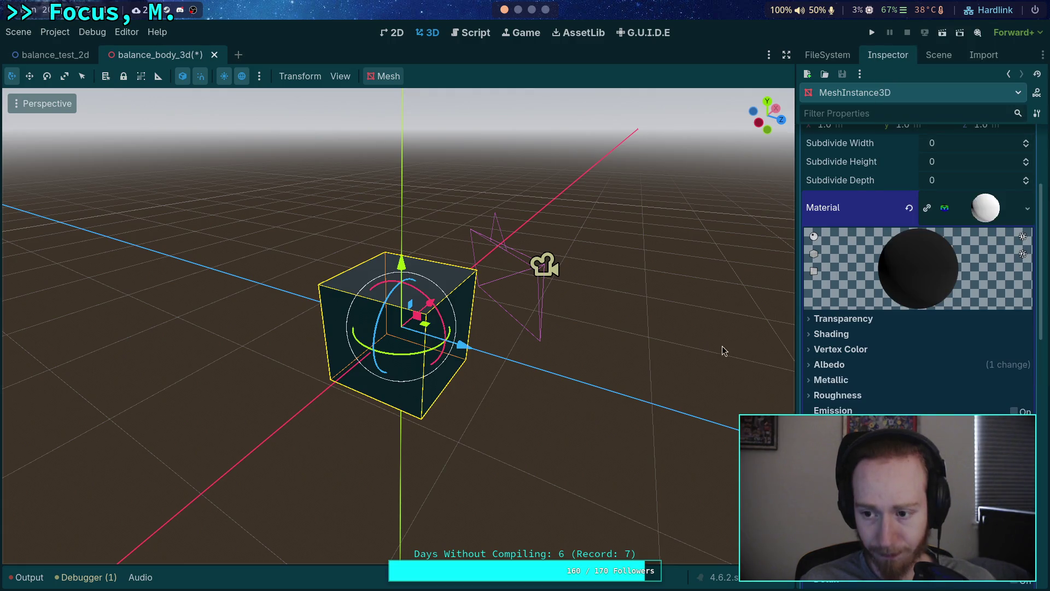
left_click(828, 364)
left_click(968, 383)
left_click_drag(1033, 141, 1035, 157)
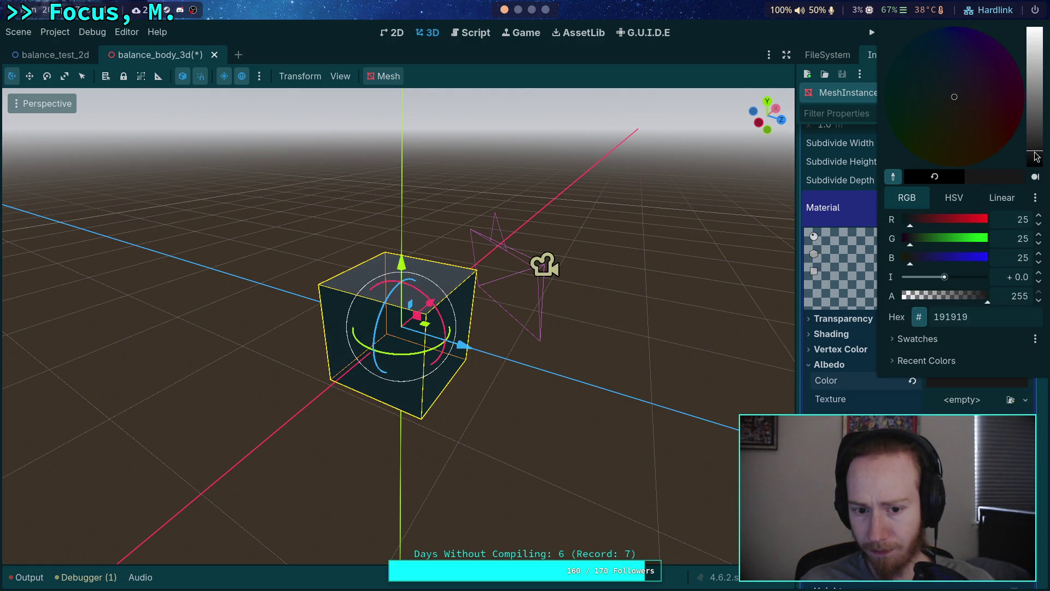
left_click(851, 355)
left_click(828, 364)
left_click(627, 317)
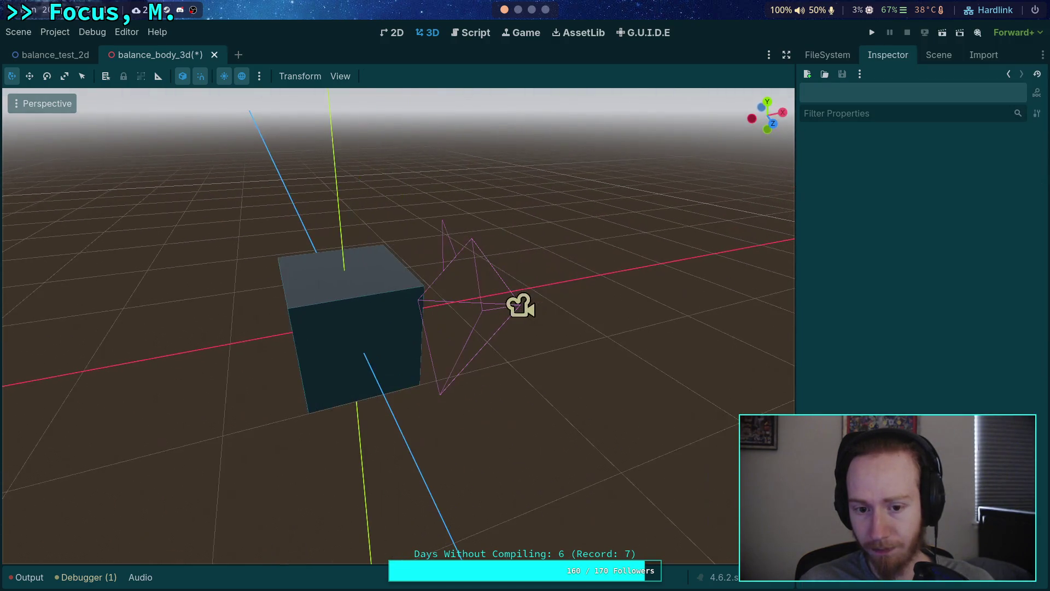
Step: Toggle the Camera3D preview on and off to check the scene
left_click(520, 308)
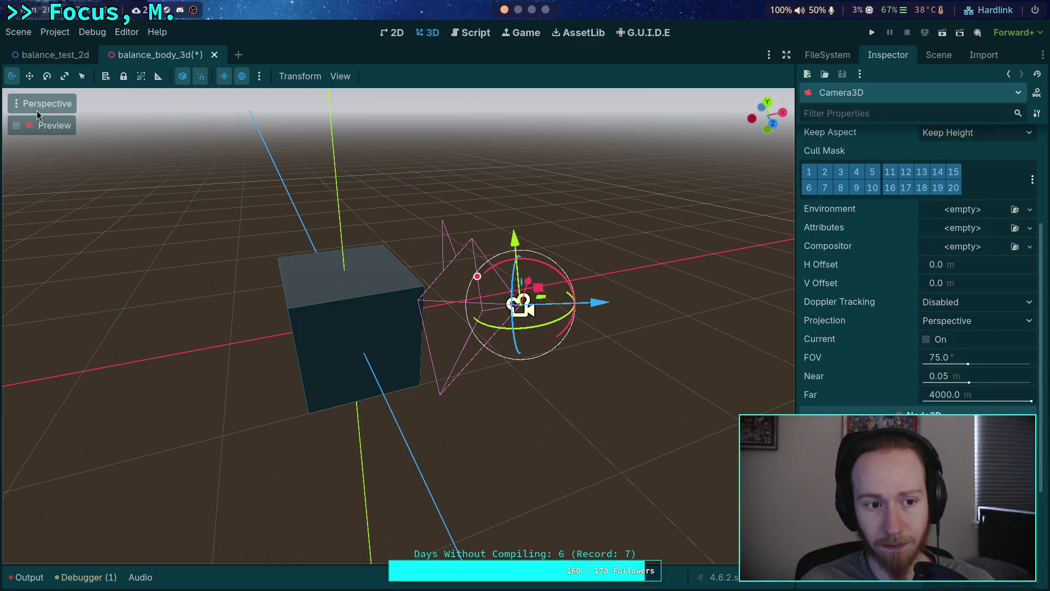
left_click(18, 125)
left_click(18, 125)
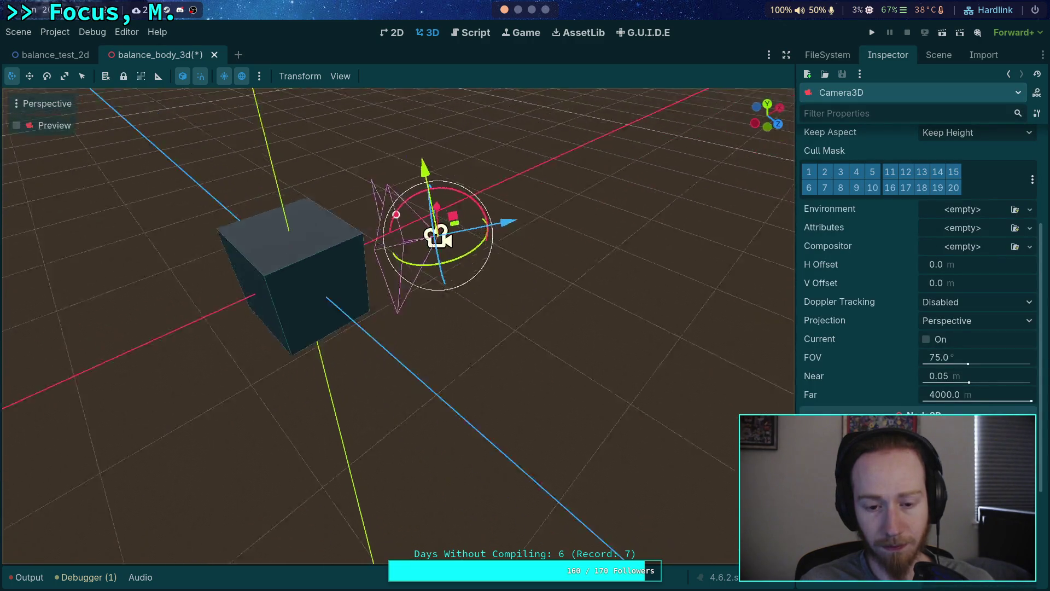
Step: Resize the cube's box mesh to 0.25 m on x, y and z
left_click(296, 278)
scroll(970, 184, "up", 3)
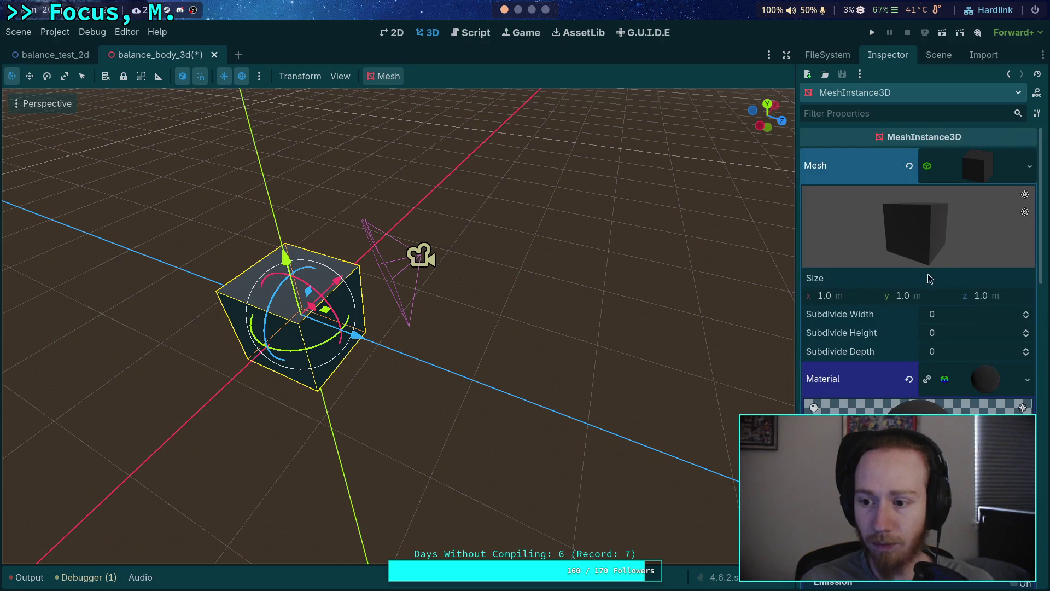
left_click(852, 295)
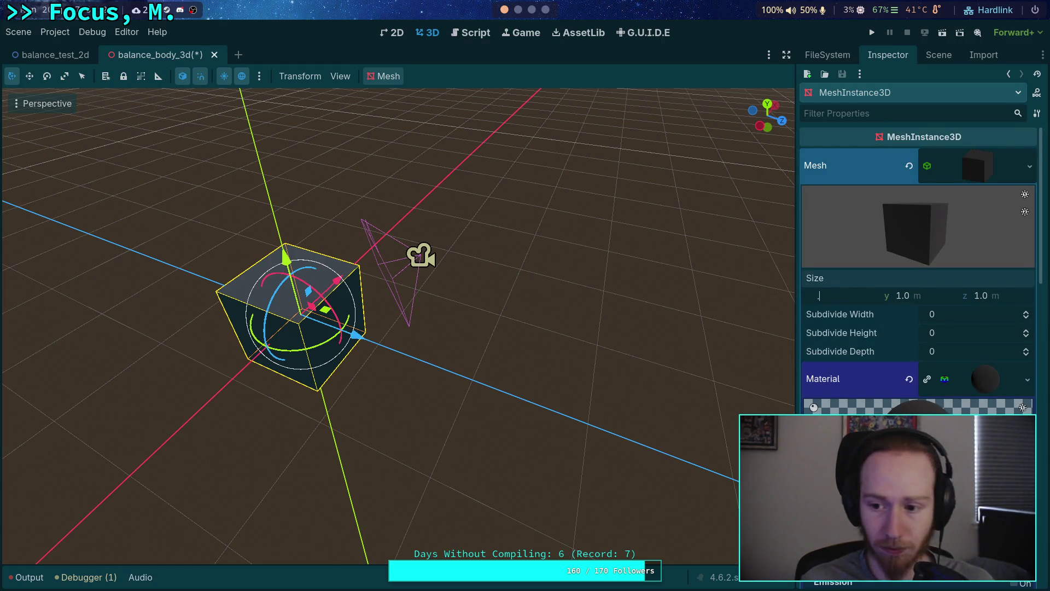
type(".24")
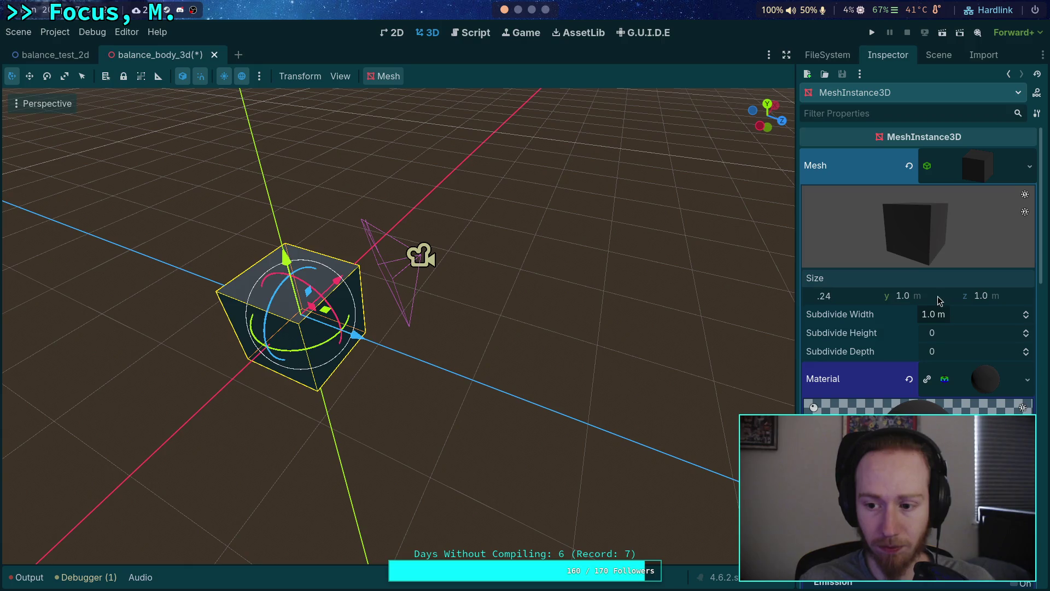
key("BackSpace")
type("5")
key("Tab")
type(".25")
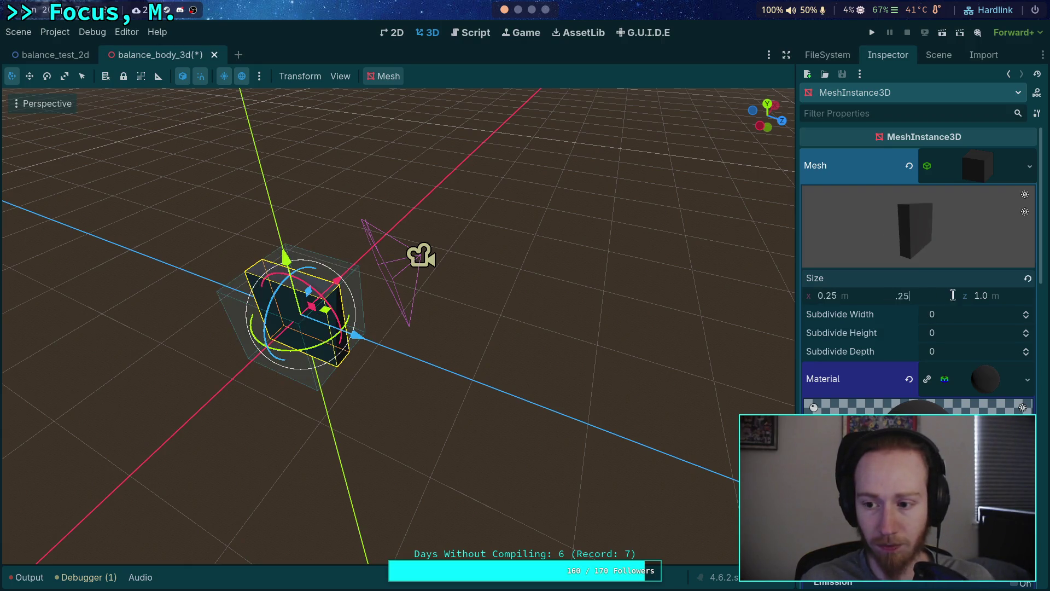
key("Tab")
type(".25")
key("Return")
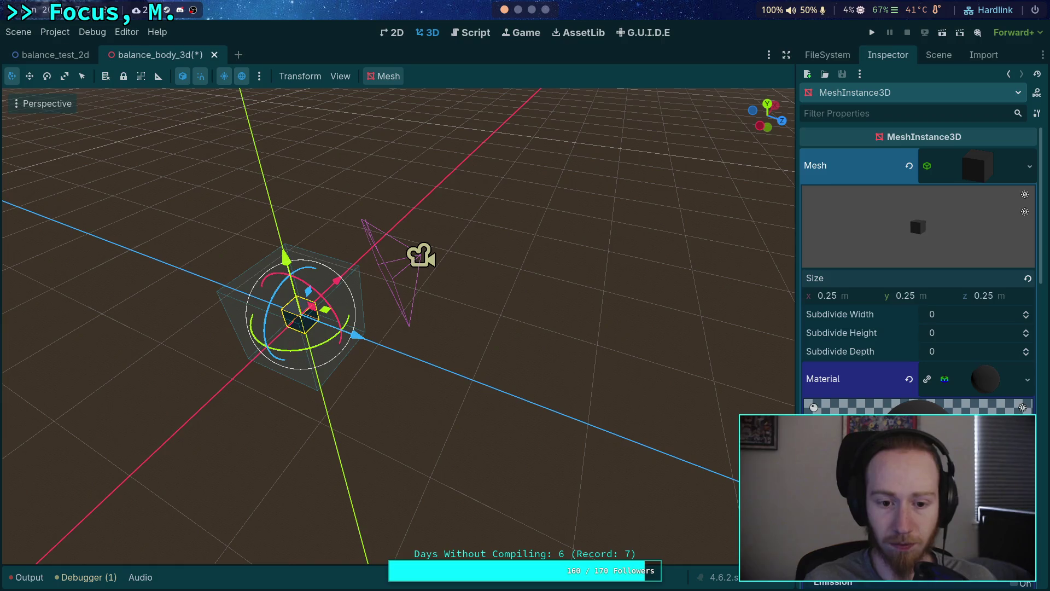
Step: Set the CollisionShape3D's BoxShape3D size to 0.25 m on each axis
left_click(933, 57)
left_click(898, 140)
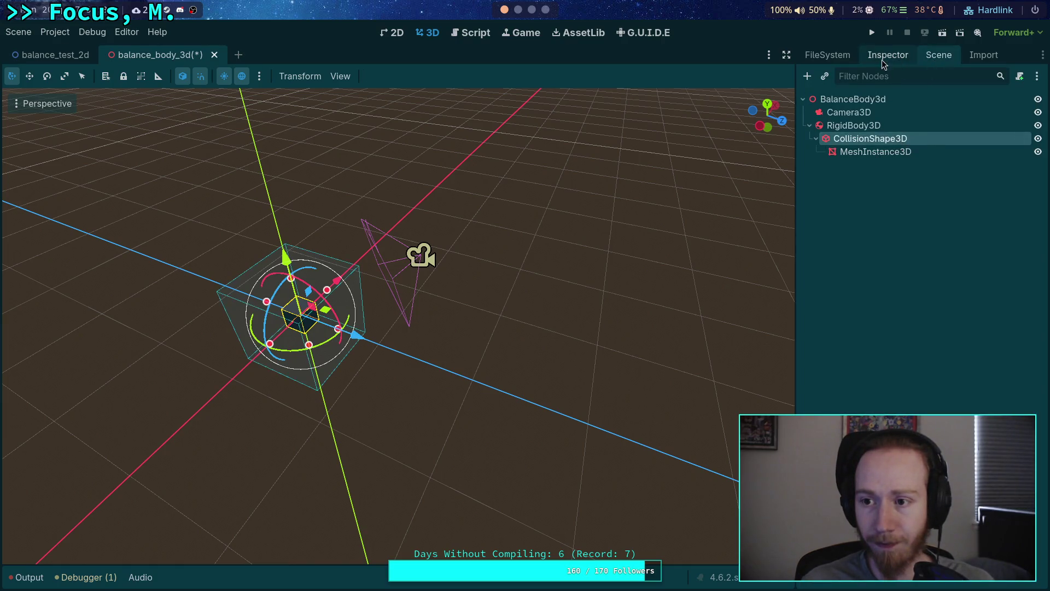
left_click(882, 60)
left_click(837, 194)
type(".")
key("Tab")
type(".25")
key("Return")
key("Return")
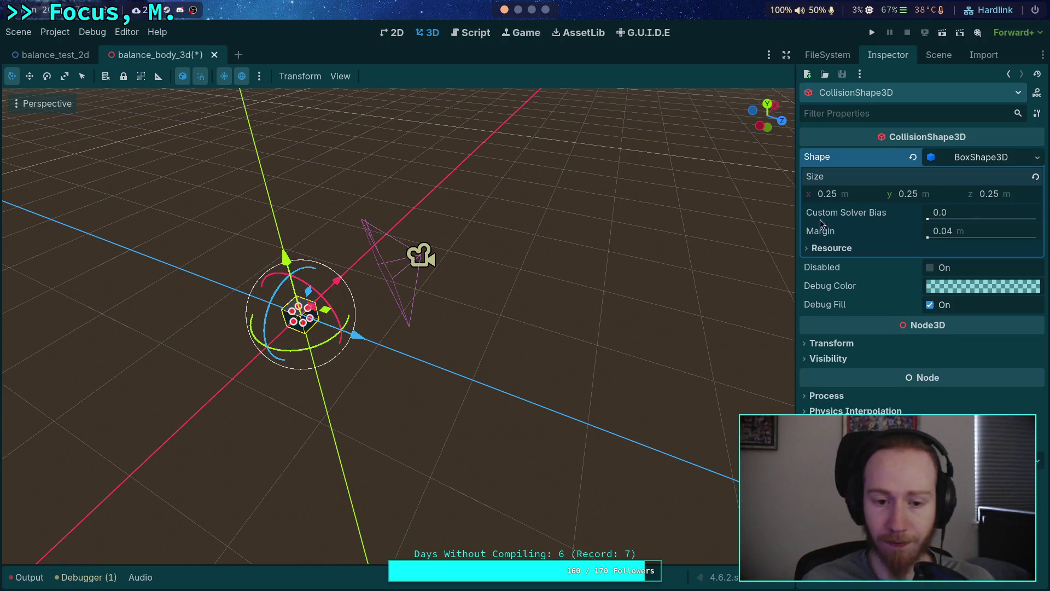
Step: Check the small cube through the Camera3D preview, then reselect the collision box
left_click(644, 321)
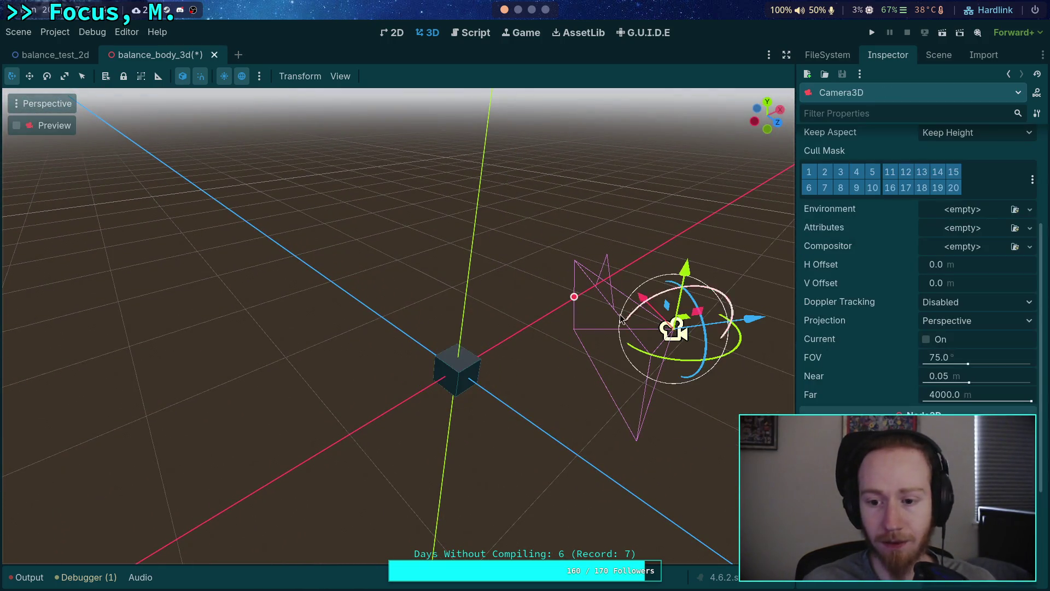
left_click(15, 126)
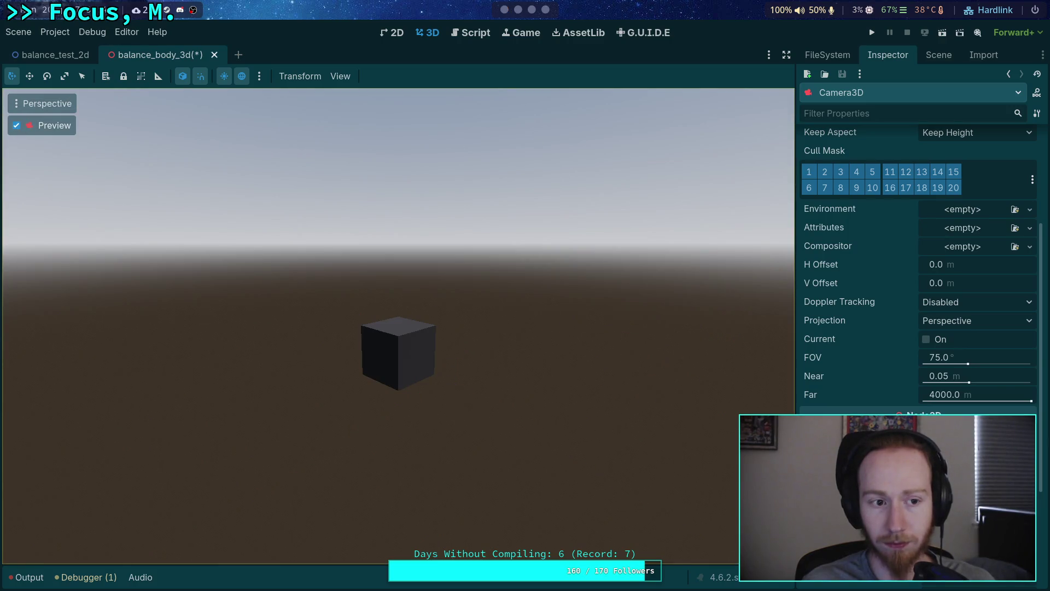
left_click(16, 126)
left_click(415, 331)
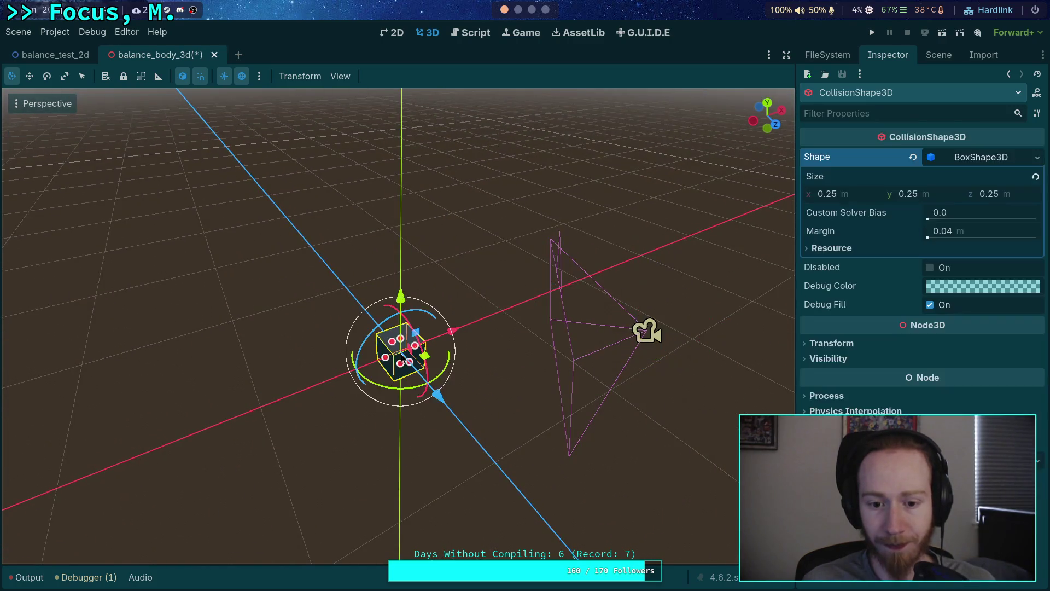
mouse_move(521, 339)
left_mouse_down()
mouse_move(514, 306)
mouse_move(521, 339)
left_mouse_up()
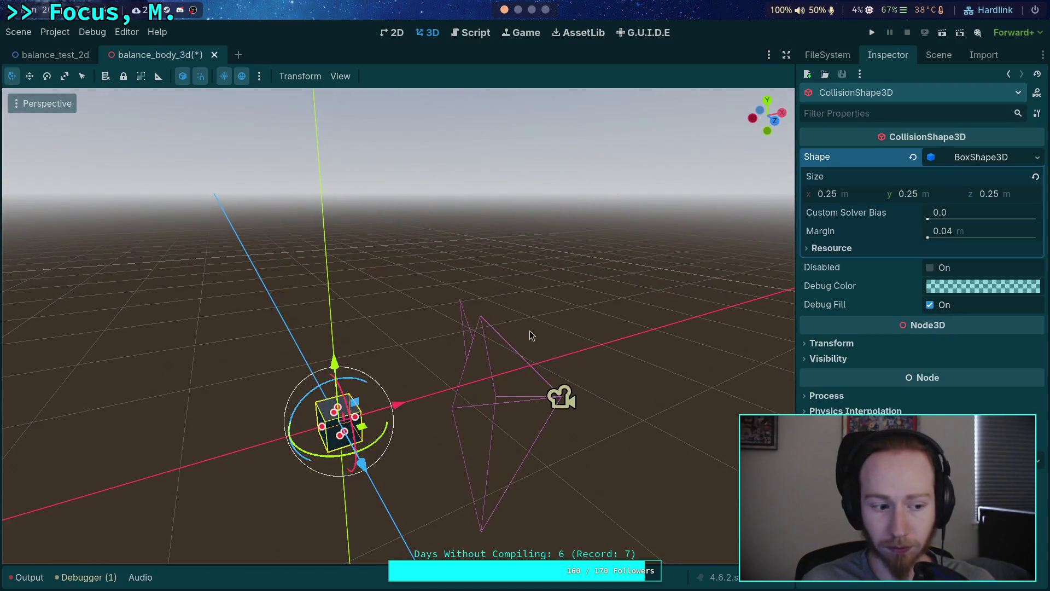
left_click(939, 54)
Step: Duplicate the collision shape together with its cube mesh
right_click(875, 141)
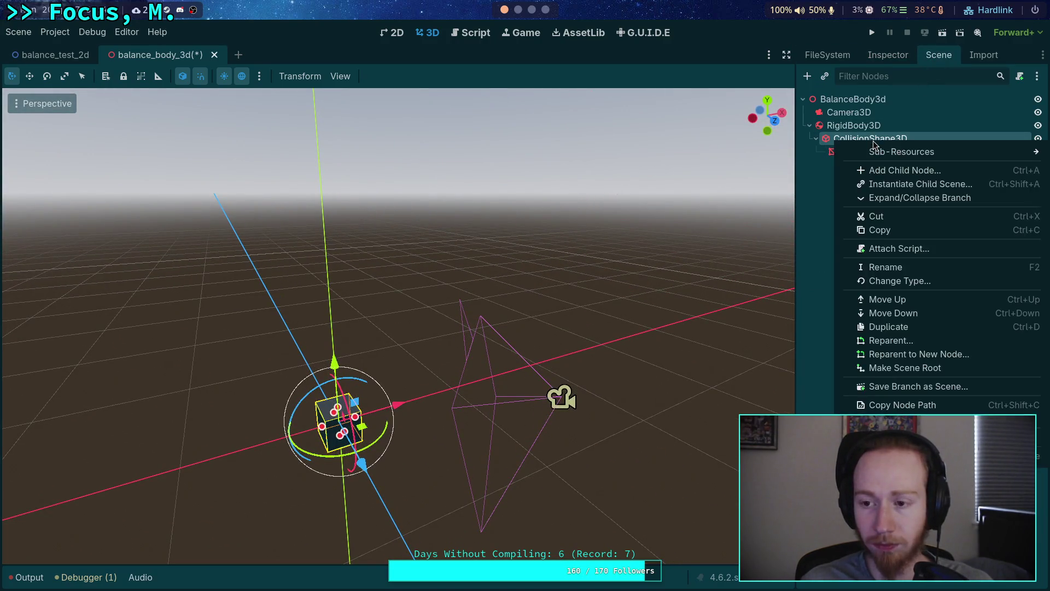
left_click(884, 327)
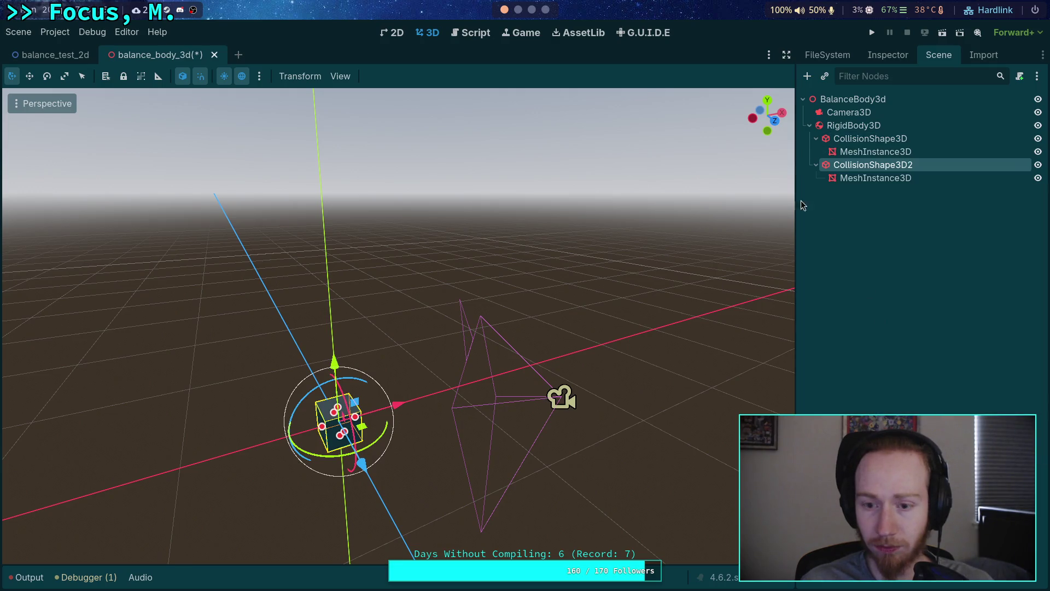
mouse_move(492, 350)
left_mouse_down()
mouse_move(438, 348)
mouse_move(516, 350)
left_mouse_up()
Step: Set the original BoxShape3D size to 0.3 × 0.3 × 0.3
left_click(870, 138)
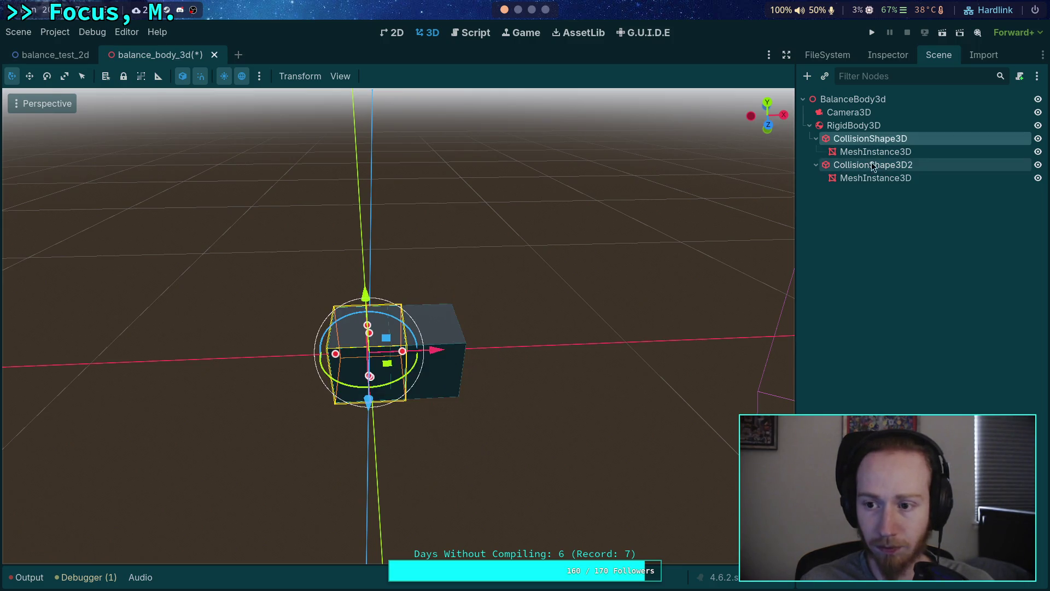
left_click(889, 59)
left_click(831, 193)
type("0.3")
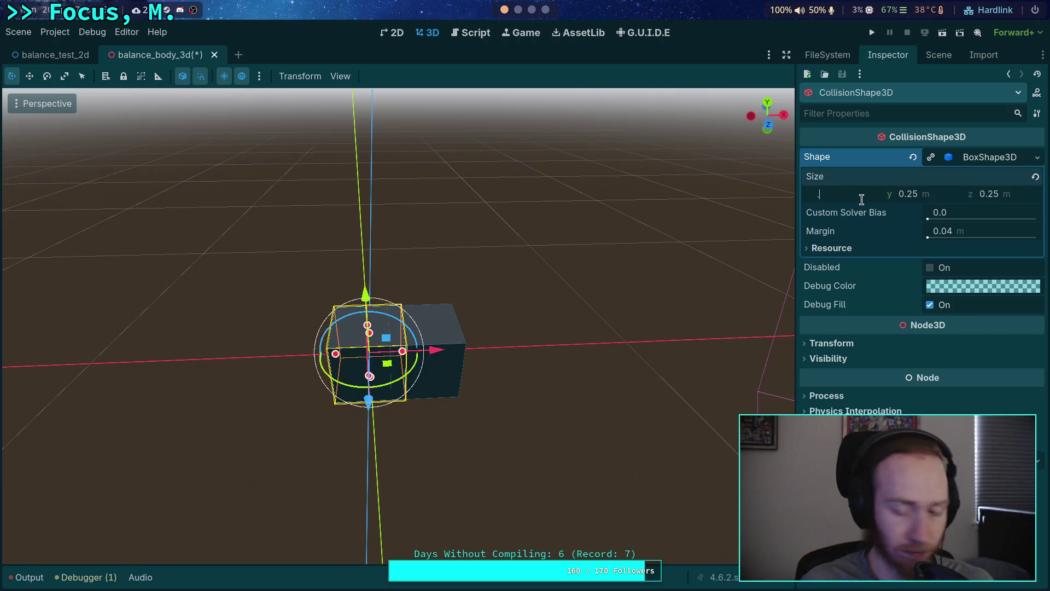
key("Tab")
type("0.3")
key("Return")
left_click(1025, 198)
type(".3")
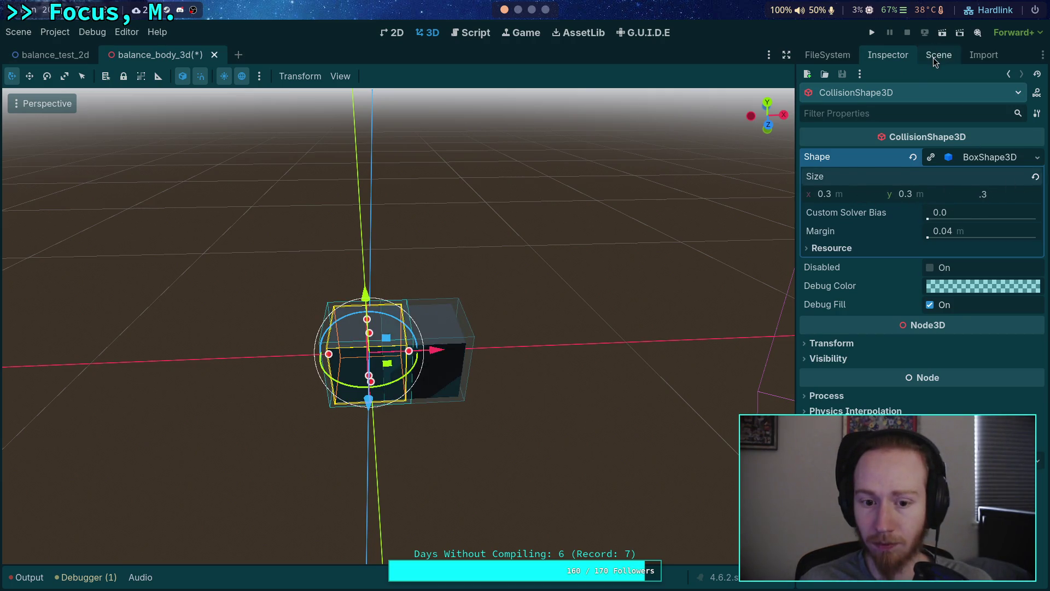
Step: Set the cube mesh size to 0.3 on all three axes
left_click(933, 57)
left_click(924, 153)
left_click(887, 54)
left_click(831, 296)
type("0.3")
key("Tab")
type("0.3")
key("Tab")
type("0.3")
key("Return")
left_click(979, 185)
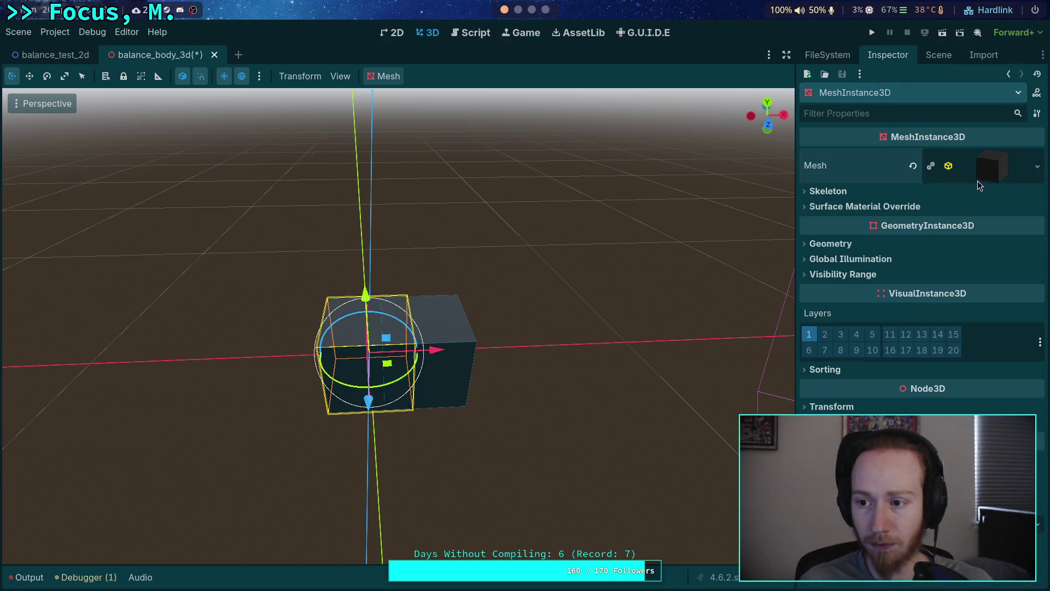
Step: Lock both cube meshes so clicking a box selects its collision shape instead
left_click(935, 56)
left_click(645, 286)
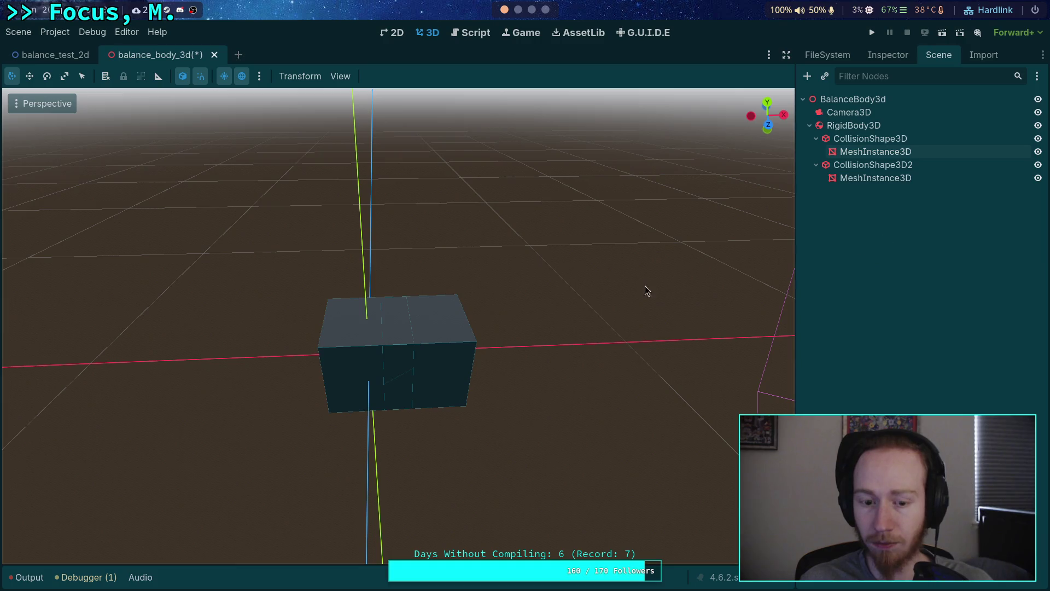
left_click(447, 361)
left_click_drag(487, 350, 521, 349)
scroll(520, 353, "down", 1)
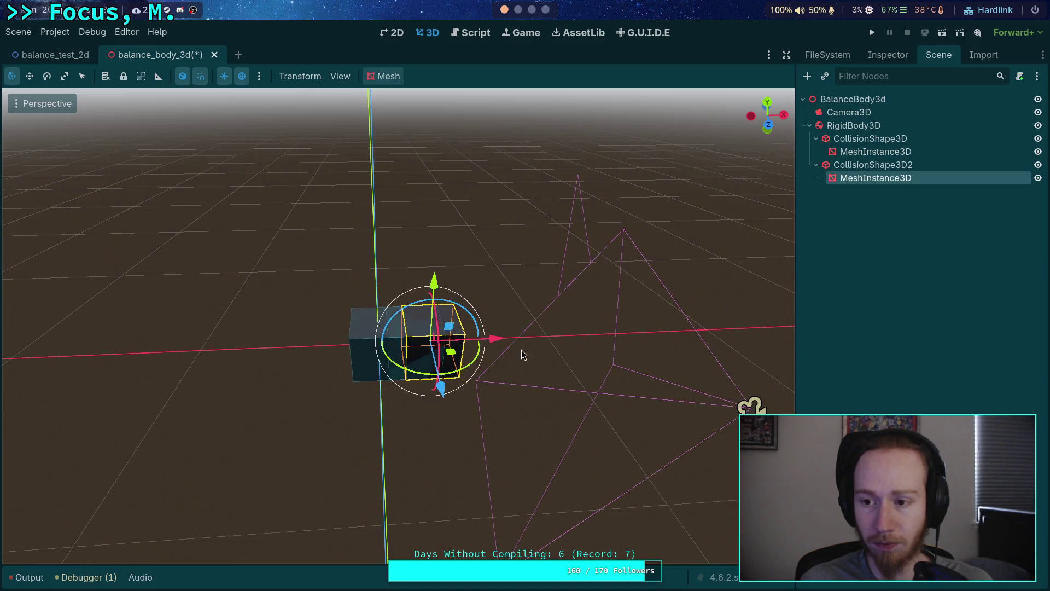
key("ctrl+z")
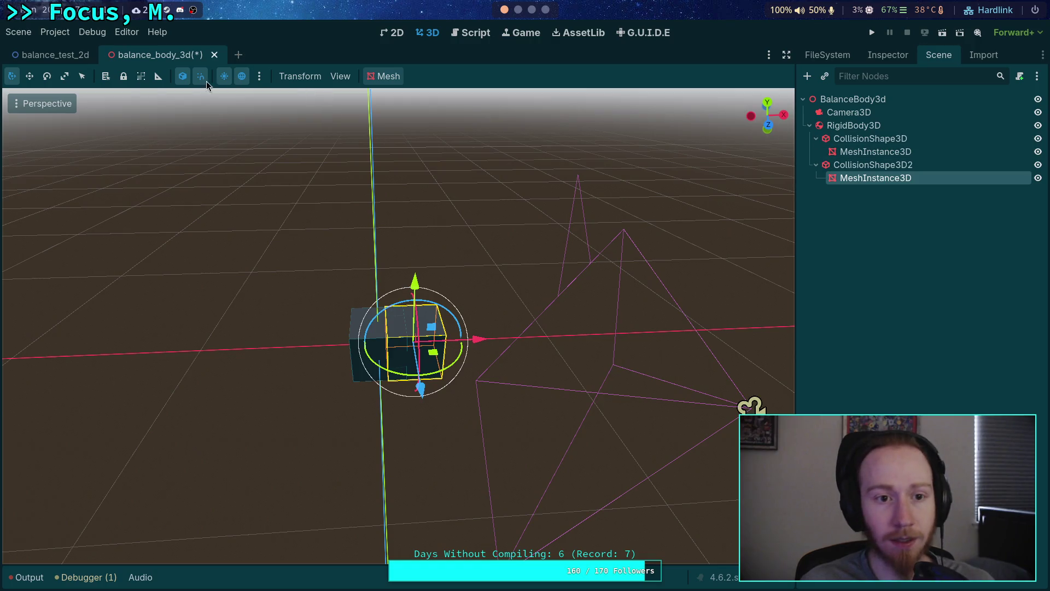
key("ctrl+z")
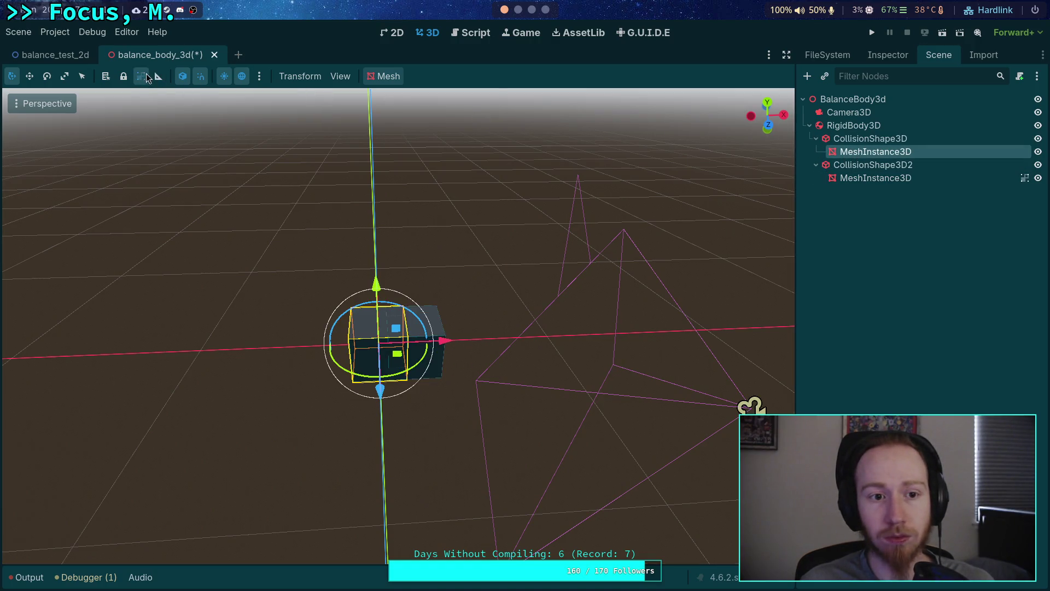
left_click(146, 77)
left_click(870, 164)
Step: Place the second box beside the first, then add copies raised 0.3 m and shifted along Z
left_click(508, 366)
left_click(441, 345)
mouse_move(471, 343)
left_mouse_down()
mouse_move(504, 340)
mouse_move(496, 338)
left_mouse_up()
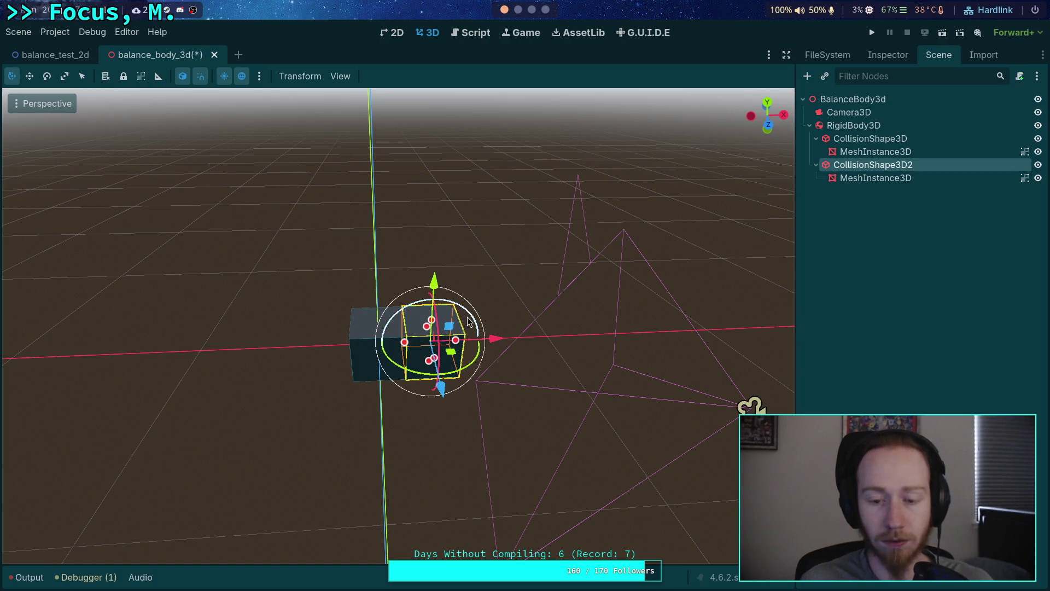
key("ctrl+d")
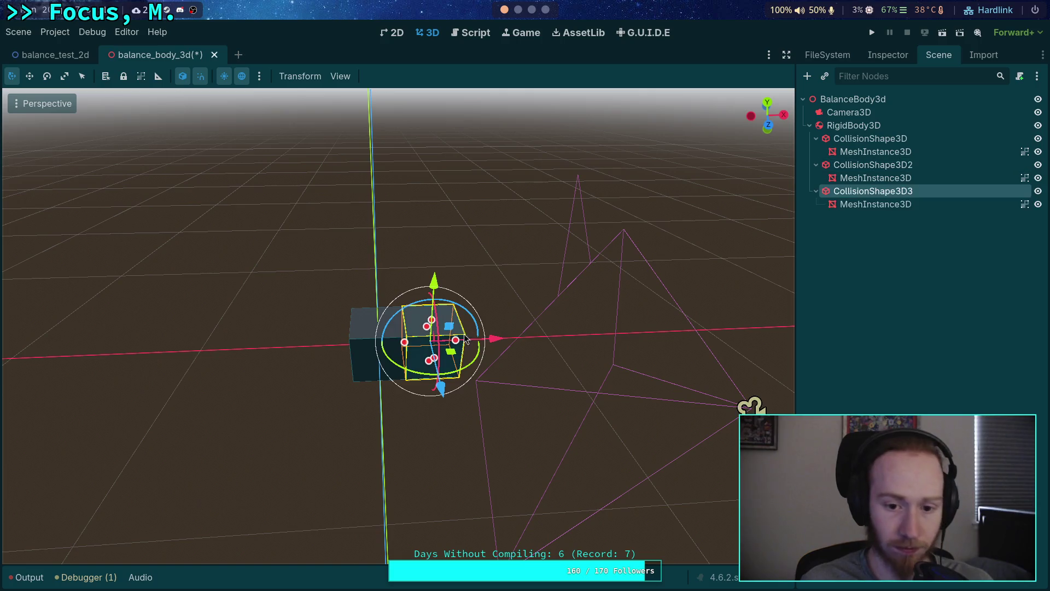
left_click_drag(434, 278, 438, 227)
key("ctrl+d")
mouse_move(444, 333)
left_mouse_down()
mouse_move(361, 344)
mouse_move(400, 272)
left_mouse_up()
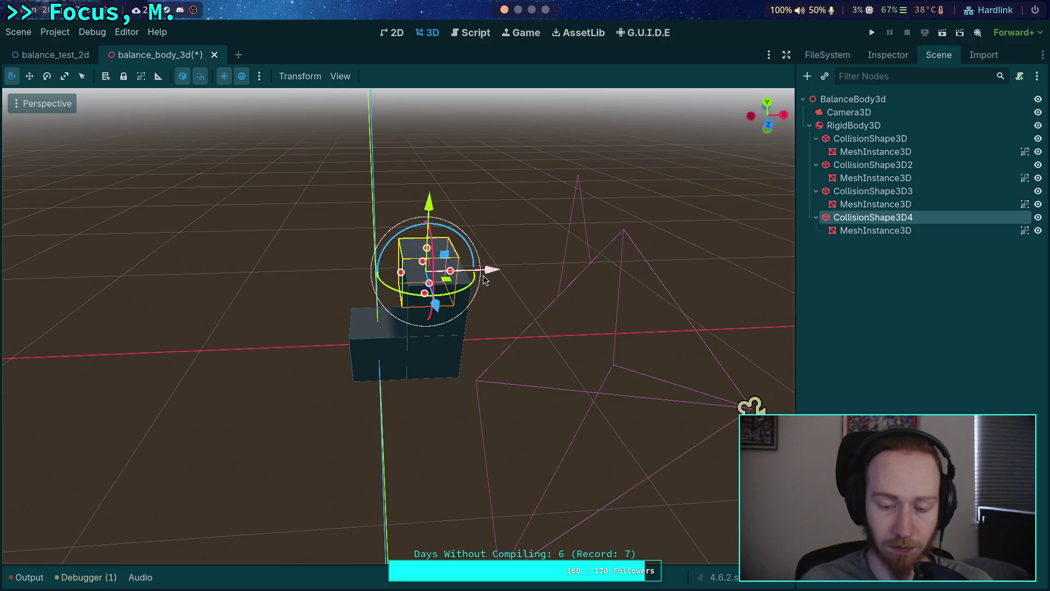
Step: Try duplicating the lower box's mesh along Z, then undo it
left_click(367, 352)
key("ctrl+d")
left_click_drag(382, 391, 383, 445)
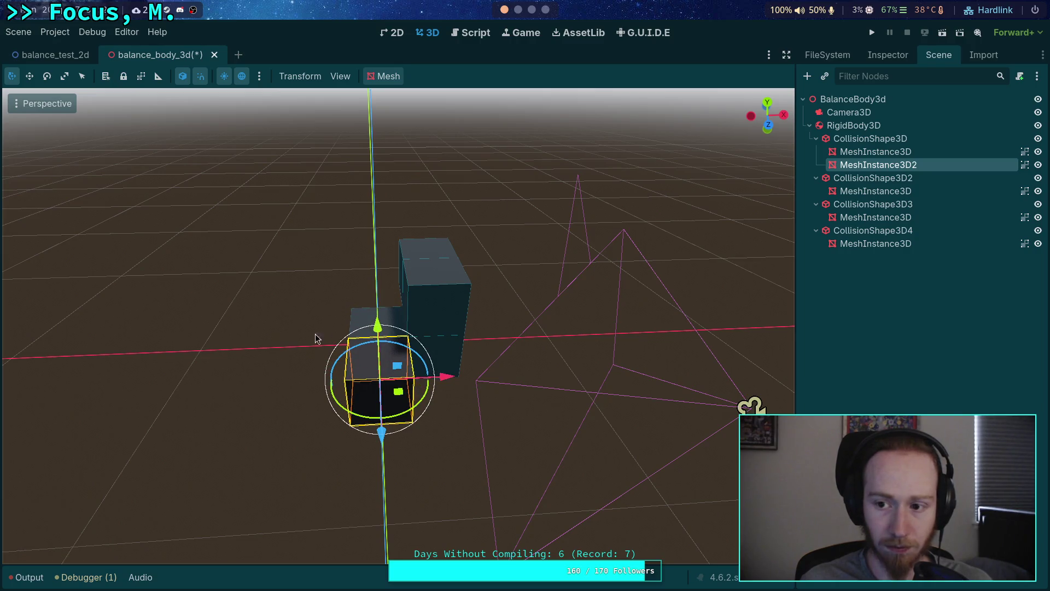
key("ctrl+z")
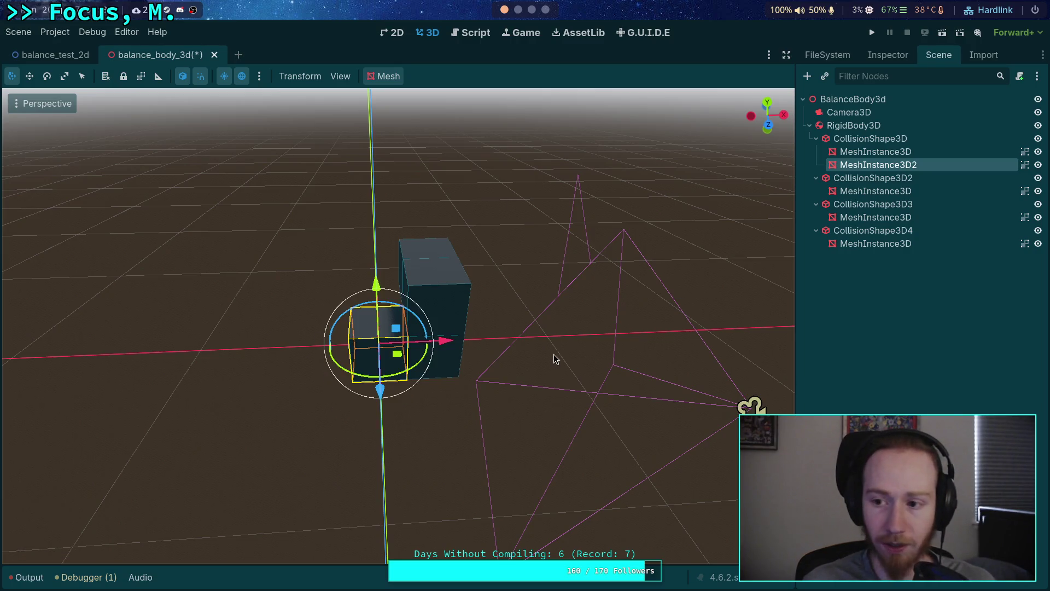
key("ctrl+z")
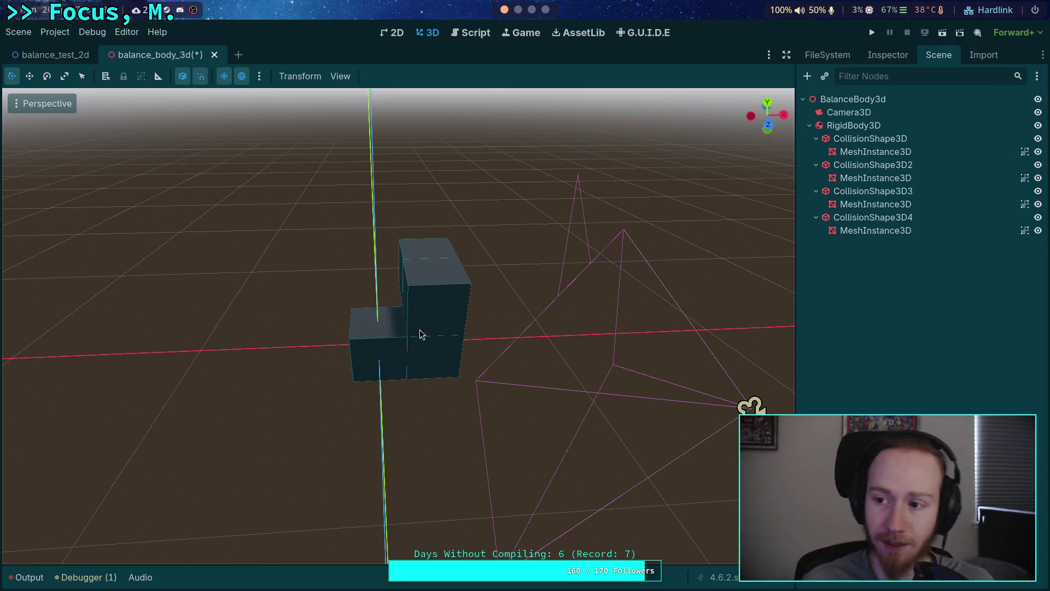
Step: Make the four collision shapes' children unselectable so view clicks pick the shapes
left_click(370, 348)
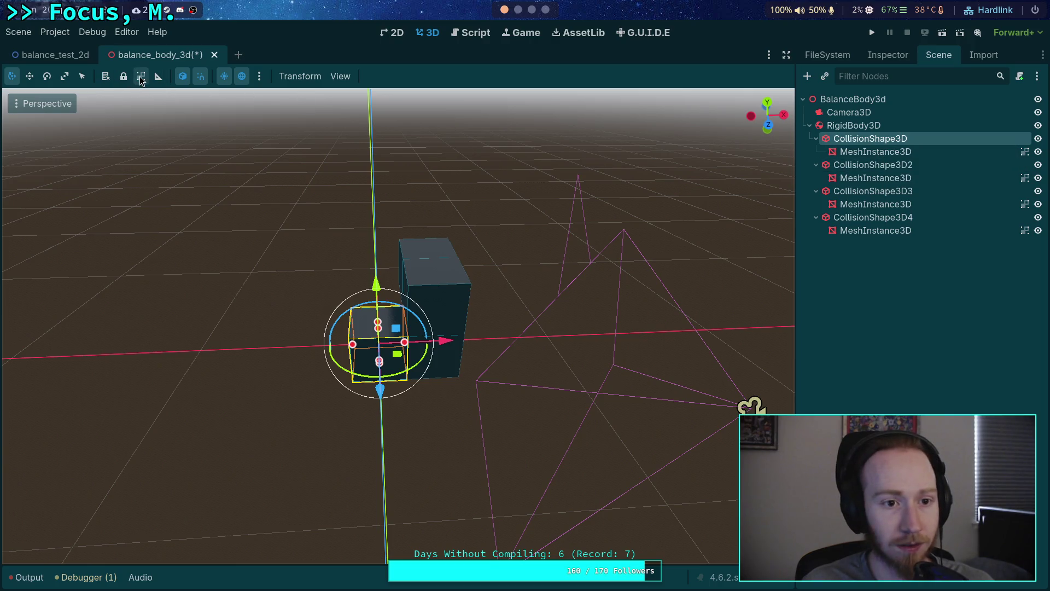
left_click(875, 151)
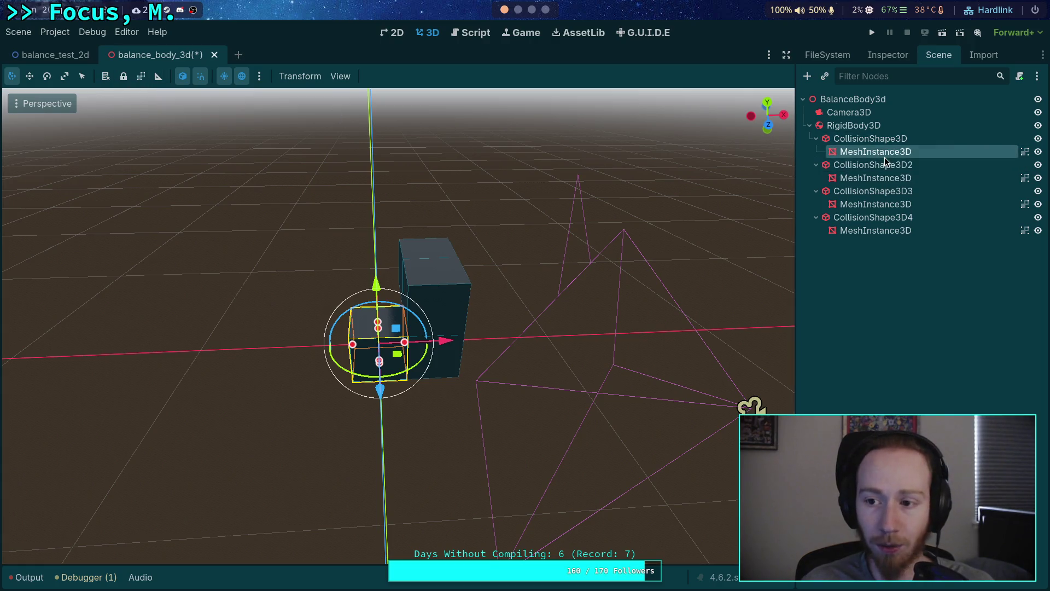
left_click(875, 178)
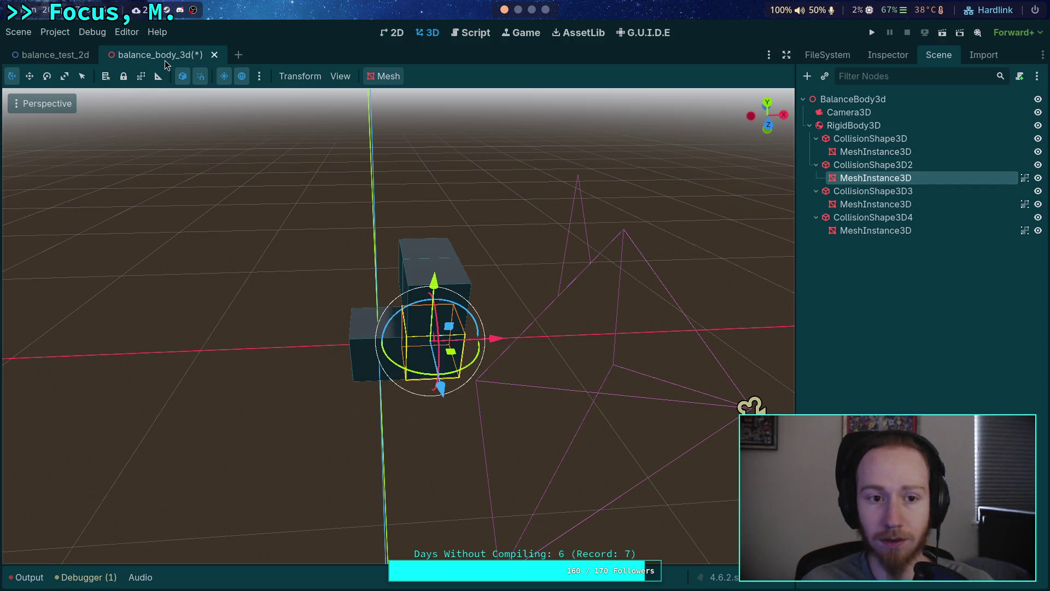
left_click(886, 204)
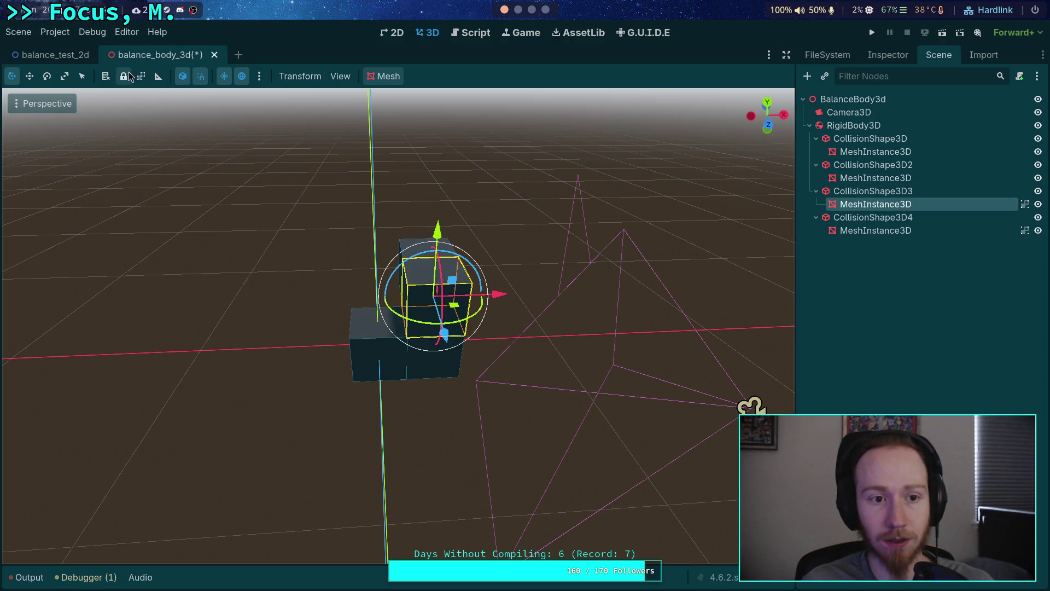
left_click(875, 231)
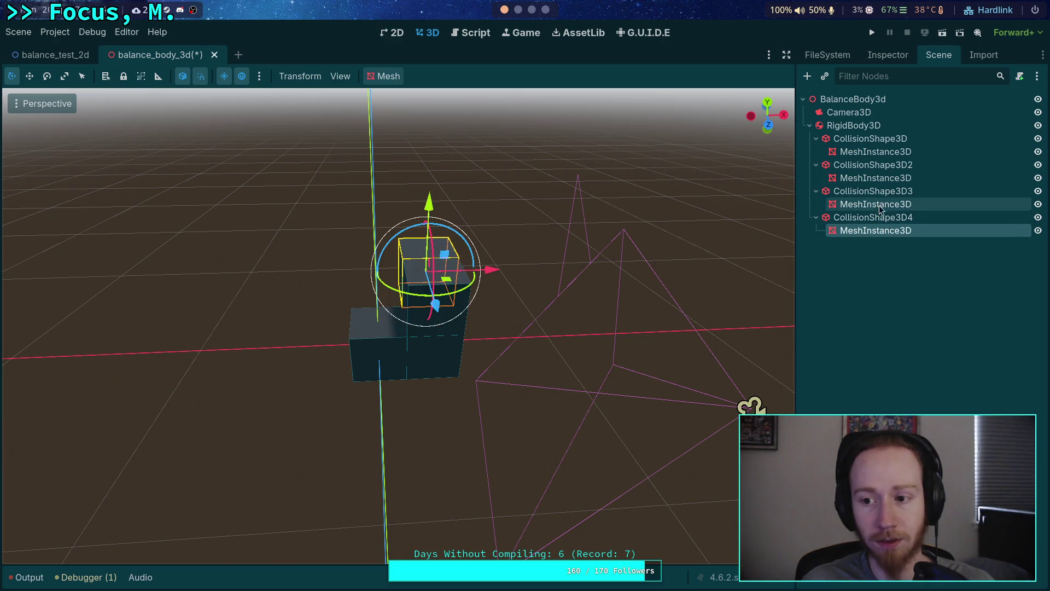
left_click(873, 217)
left_click(873, 191, "ctrl")
left_click(873, 165, "ctrl")
left_click(870, 138, "ctrl")
left_click(141, 77)
Step: Duplicate the first collision shape again
left_click(856, 127)
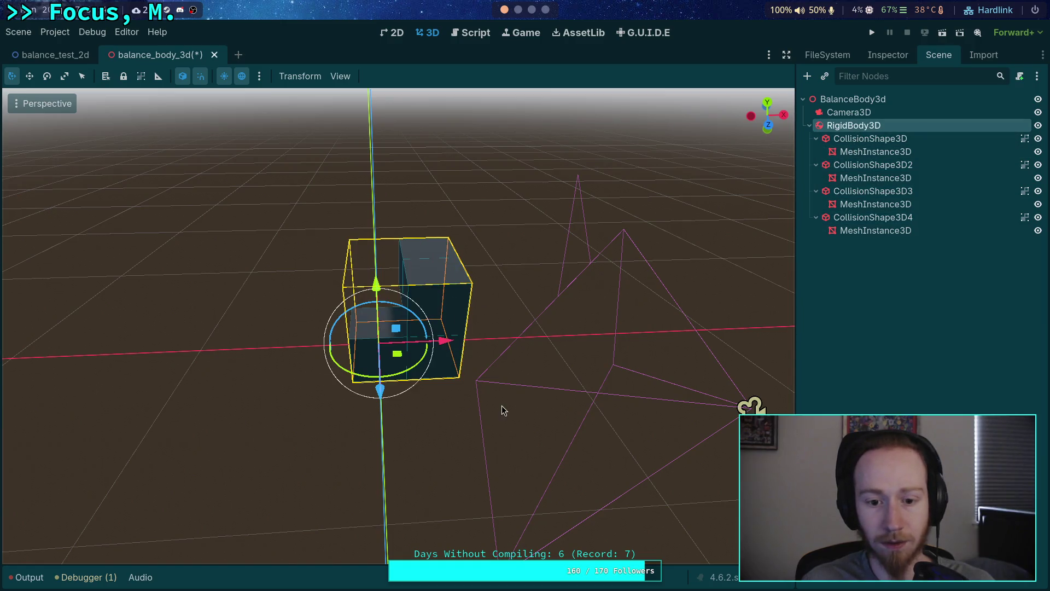
left_click(364, 352)
key("ctrl+d")
Step: Move the copy forward along Z and add three more boxes shifted along X, up, and X
left_click_drag(380, 390, 377, 434)
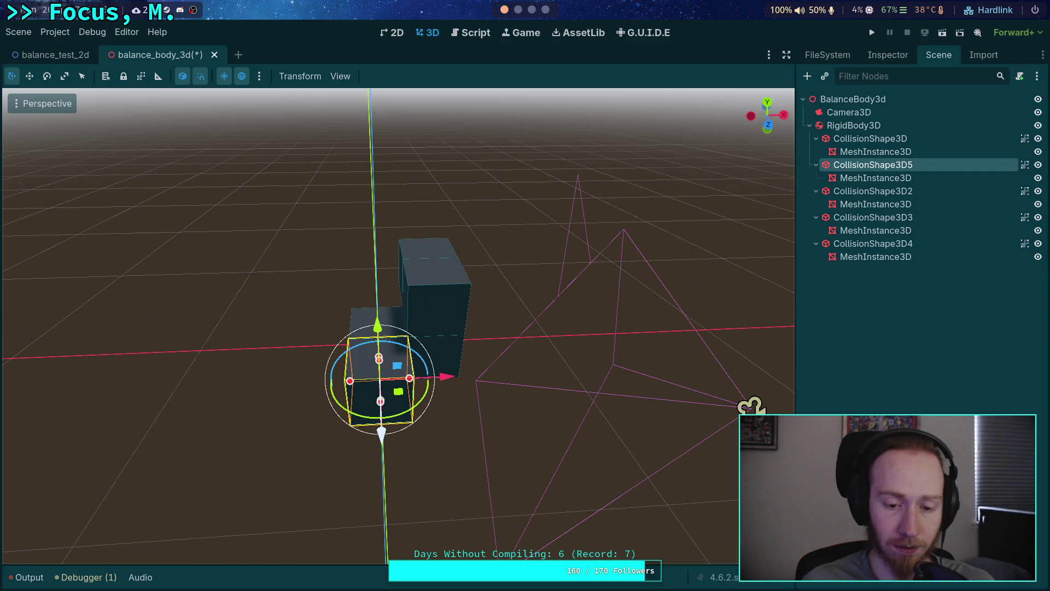
key("ctrl+d")
left_click_drag(444, 383, 377, 386)
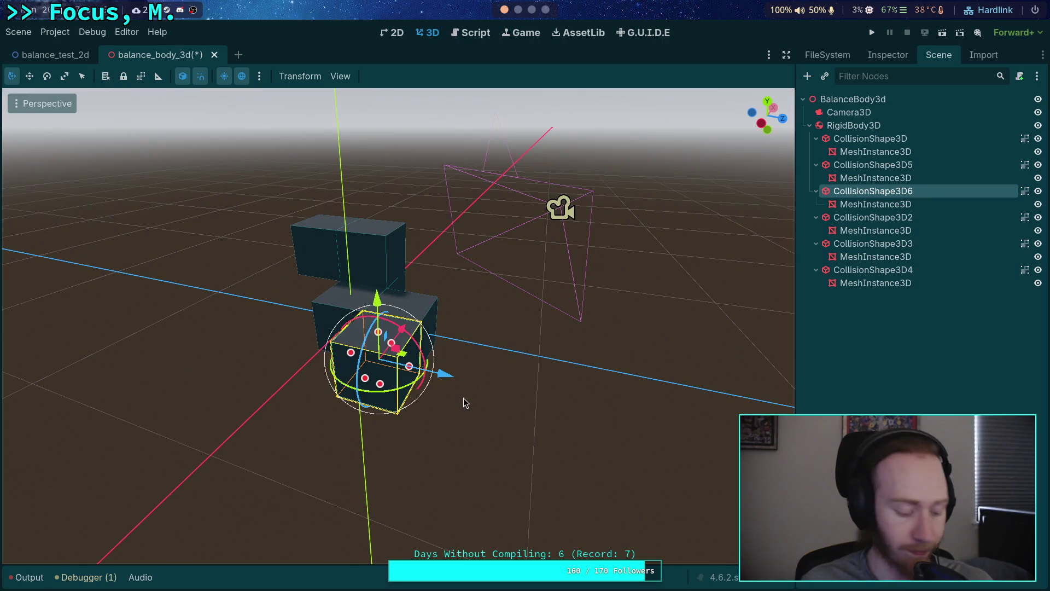
key("ctrl+d")
left_click_drag(377, 300, 375, 244)
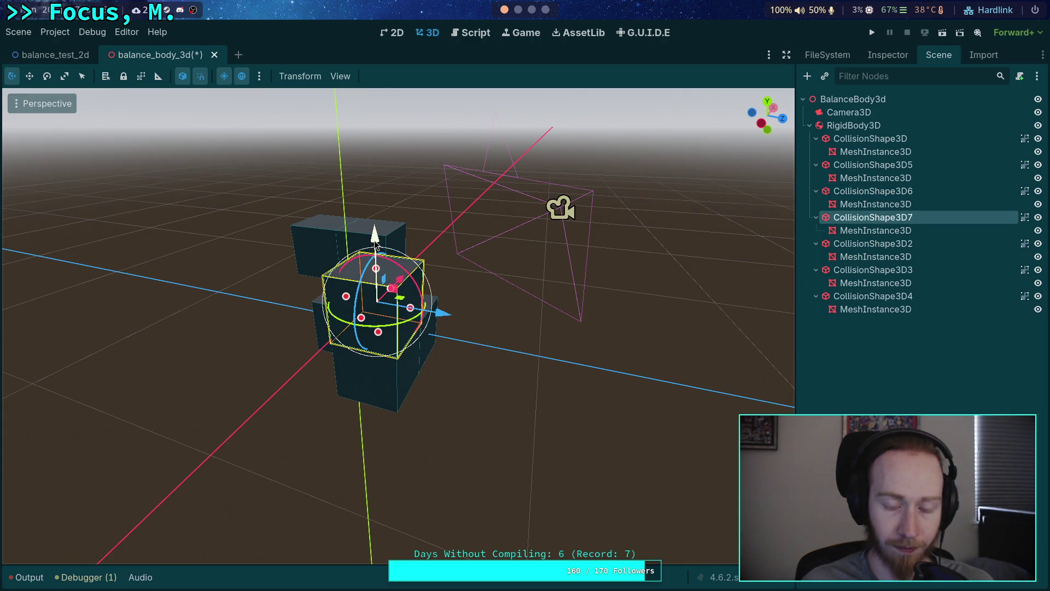
key("ctrl+d")
mouse_move(468, 305)
left_mouse_down()
mouse_move(543, 344)
mouse_move(525, 350)
mouse_move(580, 334)
mouse_move(591, 356)
mouse_move(601, 345)
left_mouse_up()
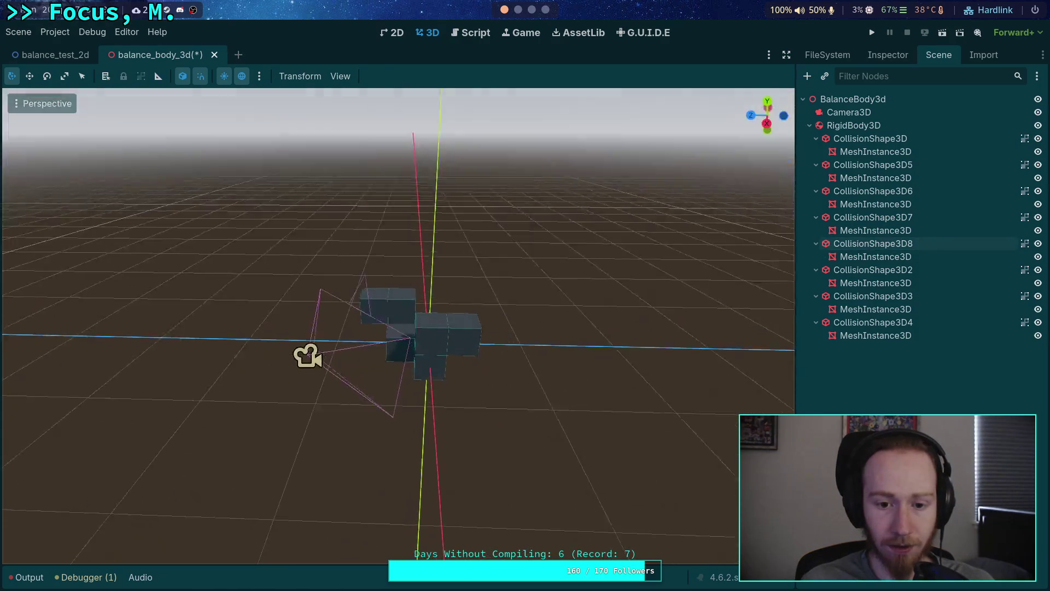
Step: Move CollisionShape3D8 up onto the lower block and slide CollisionShape3D5 0.3 along Z
scroll(416, 328, "up", 3)
left_click_drag(416, 328, 379, 364)
left_click(380, 364)
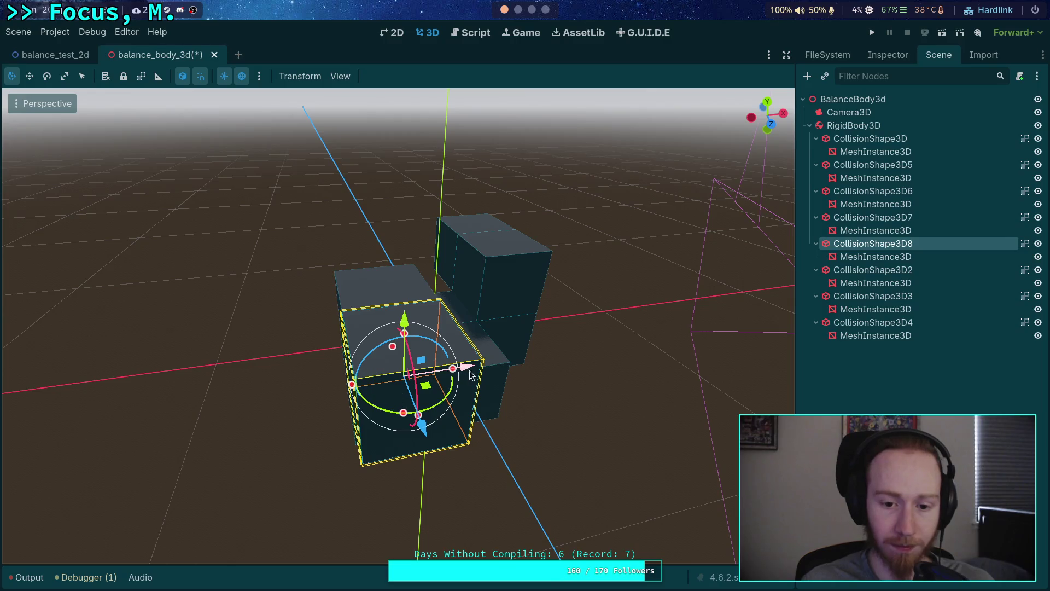
mouse_move(404, 323)
left_mouse_down()
mouse_move(393, 267)
mouse_move(386, 300)
mouse_move(445, 333)
mouse_move(416, 328)
mouse_move(440, 295)
mouse_move(493, 264)
mouse_move(312, 298)
mouse_move(133, 140)
mouse_move(292, 326)
mouse_move(265, 270)
mouse_move(270, 192)
mouse_move(235, 225)
mouse_move(271, 519)
left_mouse_up()
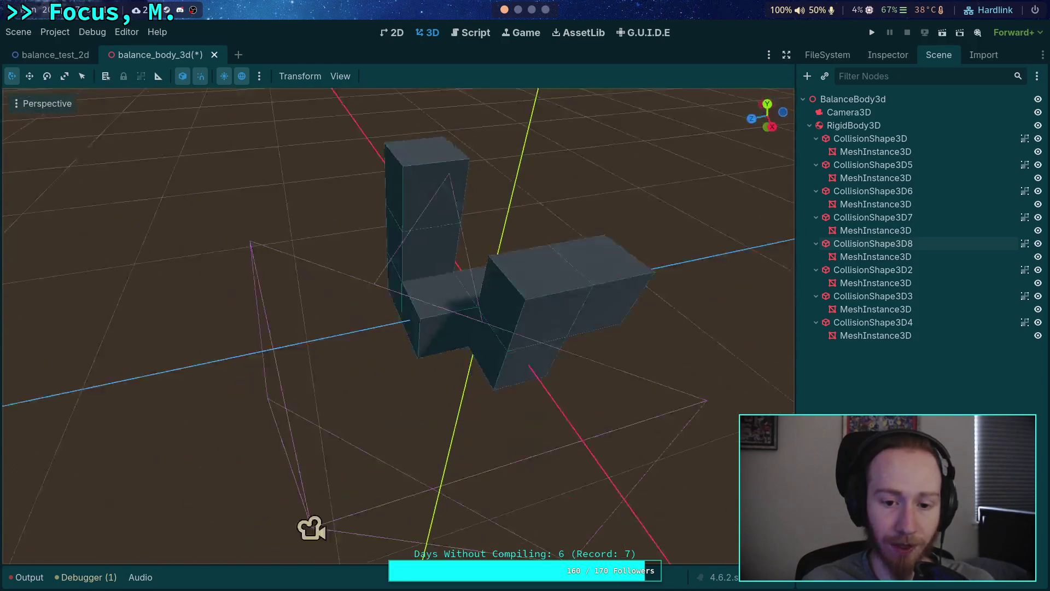
left_click(418, 306)
mouse_move(358, 326)
left_mouse_down()
mouse_move(326, 352)
mouse_move(366, 350)
mouse_move(310, 352)
left_mouse_up()
Step: Duplicate CollisionShape3D5 into CollisionShape3D9 and shift it along Z
key("ctrl+d")
left_click(467, 324)
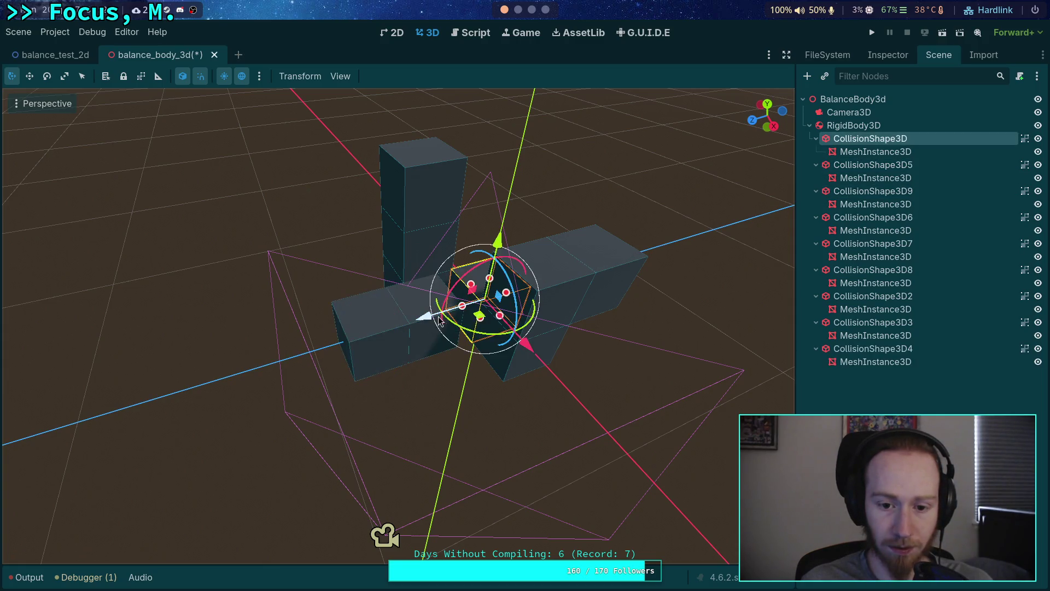
left_click(423, 343)
left_click(358, 337)
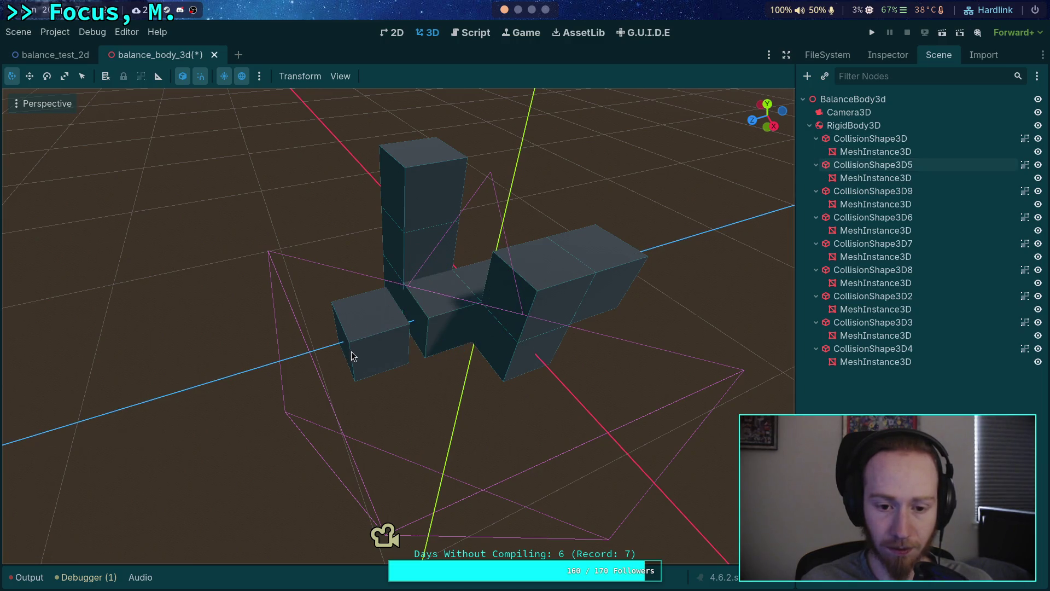
left_click(350, 355)
left_click_drag(317, 353, 317, 352)
left_click(445, 387)
Step: Duplicate CollisionShape3D9 into CollisionShape3D10 and move it right and down
left_click_drag(494, 409, 414, 437)
left_click(415, 429)
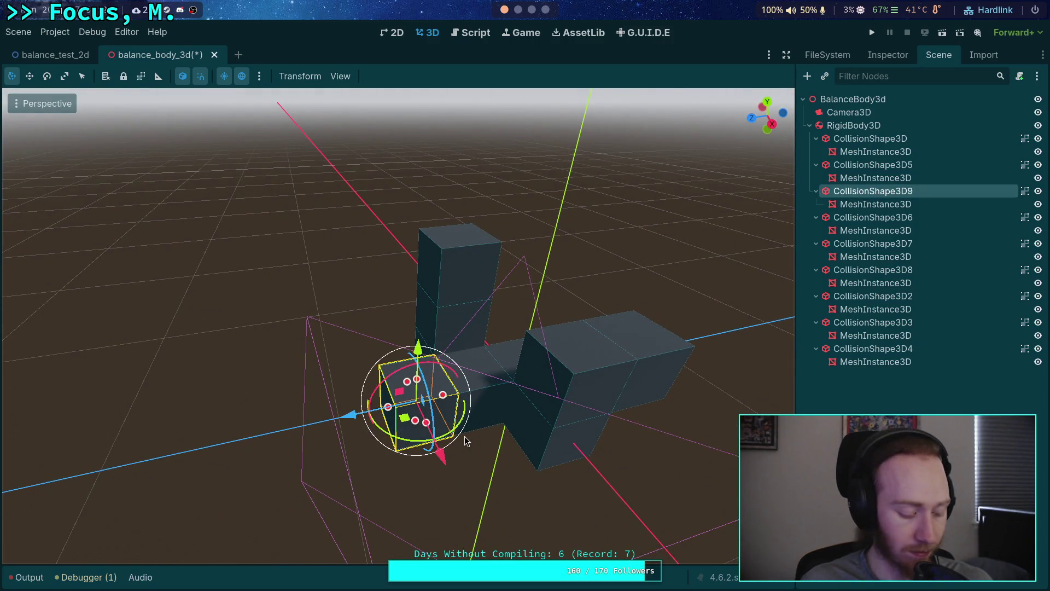
key("ctrl+d")
mouse_move(425, 364)
left_mouse_down()
mouse_move(426, 432)
mouse_move(450, 424)
mouse_move(357, 115)
mouse_move(242, 216)
mouse_move(263, 355)
mouse_move(274, 328)
mouse_move(296, 394)
mouse_move(306, 383)
mouse_move(459, 427)
left_mouse_up()
left_click(369, 365)
mouse_move(421, 338)
left_mouse_down()
mouse_move(475, 342)
mouse_move(495, 368)
mouse_move(514, 350)
mouse_move(514, 273)
mouse_move(568, 361)
mouse_move(525, 440)
left_mouse_up()
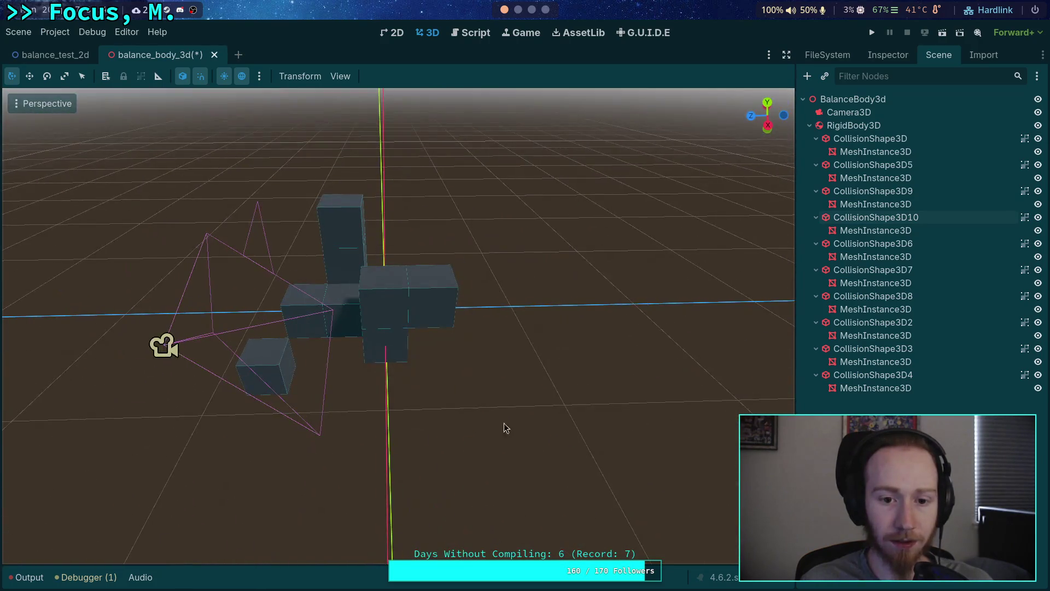
Step: Shift the tall CollisionShape3D8 box -0.3 along X and collapse the RigidBody3D branch
left_click(341, 230)
left_click_drag(278, 221, 321, 207)
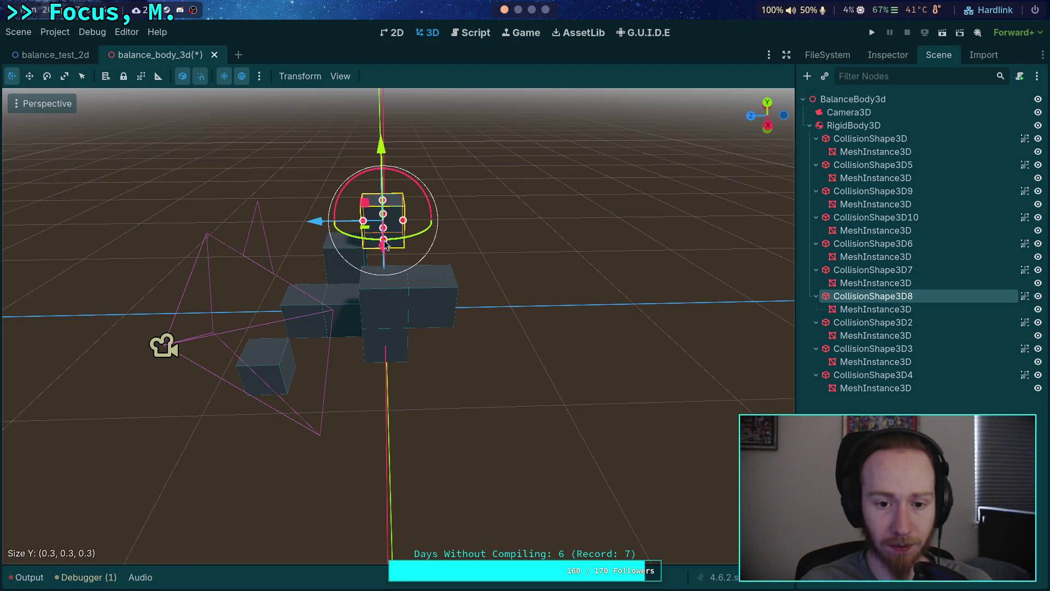
left_click_drag(385, 244, 383, 268)
left_click(455, 363)
left_click_drag(454, 363, 356, 330)
left_click(356, 330)
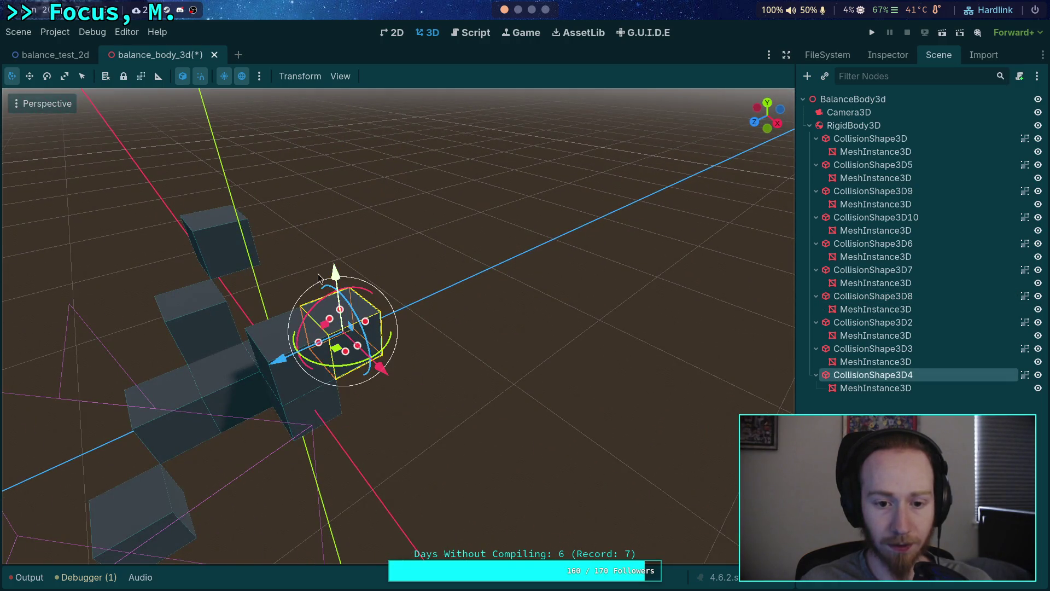
left_click(339, 277)
left_click(516, 379)
mouse_move(516, 380)
left_mouse_down()
mouse_move(629, 383)
mouse_move(525, 368)
left_mouse_up()
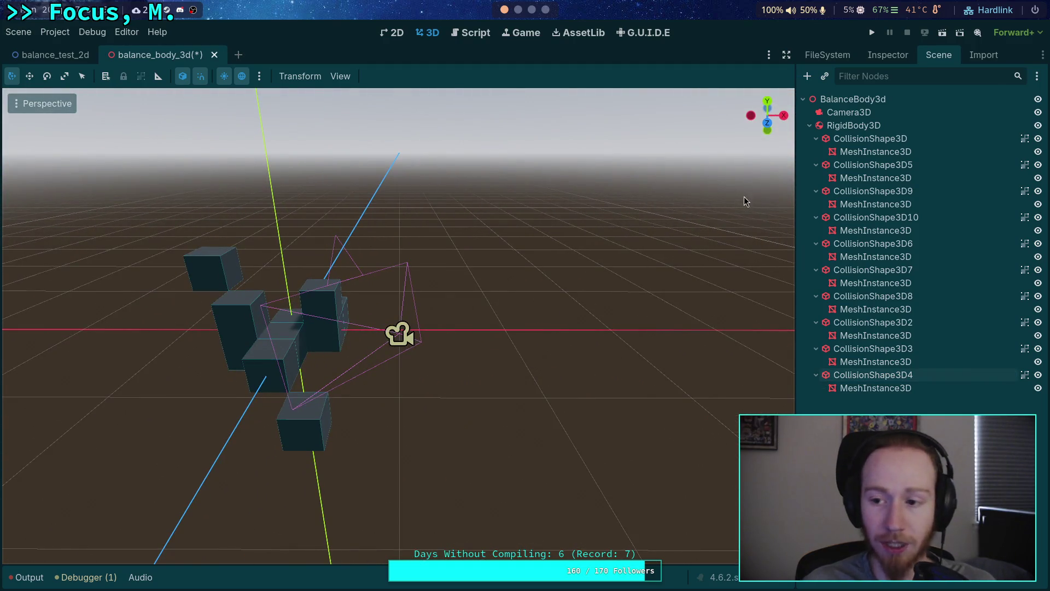
left_click(809, 126)
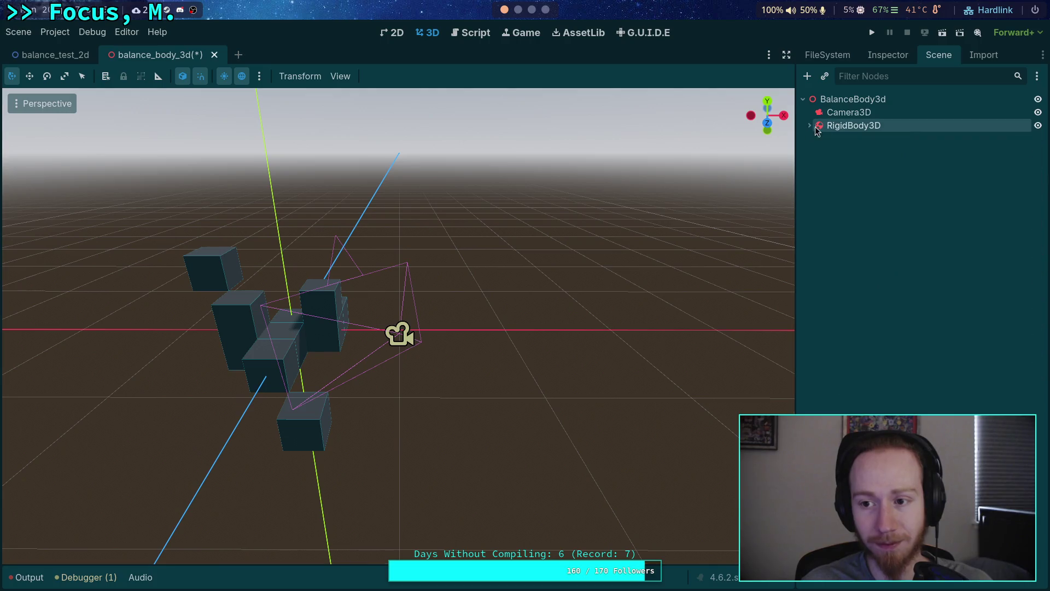
Step: Preview through the Camera3D and try an X position of 1.5 with a new Z value
left_click(848, 112)
left_click(55, 126)
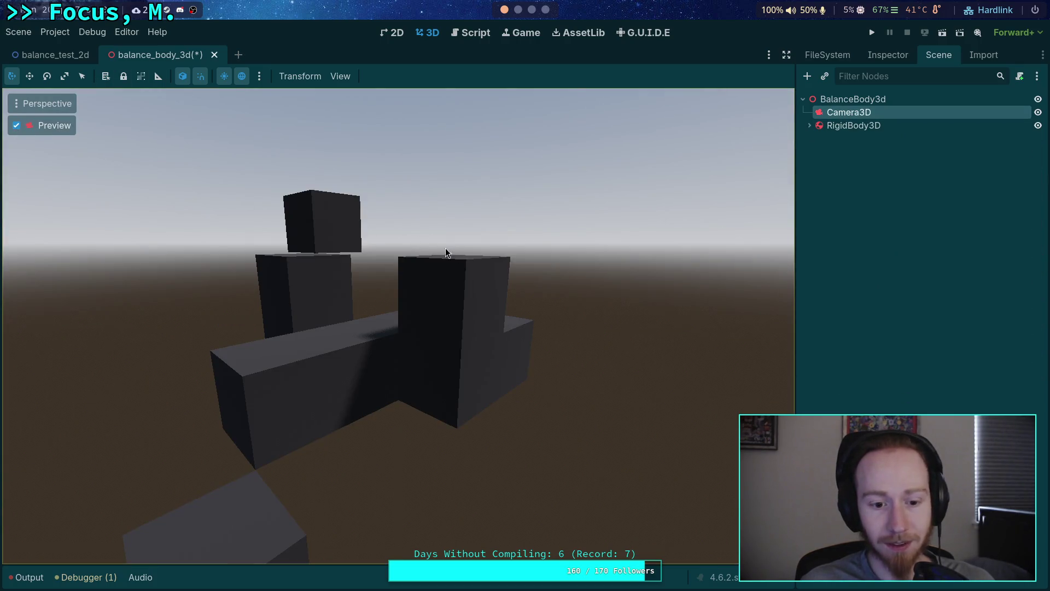
left_click(888, 55)
scroll(861, 328, "down", 5)
left_click(861, 353)
type("1.5")
left_click(998, 354)
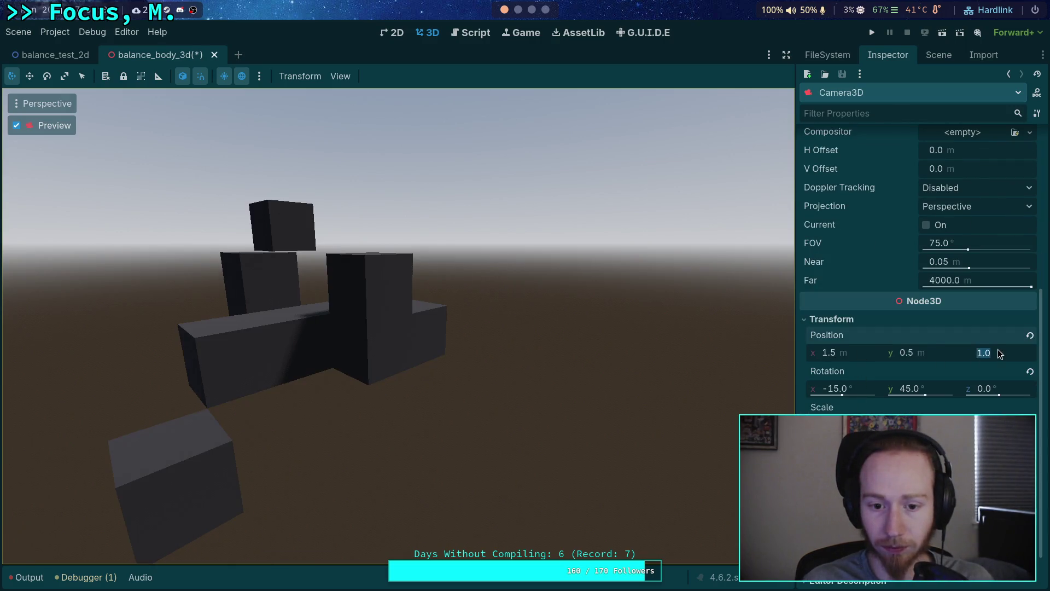
type("5")
key("Return")
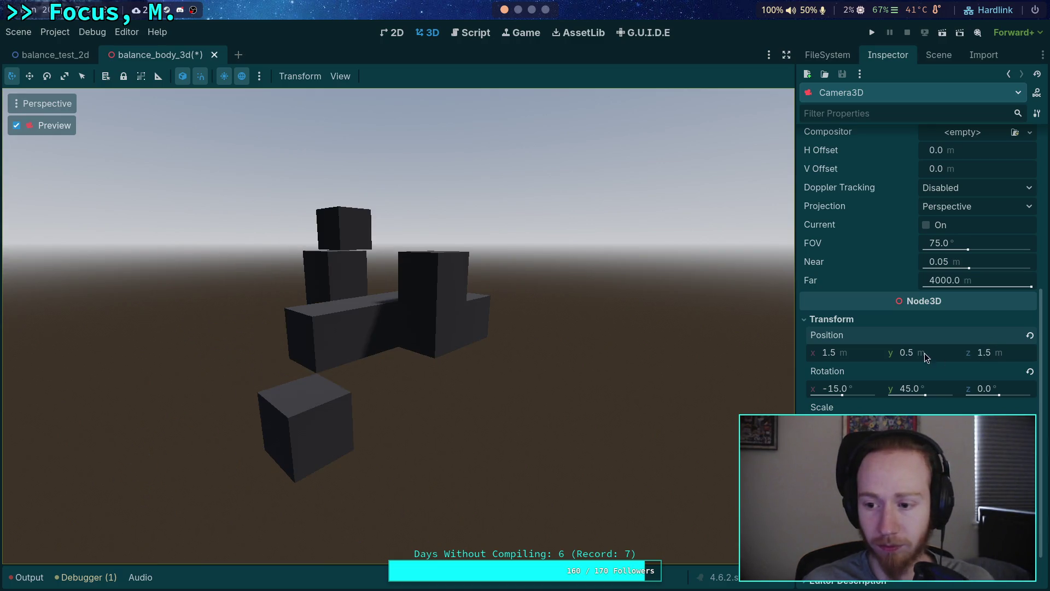
Step: Set the camera's field of view to 30°
left_click(858, 352)
scroll(890, 410, "up", 1)
mouse_move(933, 306)
left_mouse_down()
mouse_move(954, 305)
mouse_move(943, 306)
left_mouse_up()
left_click(987, 300)
type("30")
key("Return")
Step: Try camera position X 3.0, Z 3.0 with Y between 1.1 and 1.5
left_click(865, 411)
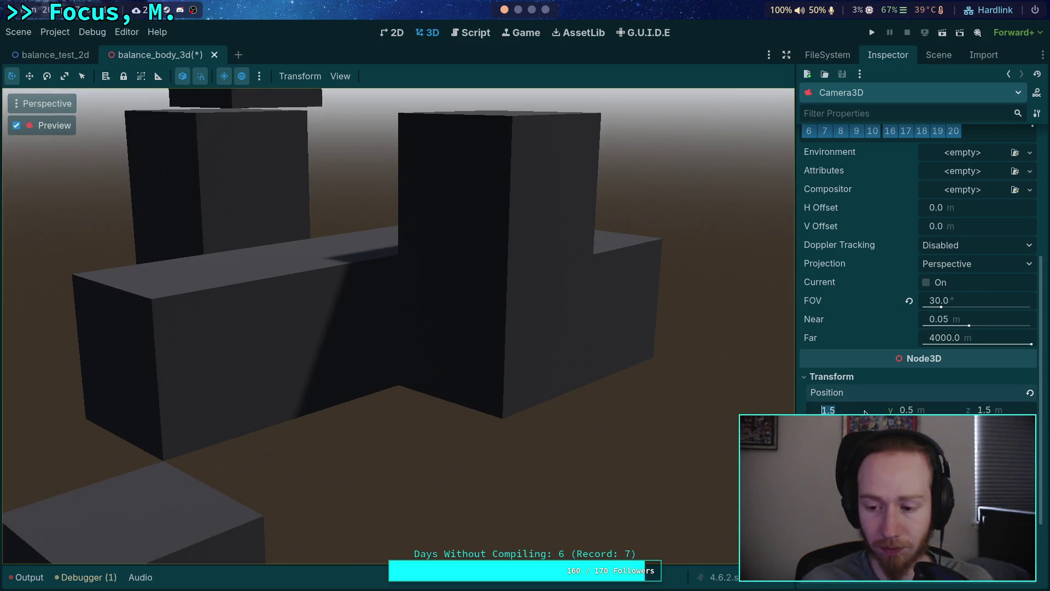
type("3")
left_click(1005, 412)
type("3")
key("Return")
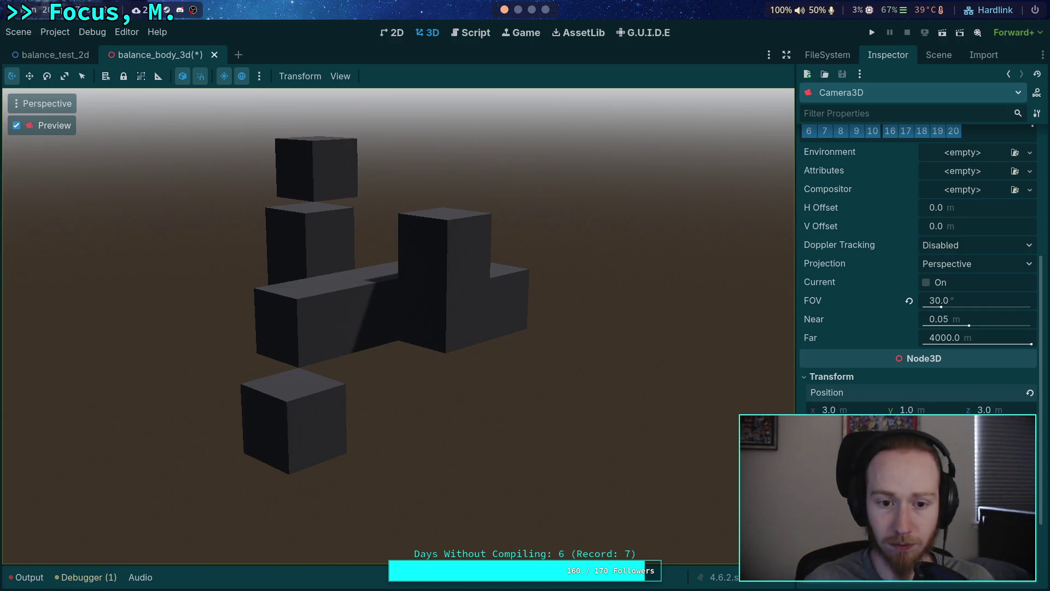
type(".")
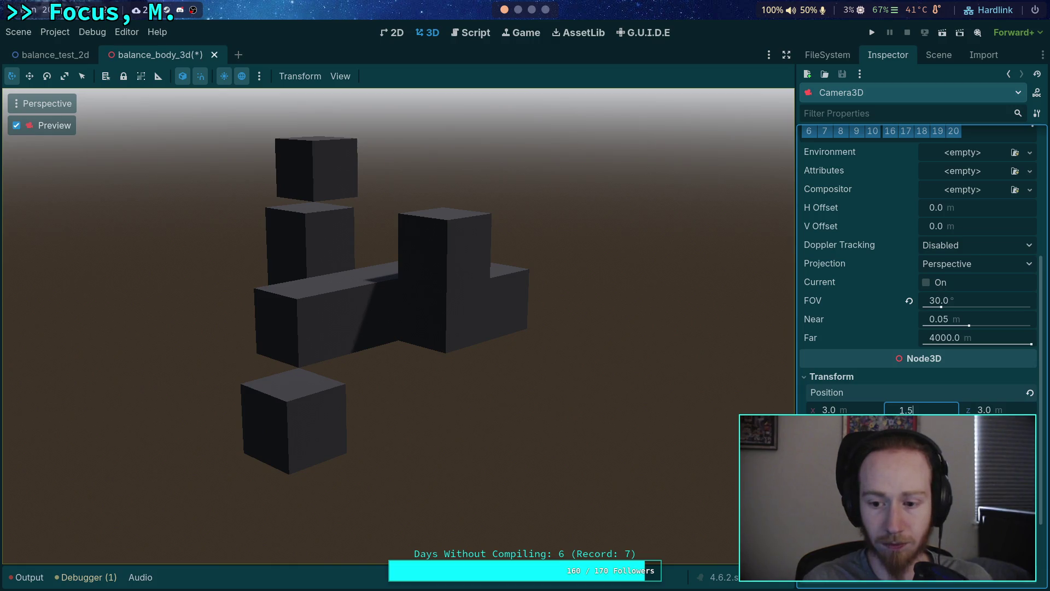
key("Return")
key("Return")
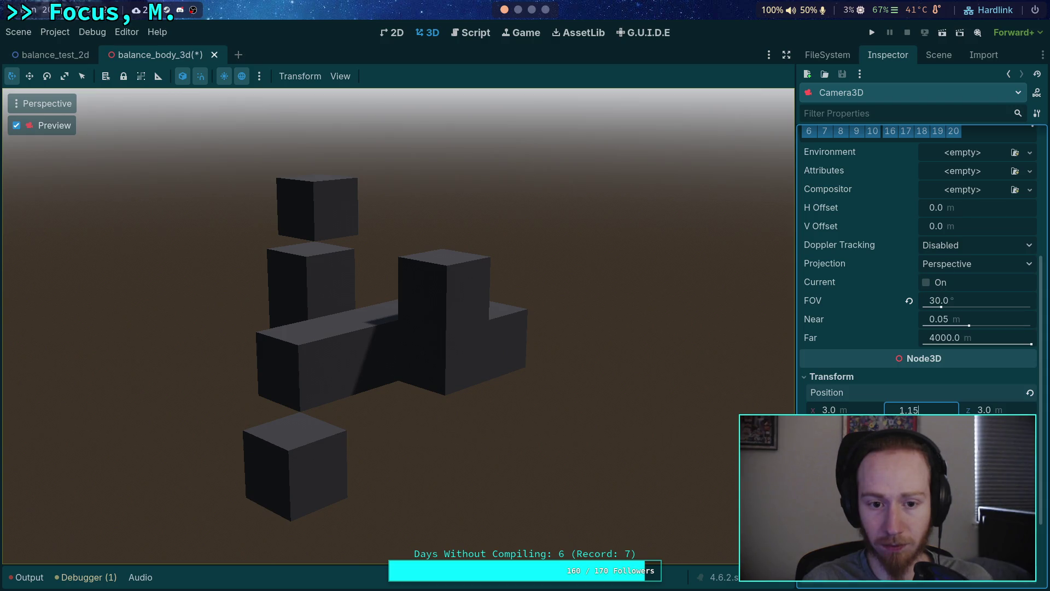
key("Return")
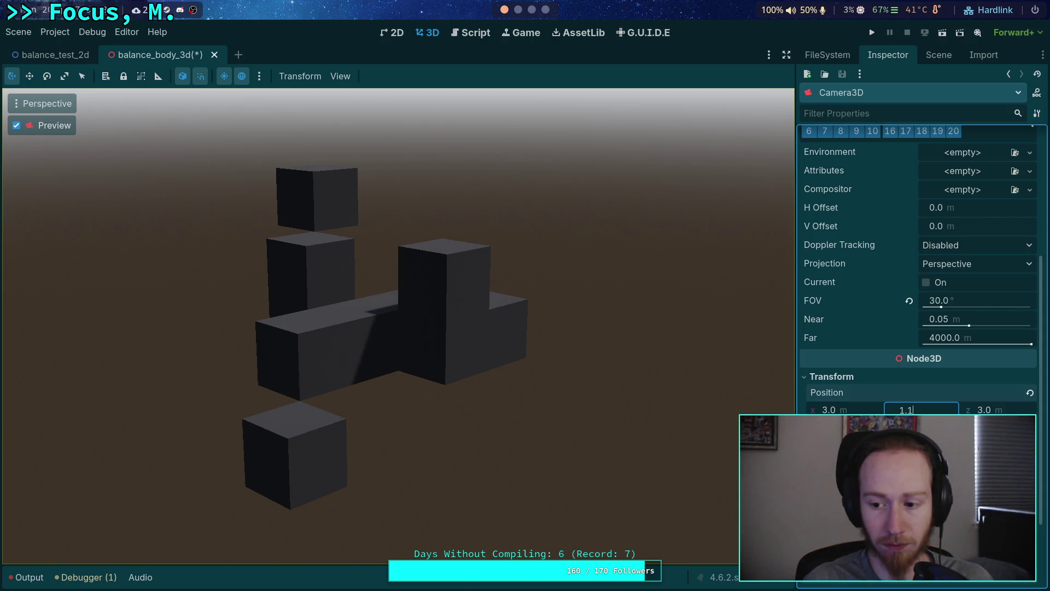
key("Return")
Step: Move the camera to X 5.0, Z 5.0 and tune Y up to 1.8
key("shift+Tab")
type("5")
key("Return")
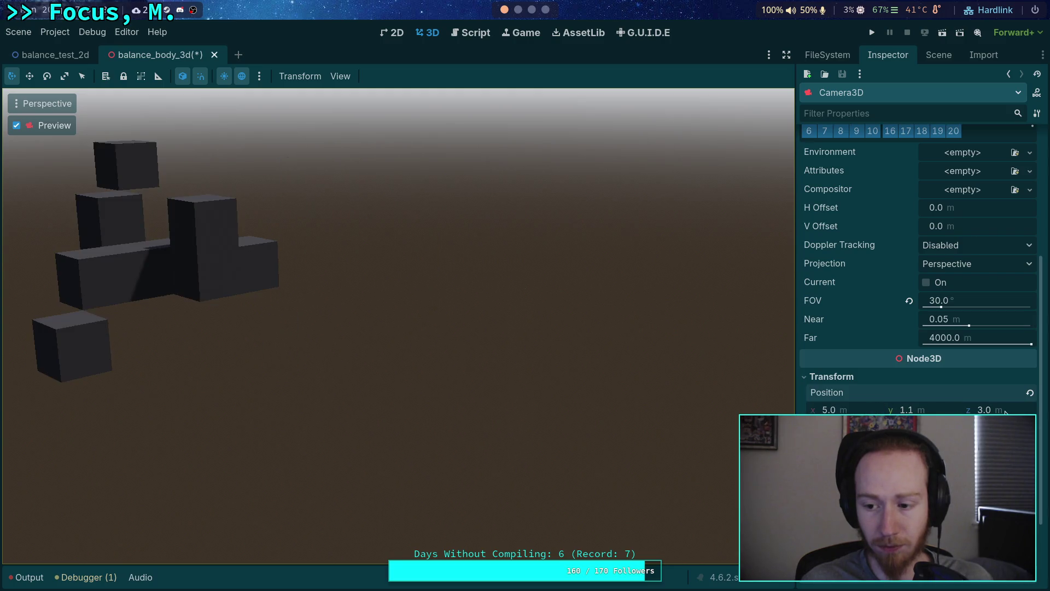
type("5")
key("Return")
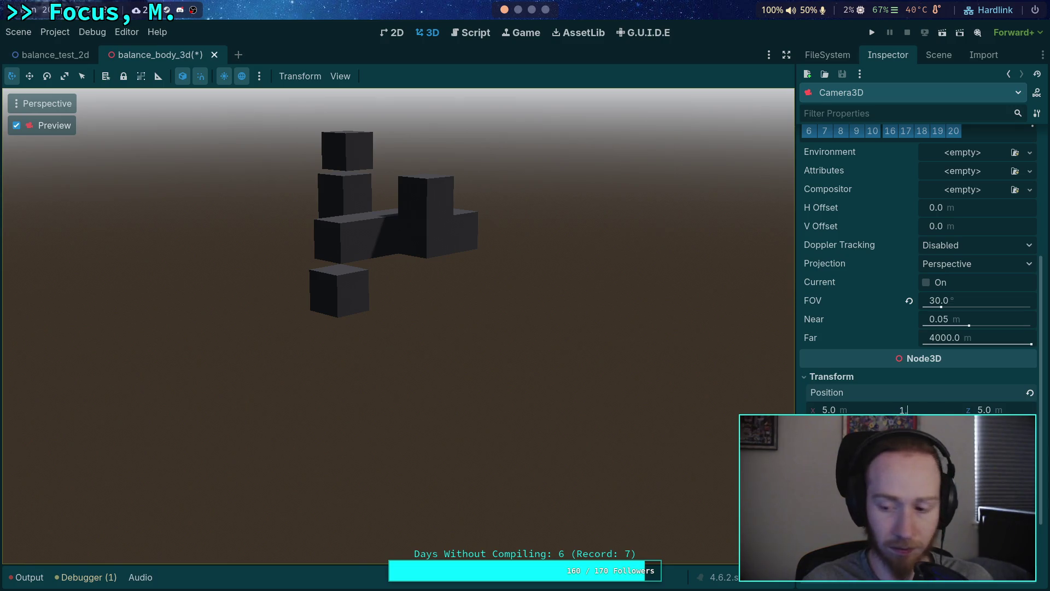
type(".5")
key("Return")
left_click(921, 409)
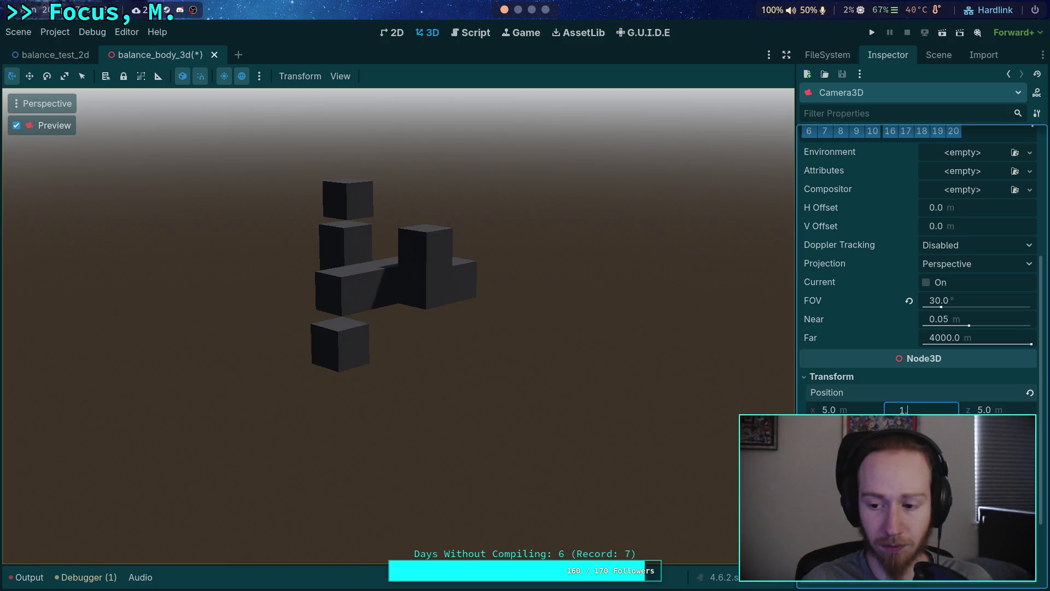
key("BackSpace")
type("7")
key("Return")
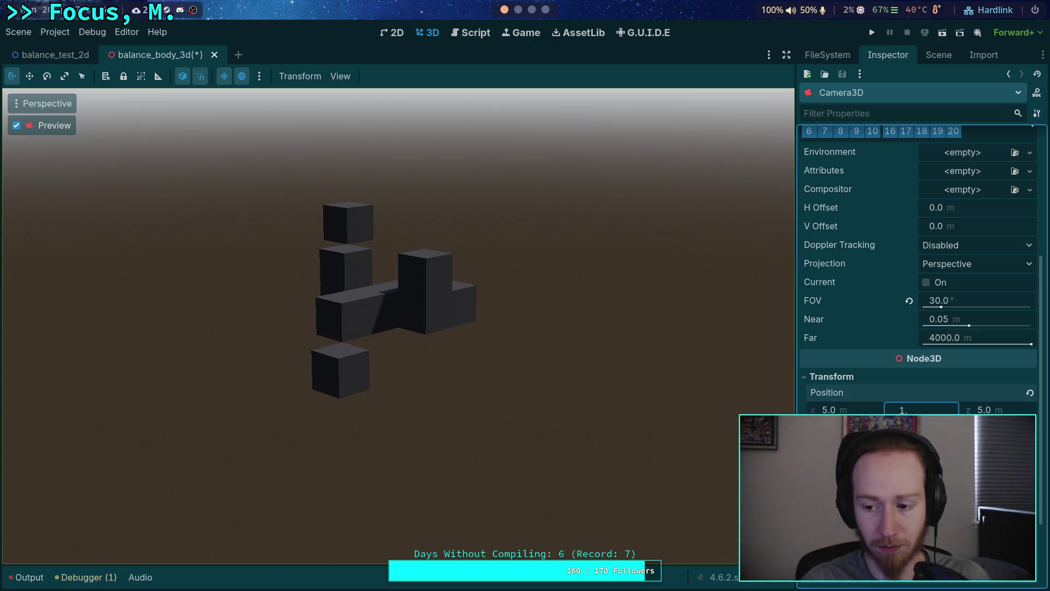
type("8")
key("Return")
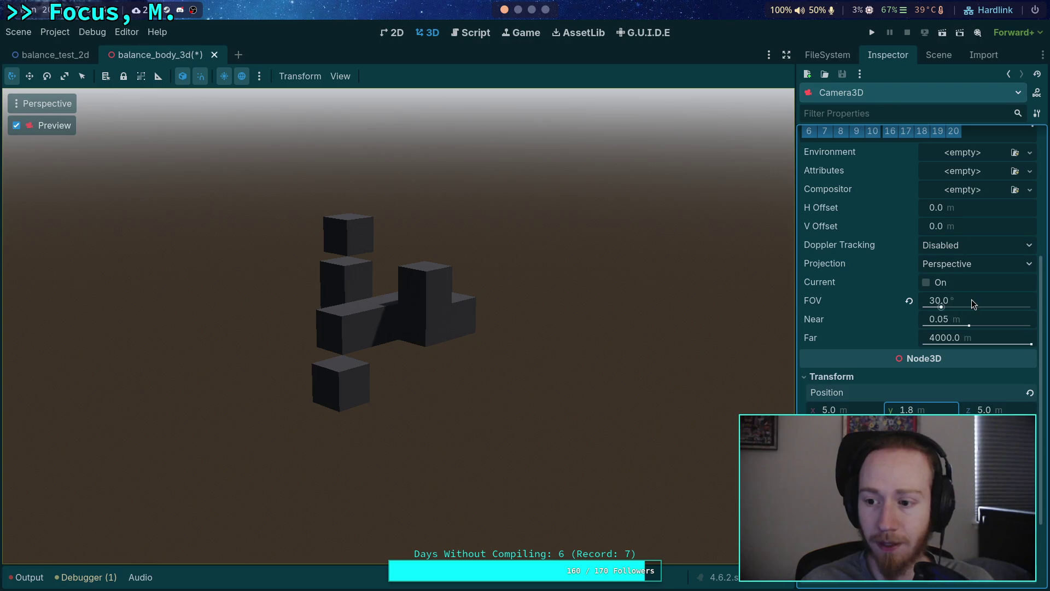
Step: Narrow the camera's field of view to 20°
left_click(971, 299)
type("20")
key("Return")
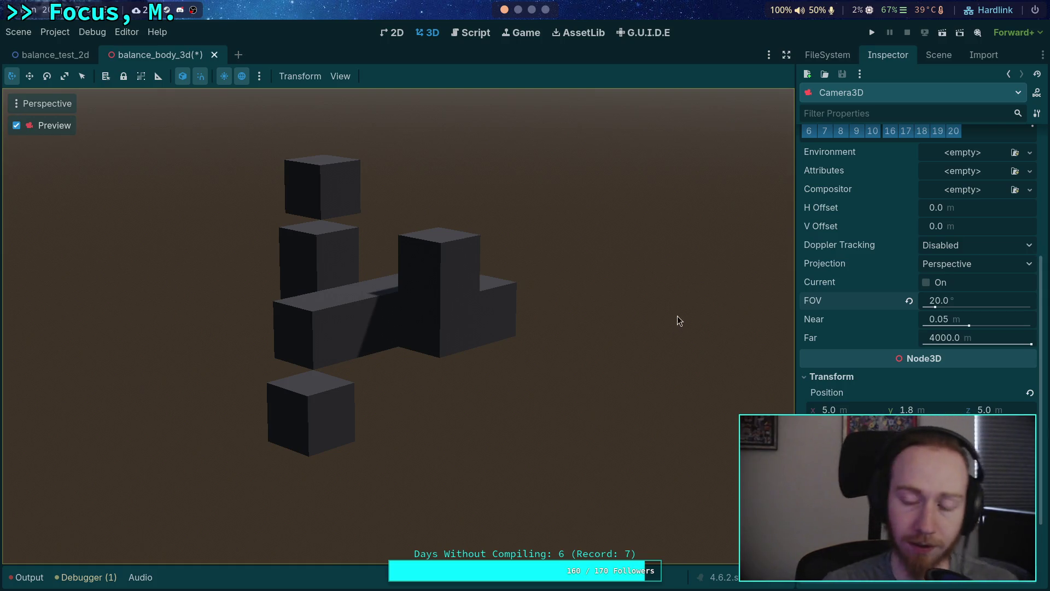
left_click(939, 54)
left_click(871, 125)
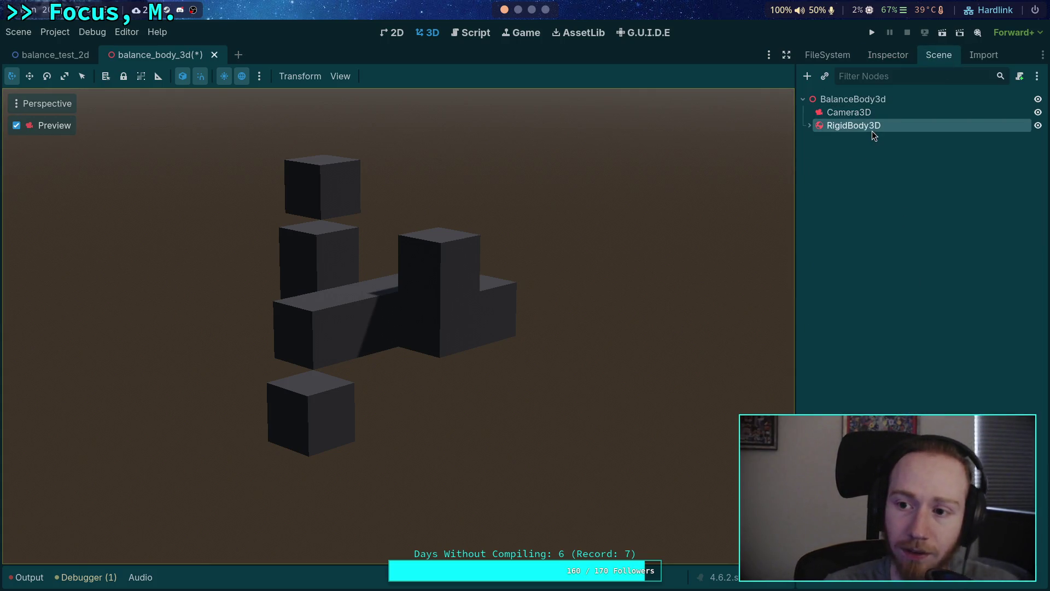
Step: Leave the camera preview and orbit the viewport around the rigid body
left_click(888, 55)
left_click(17, 131)
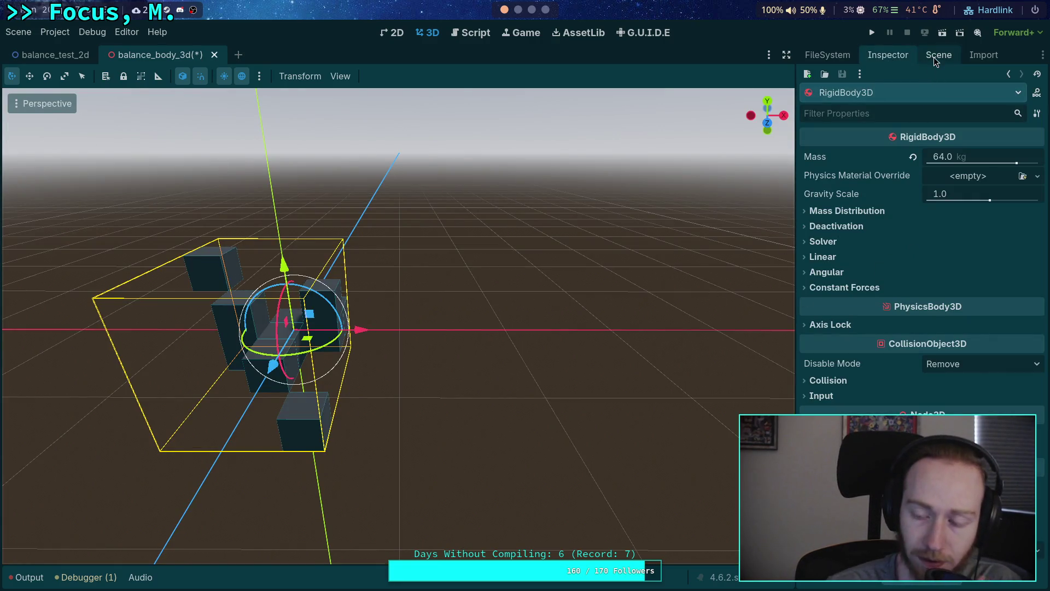
mouse_move(629, 239)
left_mouse_down()
mouse_move(760, 252)
mouse_move(645, 232)
mouse_move(629, 251)
mouse_move(640, 339)
mouse_move(651, 284)
mouse_move(631, 239)
left_mouse_up()
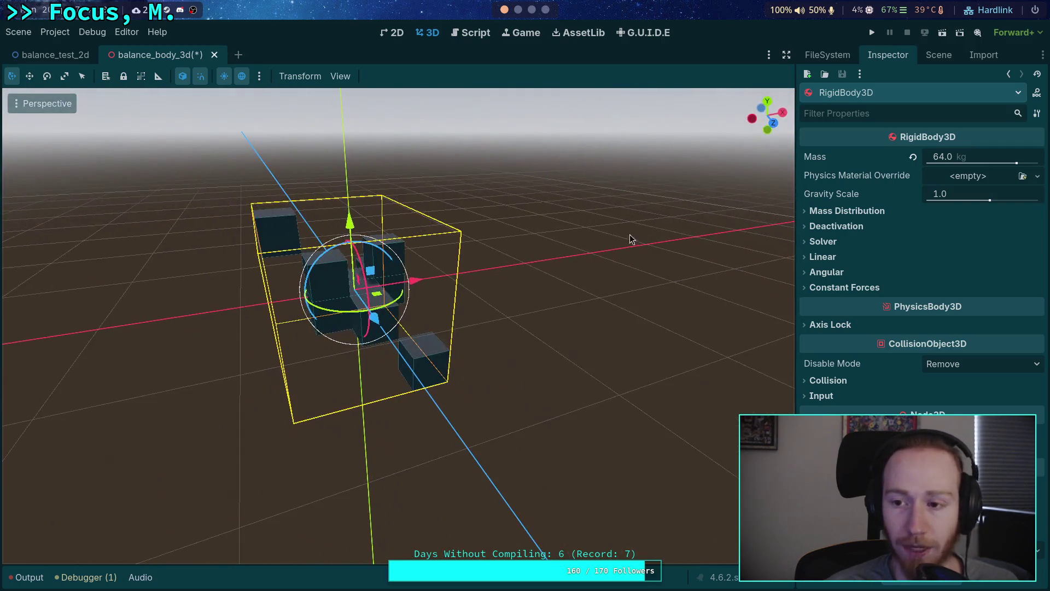
left_click(939, 55)
right_click(864, 125)
left_click(873, 135)
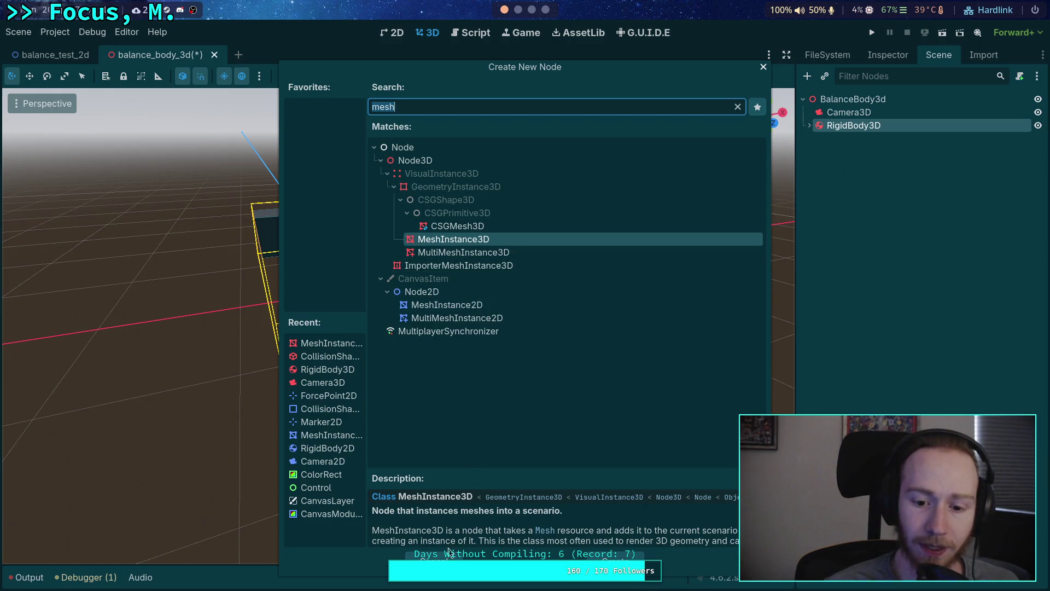
key("Escape")
Step: Add a Marker3D child under RigidBody3D and collapse the CollisionShape3D branches
right_click(852, 127)
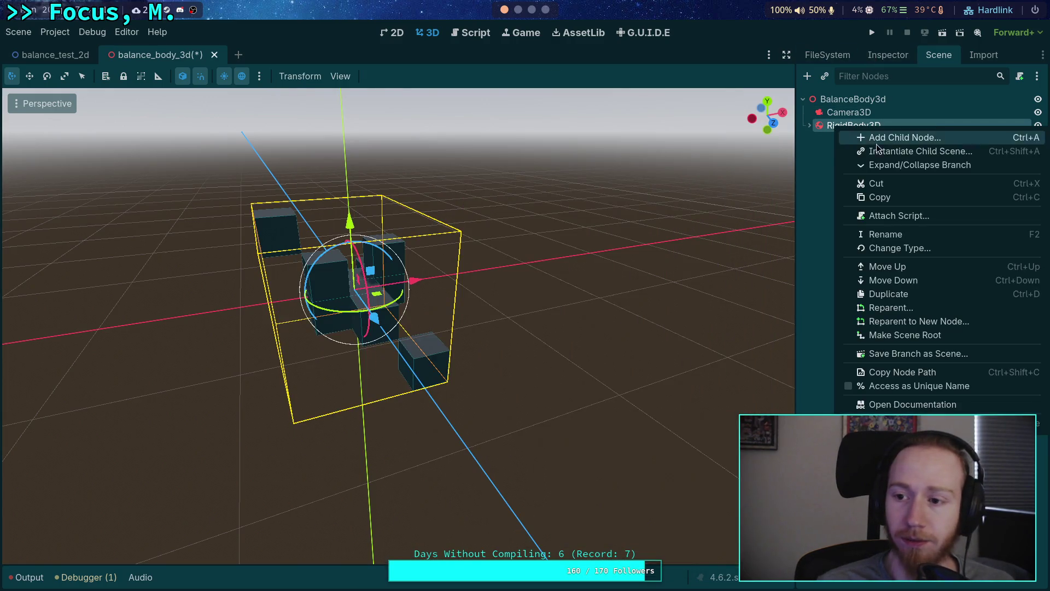
left_click(908, 139)
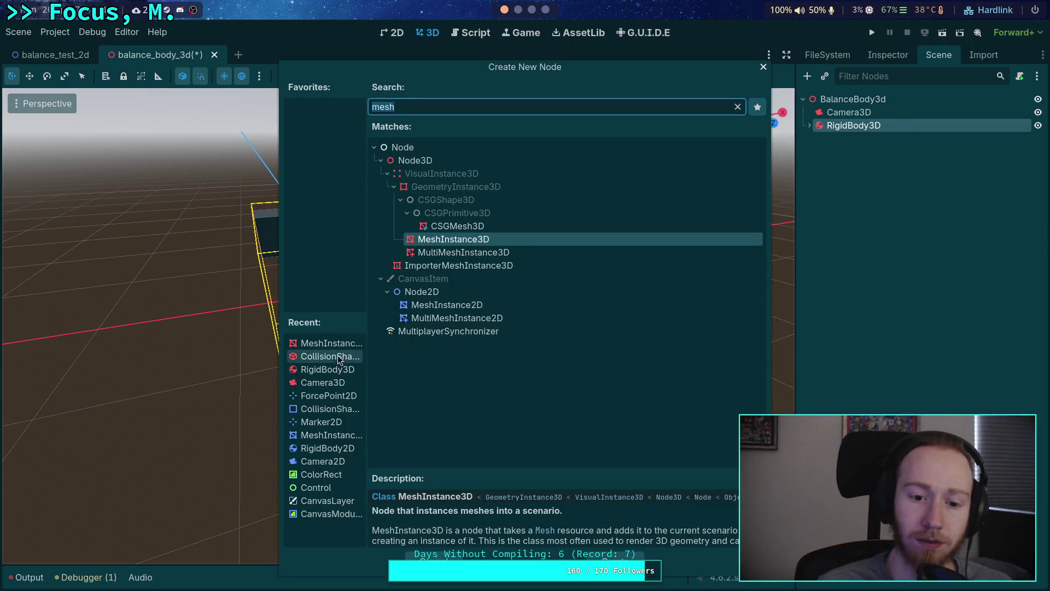
type("mark")
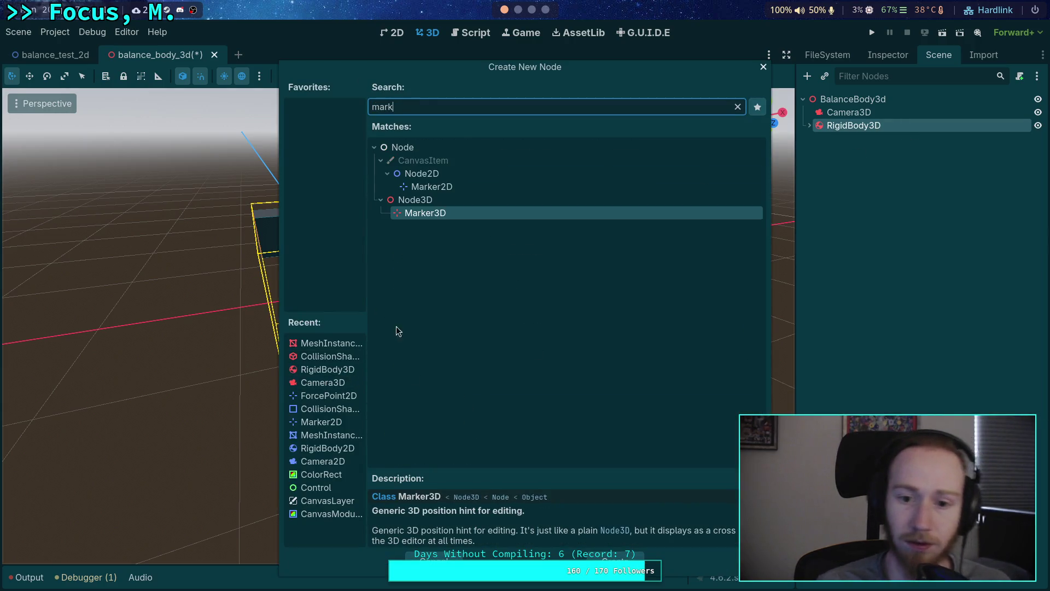
double_click(425, 212)
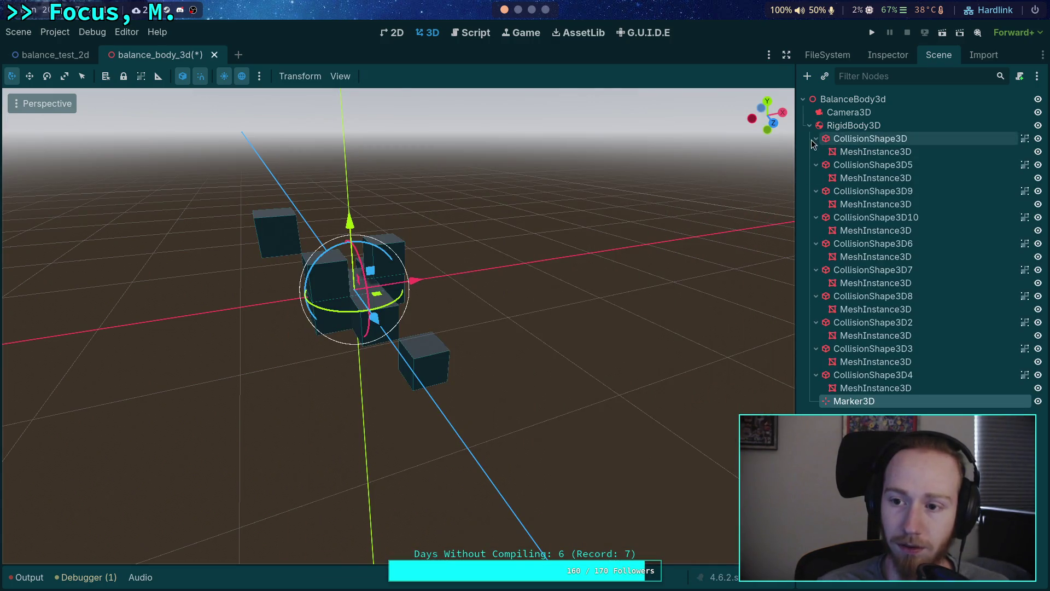
left_click(816, 164)
left_click(816, 177)
left_click(815, 191)
left_click(816, 204)
left_click(815, 217)
left_click(816, 230)
left_click(816, 244)
left_click(815, 256)
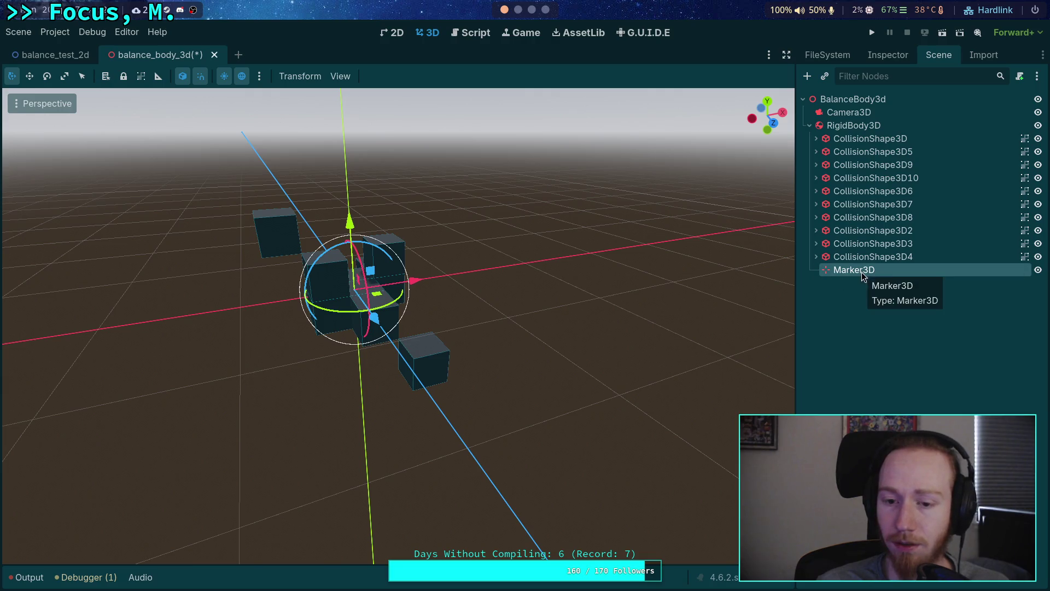
Step: Rename the new marker node to ForcePoint1
right_click(887, 274)
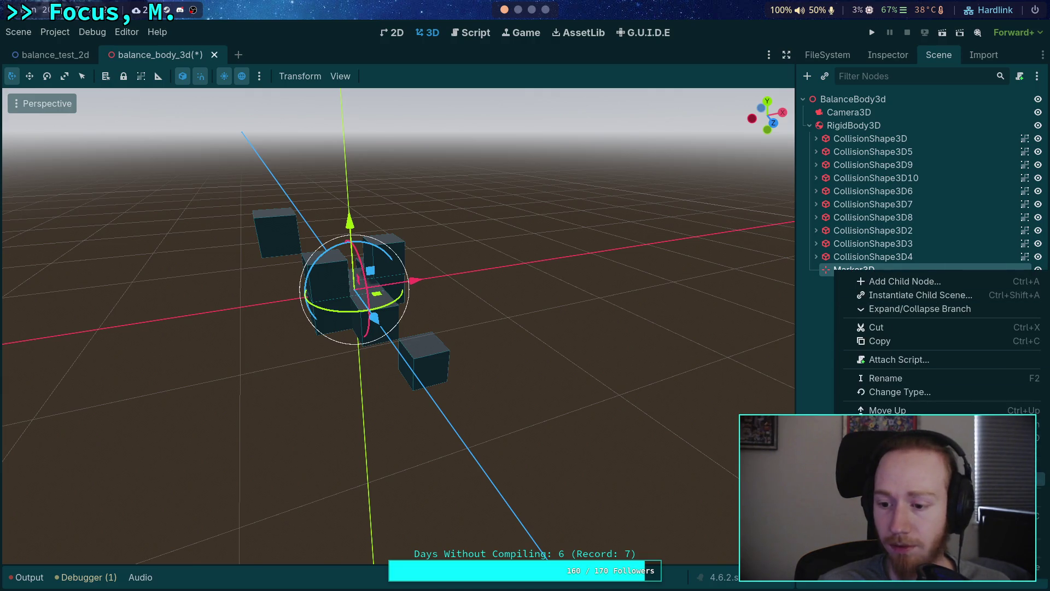
left_click(928, 362)
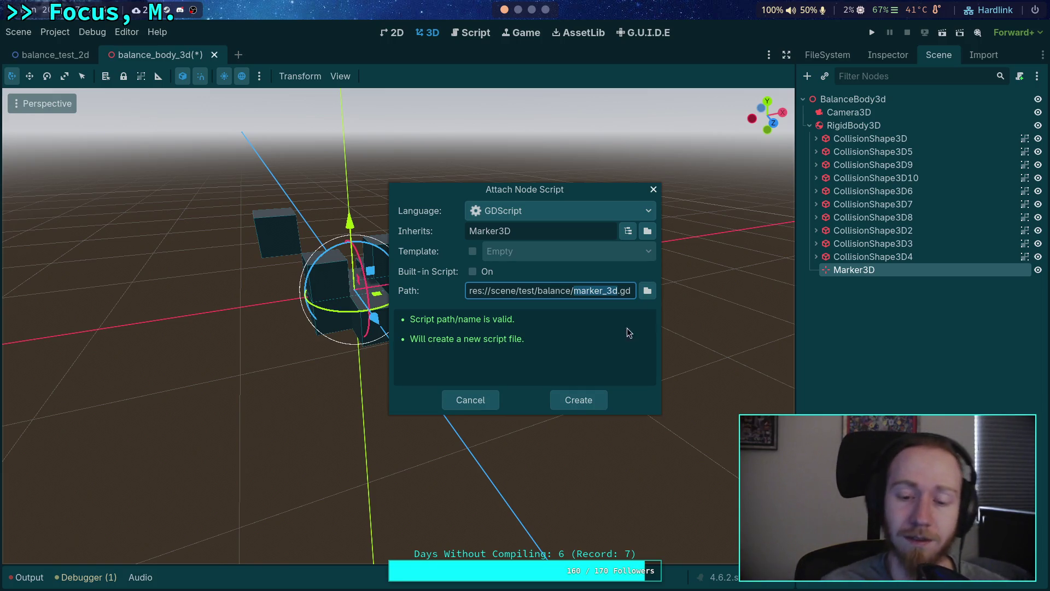
left_click(473, 406)
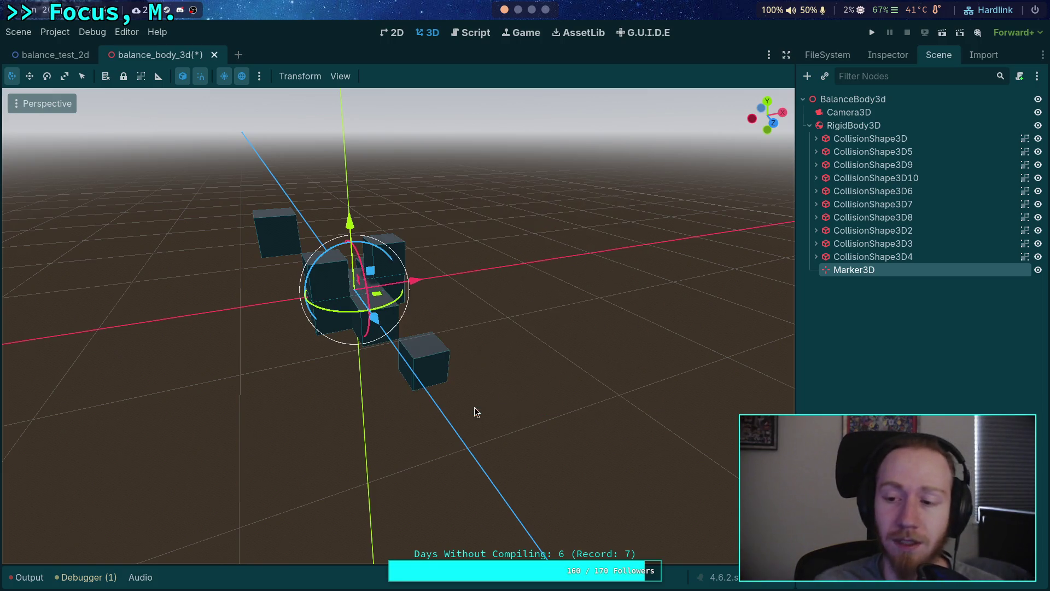
double_click(866, 273)
type("ForcePoint")
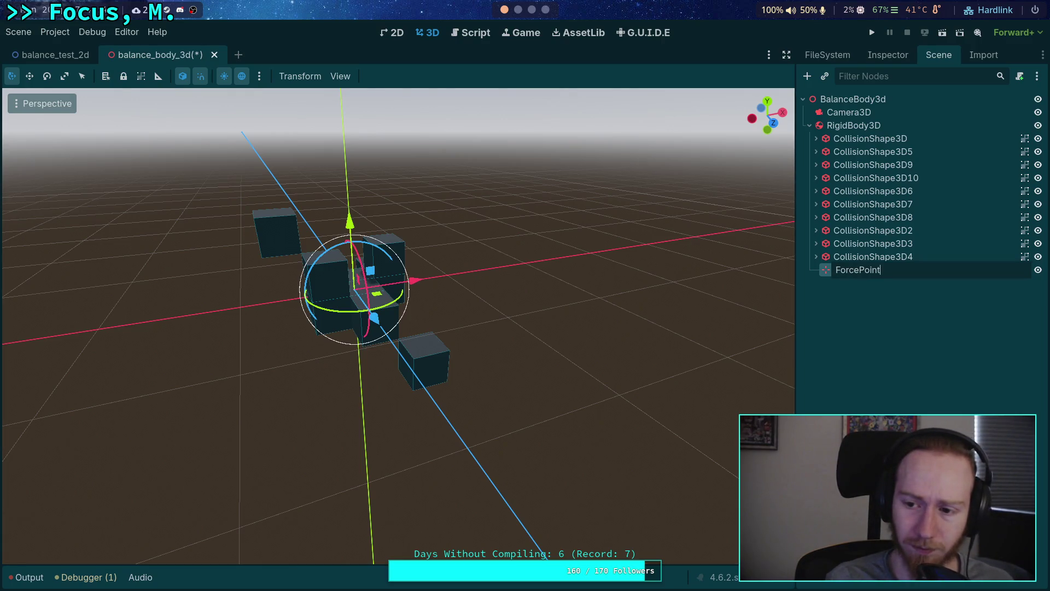
type("1")
key("Return")
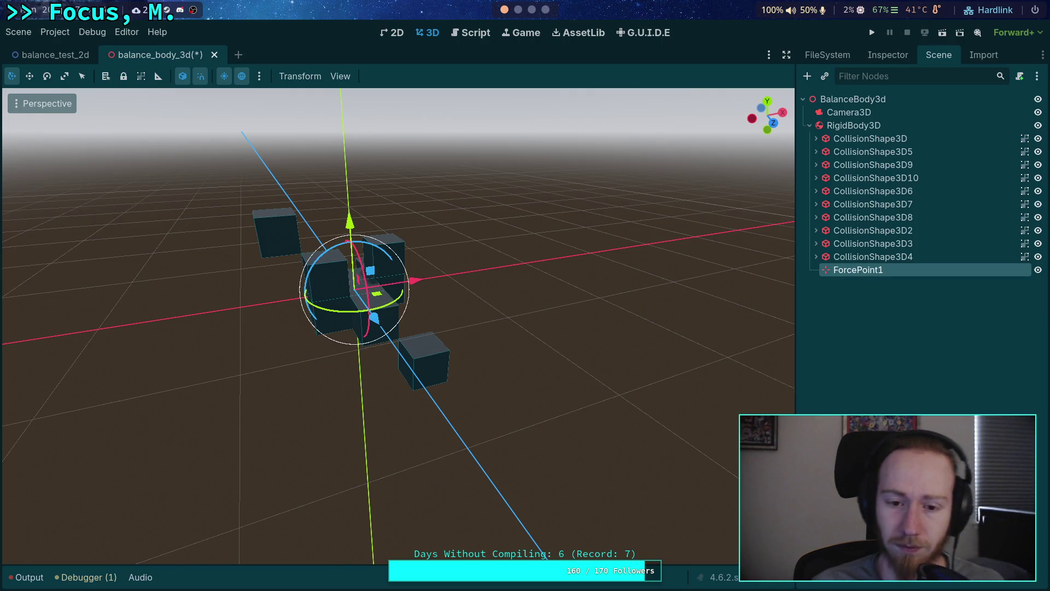
Step: Move ForcePoint1 off the body's centre along its X and Y axes
left_click_drag(413, 281, 466, 272)
mouse_move(425, 220)
left_mouse_down()
mouse_move(421, 163)
mouse_move(303, 133)
mouse_move(368, 159)
left_mouse_up()
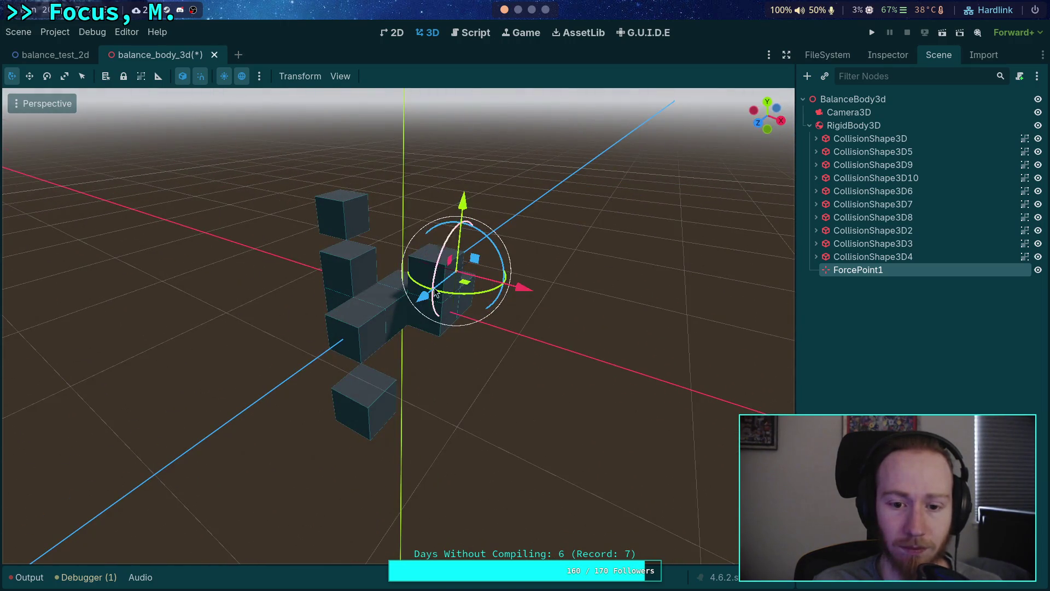
mouse_move(421, 311)
left_mouse_down()
mouse_move(404, 298)
mouse_move(418, 335)
mouse_move(454, 323)
left_mouse_up()
mouse_move(445, 216)
left_mouse_down()
mouse_move(460, 301)
mouse_move(572, 335)
left_mouse_up()
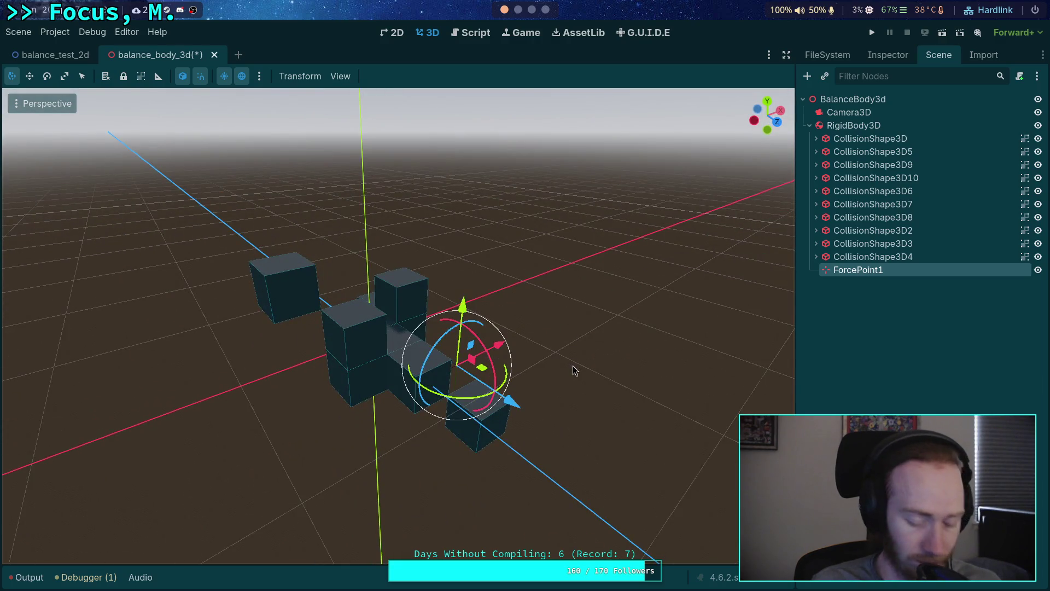
Step: Duplicate it into ForcePoint2 and move that marker left and along Z
key("ctrl+d")
mouse_move(485, 369)
left_mouse_down()
mouse_move(296, 365)
mouse_move(335, 383)
mouse_move(337, 331)
mouse_move(350, 328)
mouse_move(386, 356)
left_mouse_up()
mouse_move(350, 216)
left_mouse_down()
mouse_move(350, 208)
mouse_move(311, 216)
left_mouse_up()
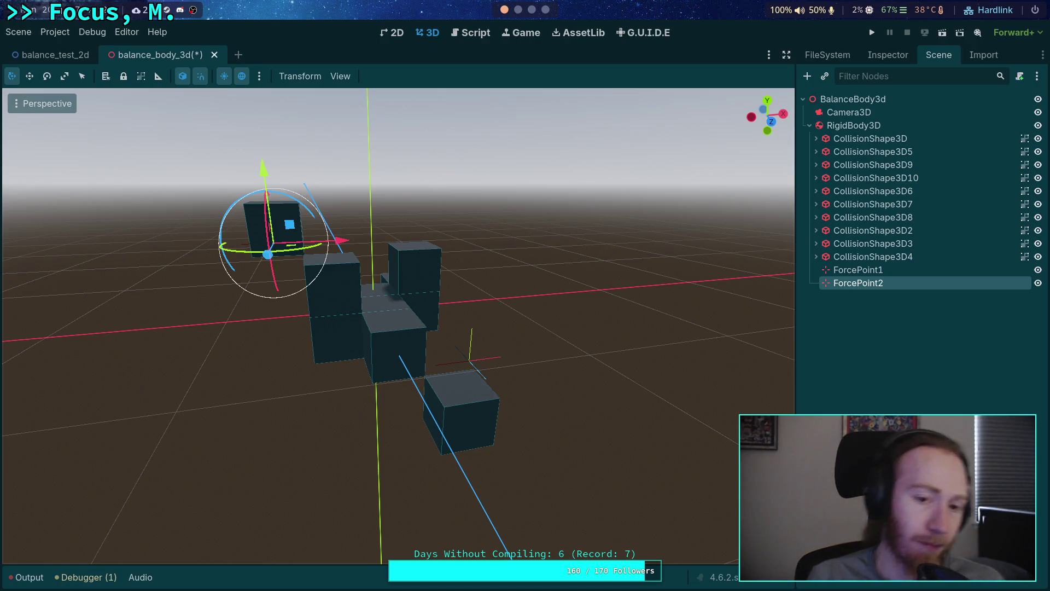
mouse_move(492, 365)
left_mouse_down()
mouse_move(448, 426)
mouse_move(491, 367)
left_mouse_up()
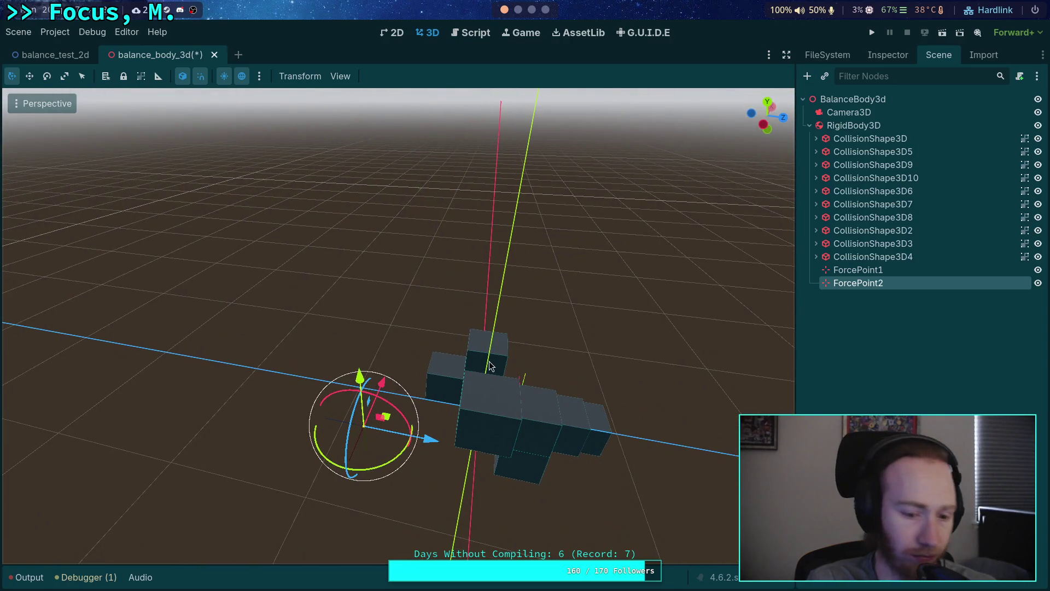
mouse_move(432, 439)
left_mouse_down()
mouse_move(680, 491)
mouse_move(456, 461)
mouse_move(423, 451)
mouse_move(700, 478)
left_mouse_up()
Step: Duplicate again into ForcePoint3 and move it toward the camera and along Z
key("ctrl+d")
mouse_move(360, 305)
left_mouse_down()
mouse_move(380, 415)
mouse_move(322, 370)
left_mouse_up()
left_click_drag(271, 296, 221, 308)
mouse_move(222, 307)
left_mouse_down()
mouse_move(252, 273)
mouse_move(403, 400)
left_mouse_up()
Step: Fine-tune ForcePoint1's position along its X and Z axes
left_click(411, 395)
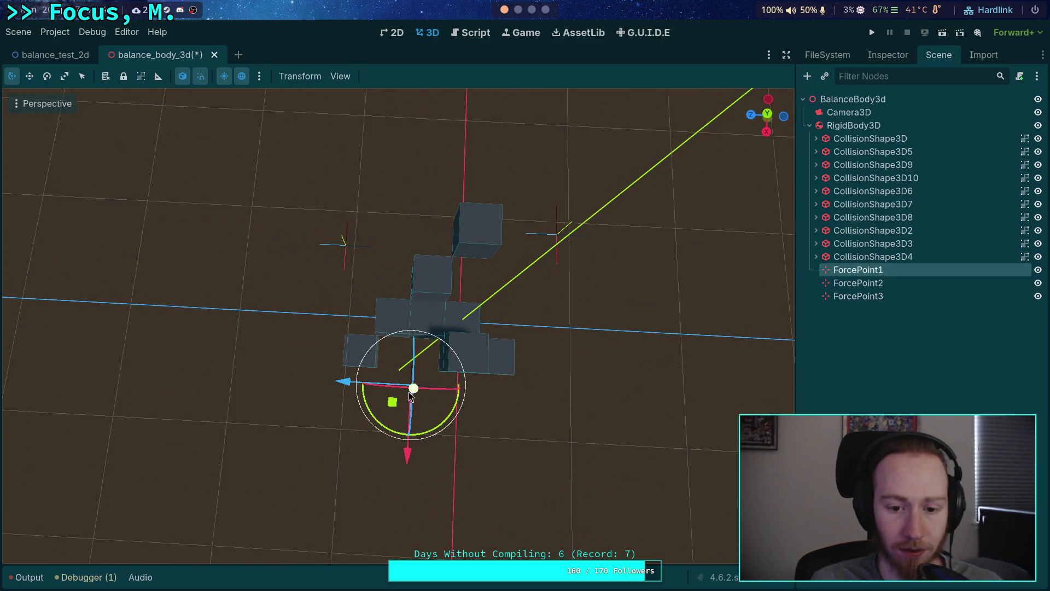
left_click_drag(408, 452, 405, 476)
left_click_drag(350, 414, 309, 409)
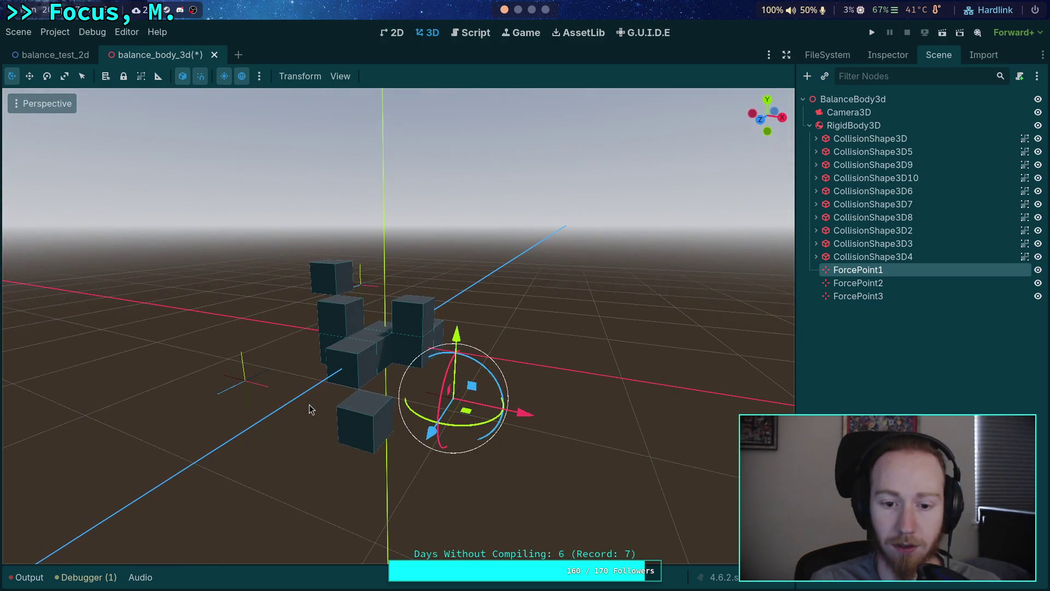
left_click(869, 127)
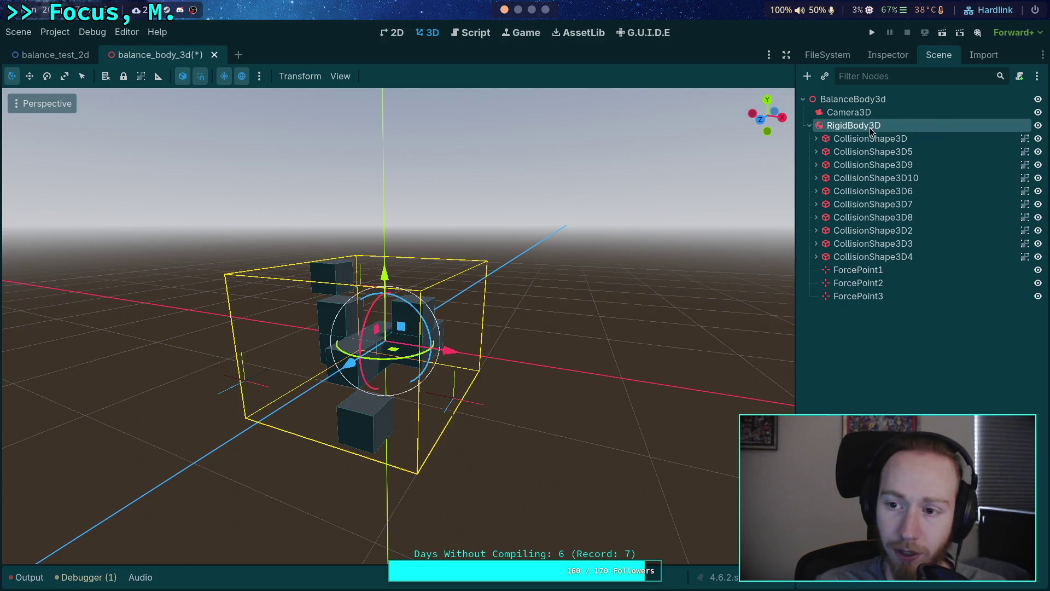
Step: Attach a new script balance_body_3d.gd to the RigidBody3D
right_click(937, 125)
left_click(940, 211)
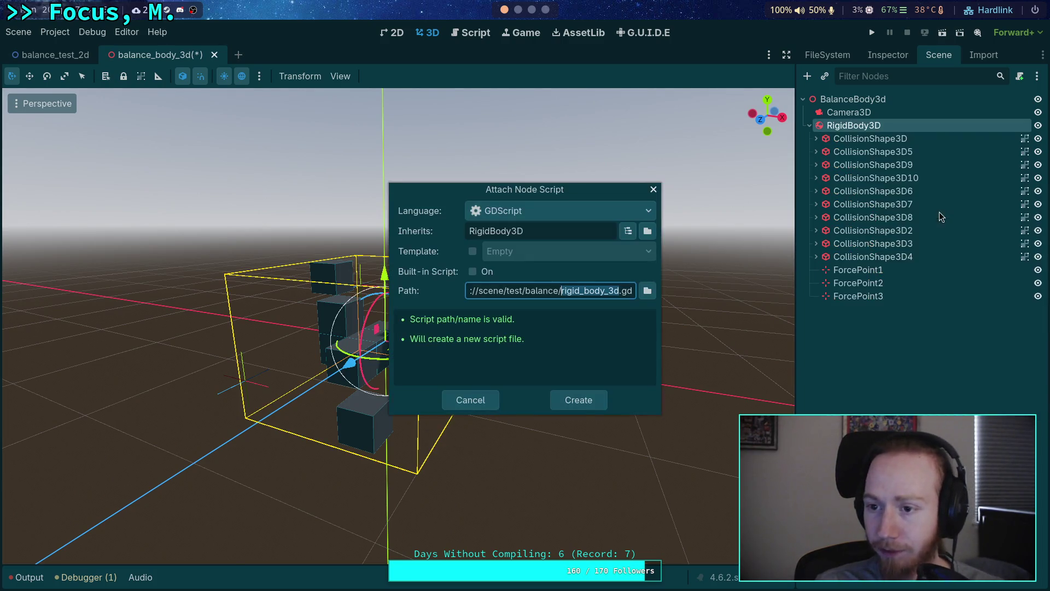
type("balance_")
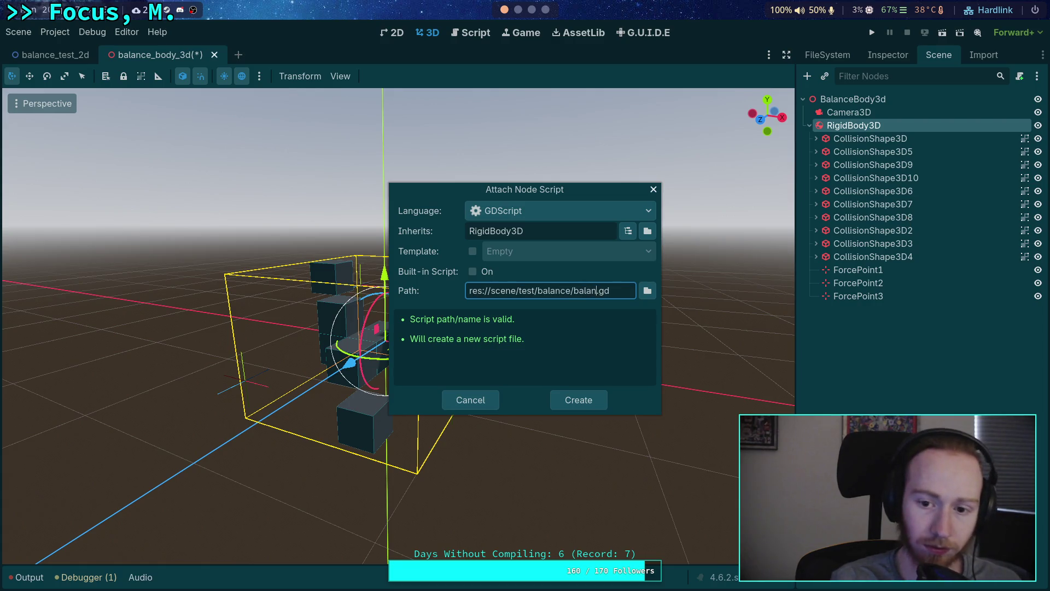
type("_3d")
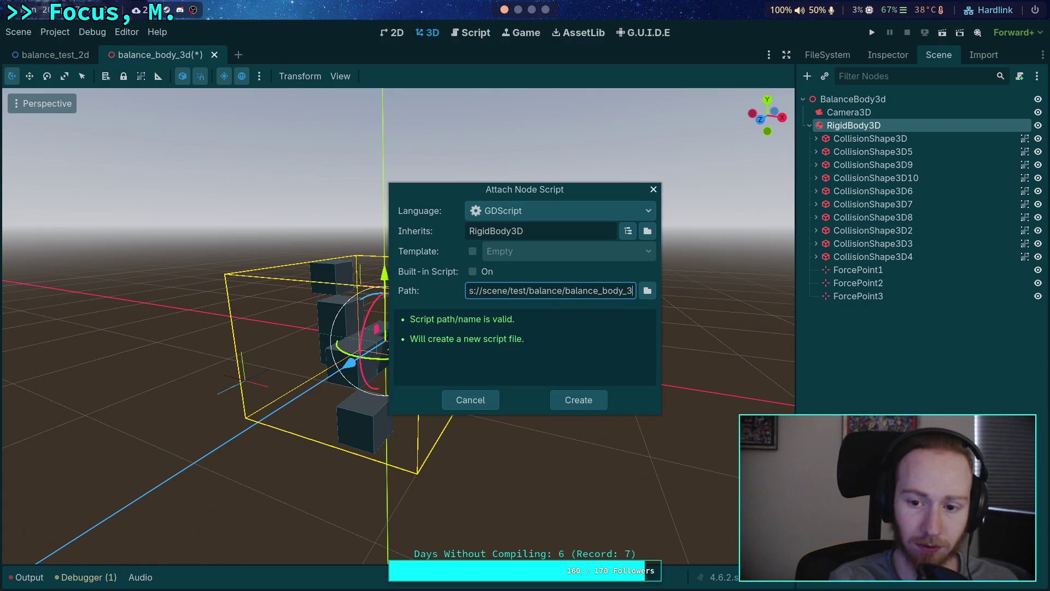
key("Return")
Step: Declare class_name BalanceBody3D and a force_points: Array[Node3D] variable
type("class_name  BalanceBody3D")
key("Down")
key("Return")
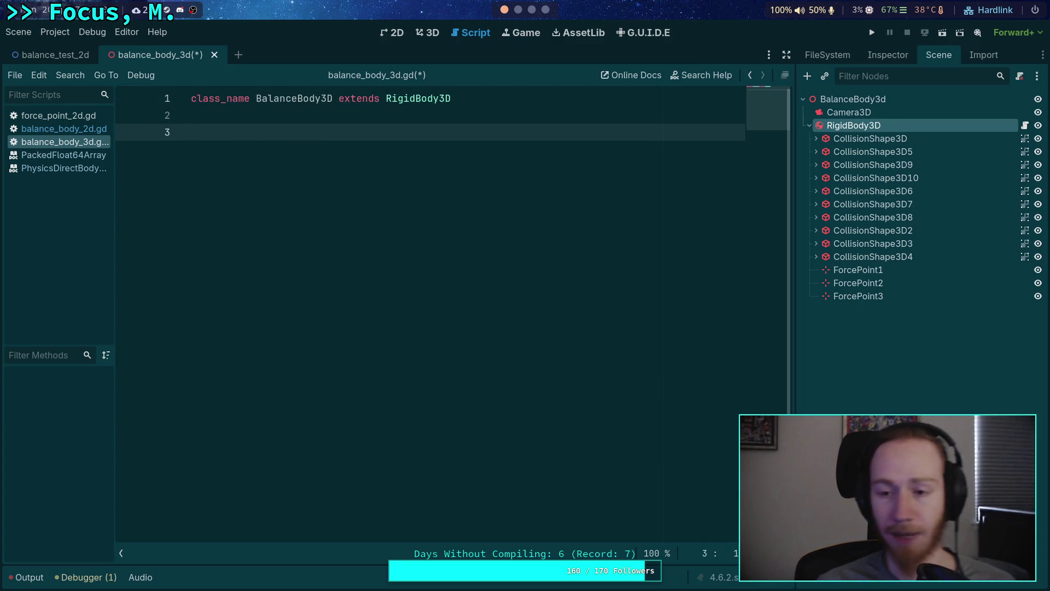
key("Return")
key("Return")
key("Up")
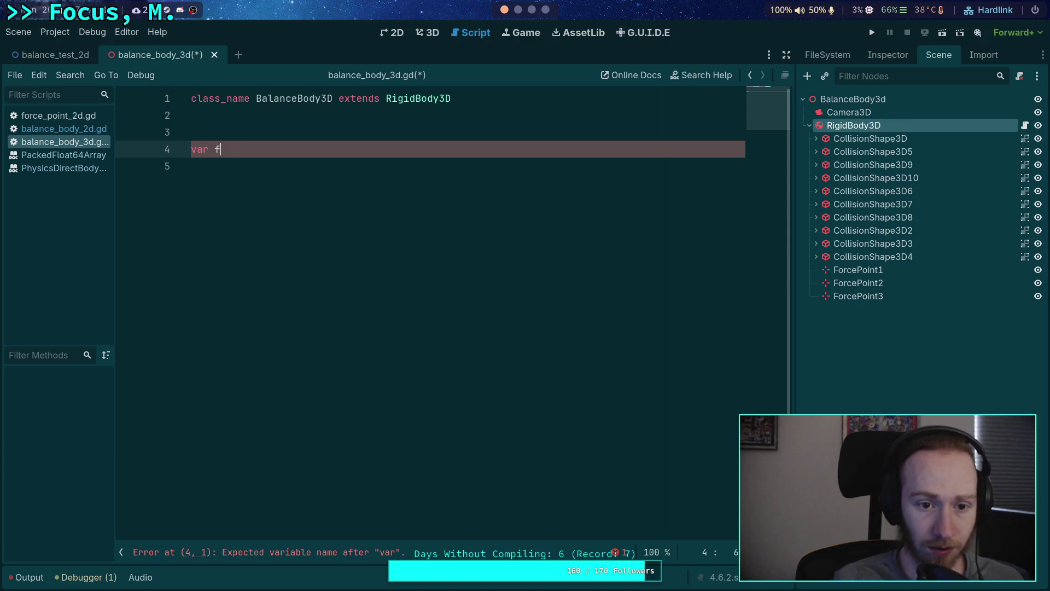
type("orce_points: Array[o")
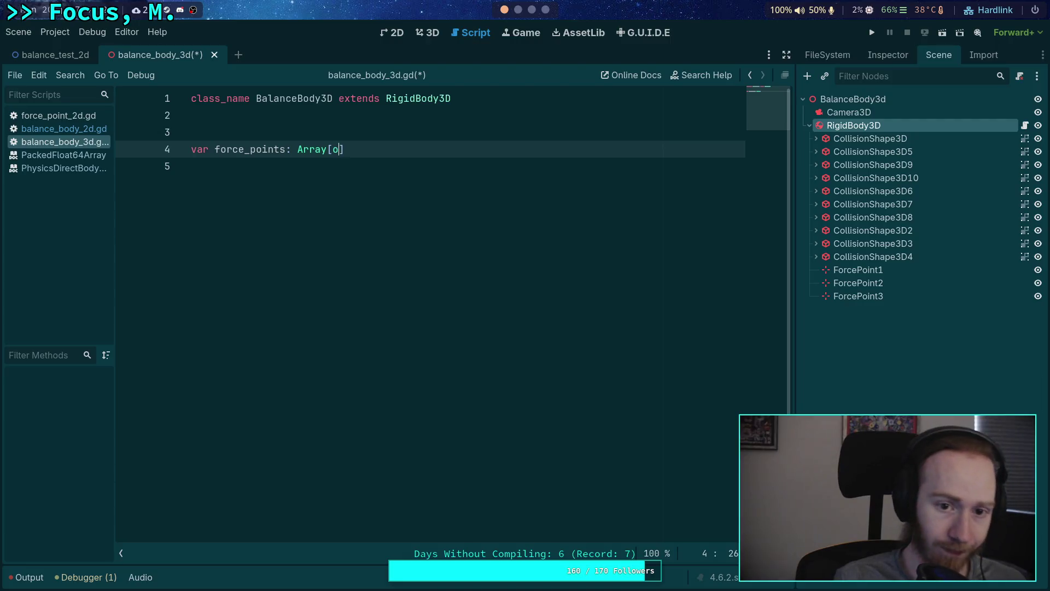
type("Node3D]")
key("Return")
key("Return")
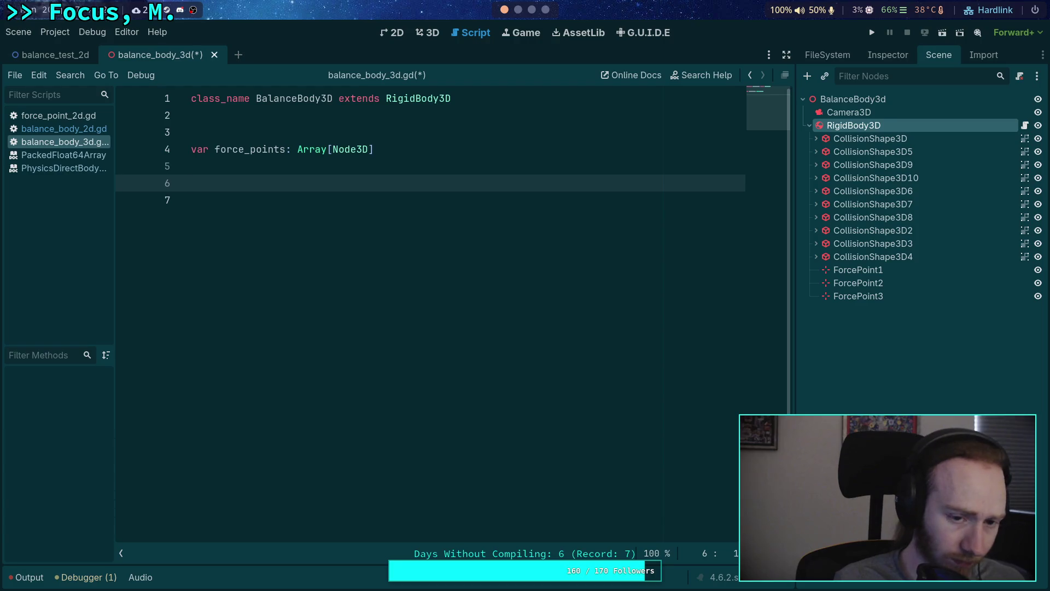
Step: Write _ready() assigning find_children('', 'Marker3D', false) results to force_points
type("func _r")
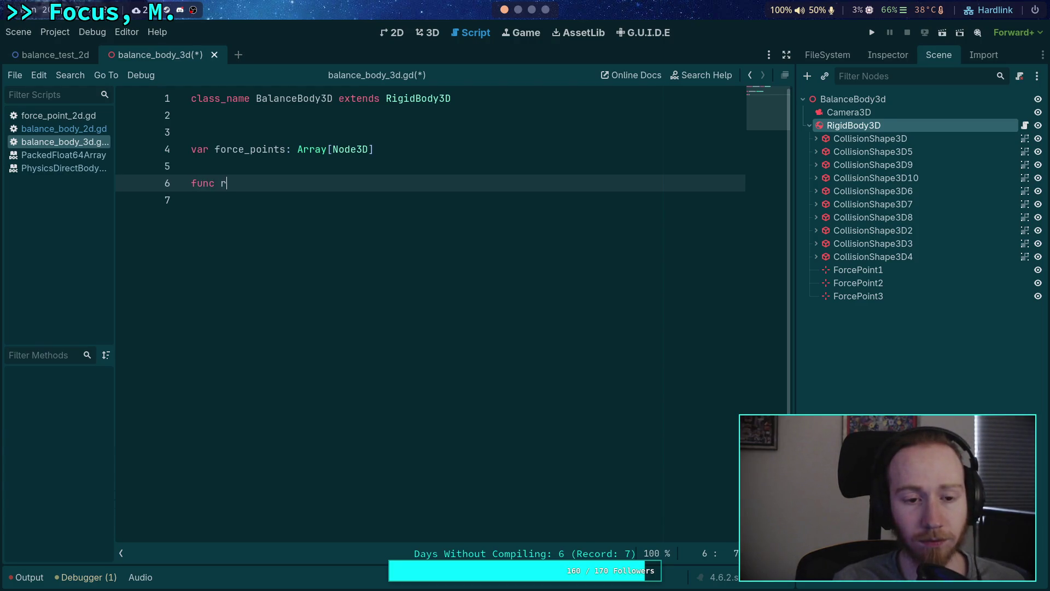
type("ea")
key("Return")
left_click(191, 166)
key("Return")
key("Down")
key("Down")
key("Down")
key("Up")
type("or")
key("Return")
type(".as")
key("Return")
type("find_childr")
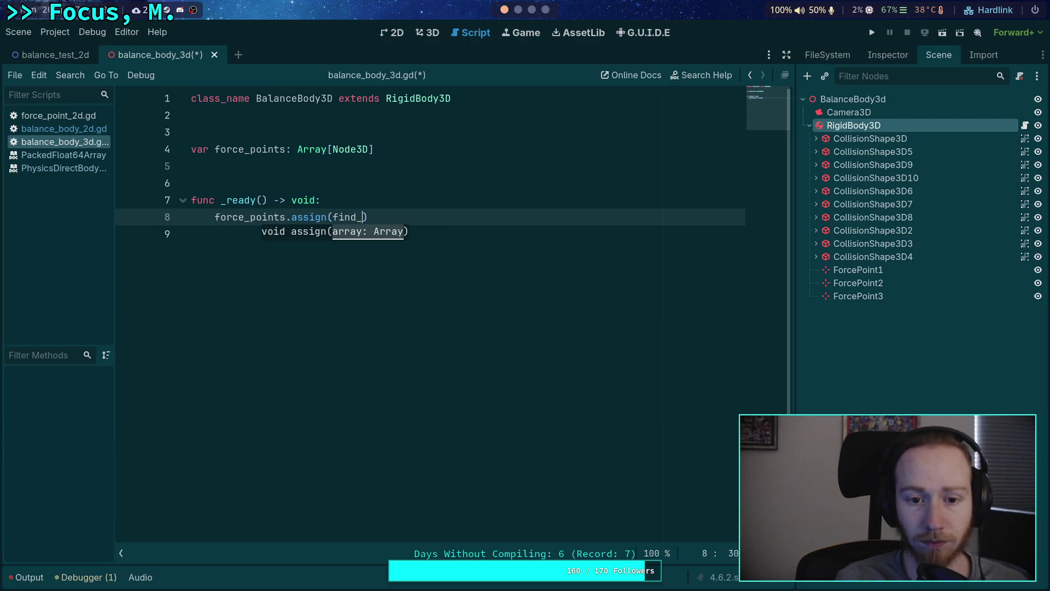
type("en(")
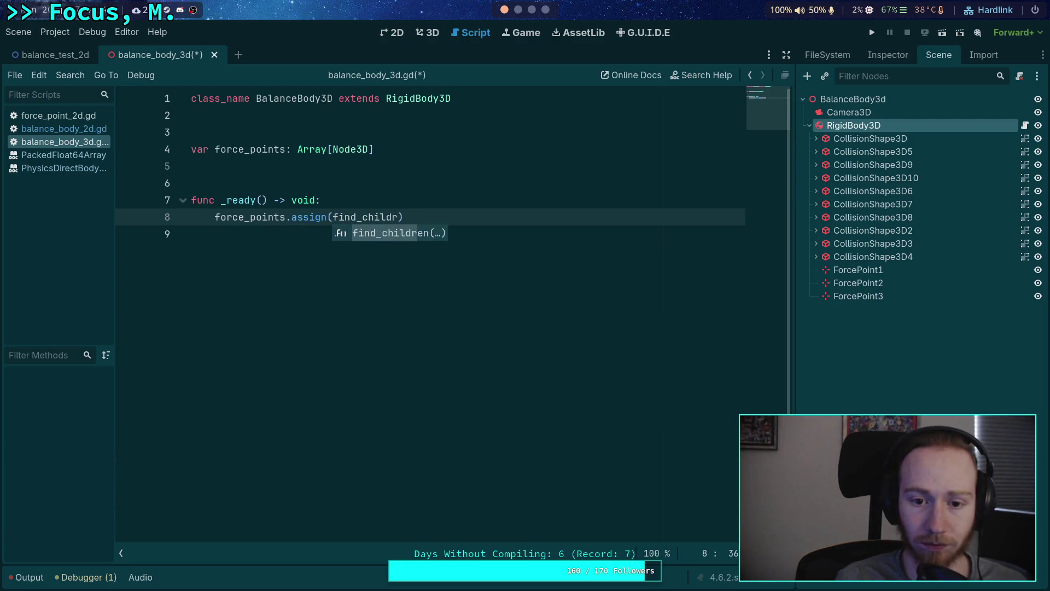
type("'', 'M")
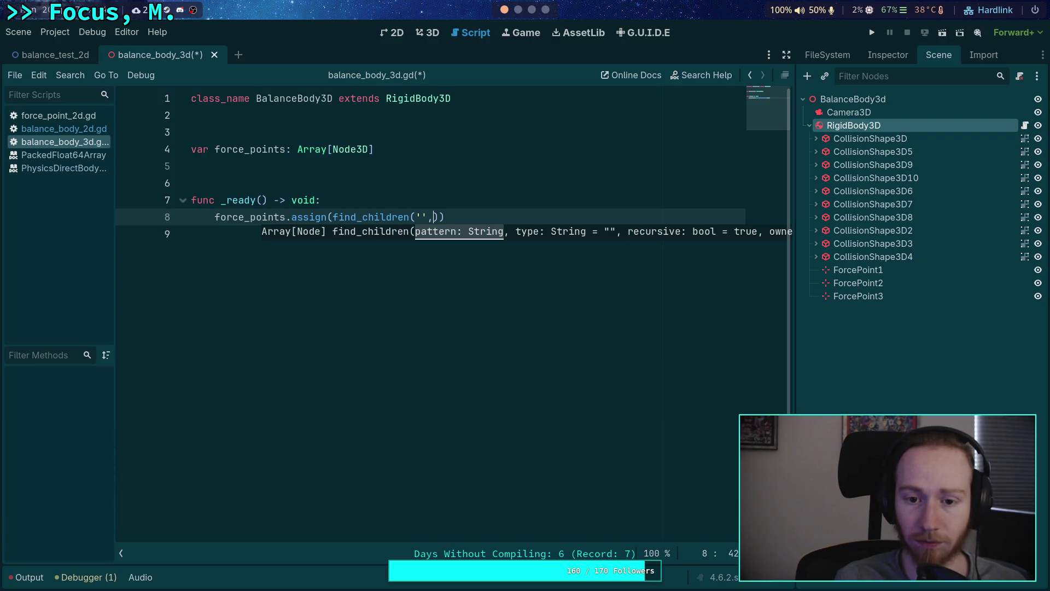
type("arker3D')")
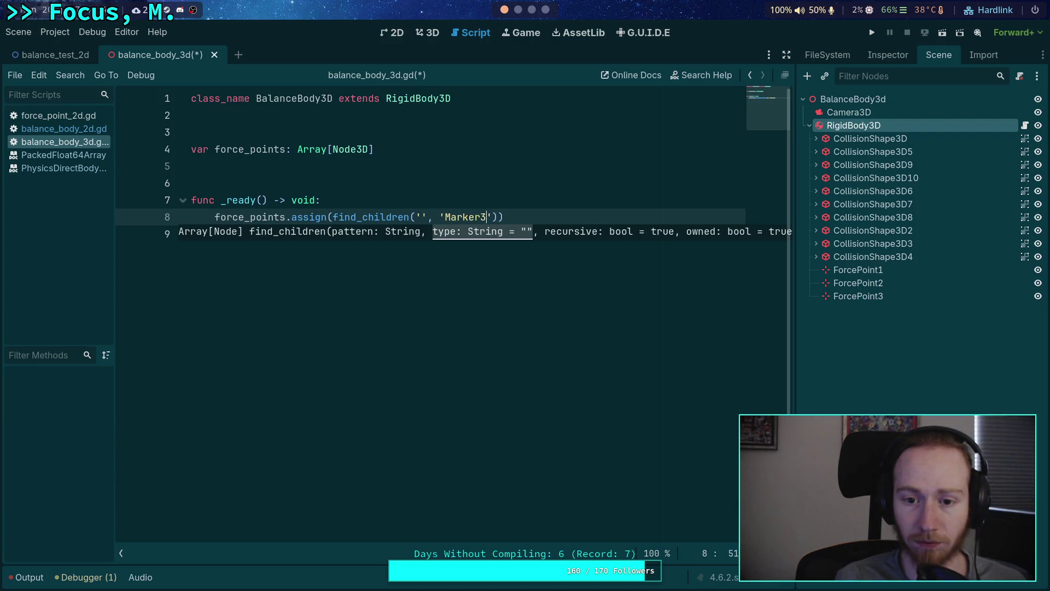
type(", false")
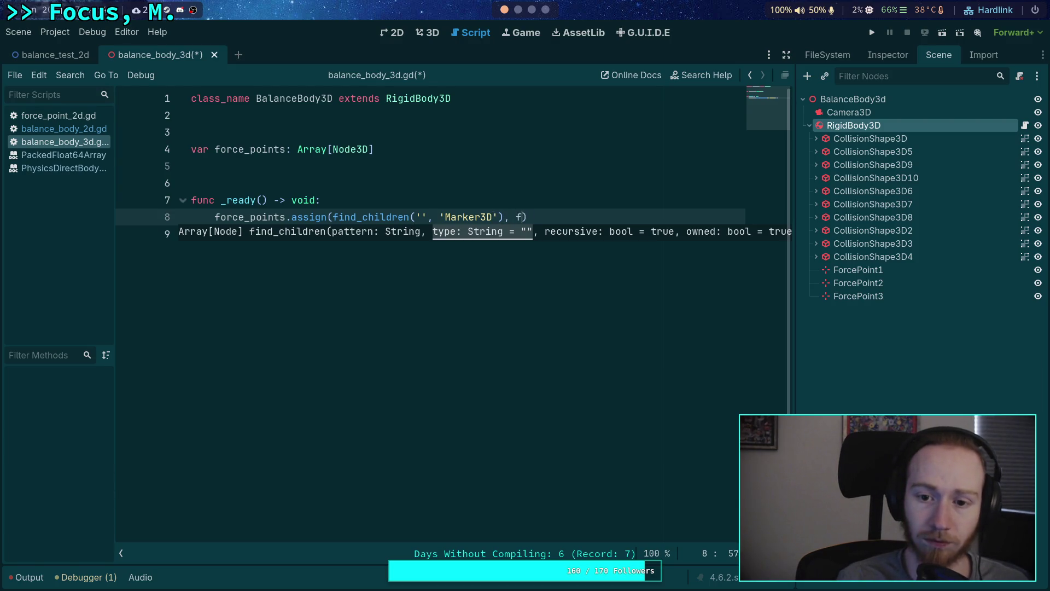
Step: Fix the misplaced brackets in the find_children line and add spacing after _ready
key("Left")
key("Left")
key("Left")
key("BackSpace")
key("Right")
left_click(569, 217)
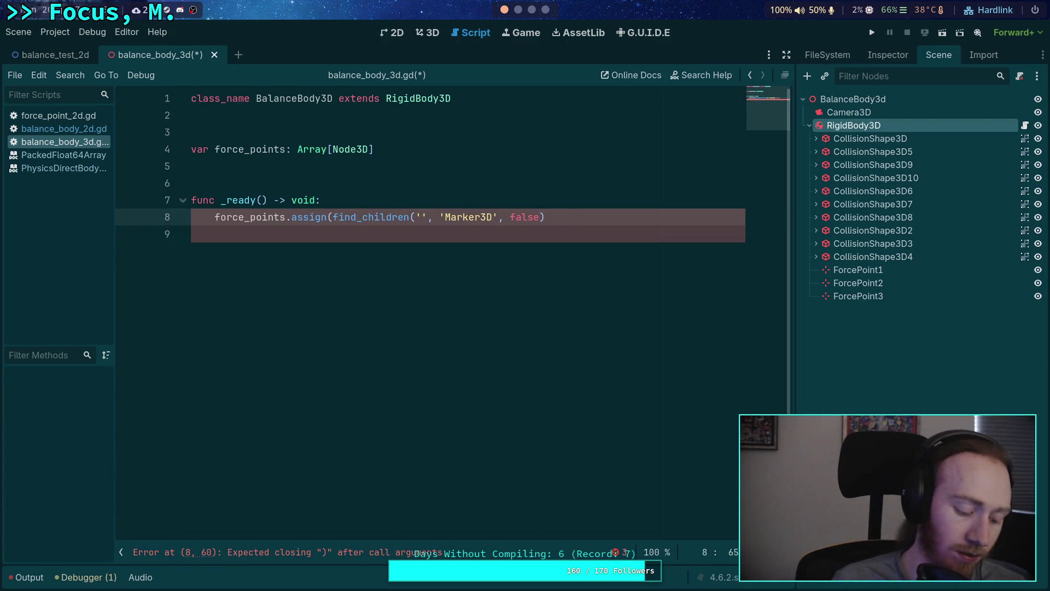
key("BackSpace")
type("{")
left_click(191, 235)
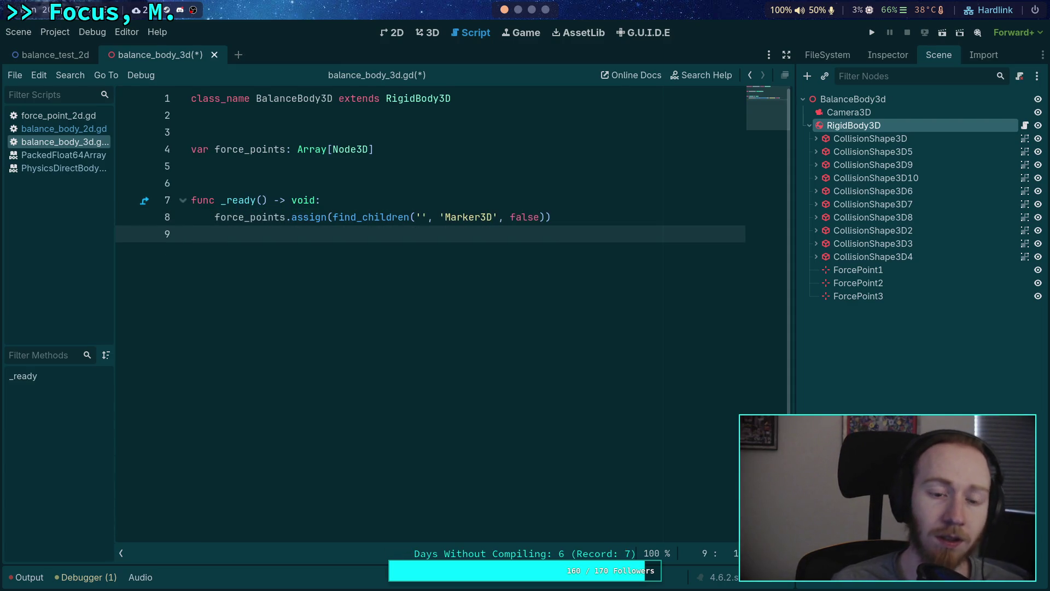
key("Return")
key("Return")
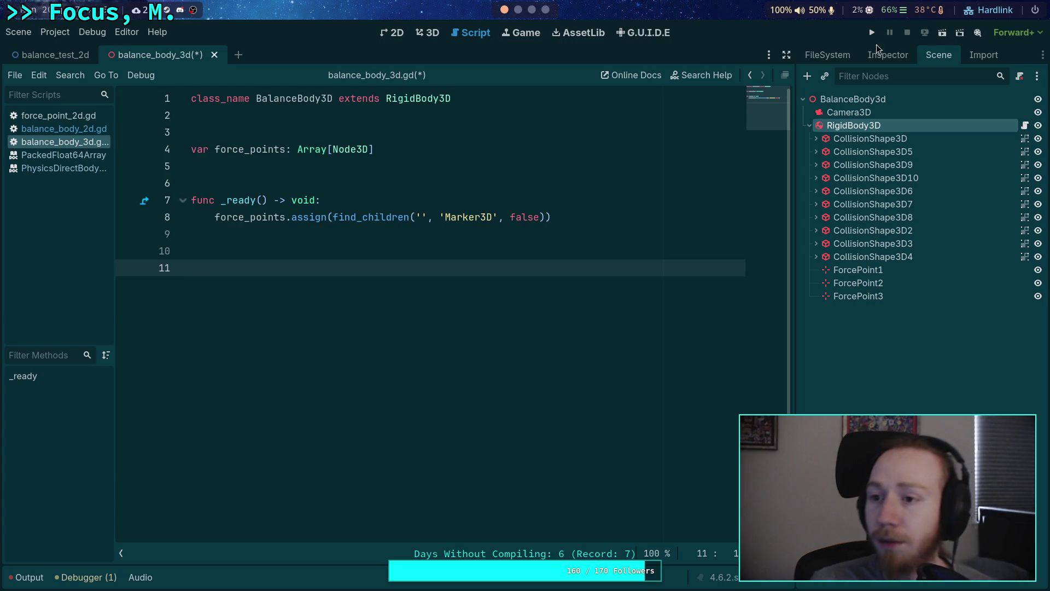
Step: Enable Custom Integrator and Continuous CD in the rigid body's Solver settings
left_click(887, 55)
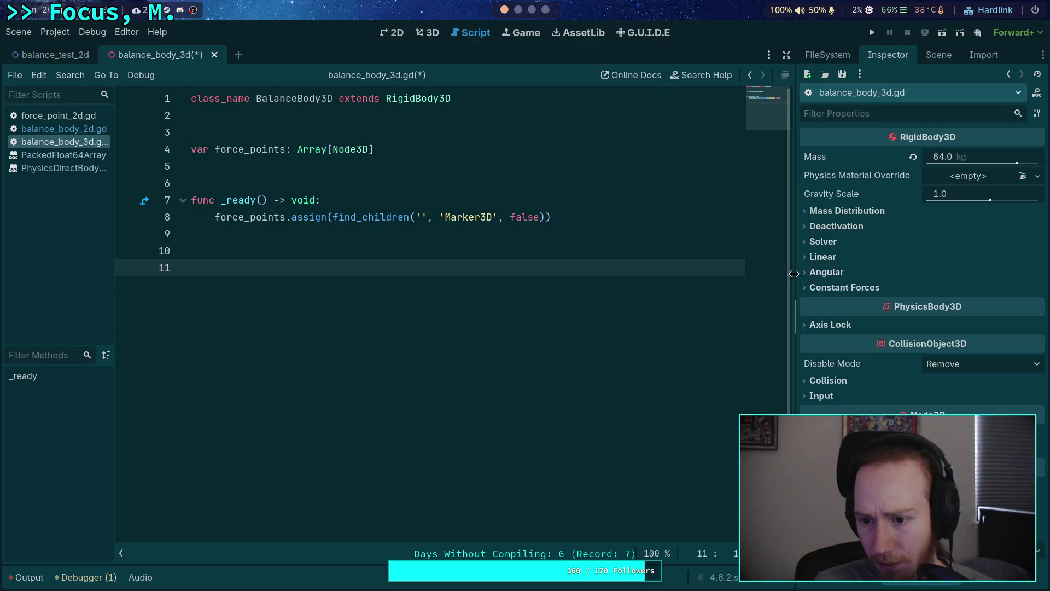
left_click(825, 245)
left_click(929, 258)
left_click(929, 276)
Step: Write _integrate_forces adding state.total_gravity * state.step to linear_velocity, then save
left_click(446, 258)
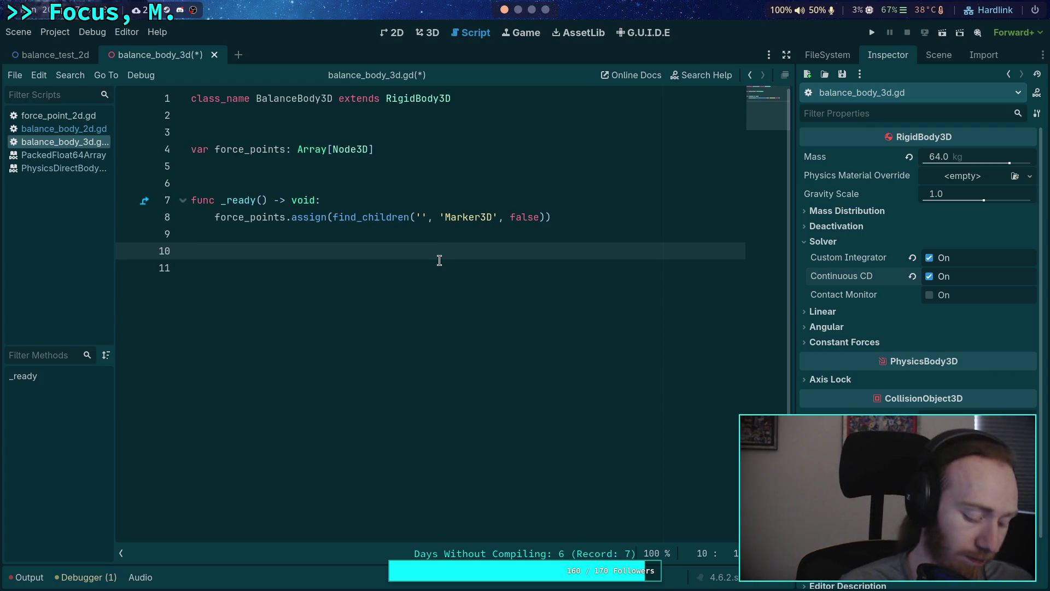
key("Return")
type("func _int")
key("Return")
key("Return")
type("state.lin")
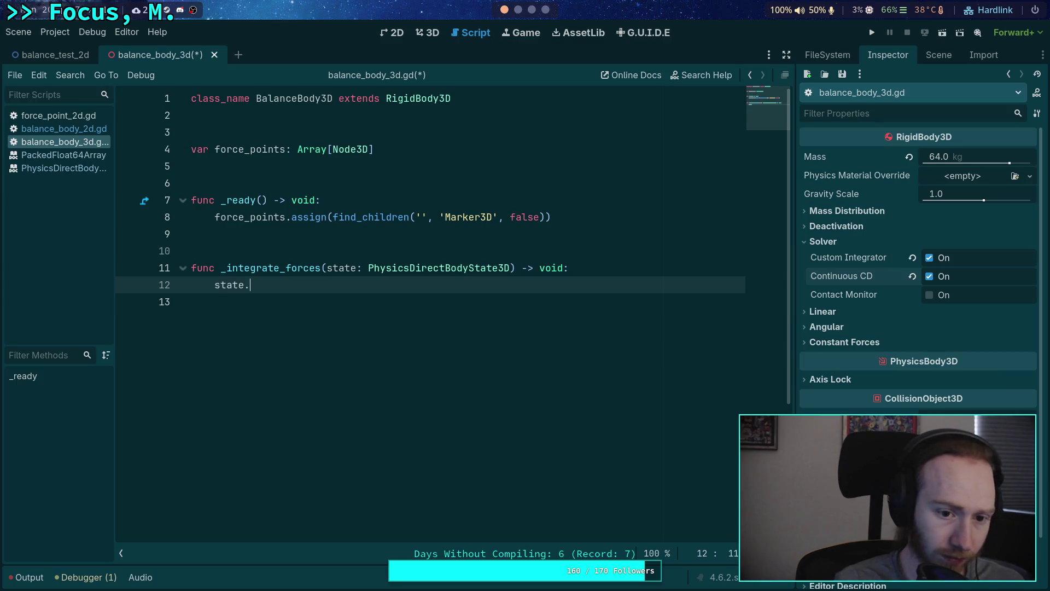
key("Return")
type("= state.tot")
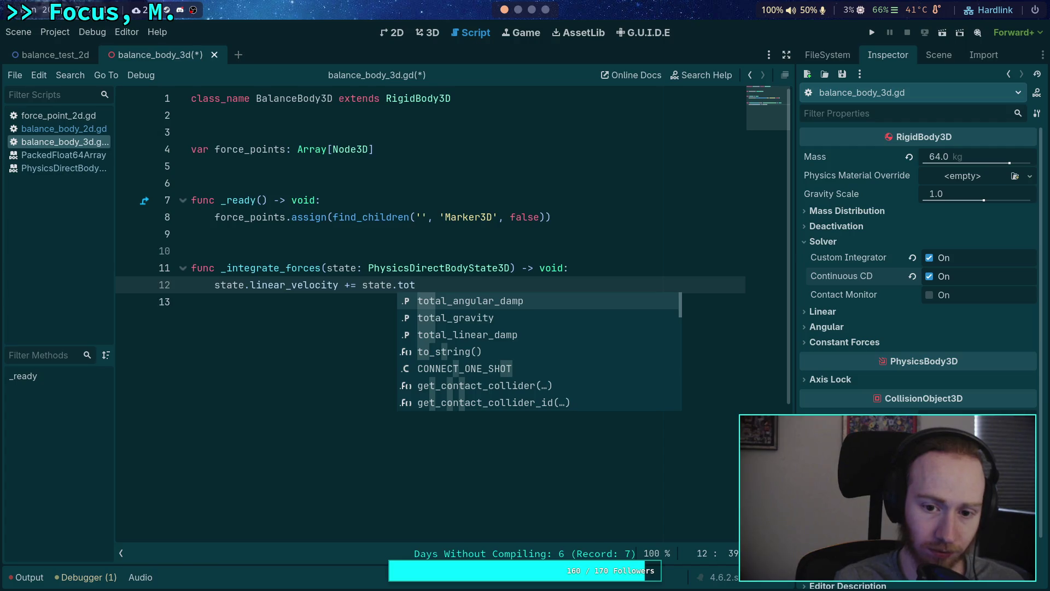
key("Down")
key("Return")
type("* state.st")
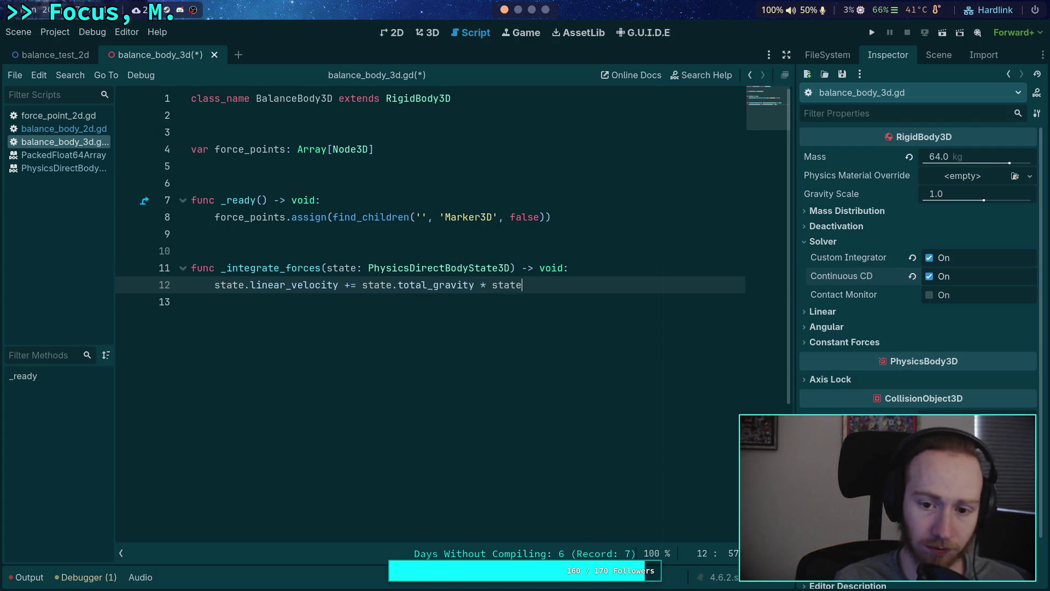
type("ep")
key("Return")
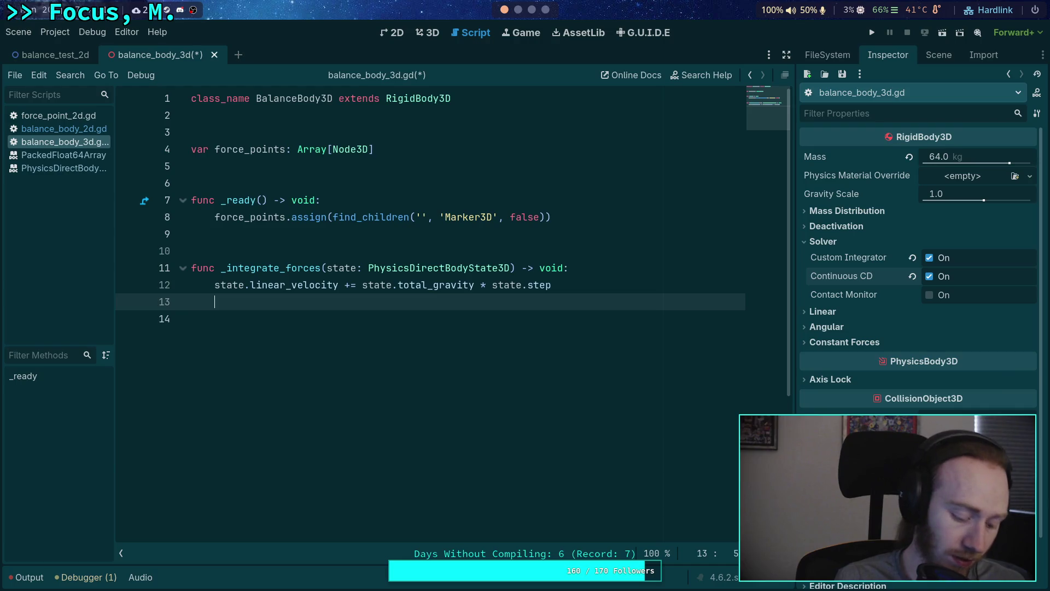
key("ctrl+s")
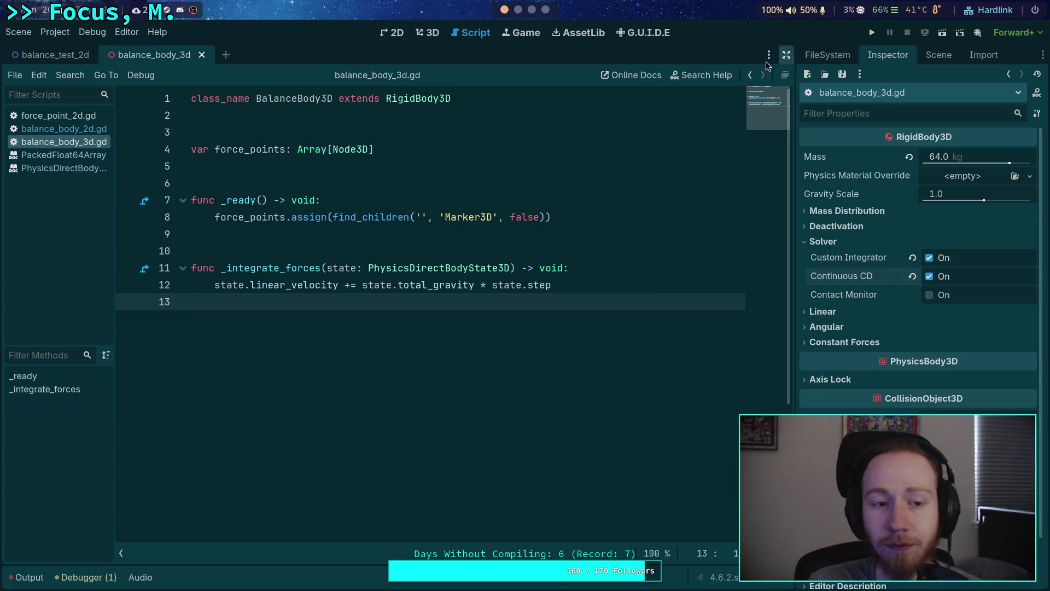
left_click(55, 32)
Step: Check the main scene under Project Settings > Run, then run and stop the project
left_click(62, 52)
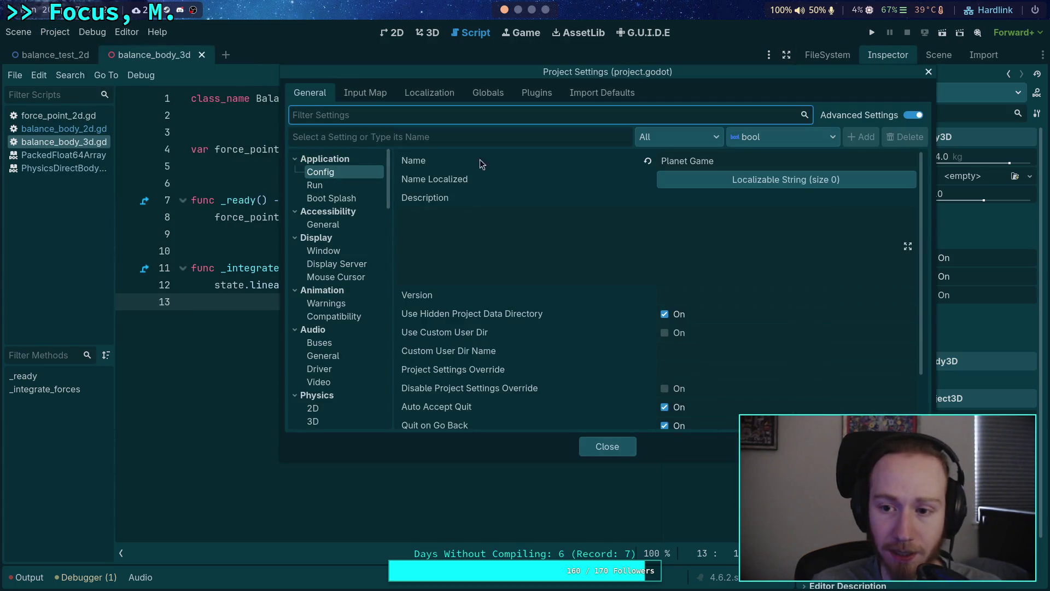
left_click(316, 185)
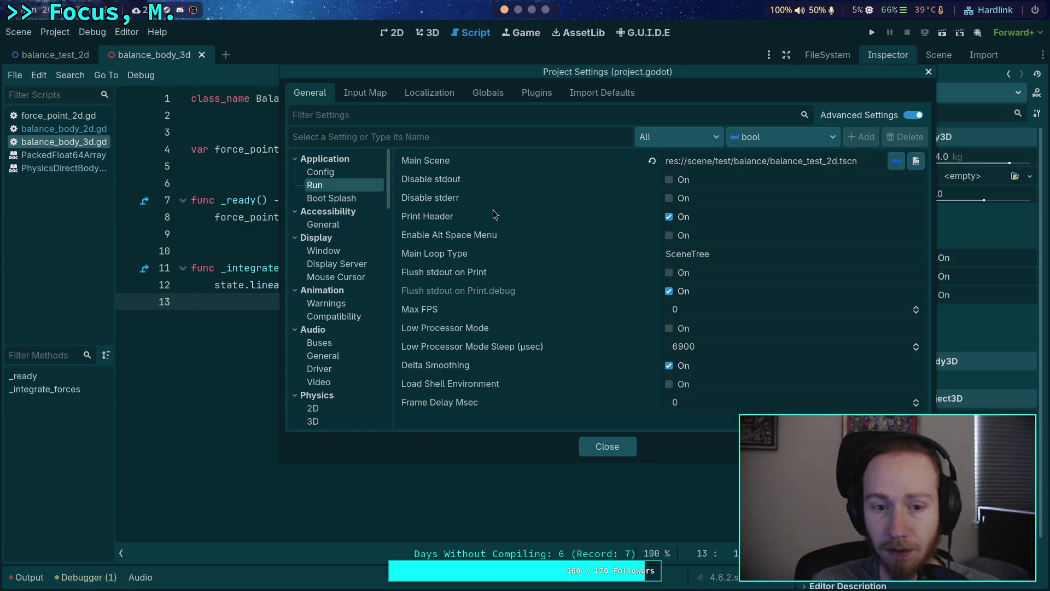
left_click(607, 447)
left_click(871, 32)
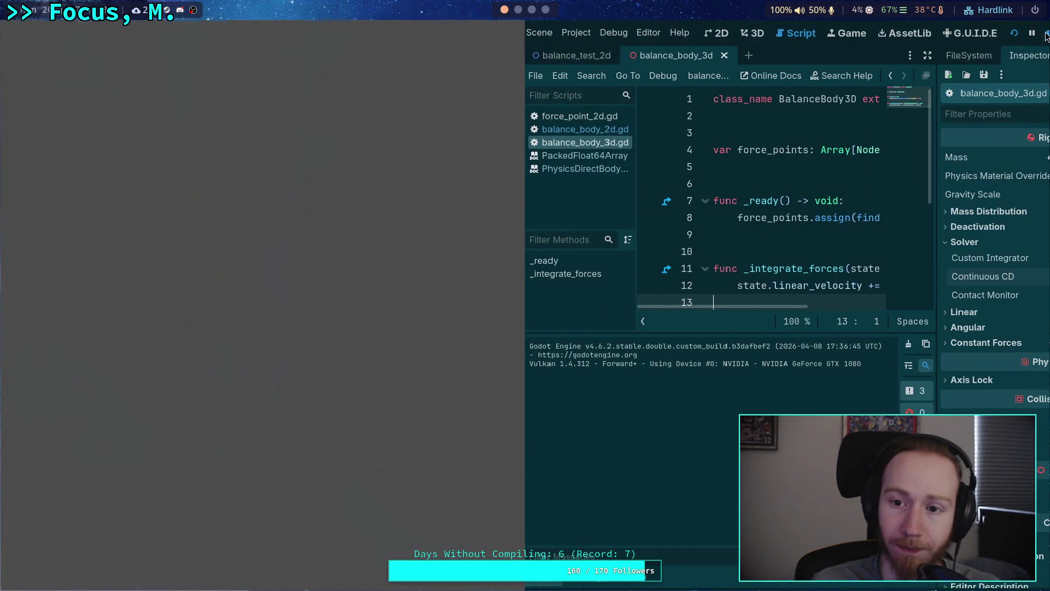
key("F8")
Step: Select the BalanceBody3d root and bring up the 3D view's preview sun/environment menu
left_click(940, 55)
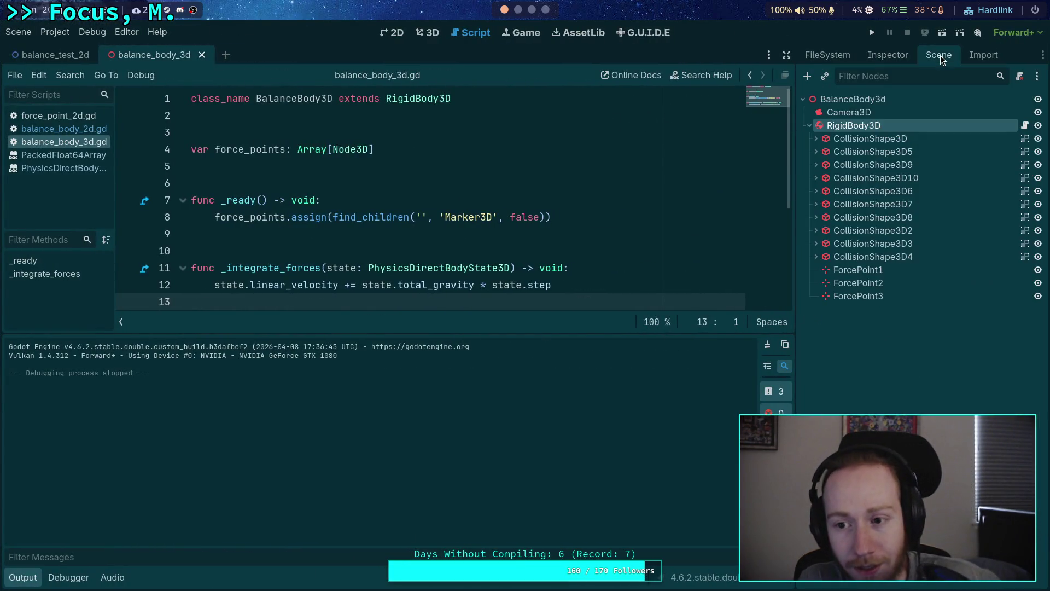
left_click(855, 99)
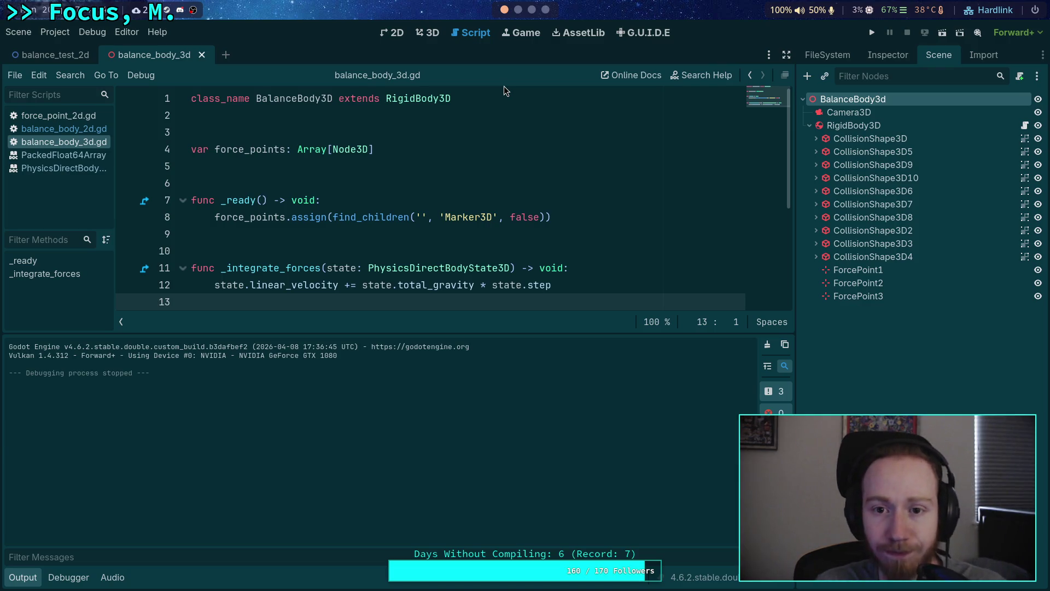
left_click(432, 33)
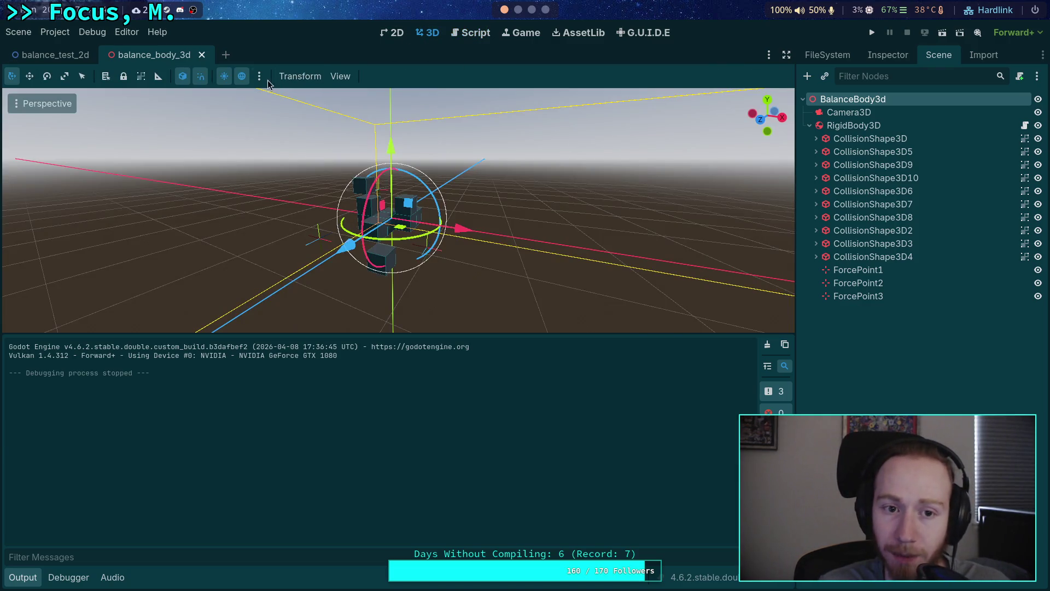
left_click(259, 77)
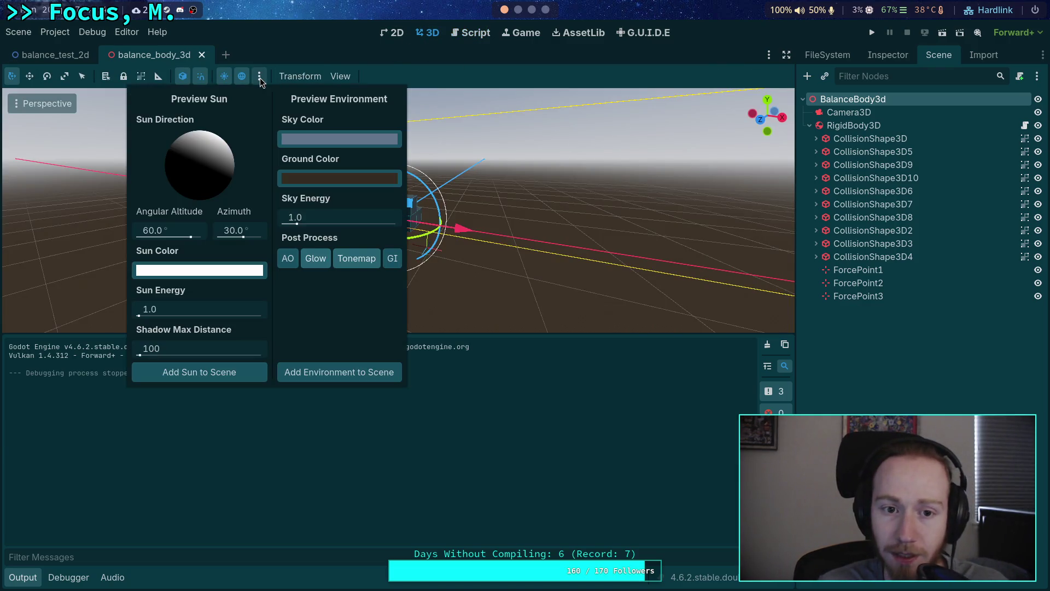
Step: Add the preview environment and sun as WorldEnvironment and DirectionalLight3D, then test-run
left_click(344, 381)
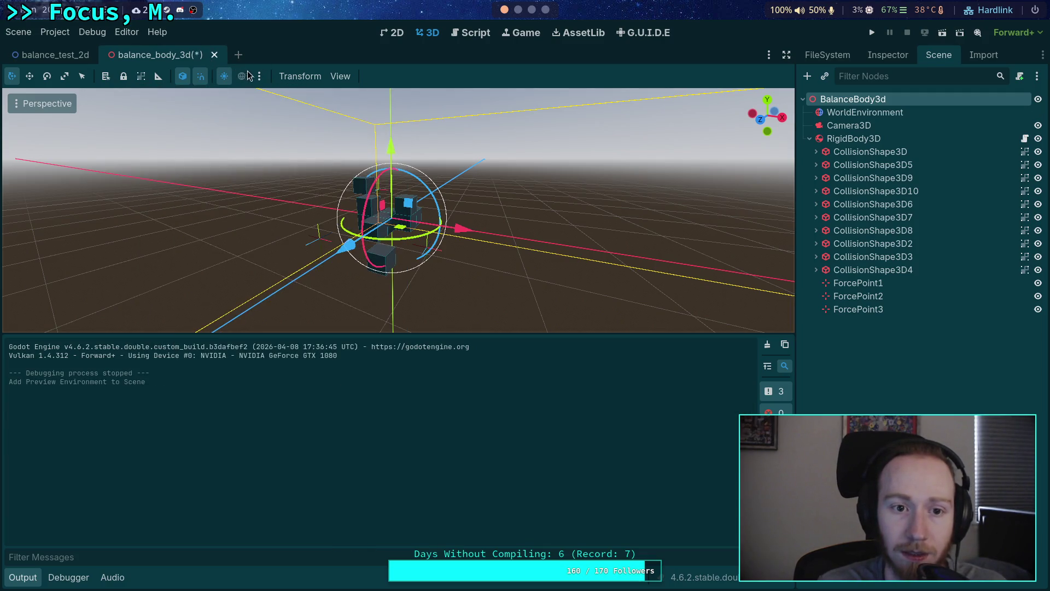
left_click(259, 76)
left_click(185, 376)
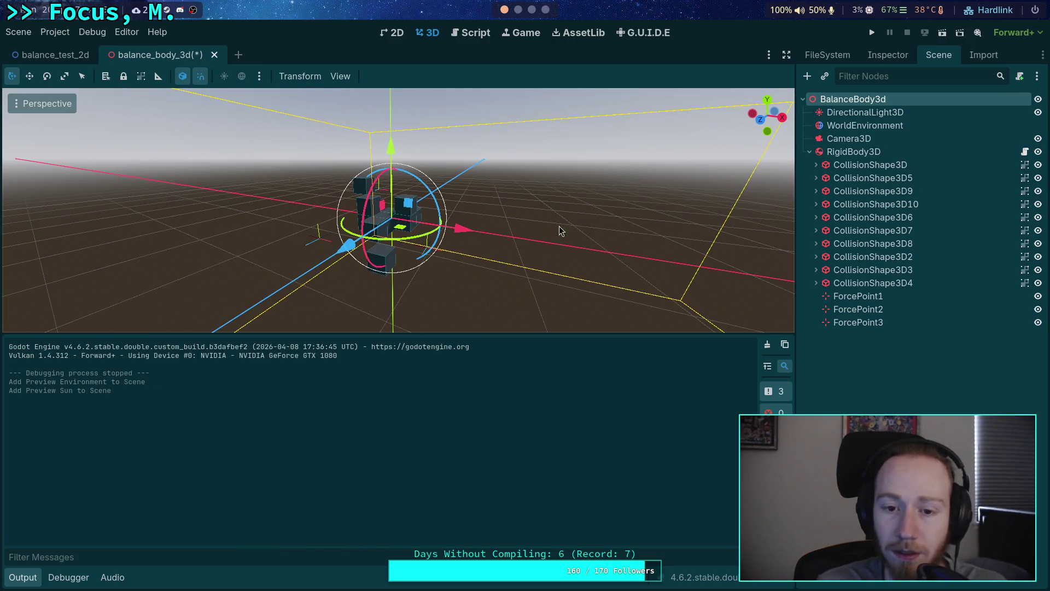
left_click(864, 112)
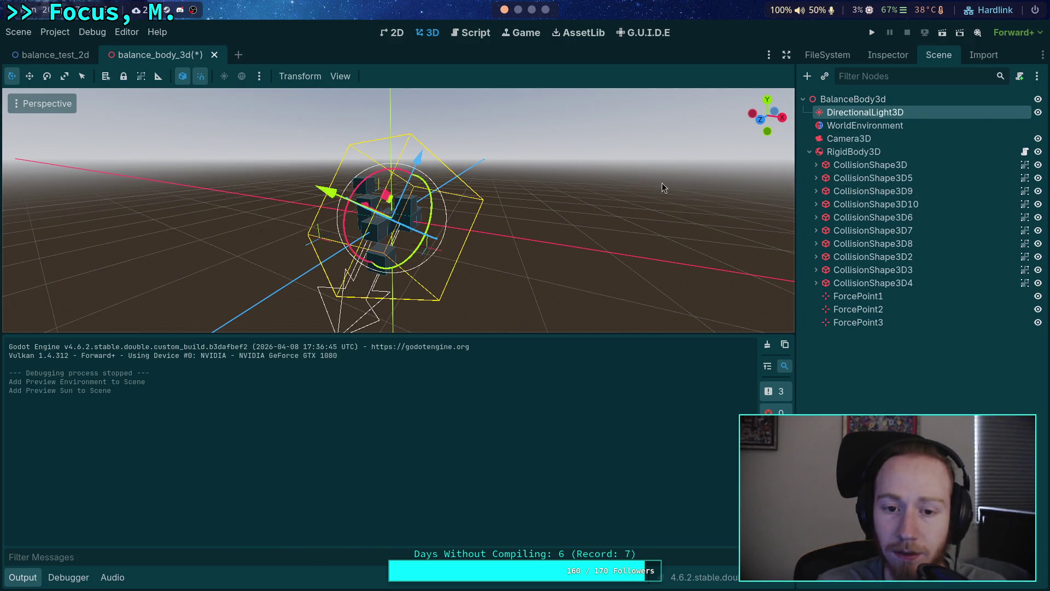
left_click(906, 129)
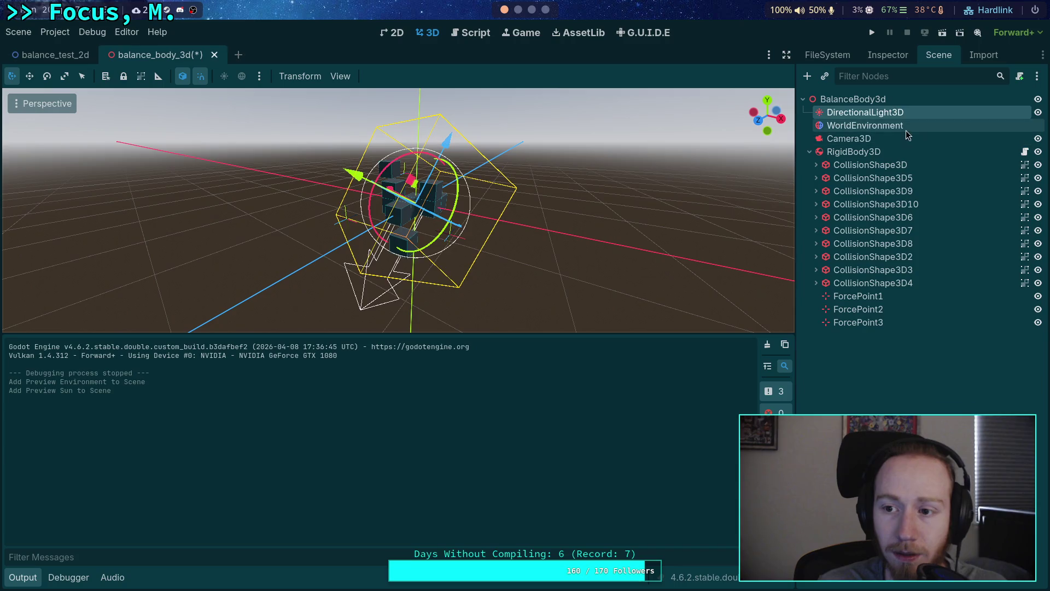
left_click(871, 33)
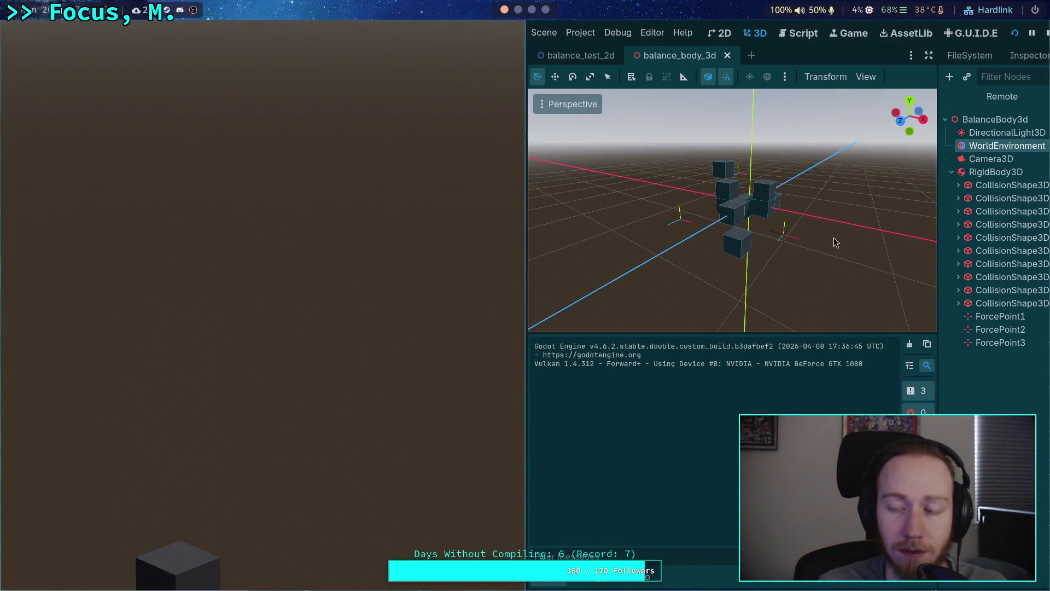
left_click(1046, 33)
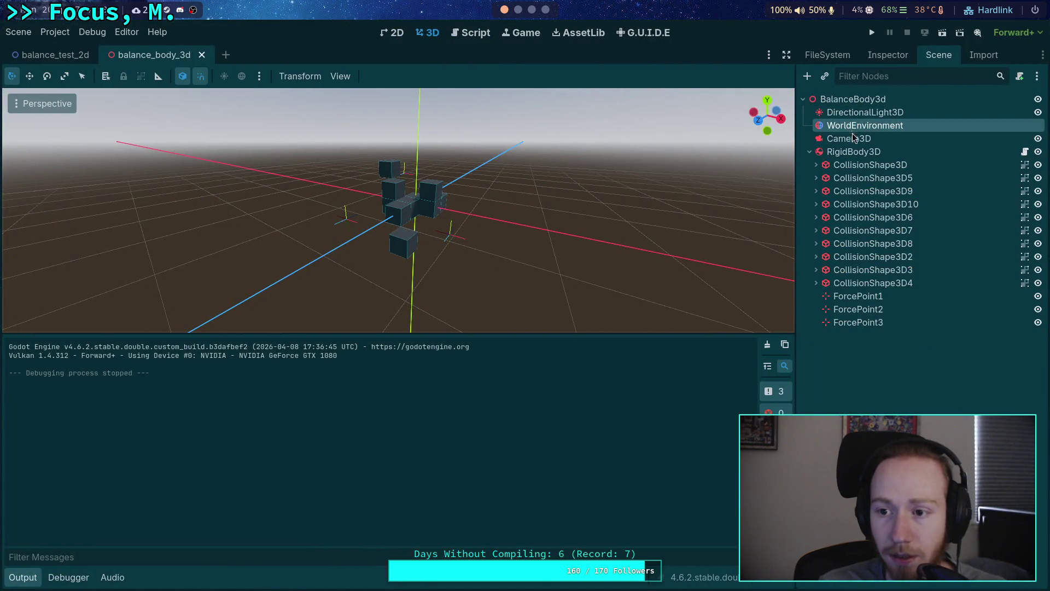
left_click(887, 55)
Step: Give the WorldEnvironment's Environment a new Sky using a PhysicalSkyMaterial
left_click(972, 175)
left_click(972, 175)
left_click(972, 157)
left_click(939, 190)
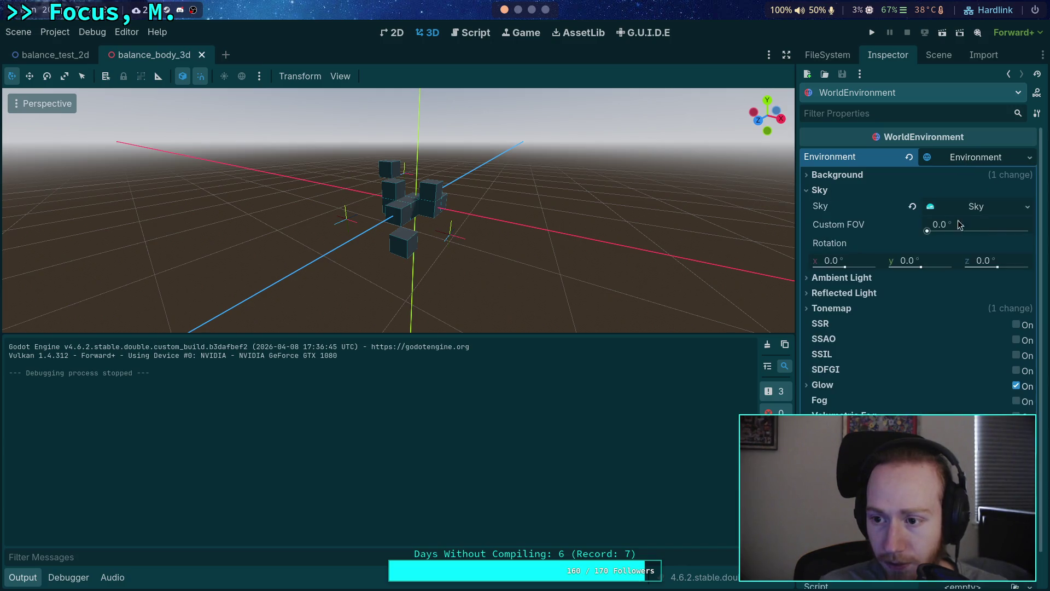
left_click(992, 214)
left_click(912, 206)
left_click(976, 207)
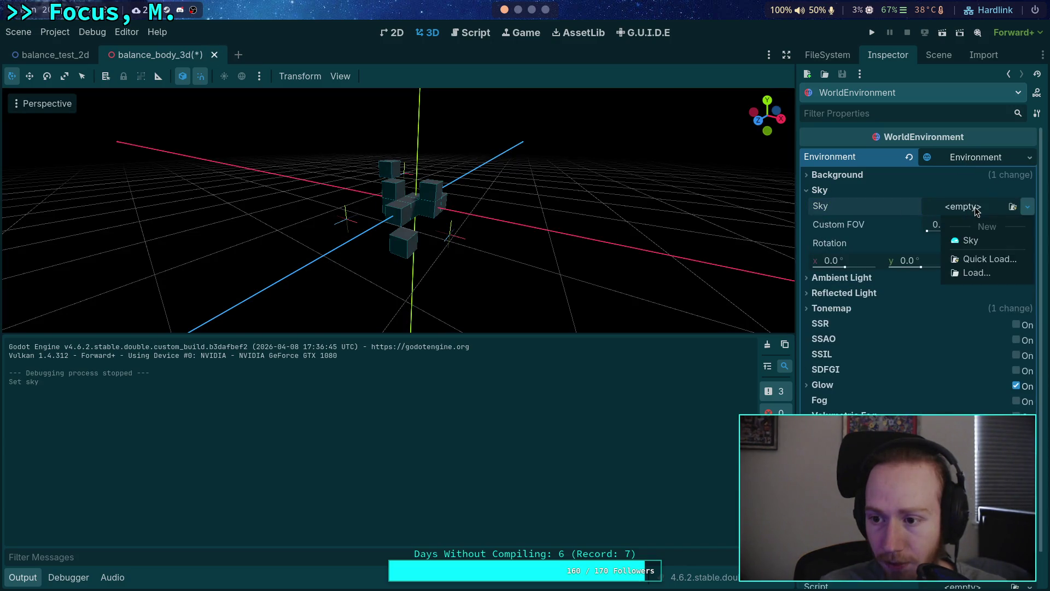
left_click(970, 240)
left_click(972, 226)
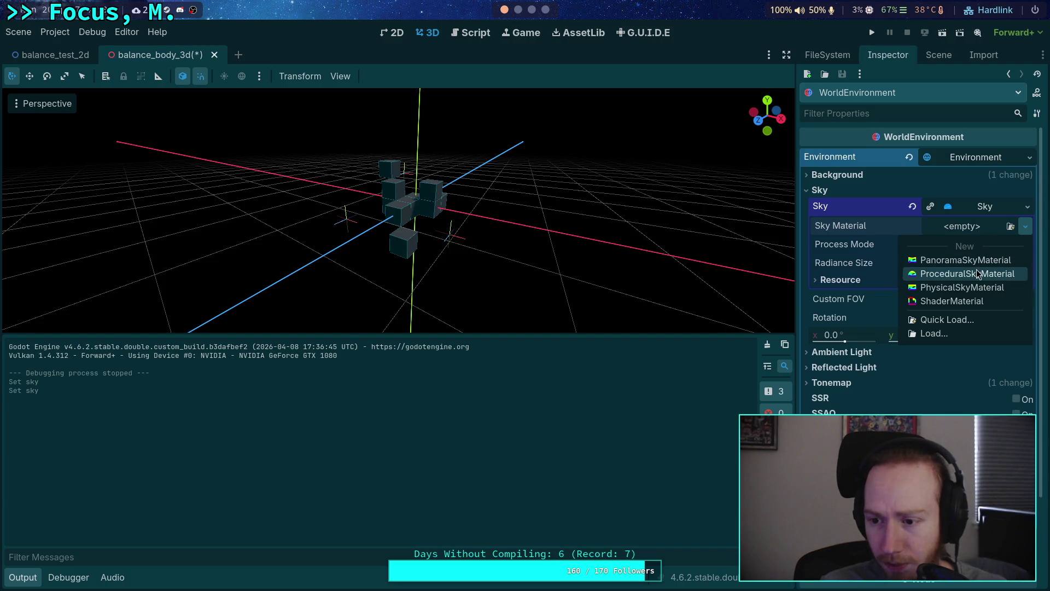
left_click(933, 289)
Step: Try a ProceduralSkyMaterial briefly, then switch the sky back to PhysicalSkyMaterial
left_click(913, 227)
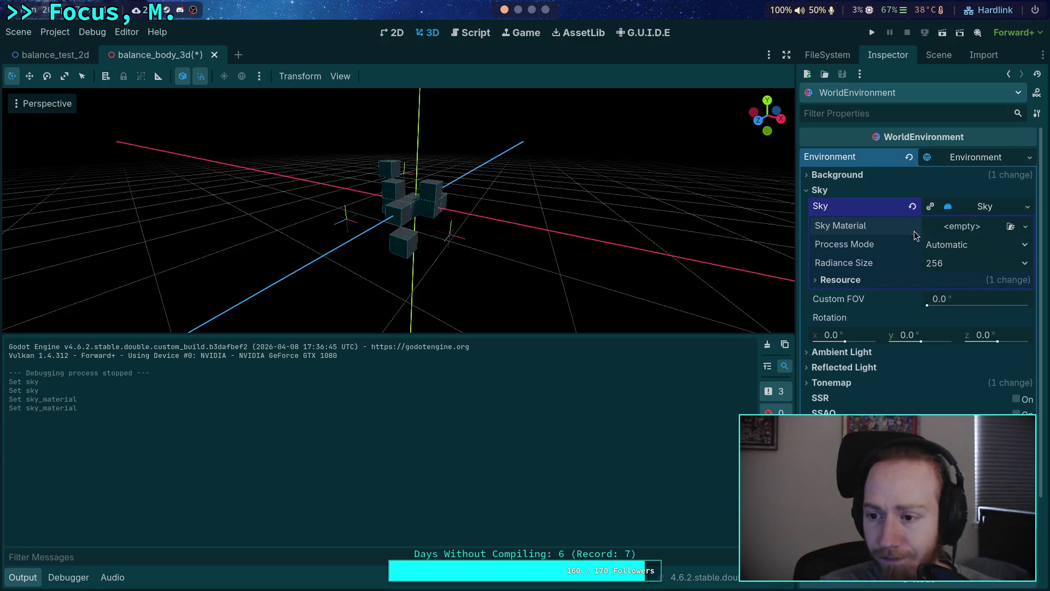
left_click(970, 228)
left_click(971, 273)
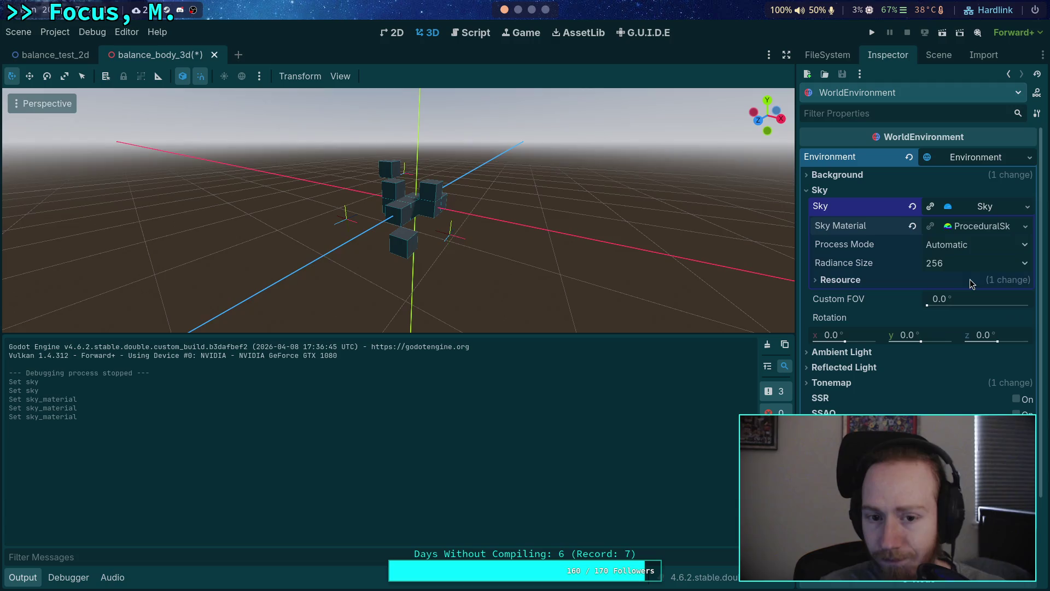
left_click(978, 231)
left_click(861, 259)
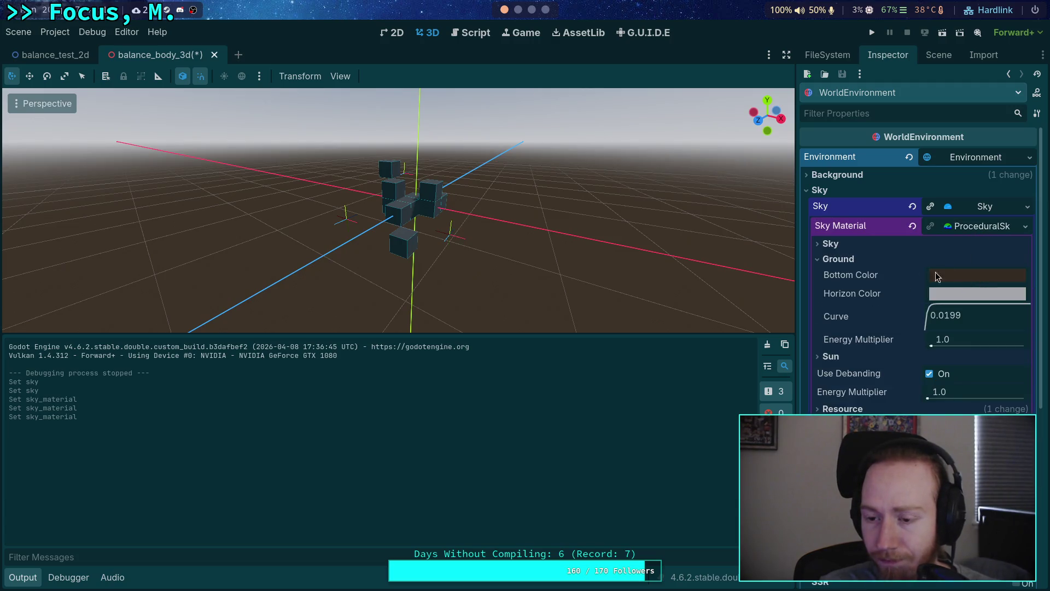
left_click(865, 245)
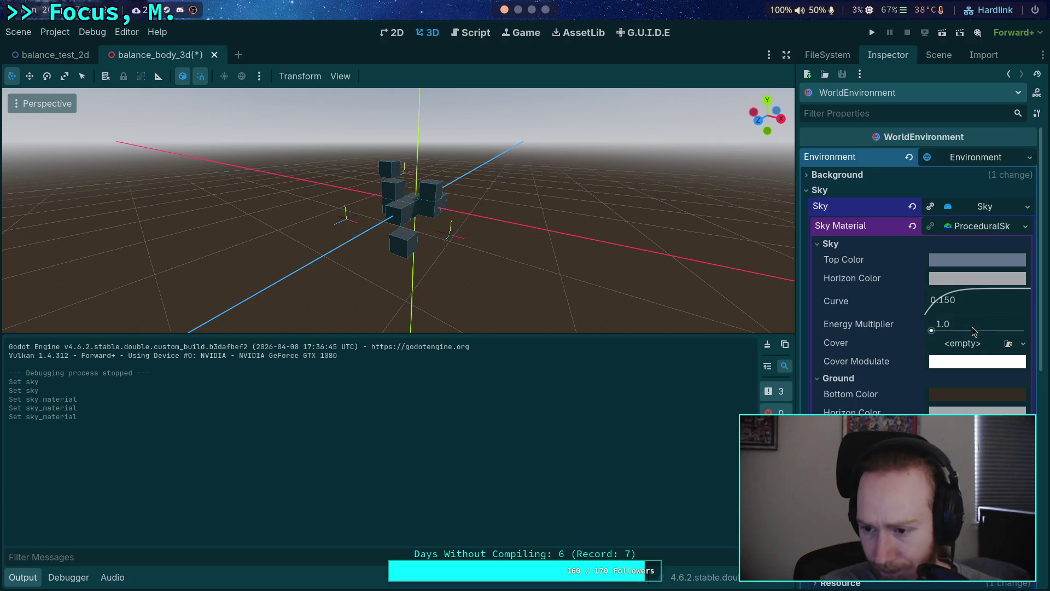
left_click(1024, 227)
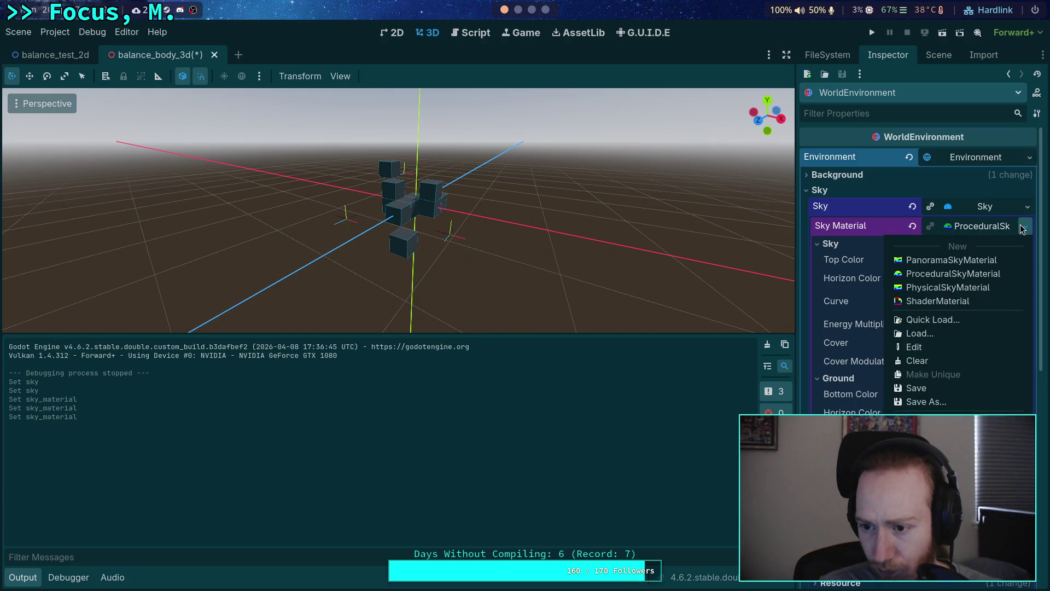
left_click(972, 288)
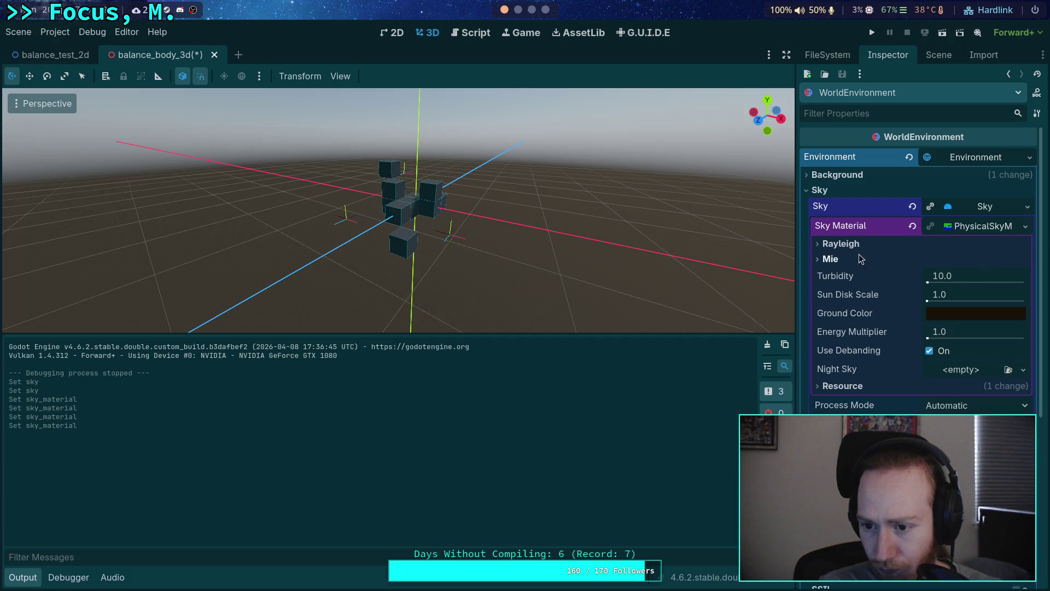
Step: Set the physical sky's ground colour to 4d6799
left_click(949, 314)
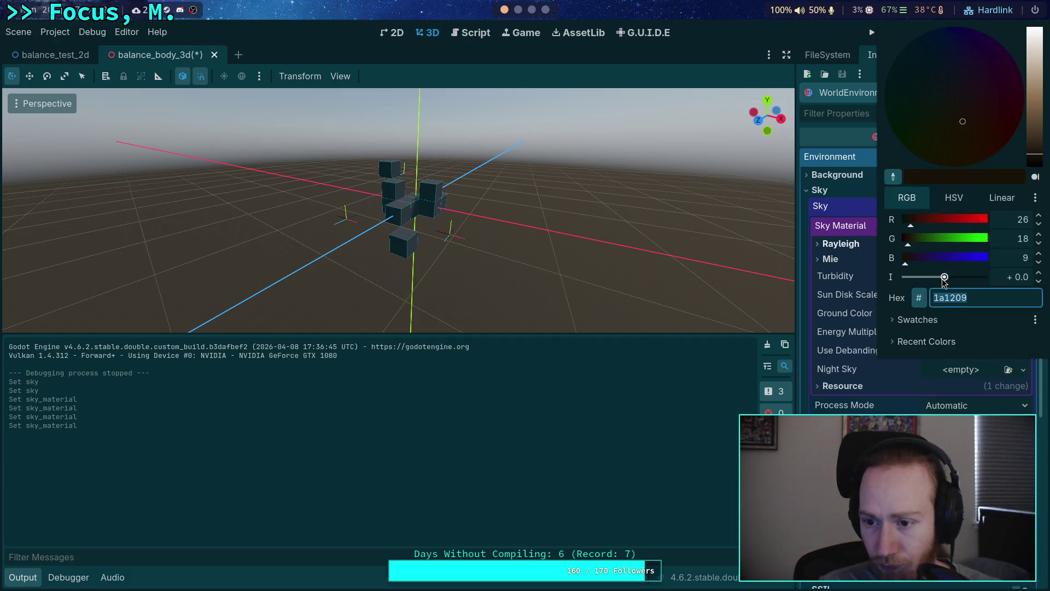
left_click(828, 269)
left_click(841, 245)
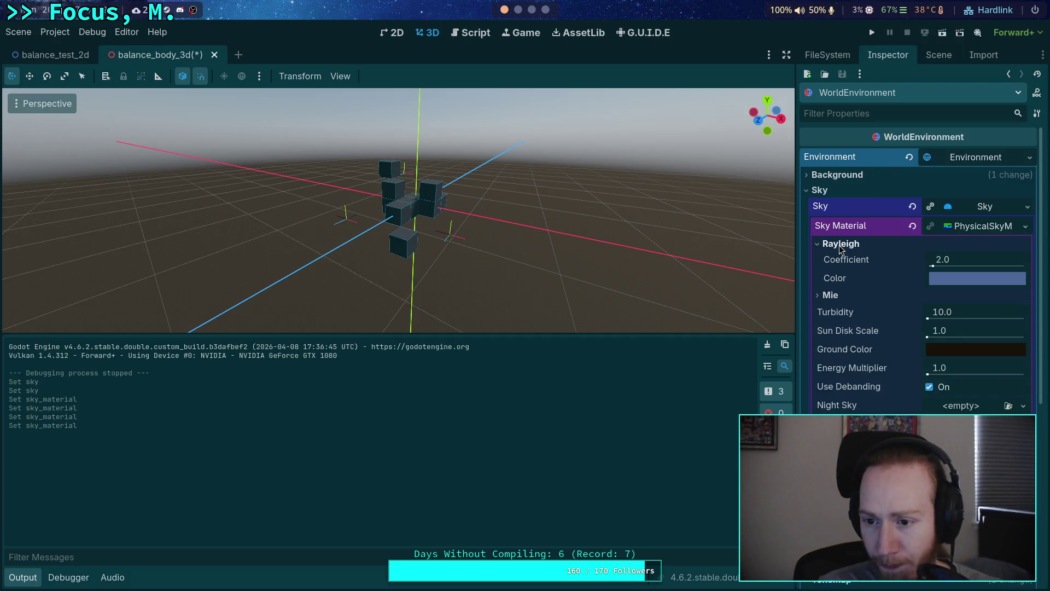
left_click(955, 279)
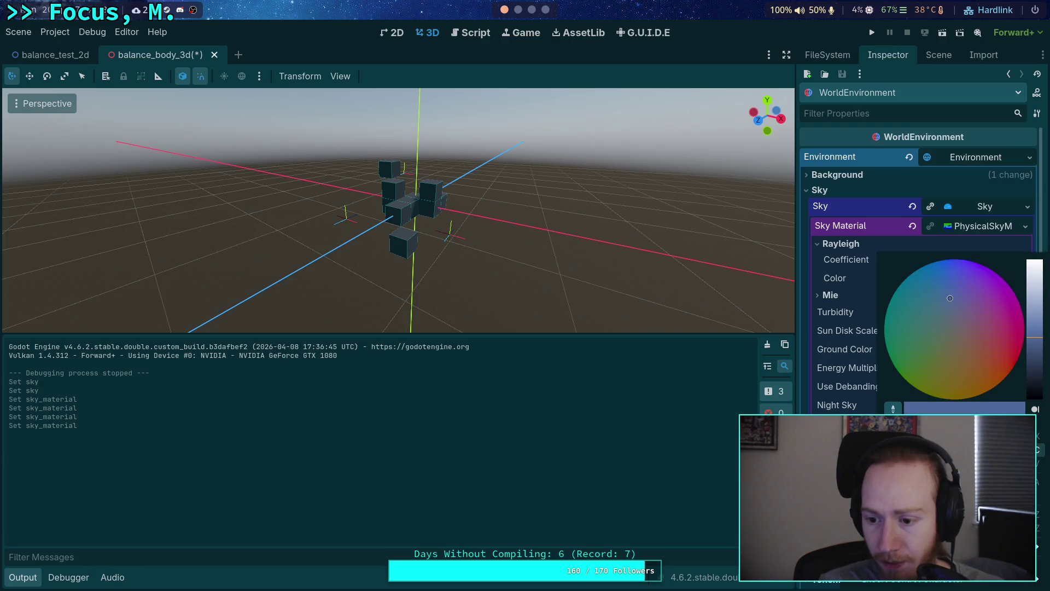
left_click(833, 345)
left_click(981, 352)
type("4d6799")
key("Return")
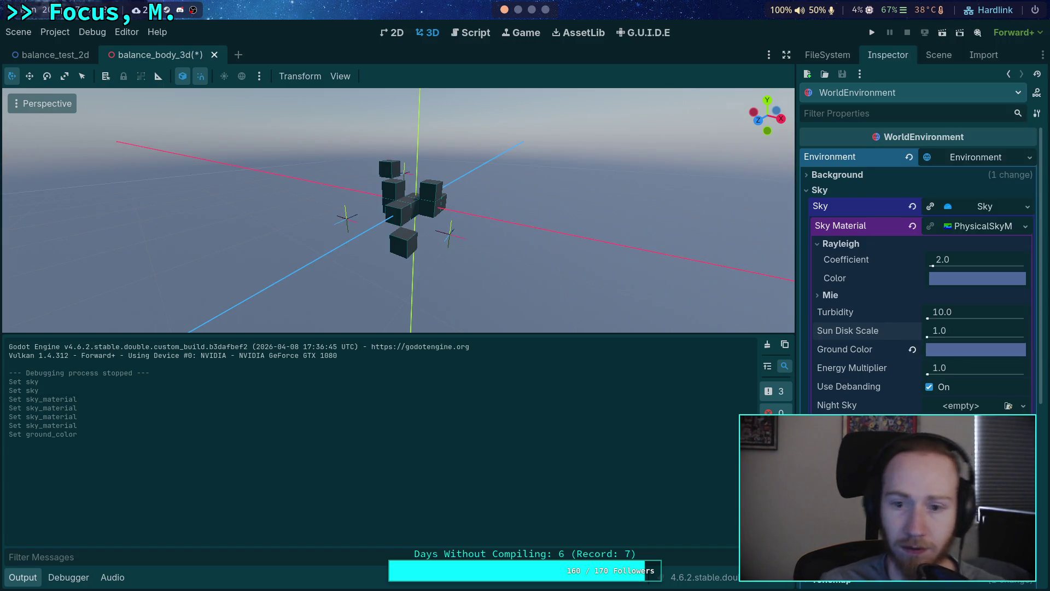
Step: Save and test-run the scene, then select the RigidBody3D node
mouse_move(387, 148)
left_mouse_down()
mouse_move(391, 93)
mouse_move(391, 148)
left_mouse_up()
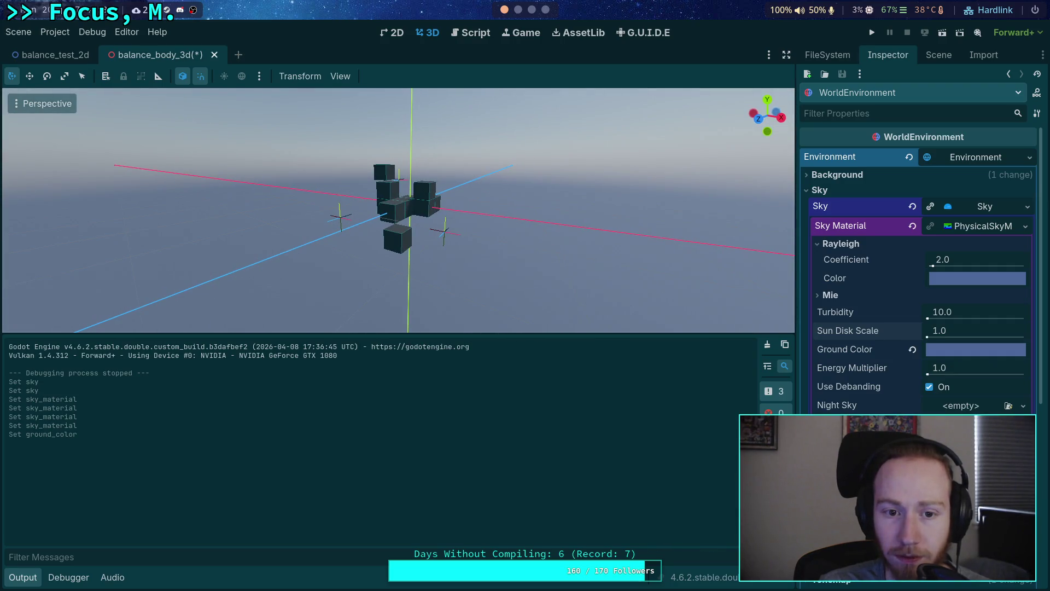
left_click(871, 33)
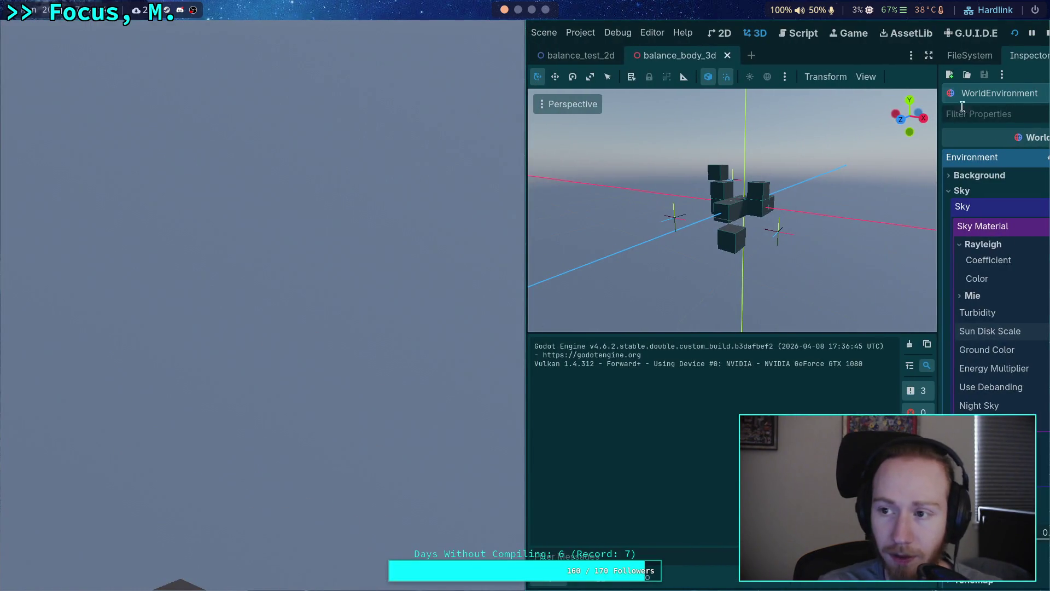
left_click(1046, 34)
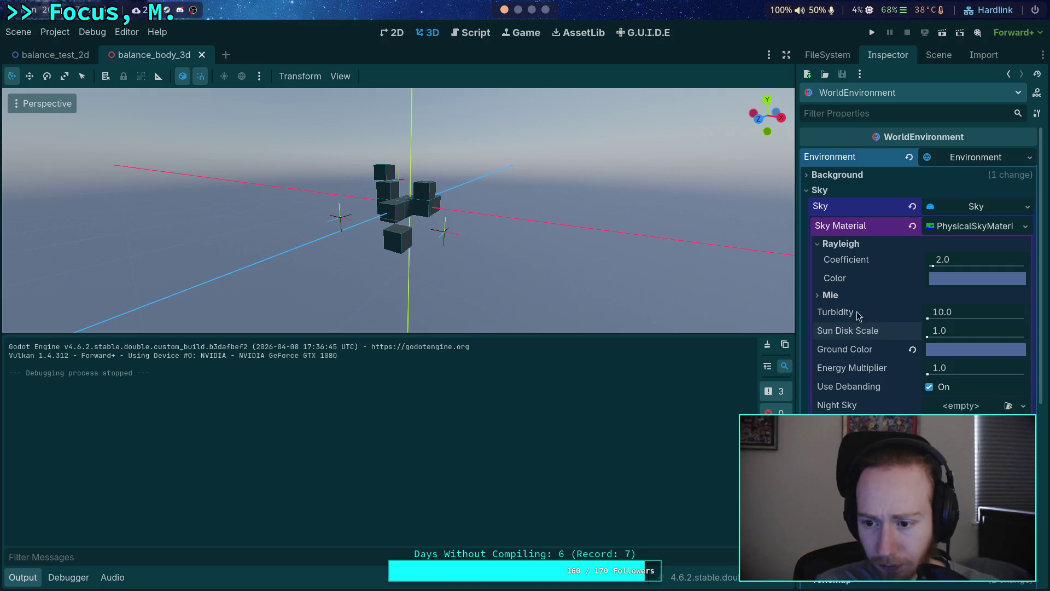
left_click(947, 227)
left_click(22, 577)
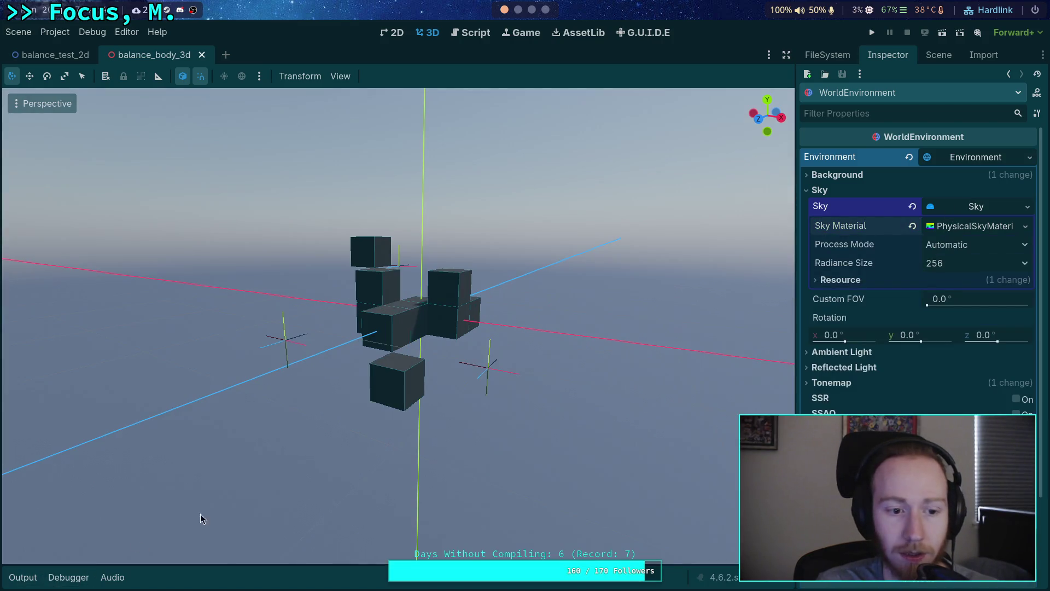
left_click(938, 55)
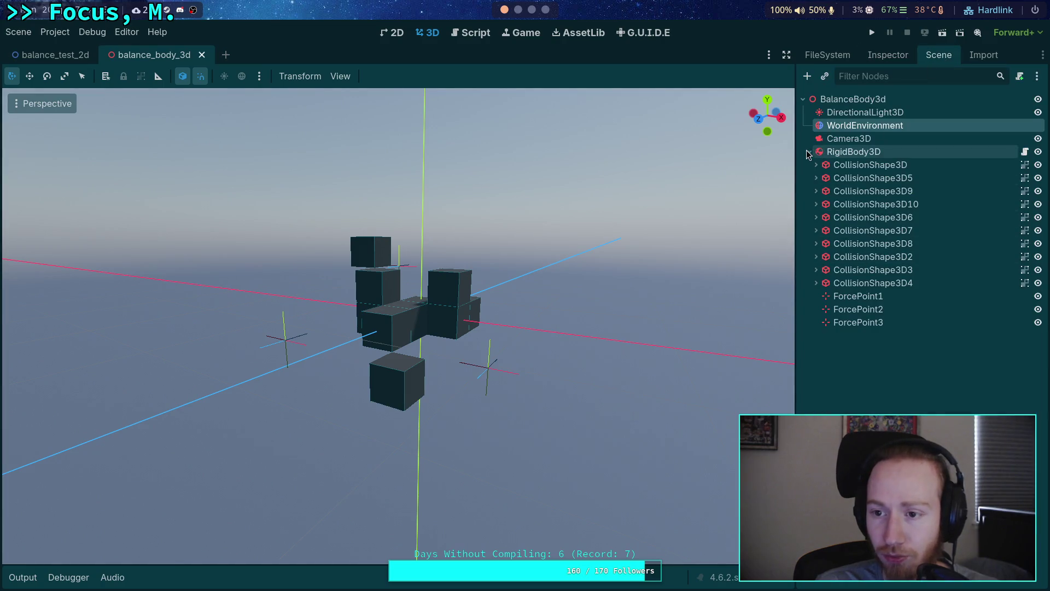
left_click(848, 153)
key("ctrl+F3")
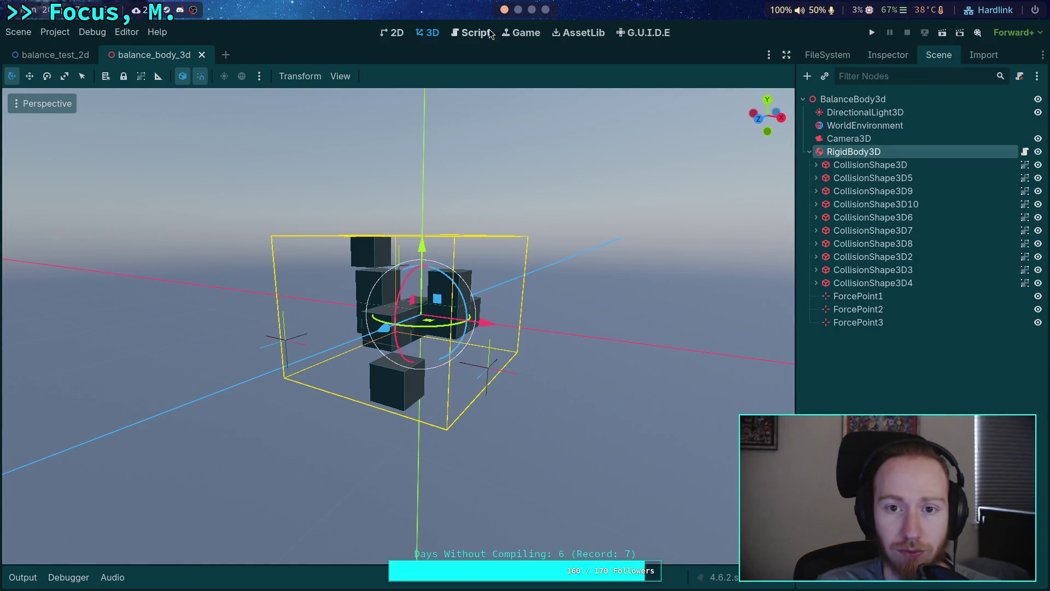
Step: Add 'var count: int = force_points.size()' on a new line below the gravity line
key("Return")
key("Return")
key("Up")
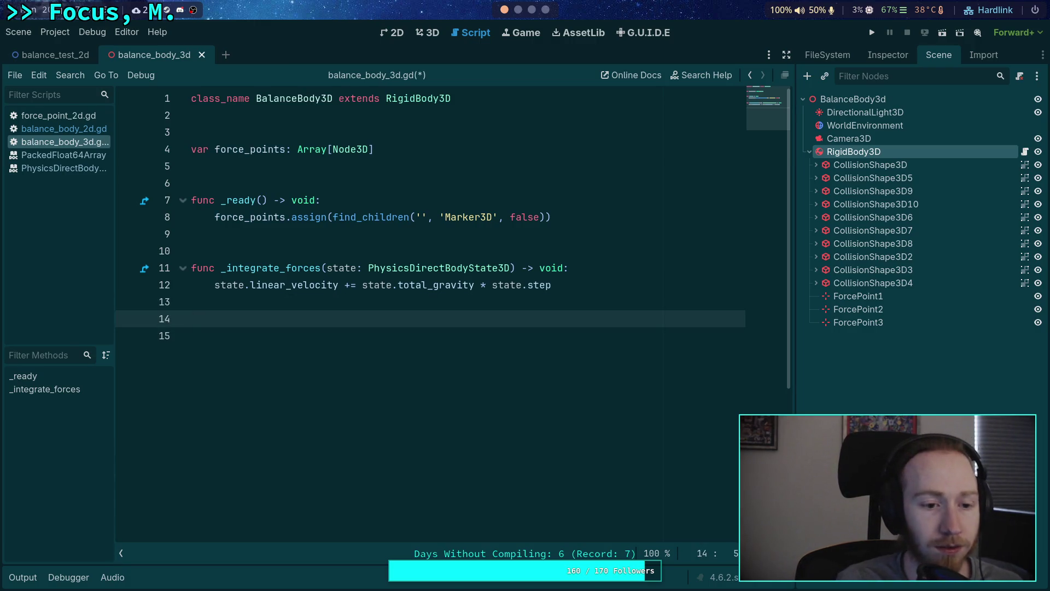
type("count: int = force_points.")
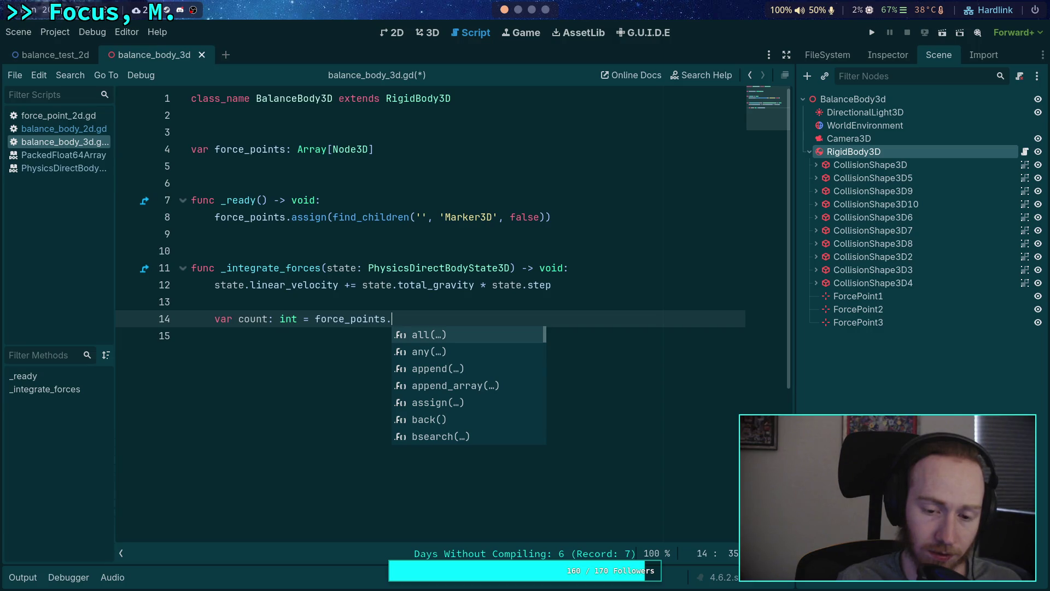
type("size")
key("Return")
key("Return")
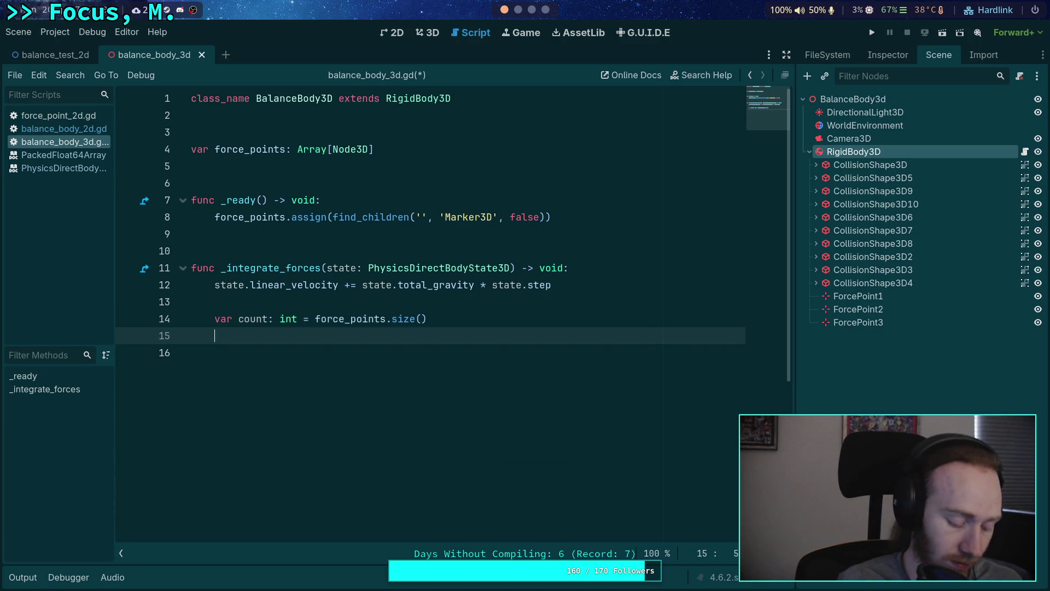
Step: Declare 'var forces: PackedFloat64Array' and resize it with 'forces.resize(count)'
type("var ")
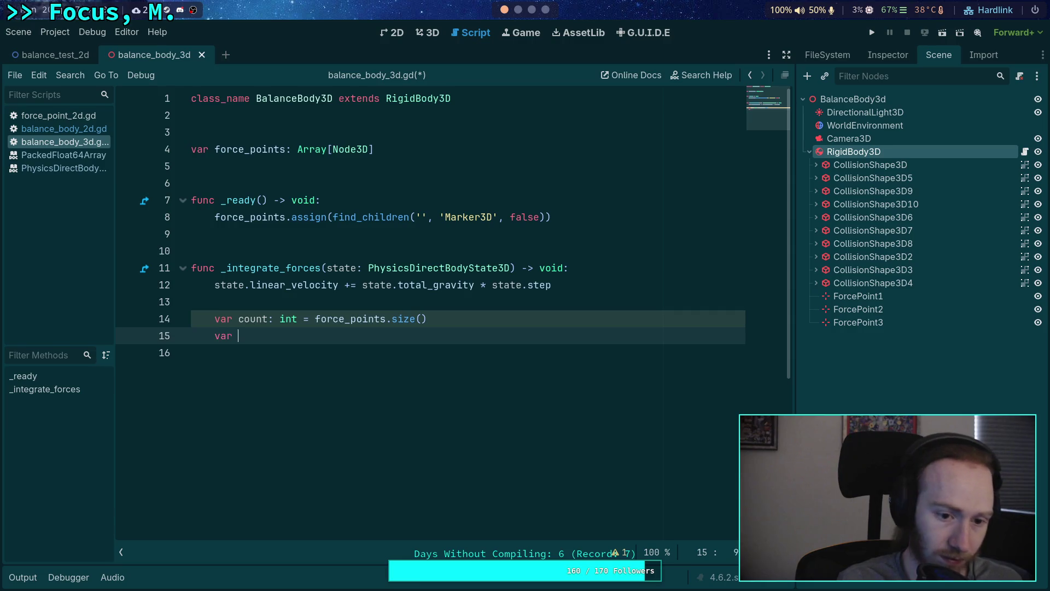
type("forces:")
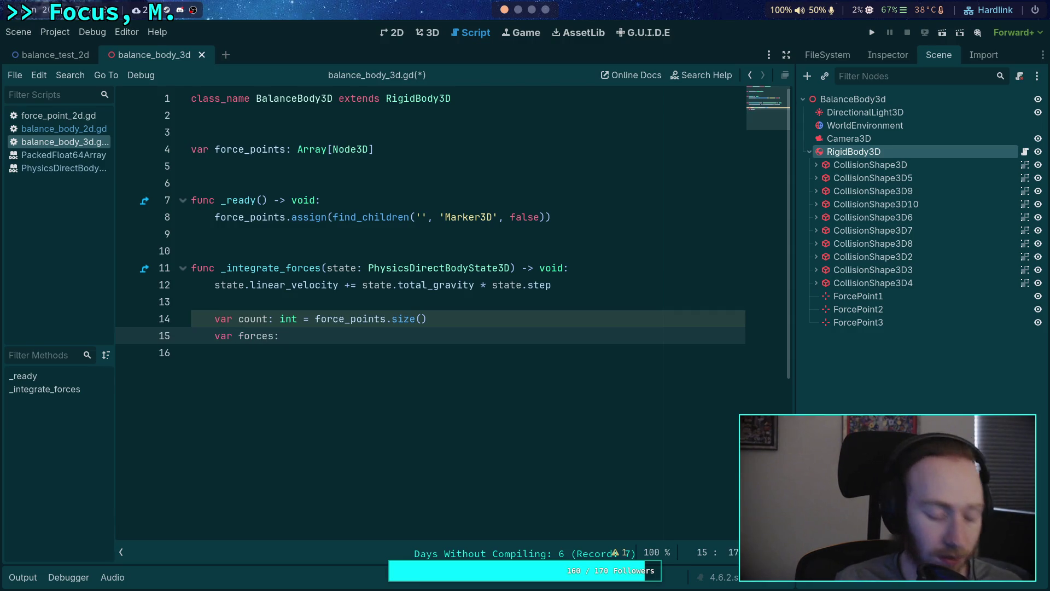
type(" PackedFl")
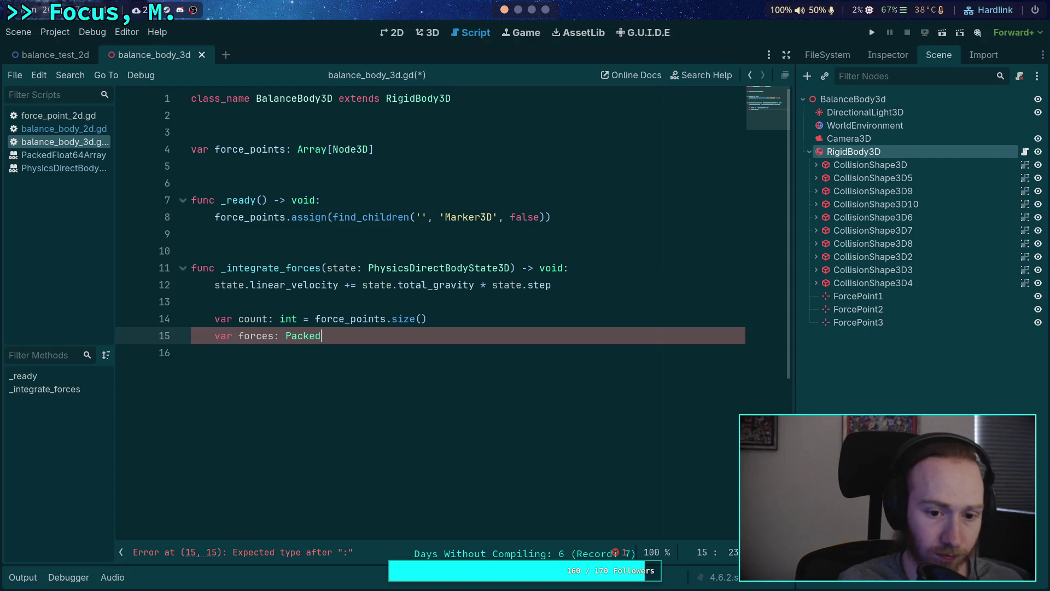
key("Down")
key("Return")
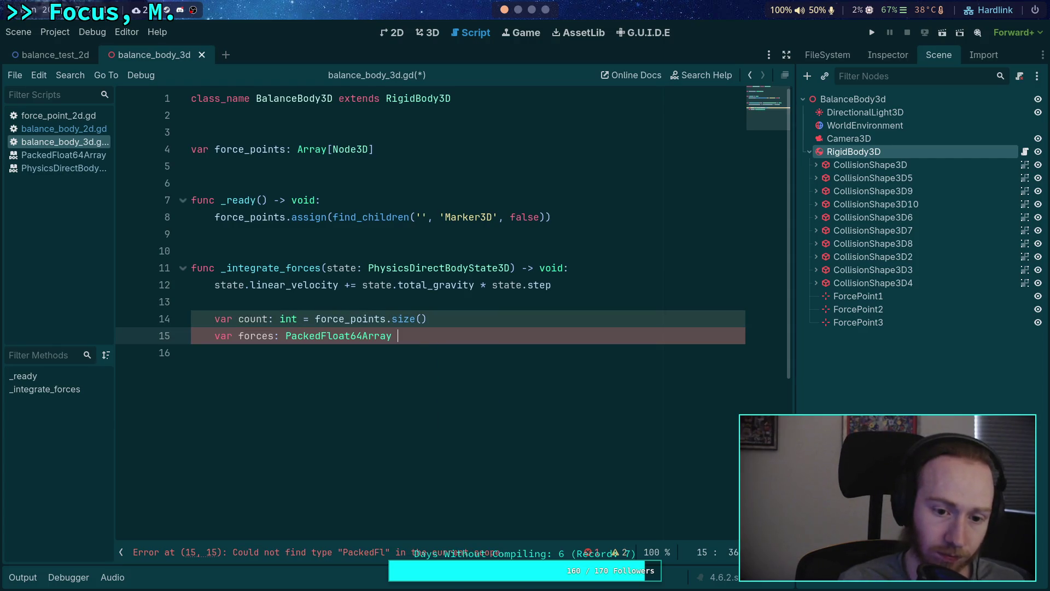
type("= [")
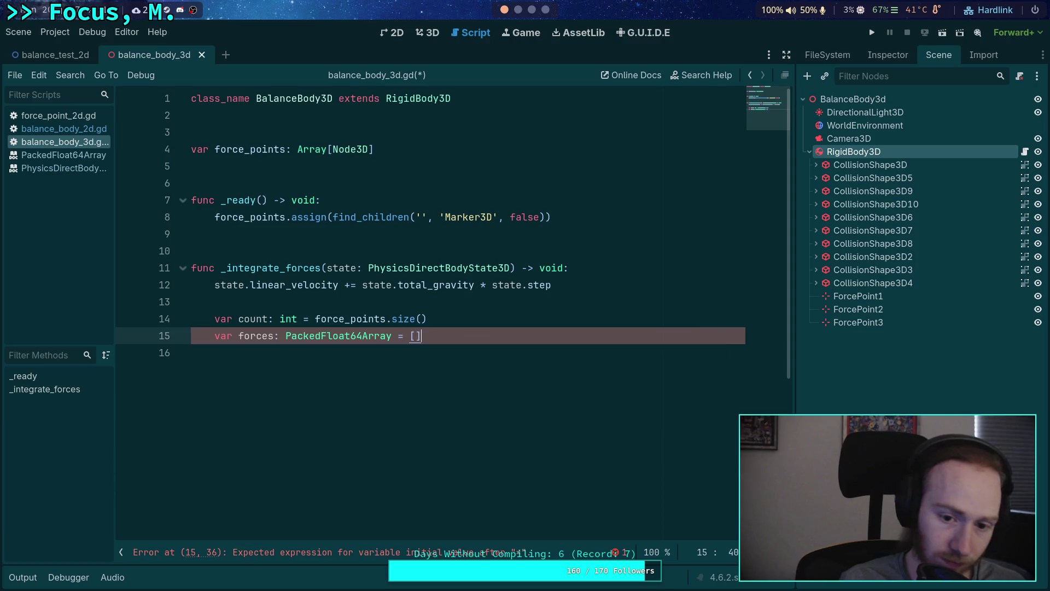
key("Return")
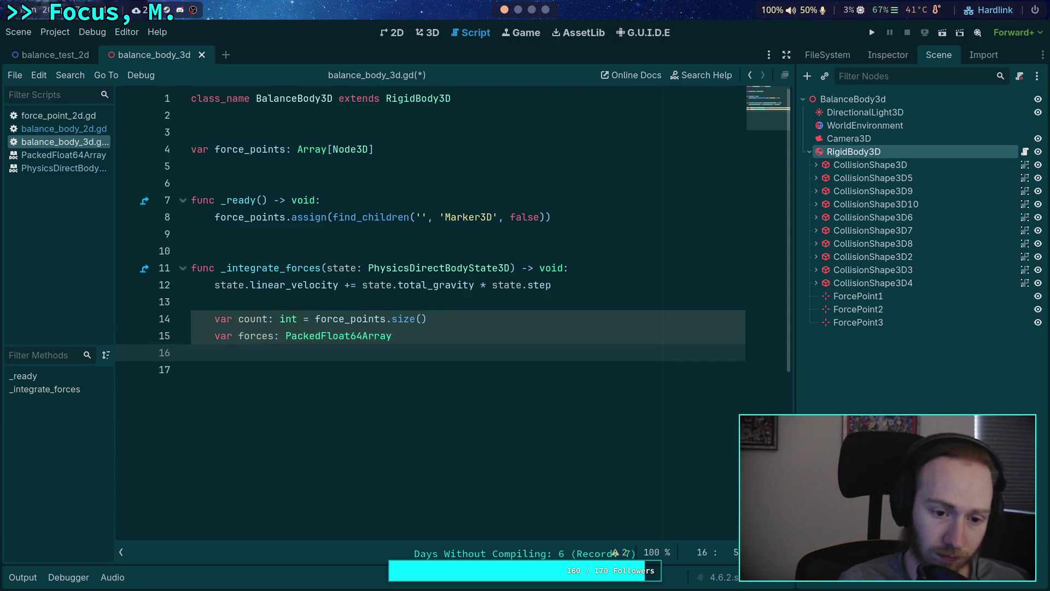
type("forces.resi")
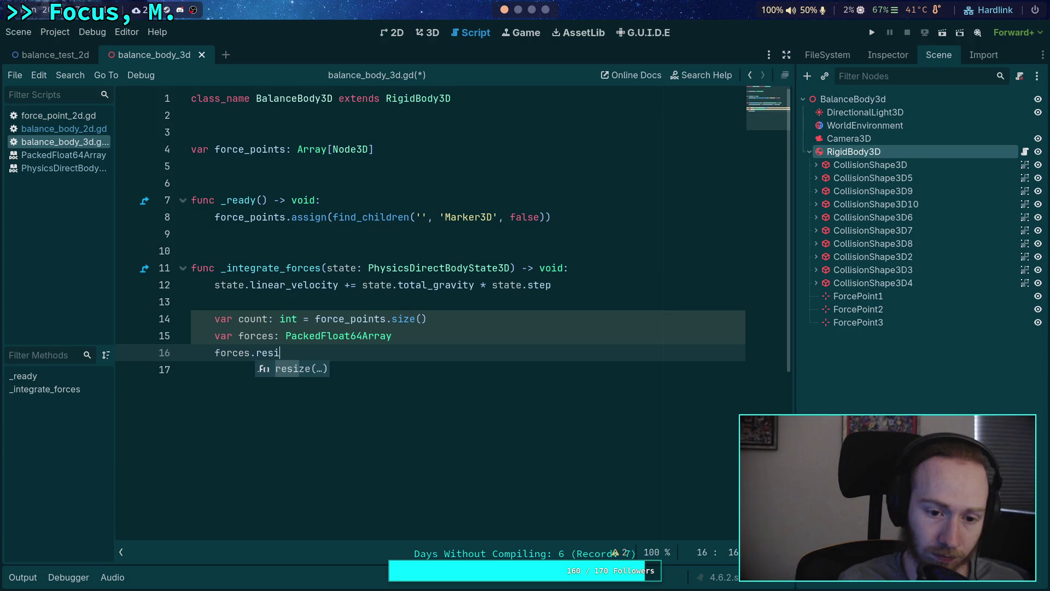
key("Return")
type("count")
Step: Start another forces line and list the methods available on forces
key("Return")
type("fe")
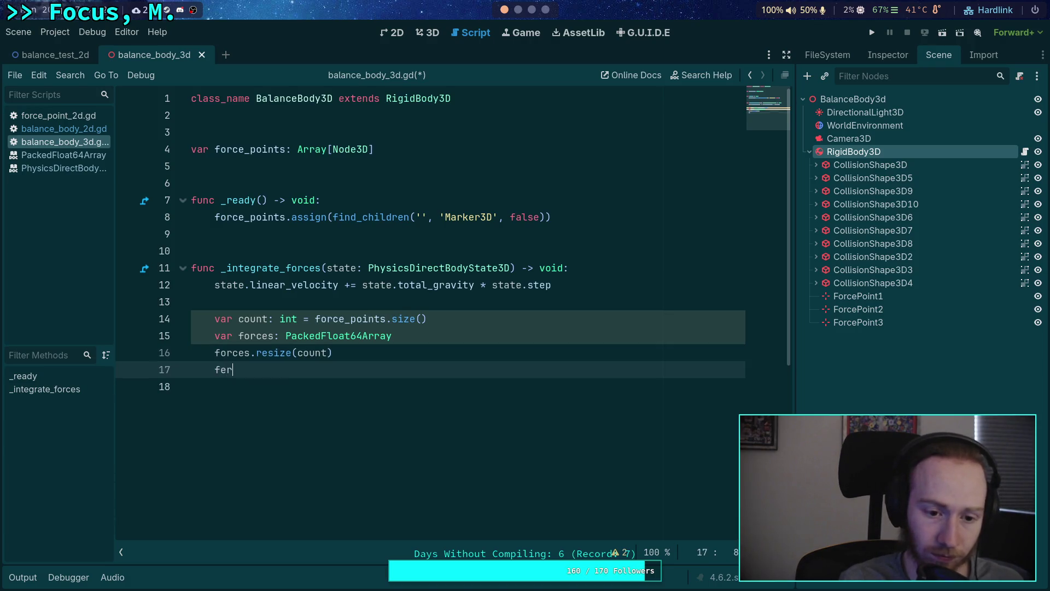
key("BackSpace")
type("orces.")
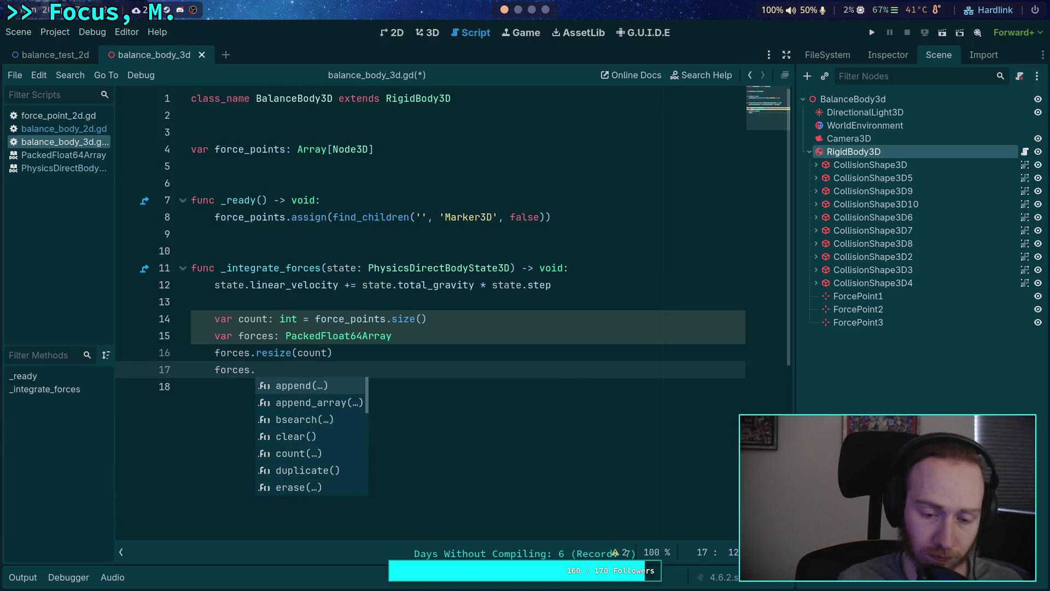
type("res")
key("BackSpace")
key("BackSpace")
key("BackSpace")
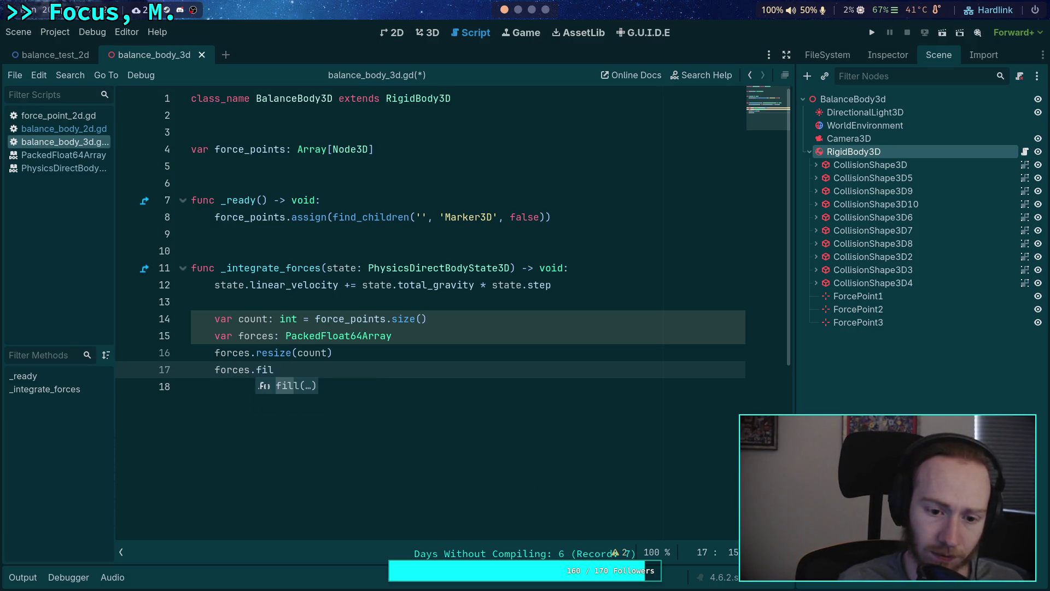
key("ctrl+space")
left_click(387, 335)
Step: Look up the PackedFloat64Array documentation from the type's context menu
right_click(390, 337)
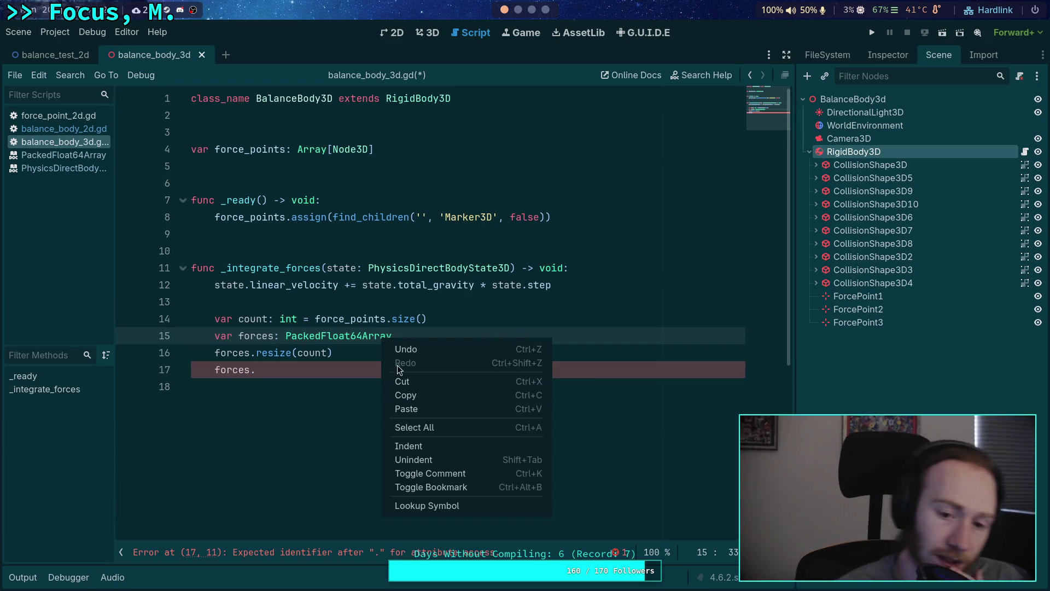
left_click(432, 504)
scroll(407, 397, "down", 5)
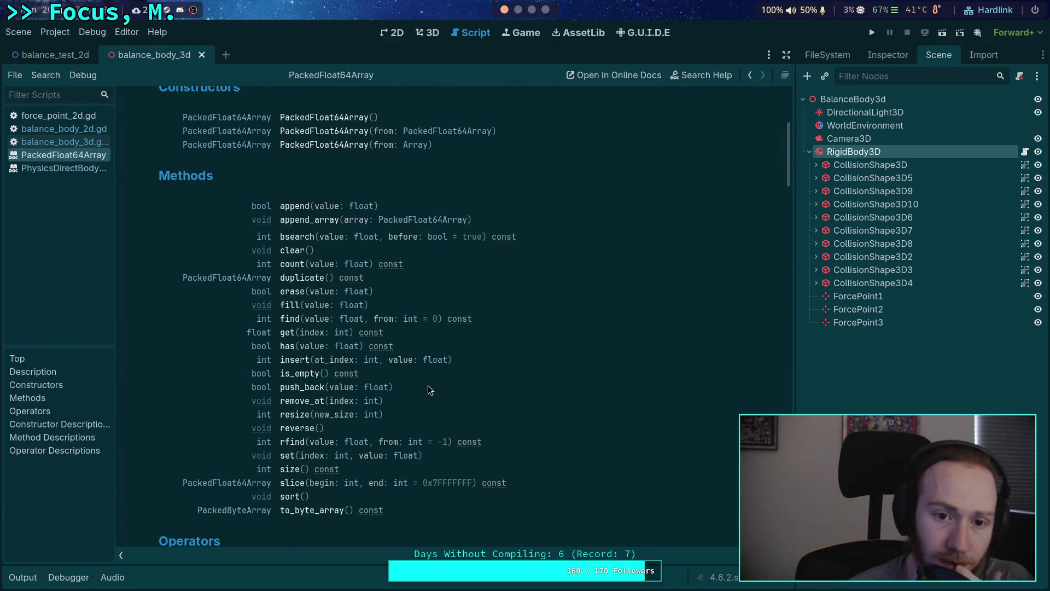
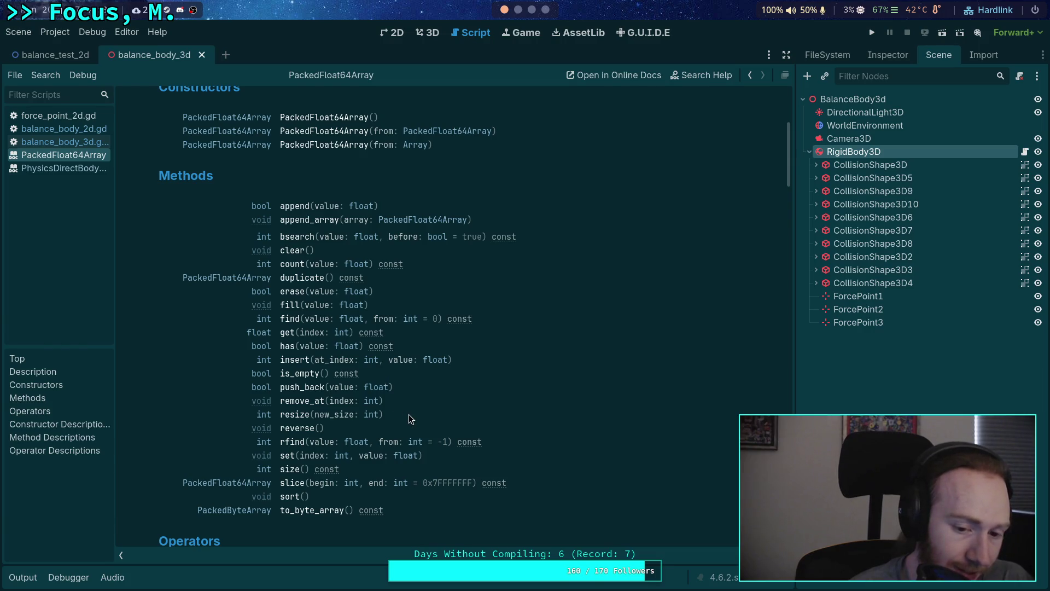
Step: Close the PackedFloat64Array documentation page in the script list
scroll(411, 419, "down", 4)
right_click(25, 155)
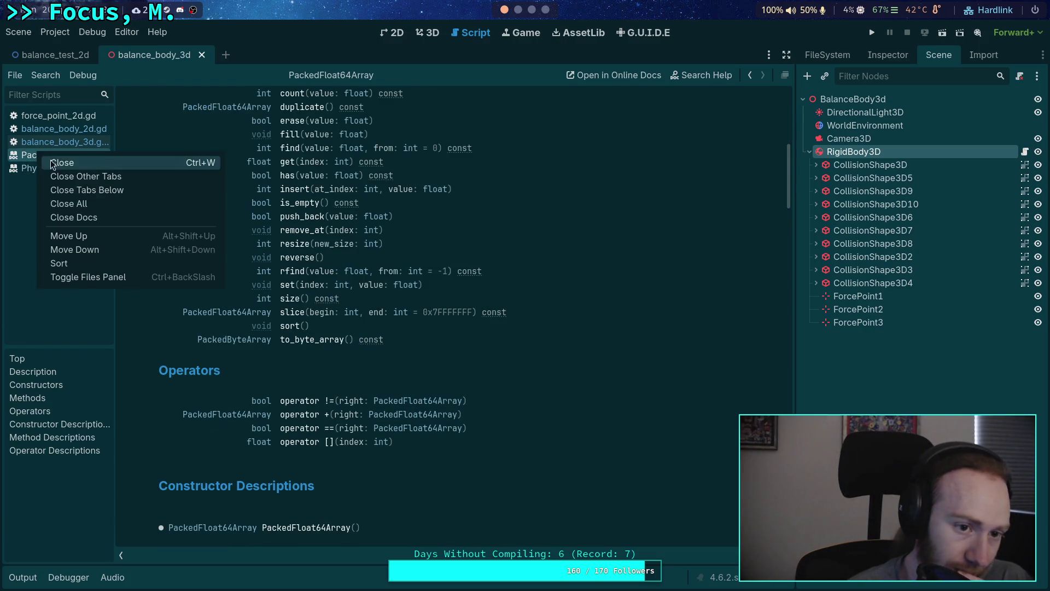
left_click(82, 160)
Step: Finish the forces line as forces.fill(1.0 / float(count))
left_click(361, 369)
type("fill(1.0")
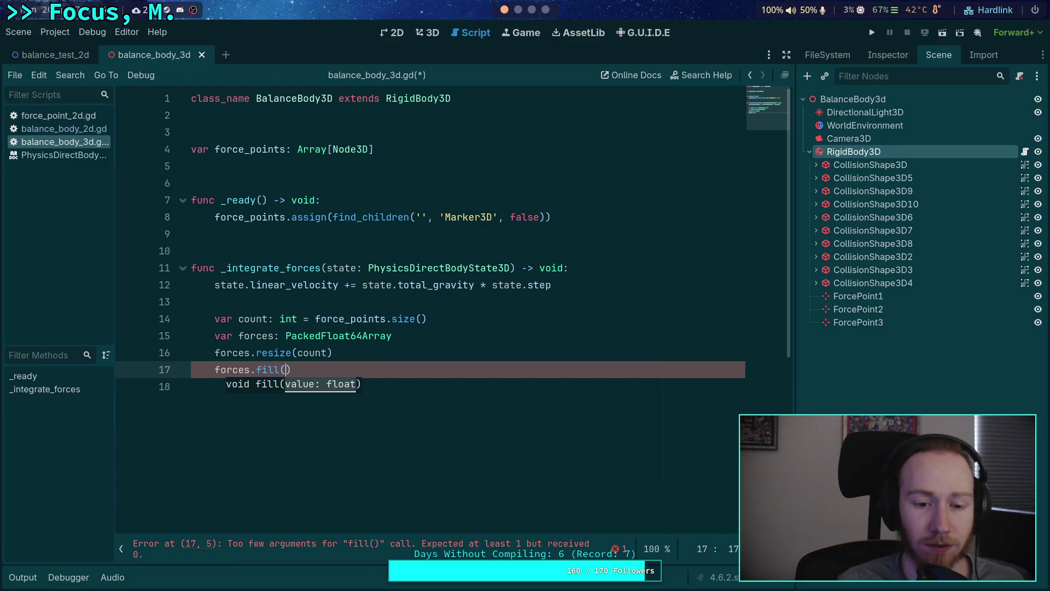
type(" / float(count))")
key("Return")
key("Return")
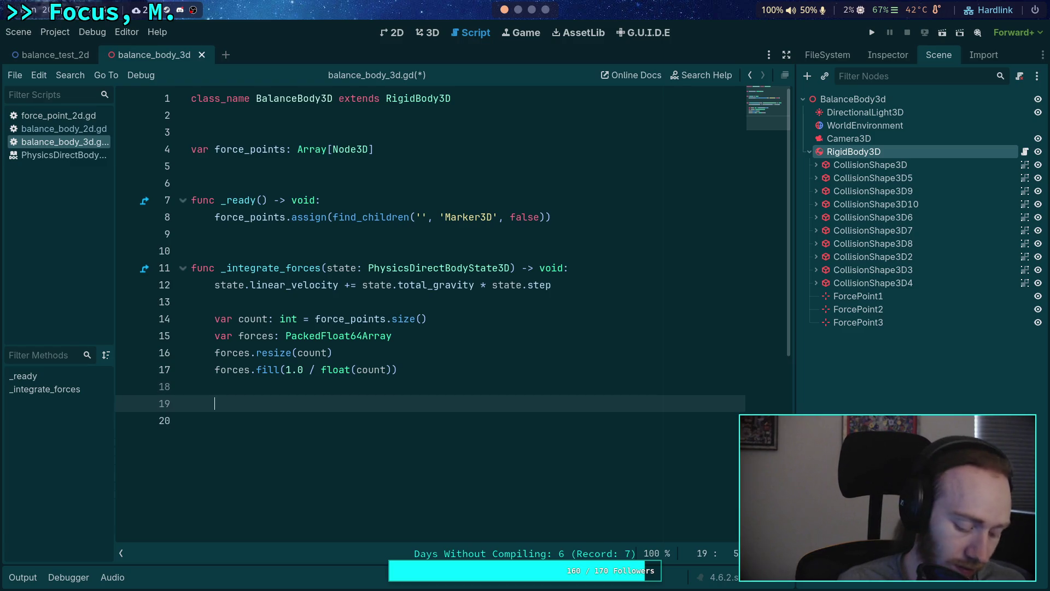
Step: Start a for i in range(count): loop below the fill call
type("for ")
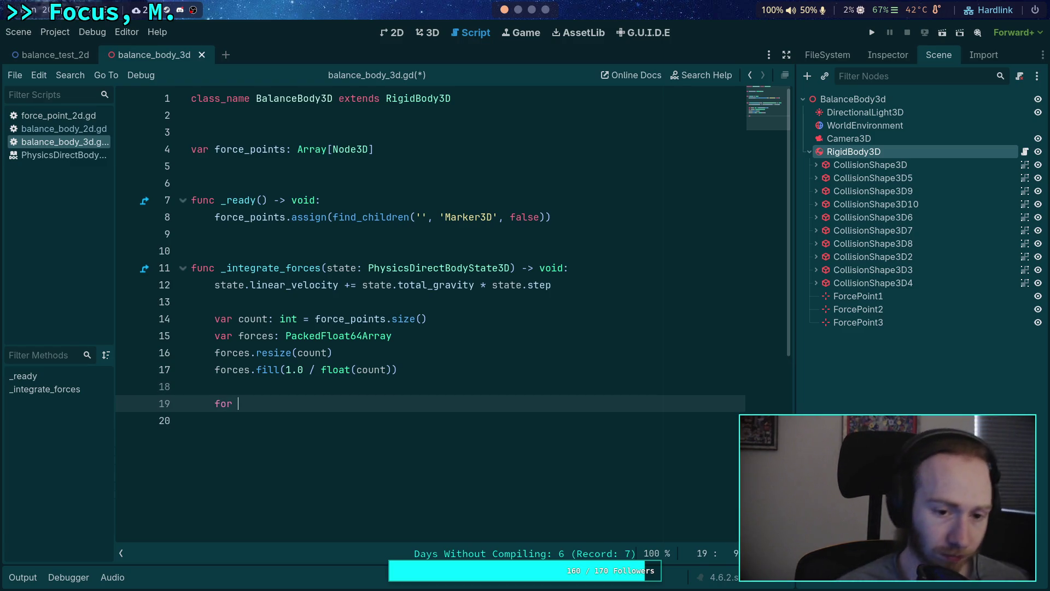
type("point in ")
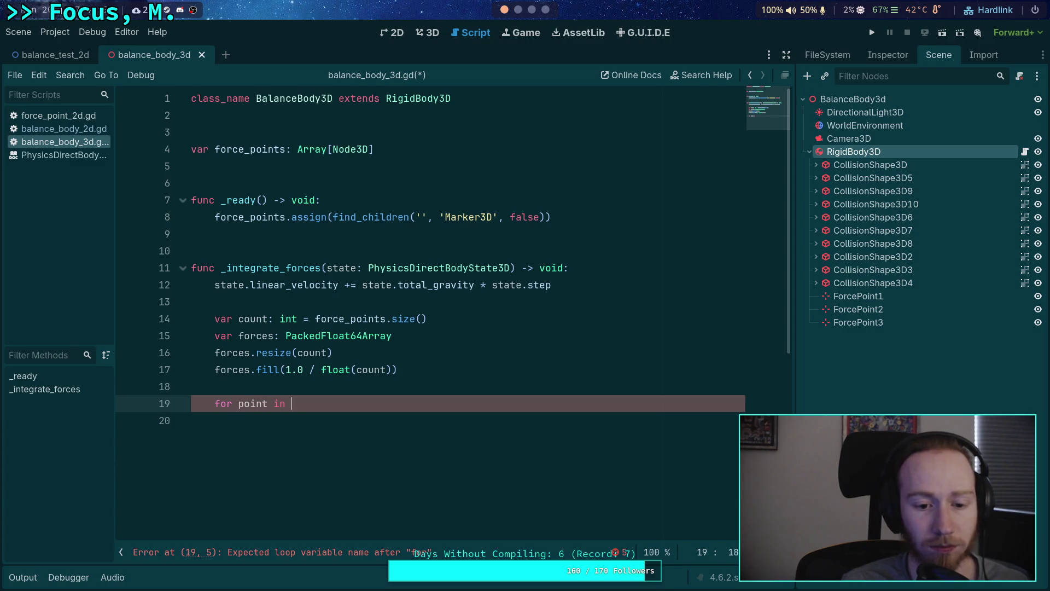
type("force_points")
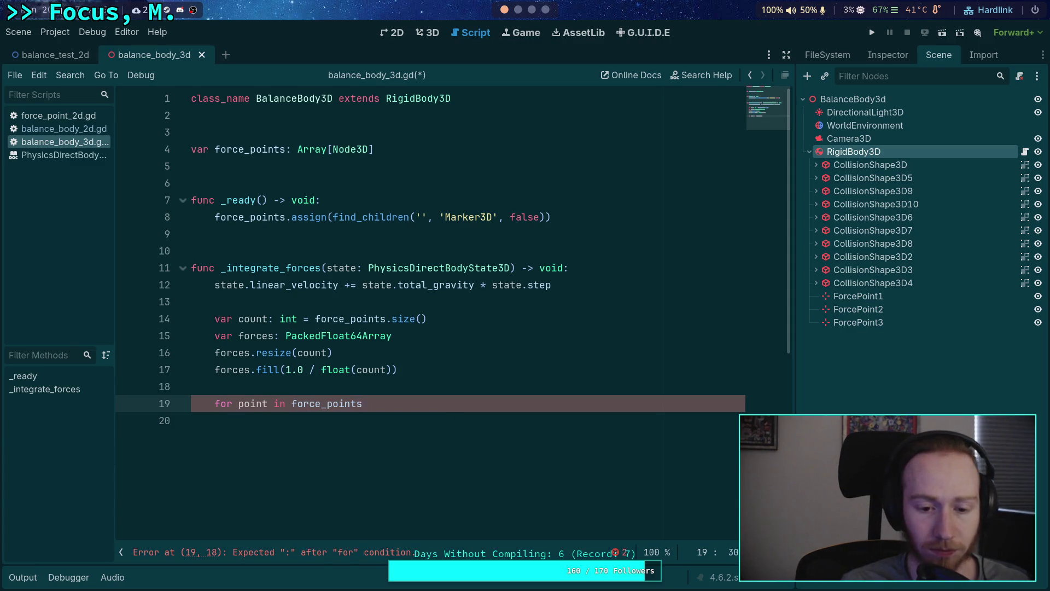
key("BackSpace")
key("BackSpace")
key("BackSpace")
type("range(")
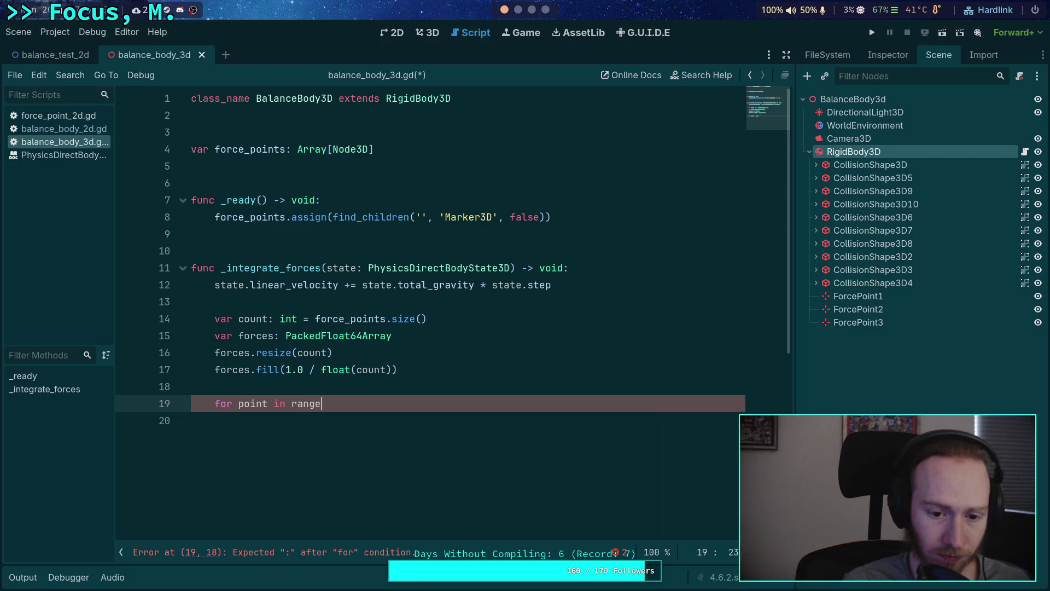
key("BackSpace")
key("BackSpace")
key("BackSpace")
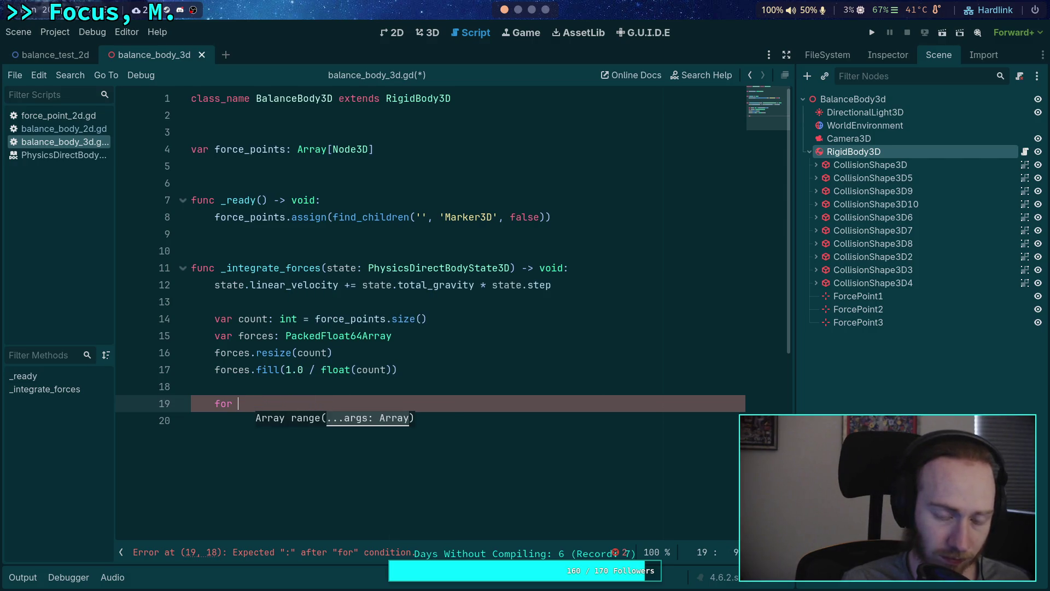
type("i i")
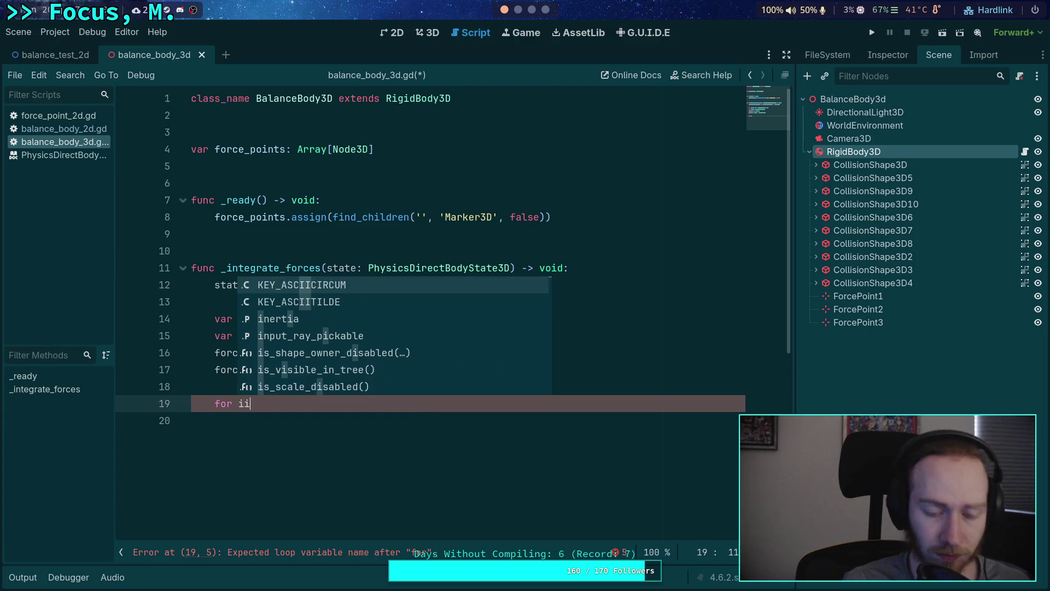
type("n range")
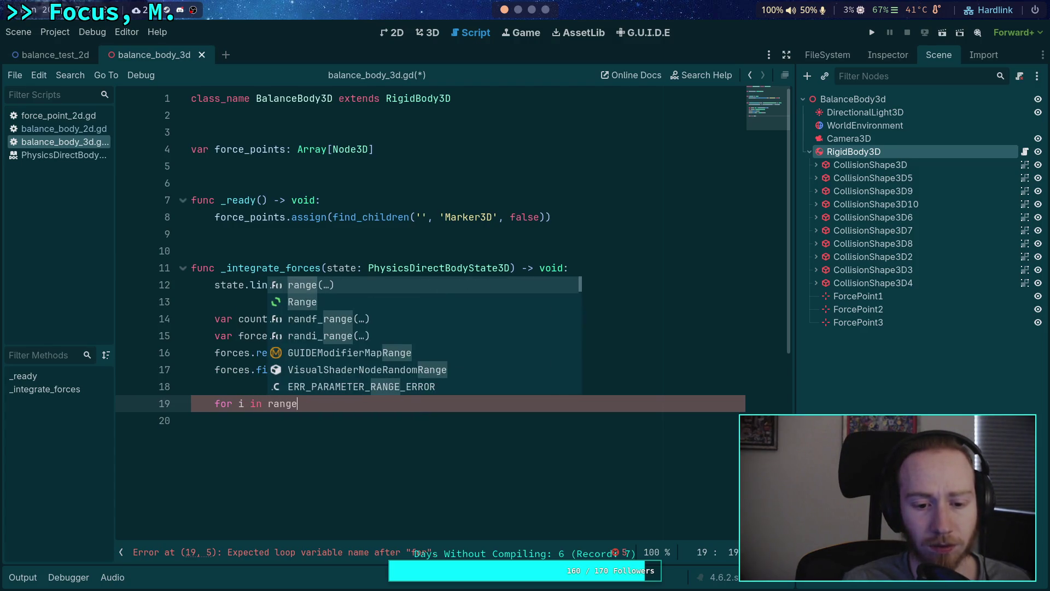
type("(count):")
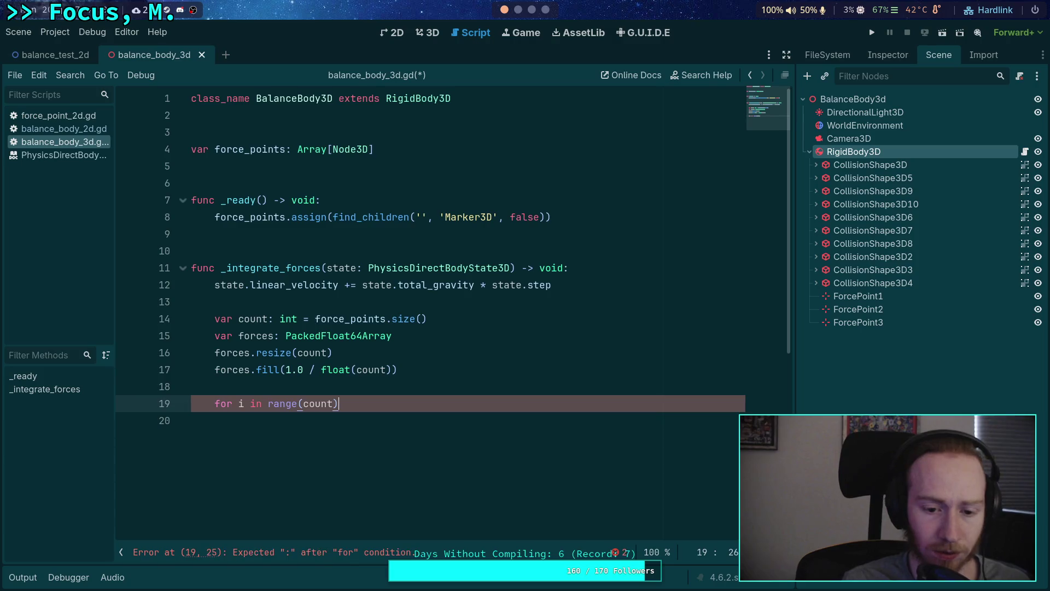
key("Return")
type("var point")
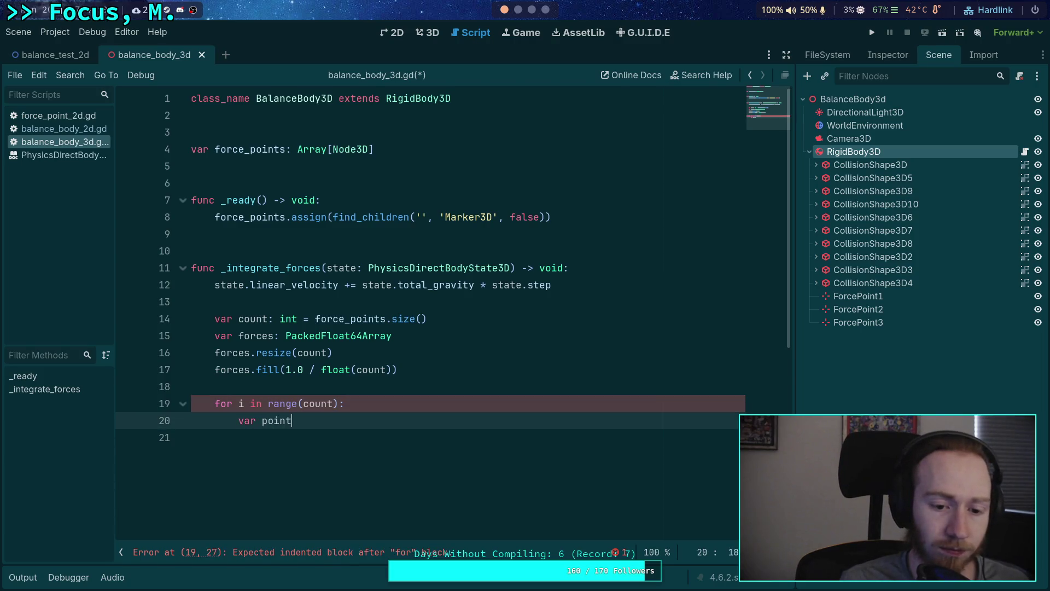
Step: Declare point as the force point's global_position minus state.transform.origin
type(": Ma")
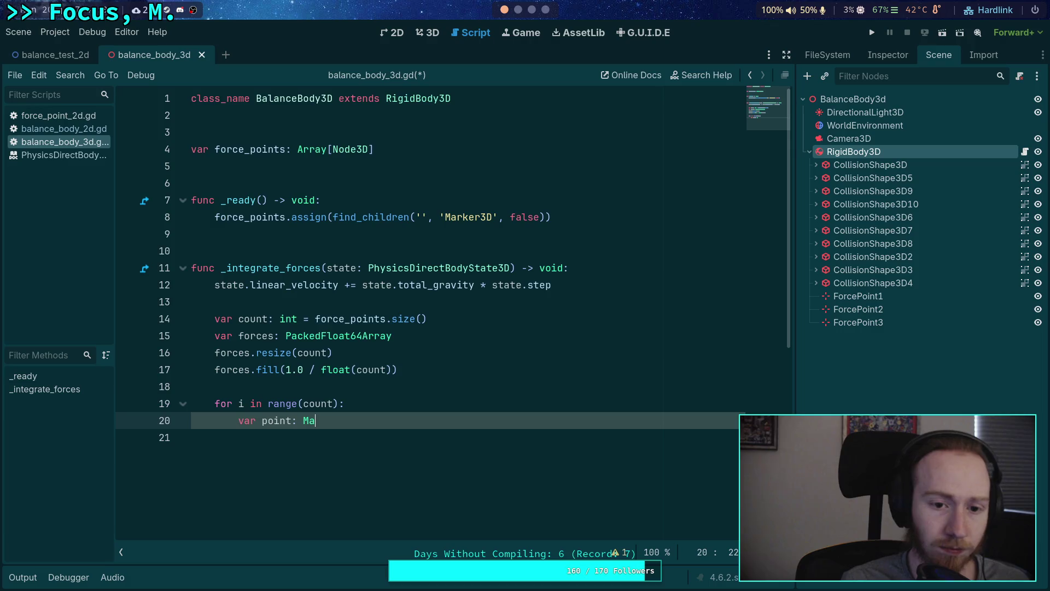
key("BackSpace")
key("BackSpace")
key("BackSpace")
key("BackSpace")
key("BackSpace")
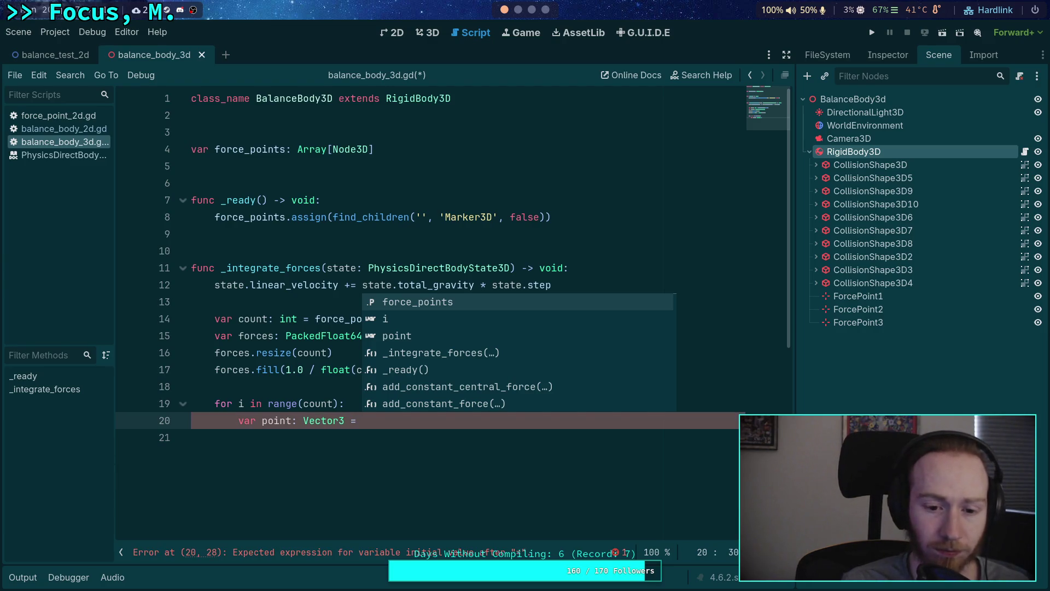
key("Return")
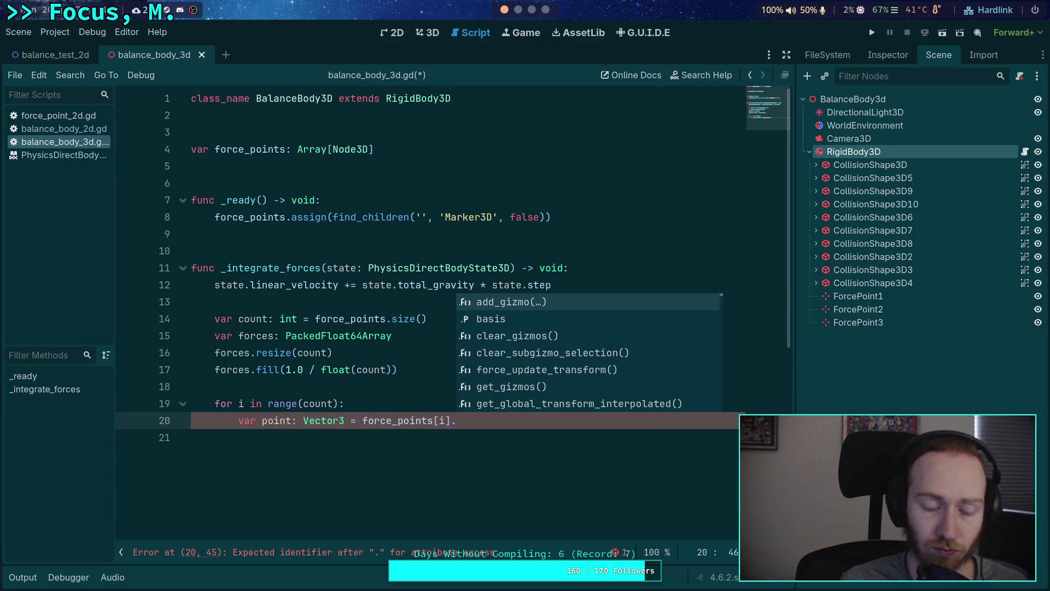
type("pos")
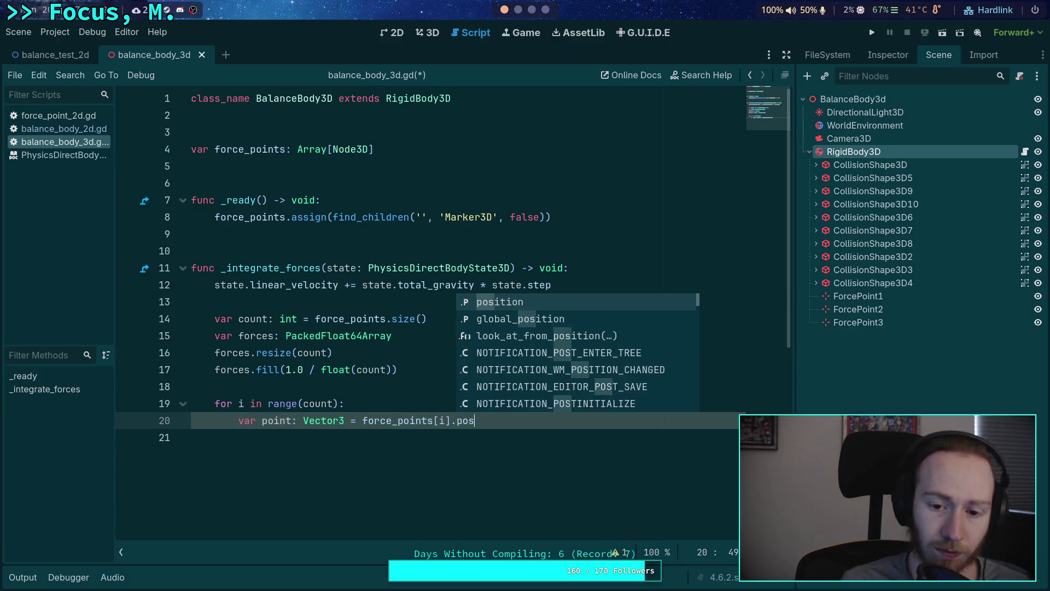
key("Down")
key("Return")
key("Return")
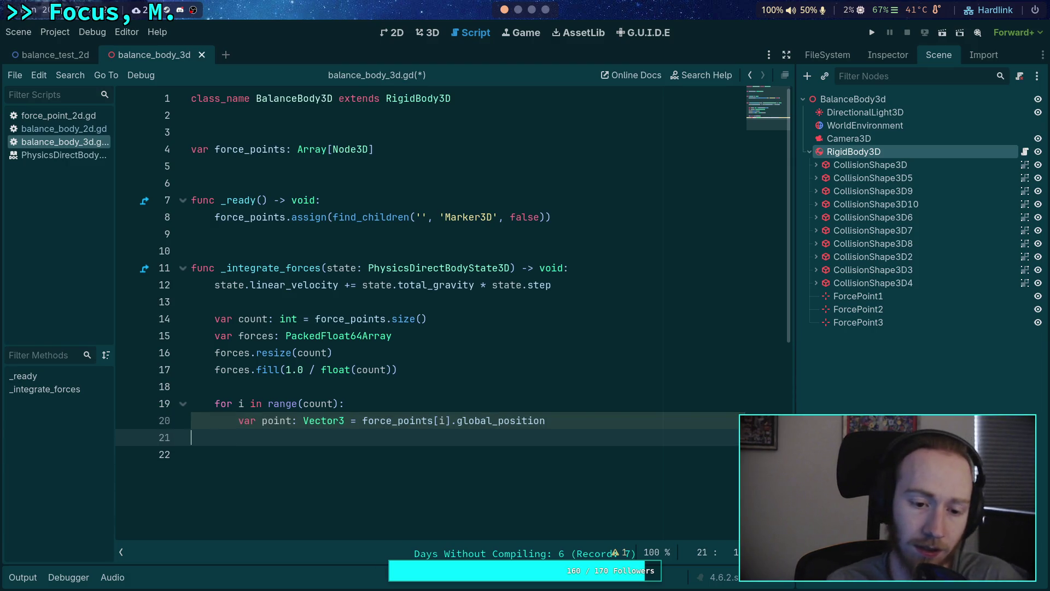
key("BackSpace")
key("BackSpace")
key("BackSpace")
type("- ")
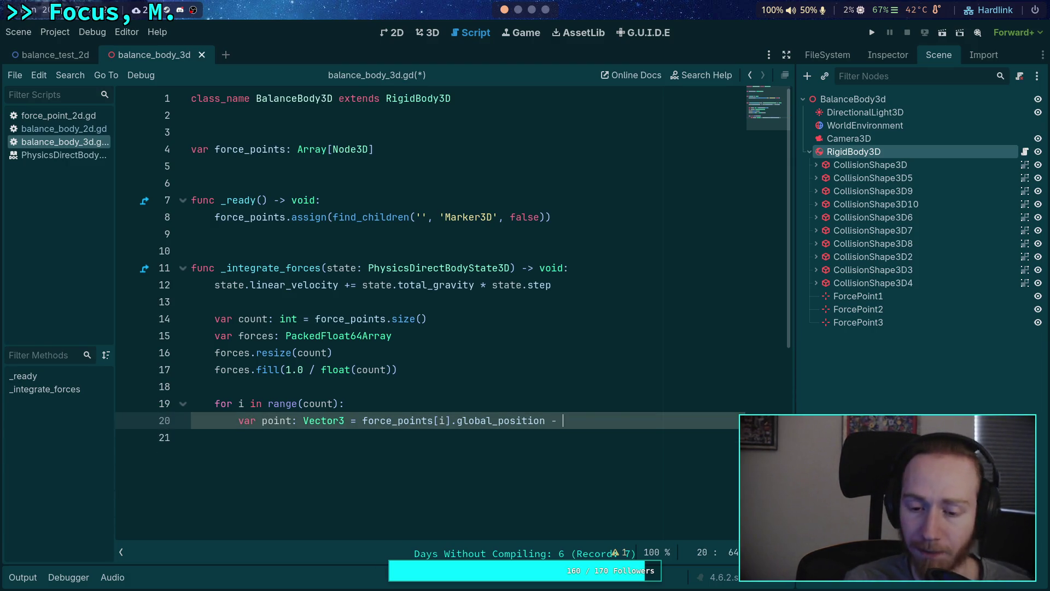
type("state.transform.or")
key("Return")
key("Down")
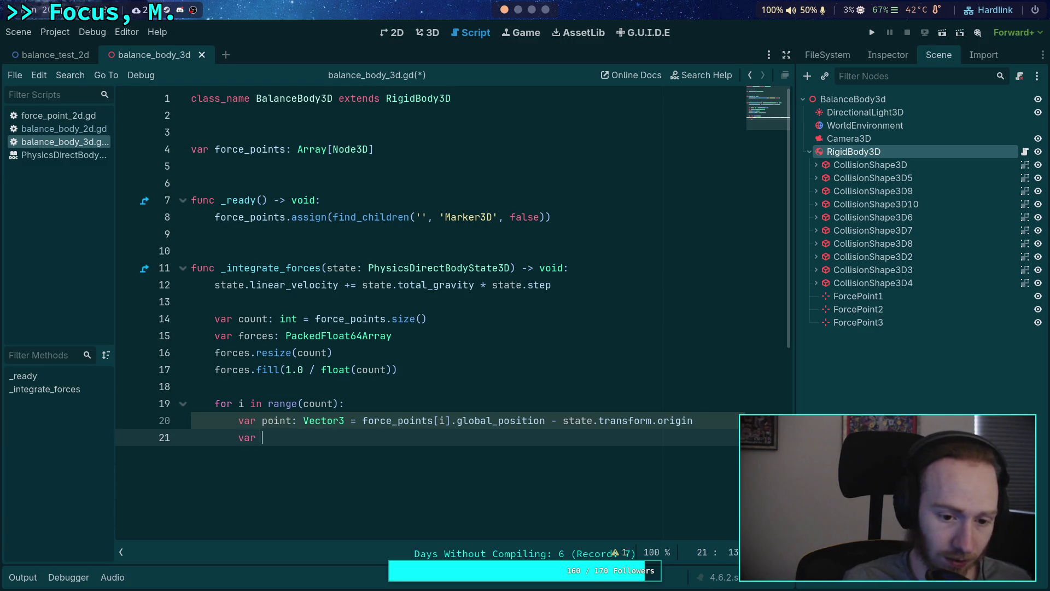
Step: Compute impulse as forces[i] * -state.total_gravity
type("impulse: Vector3 =")
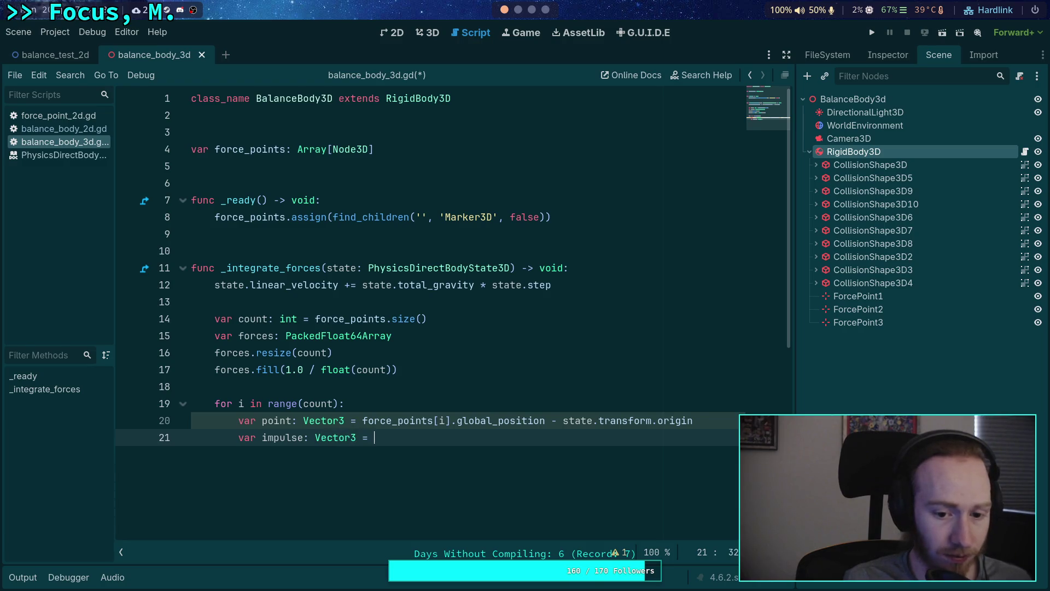
key("ctrl+space")
type("for")
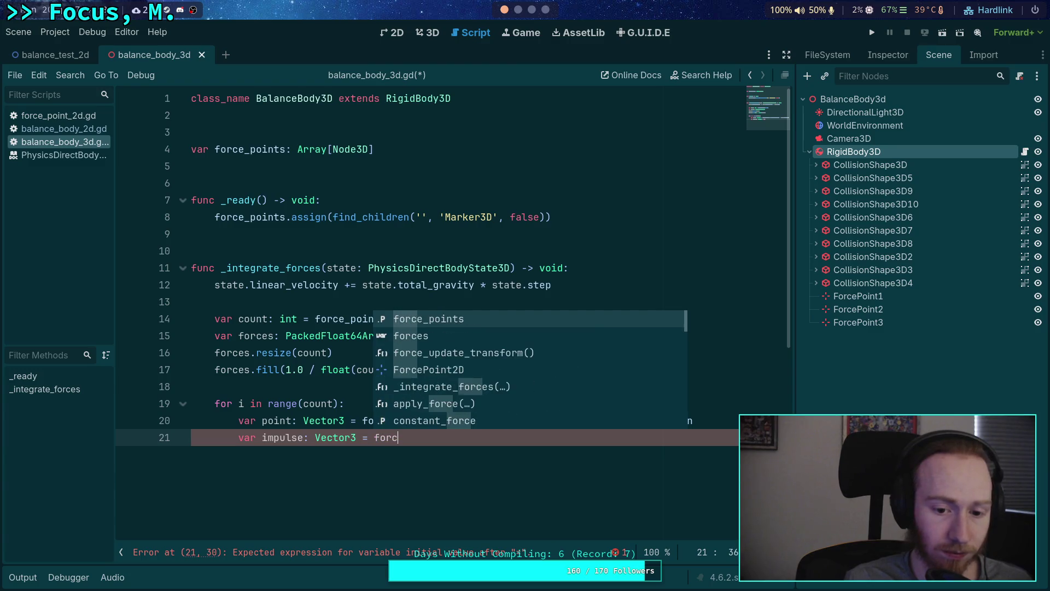
type("ces[i] * ")
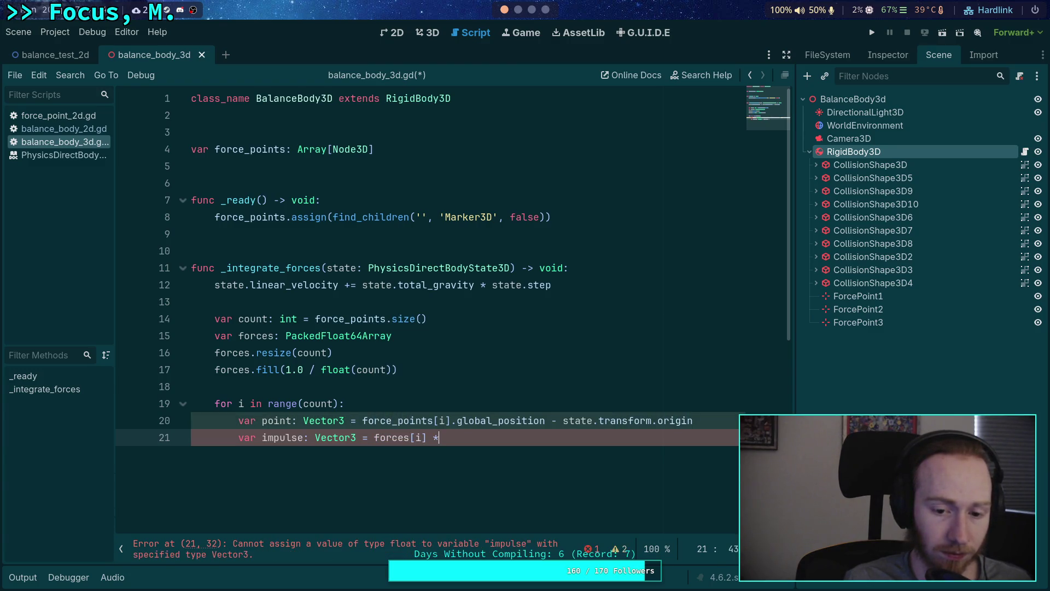
type("-")
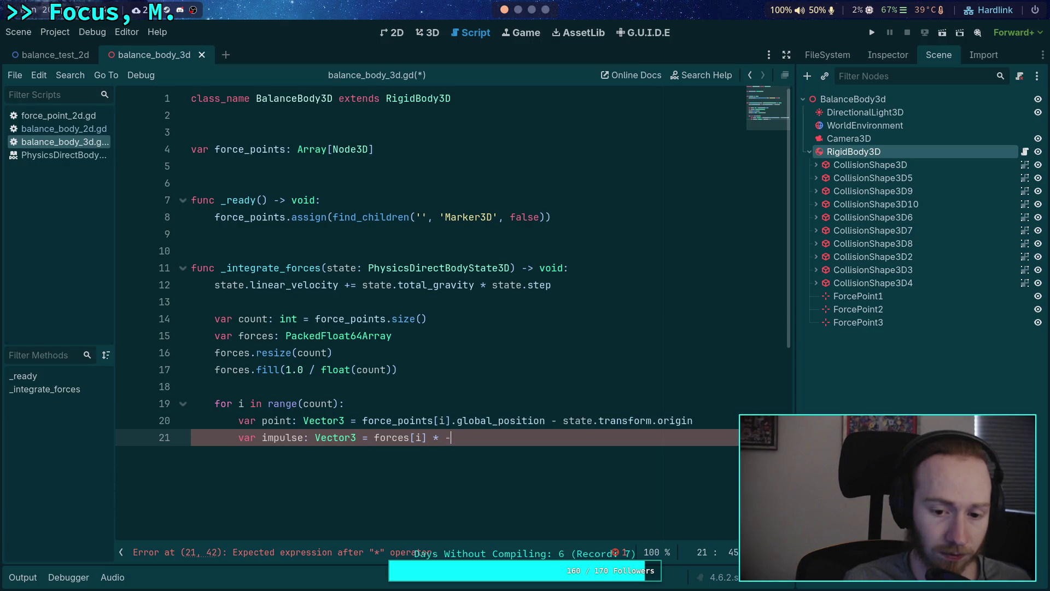
type("state.tot")
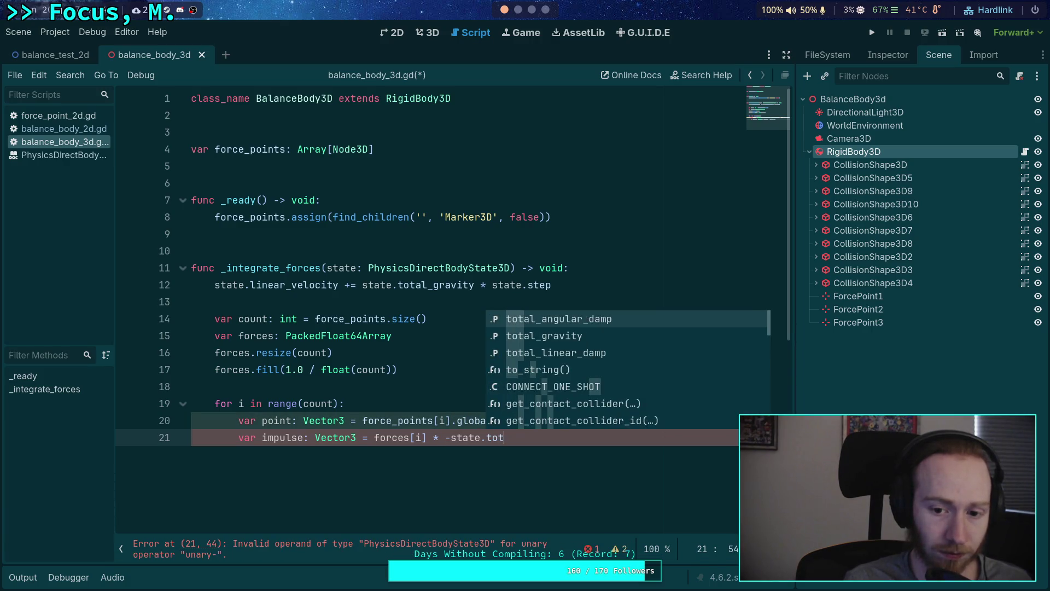
key("Down")
key("Return")
key("Return")
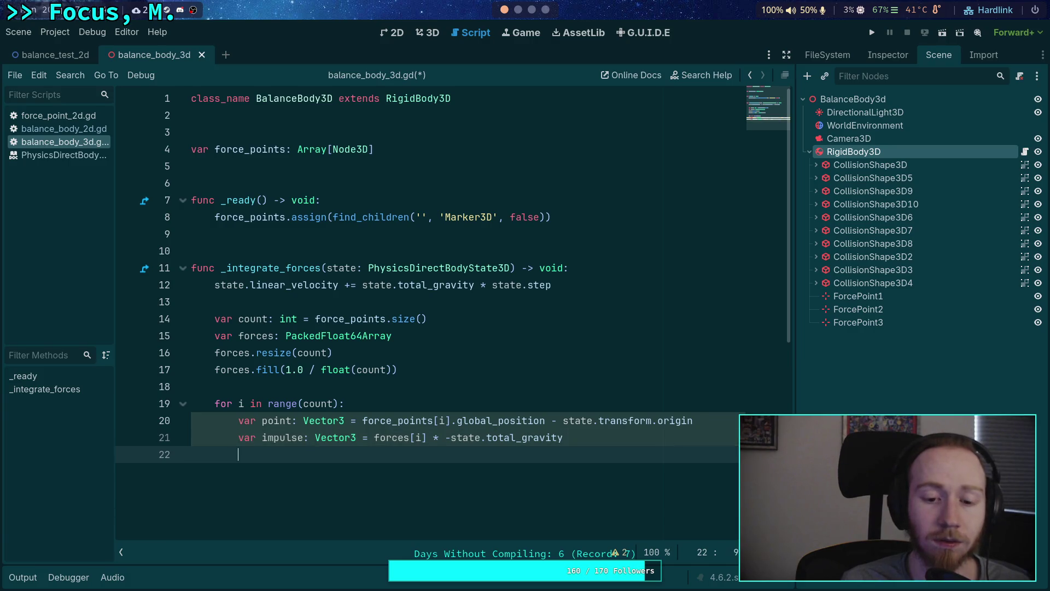
key("Return")
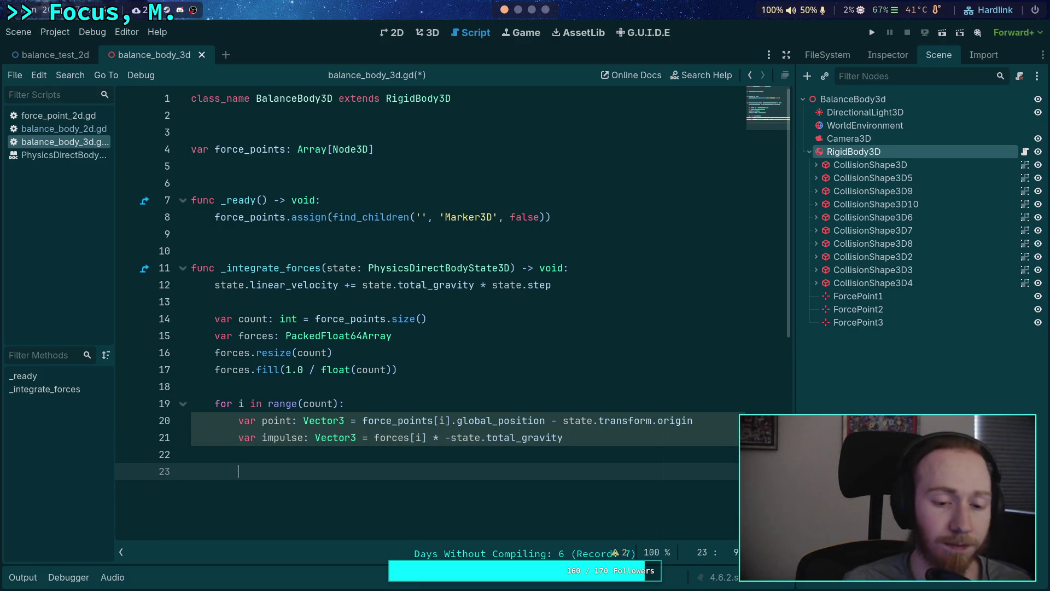
Step: Call state.apply_impulse(impulse, point) and save the script
type("state.")
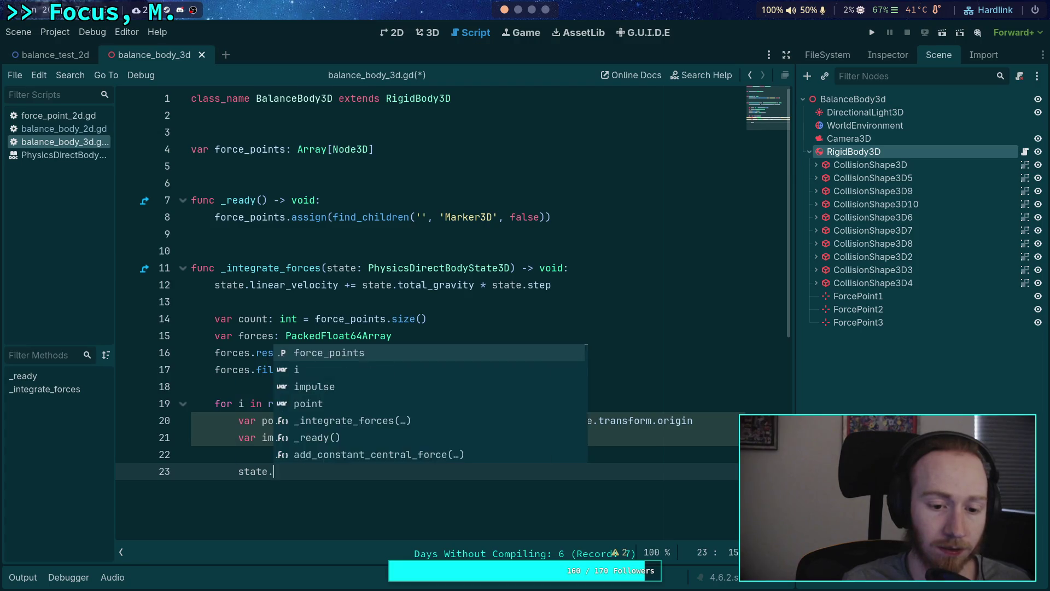
type("apply_im")
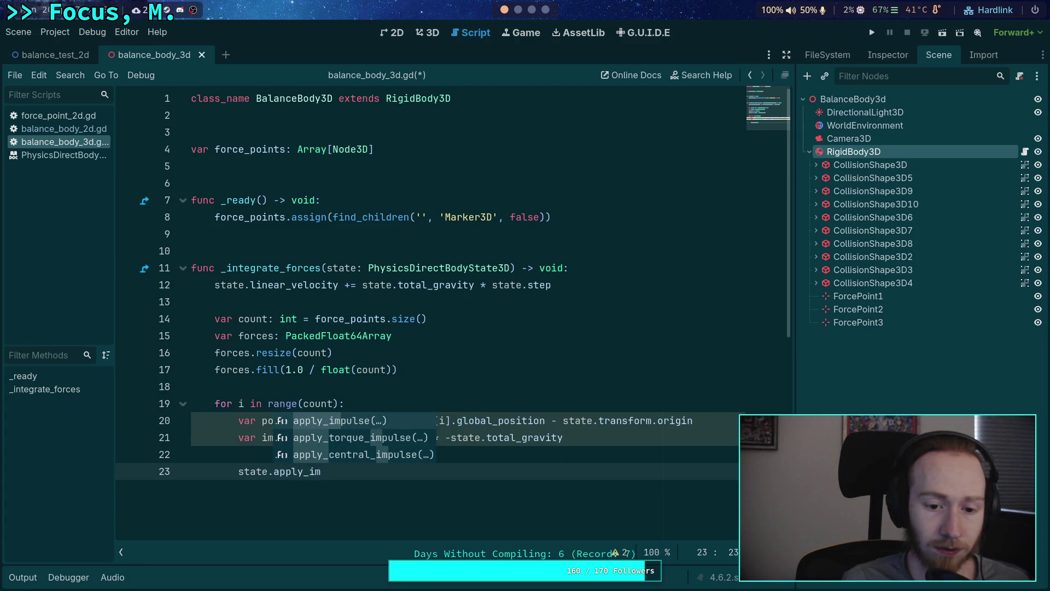
key("Return")
type("impulse, point)")
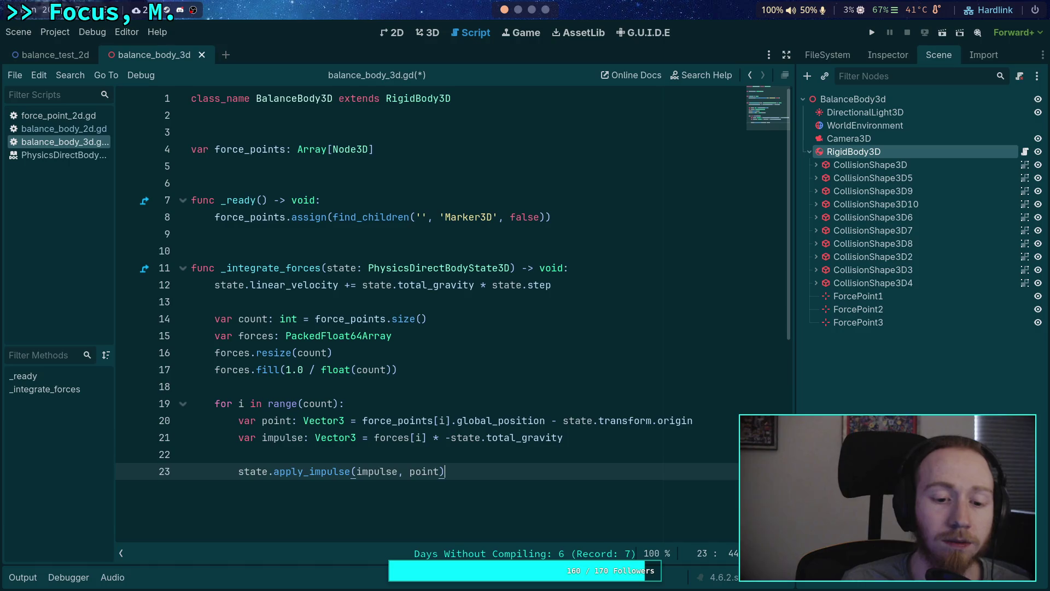
key("Return")
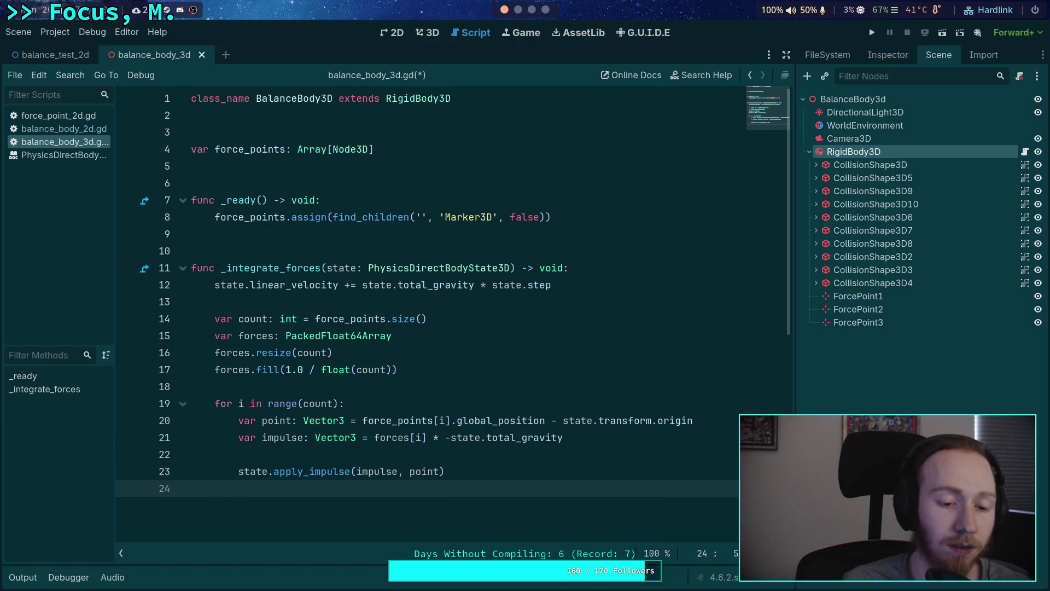
key("ctrl+s")
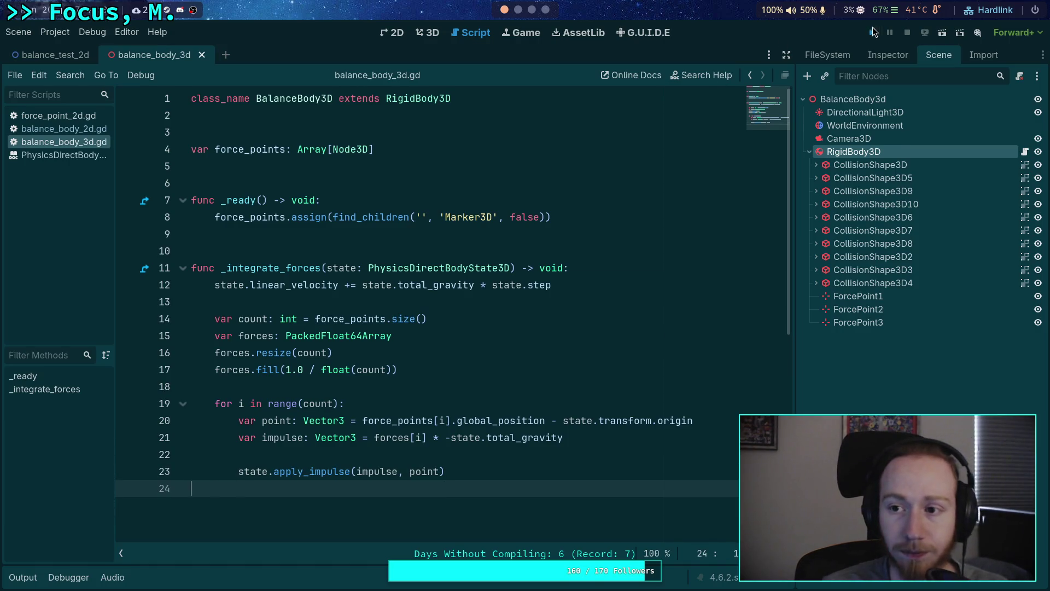
Step: Run the project to watch the cube tumble, stop it, and select Camera3D
left_click(873, 31)
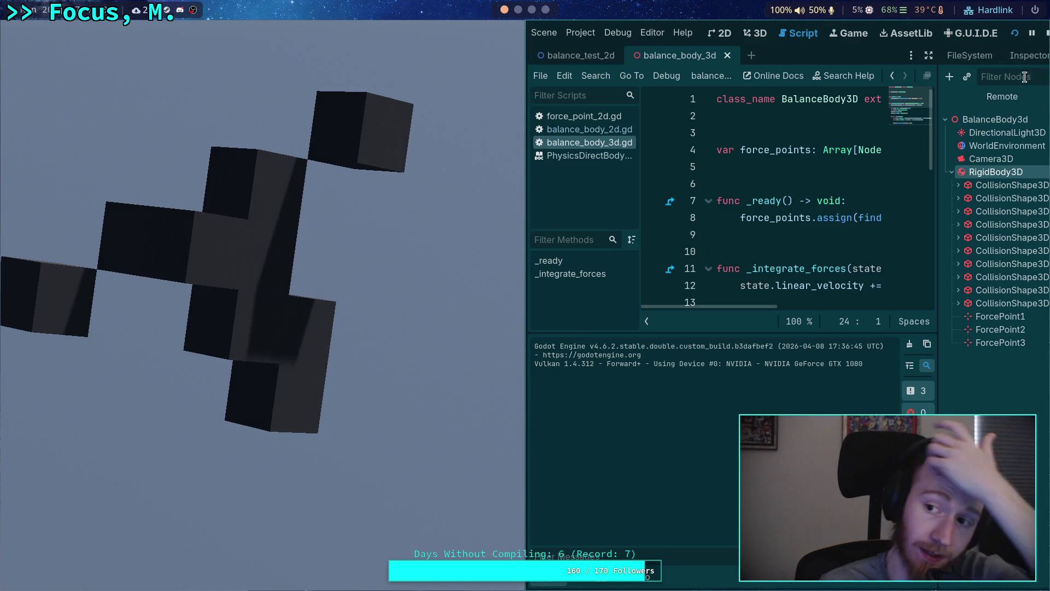
left_click(1046, 33)
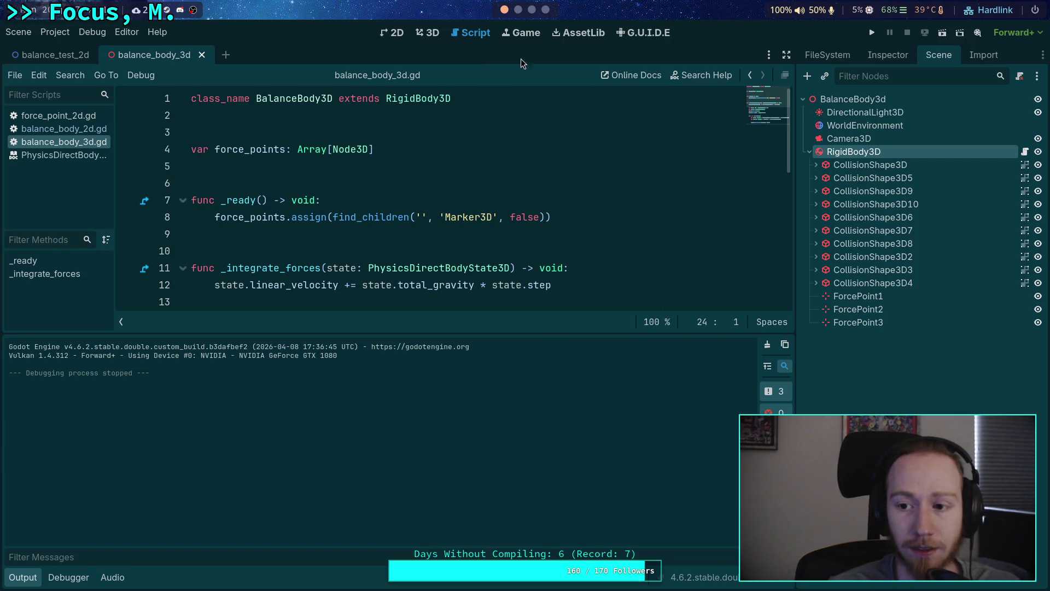
left_click(427, 32)
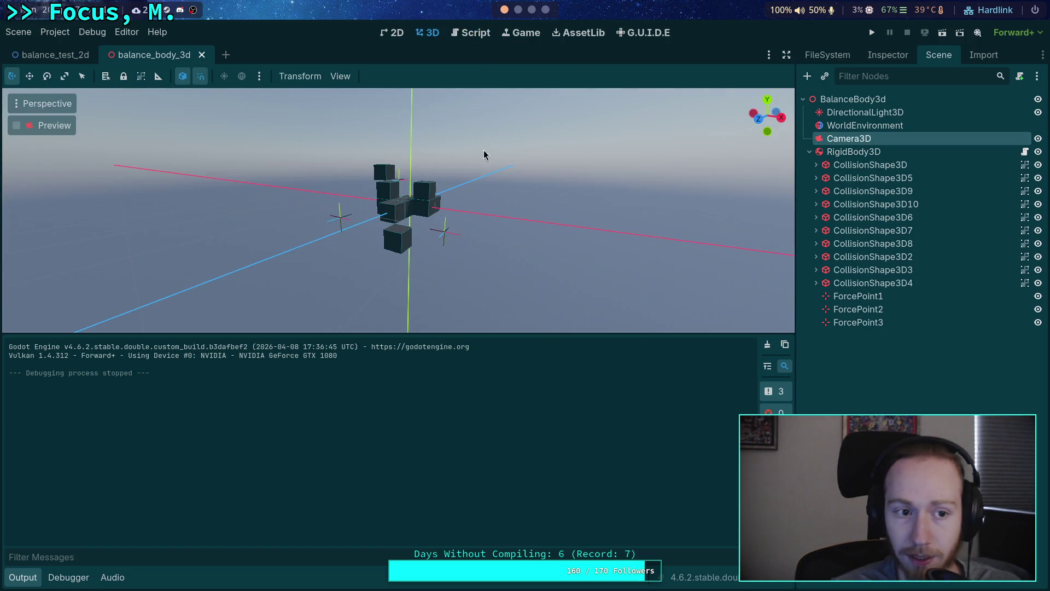
Step: Preview through Camera3D, set its FOV to 30, and test-run the game
left_click(16, 125)
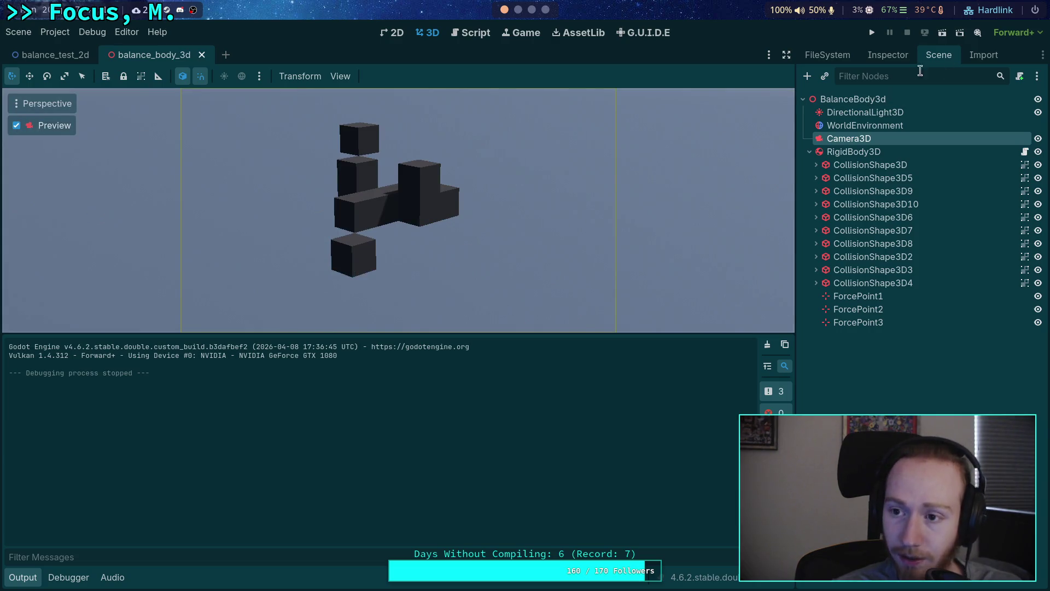
left_click(888, 55)
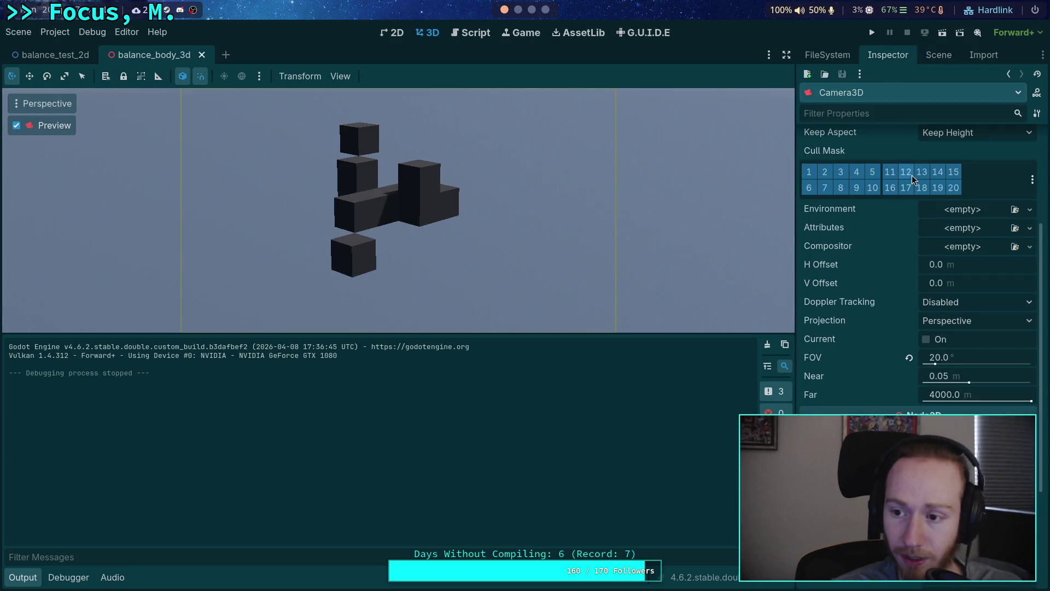
left_click(932, 357)
type("30")
key("Return")
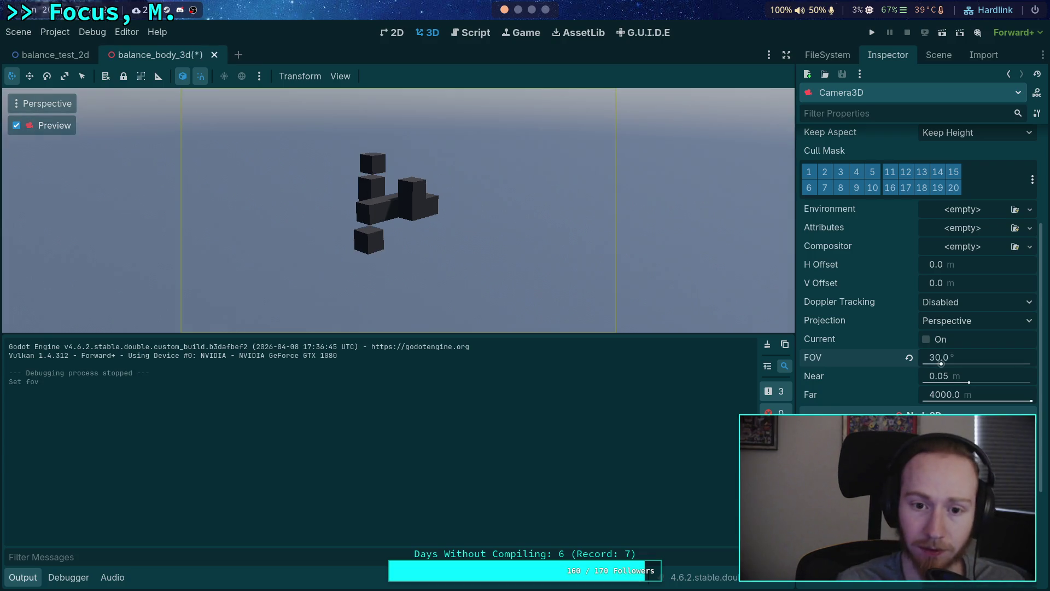
left_click(871, 32)
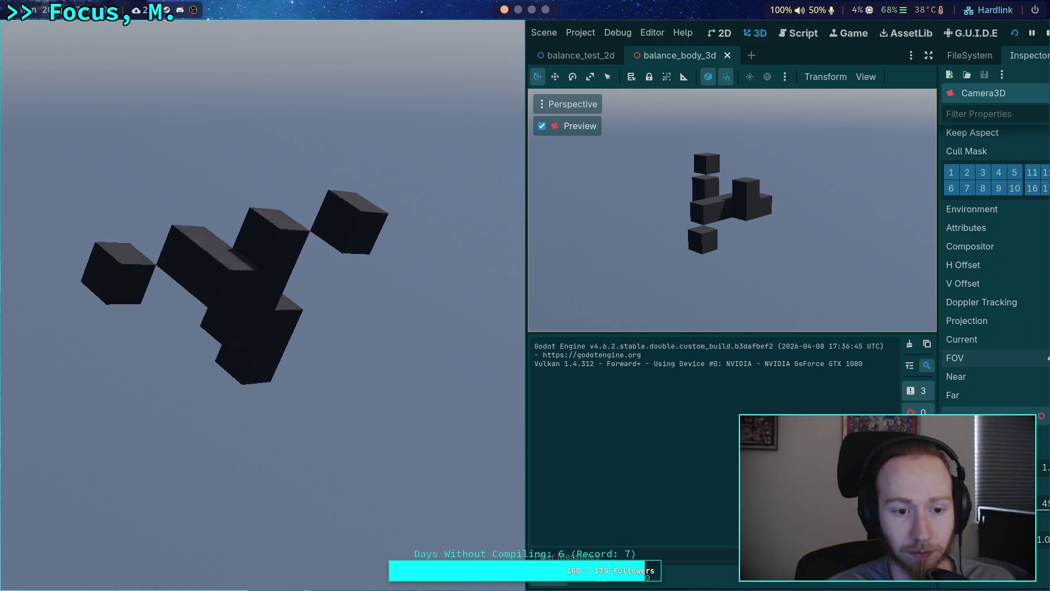
left_click(1045, 32)
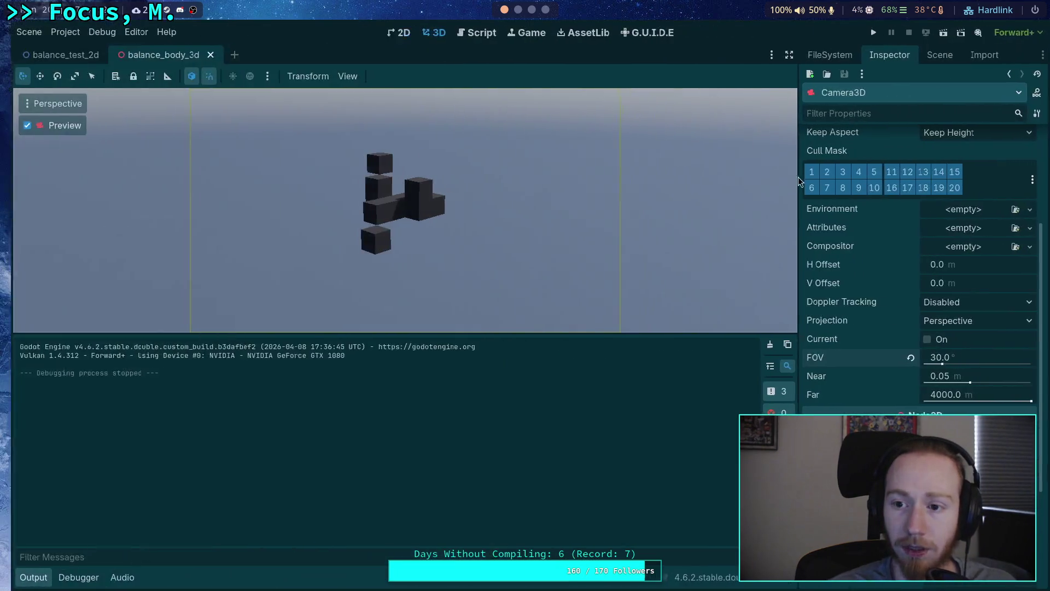
Step: Raise Camera3D's Y position to 1.9 and run the game again
scroll(878, 307, "up", 3)
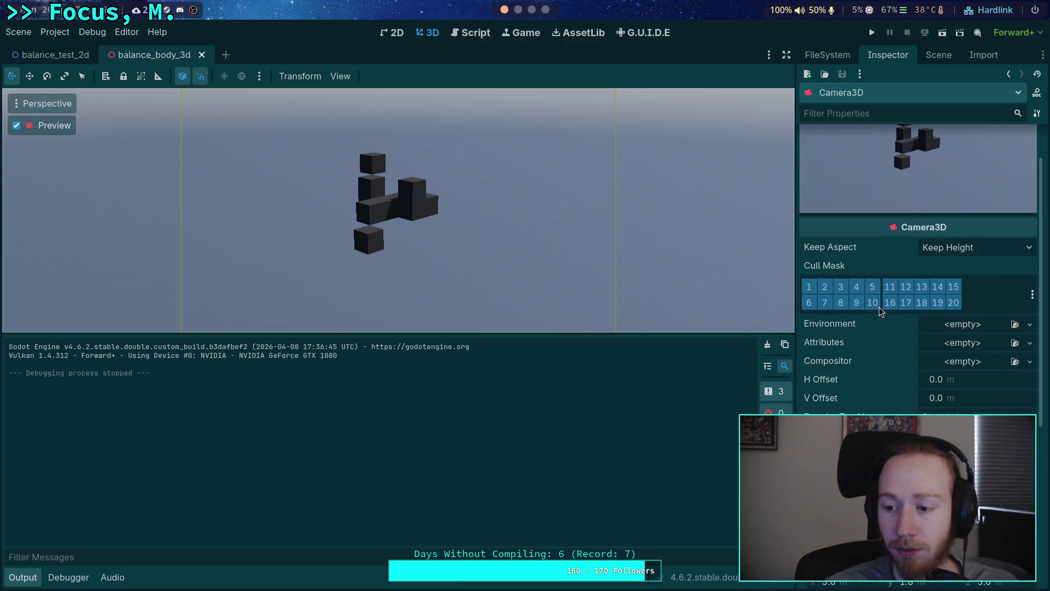
scroll(878, 307, "down", 4)
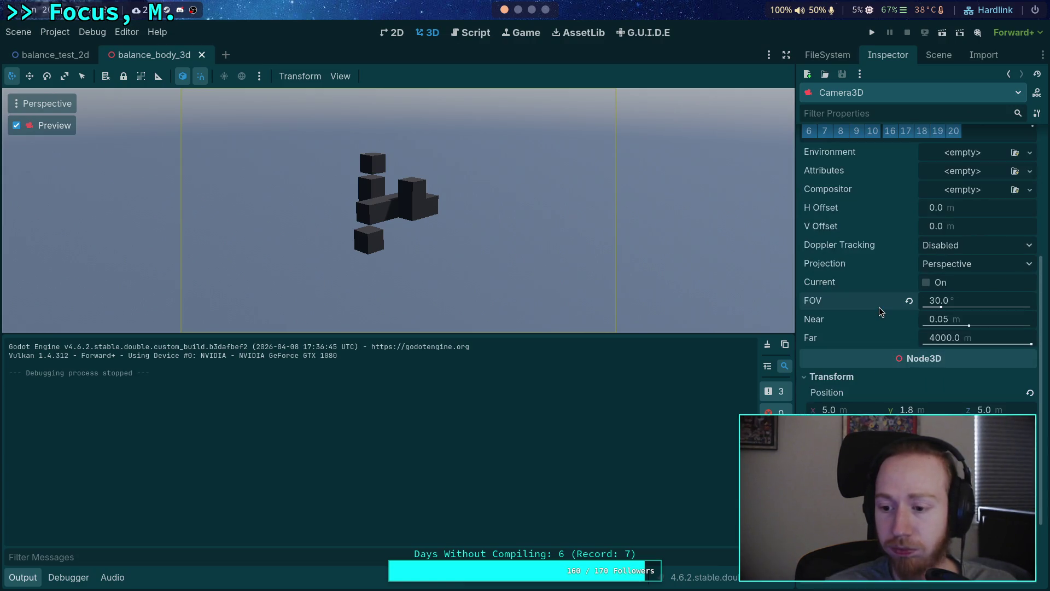
scroll(878, 306, "up", 4)
scroll(878, 306, "down", 4)
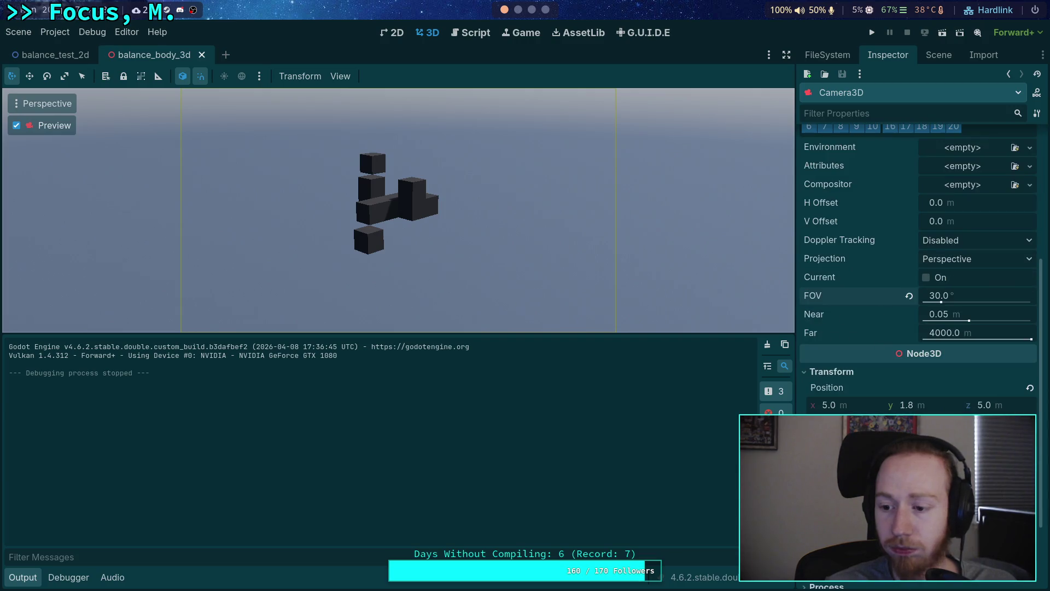
left_click(923, 406)
type("1.9")
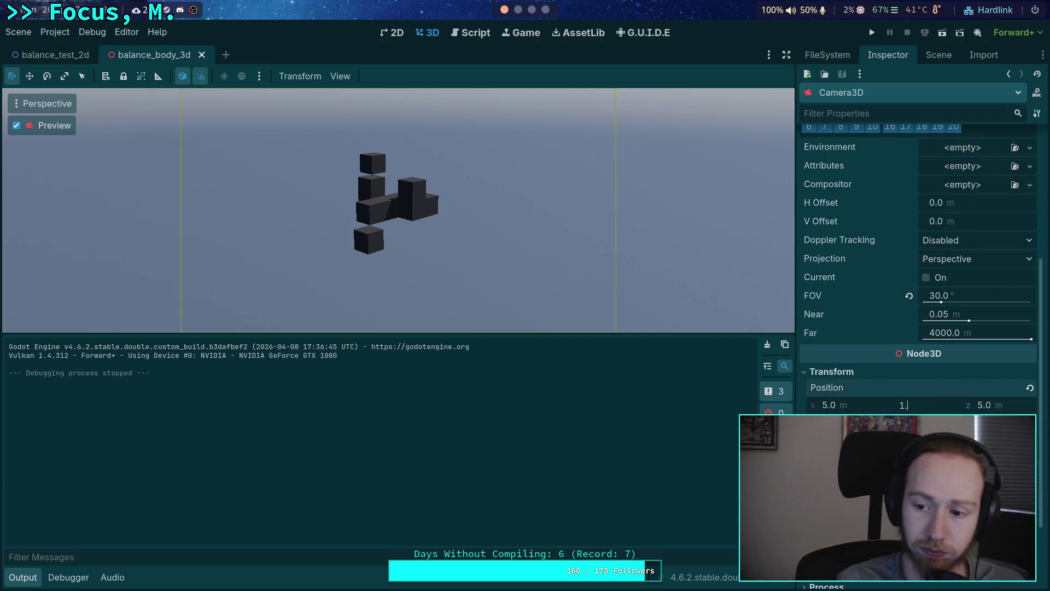
key("Return")
key("F5")
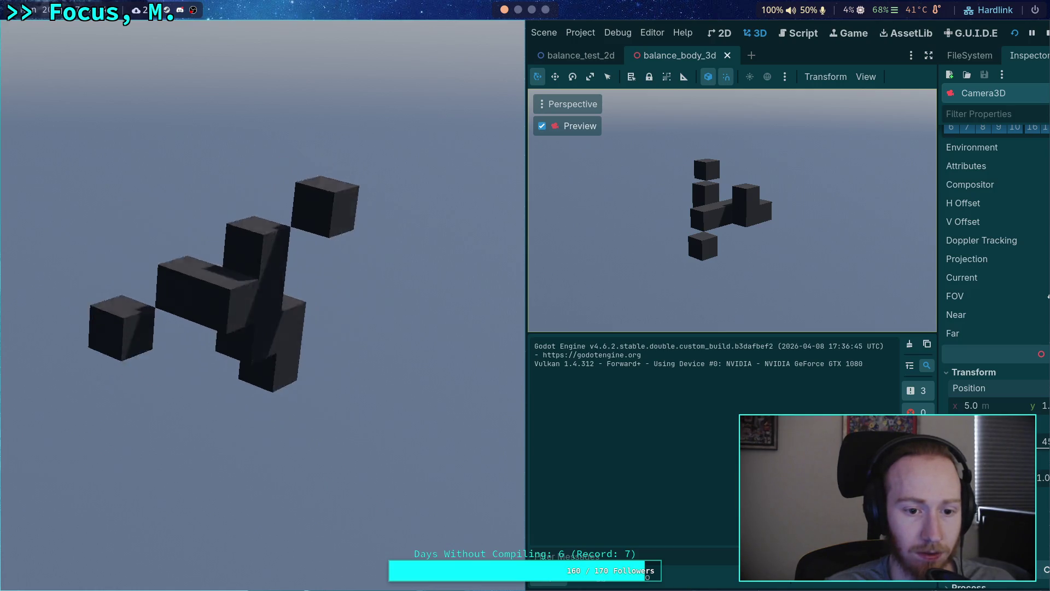
Step: Stop the game and go back to the balance_body_3d.gd script
left_click(1045, 34)
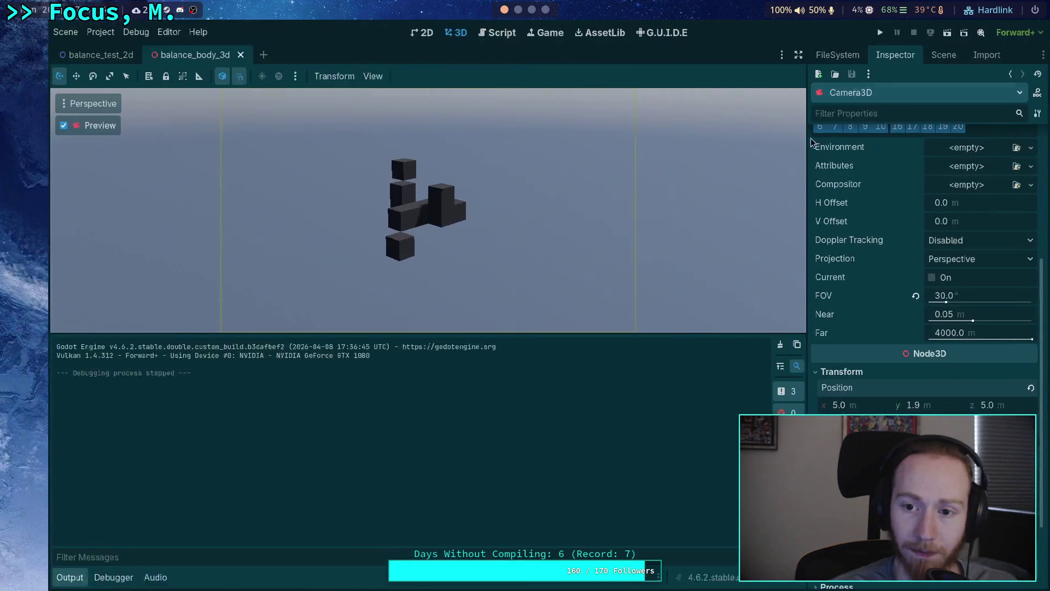
left_click(469, 34)
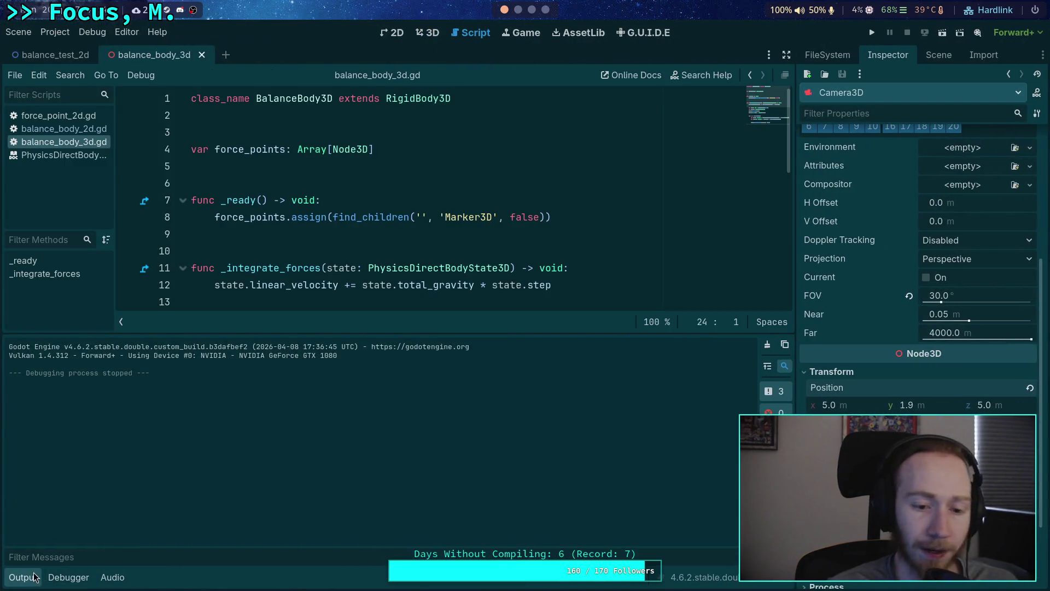
Step: Hide the output panel and pass point - state.transform.origin to apply_impulse
left_click(24, 577)
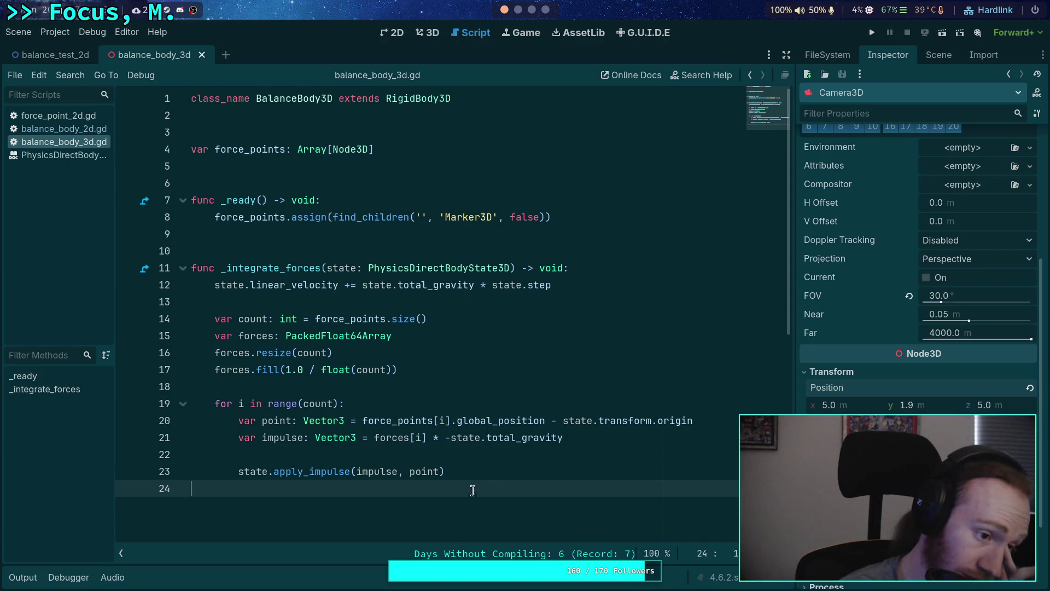
left_click(558, 454)
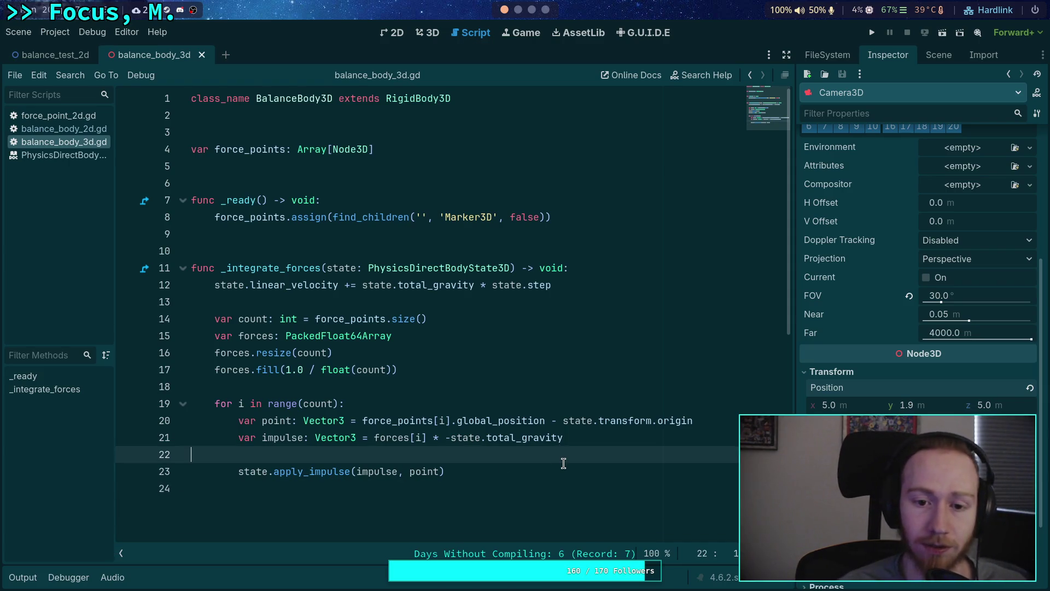
scroll(525, 426, "down", 2)
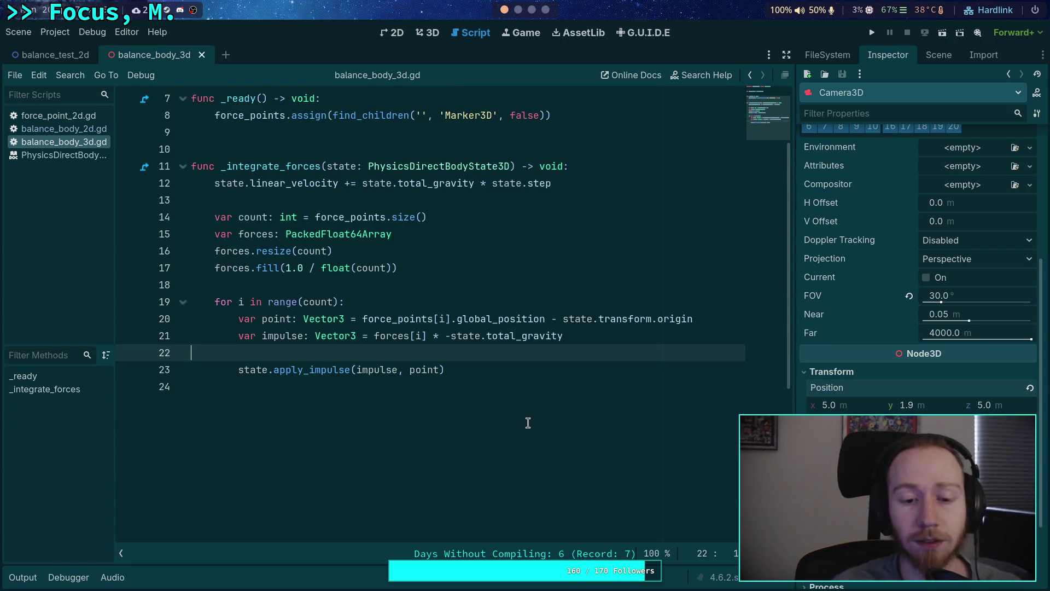
key("Down")
key("Down")
key("Return")
key("Return")
key("Up")
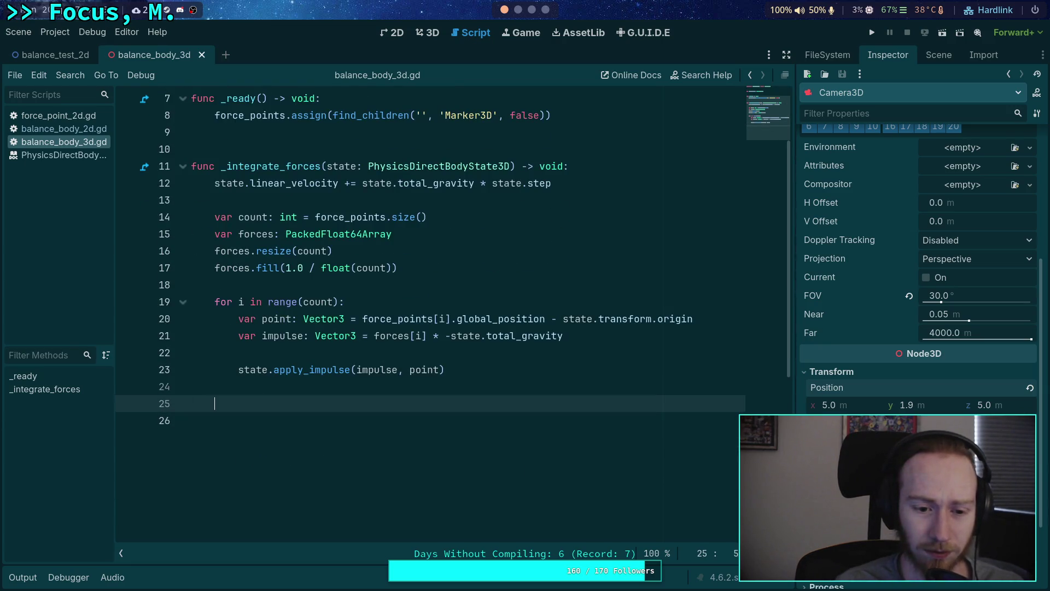
left_click(441, 369)
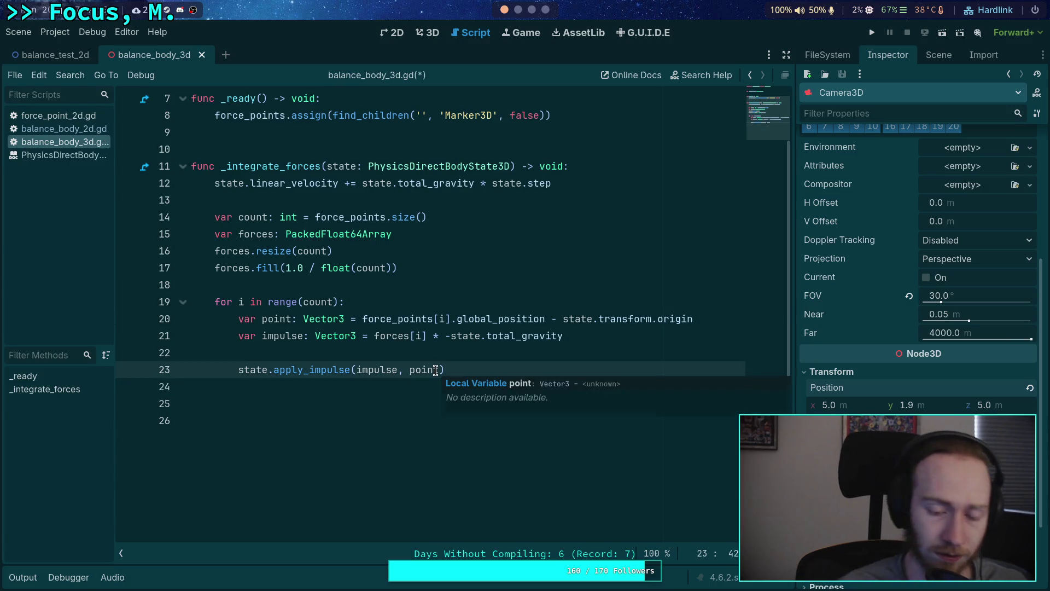
type(" - state.tr")
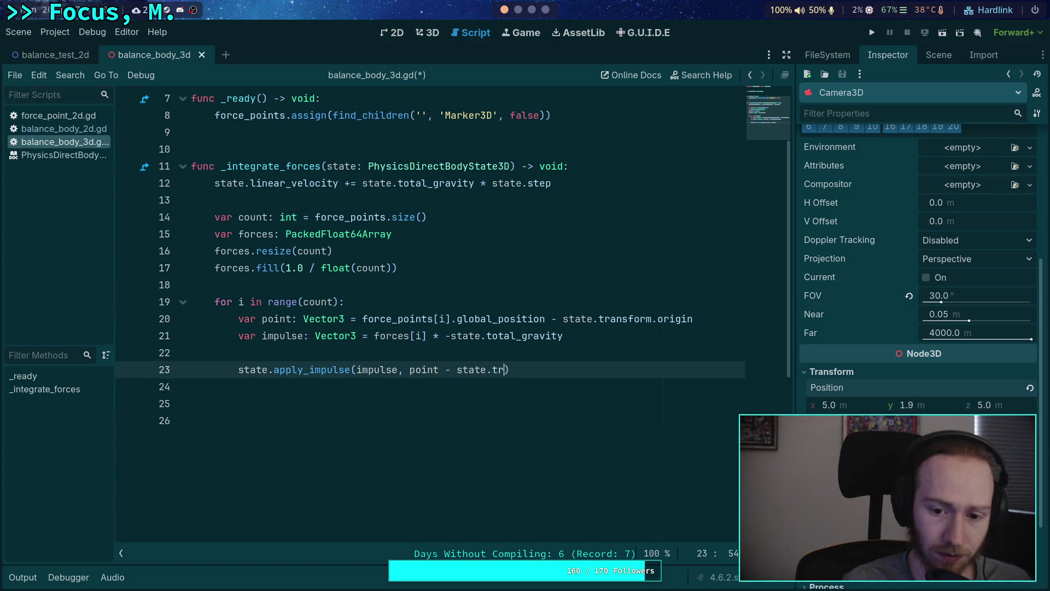
type("m.o")
key("Return")
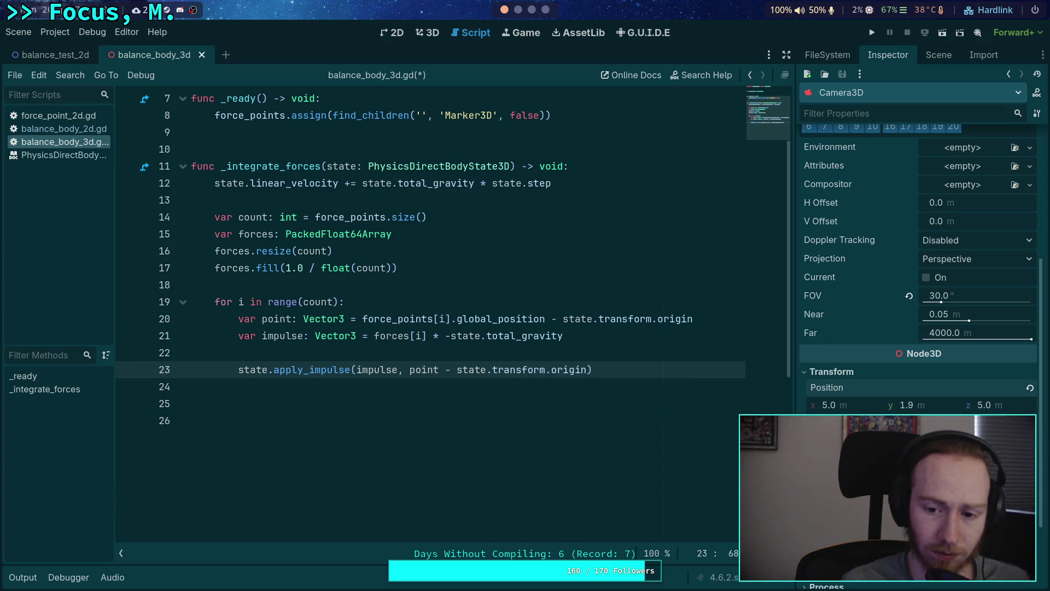
Step: Remove the origin subtraction from the point line and begin a DebugDraw. line
left_click_drag(545, 319, 692, 319)
key("BackSpace")
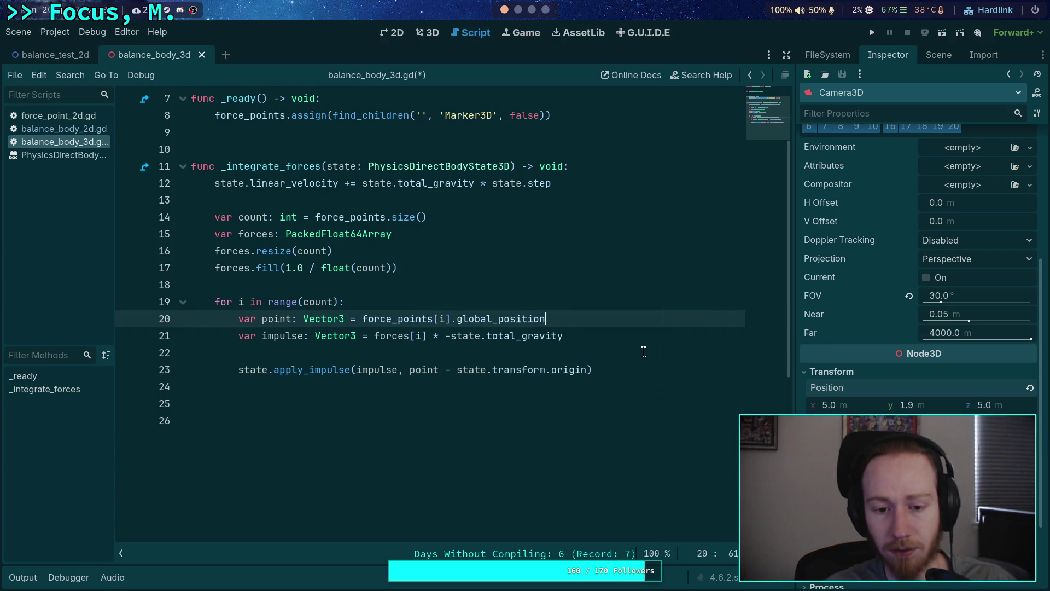
left_click(637, 352)
left_click(690, 370)
key("Down")
key("Down")
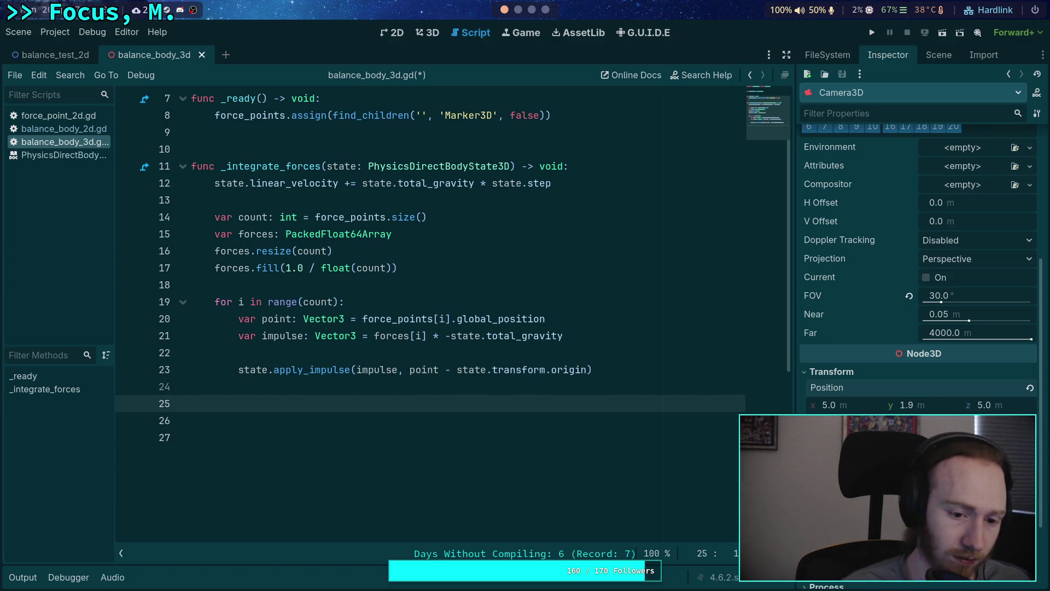
type("DebugDraw.")
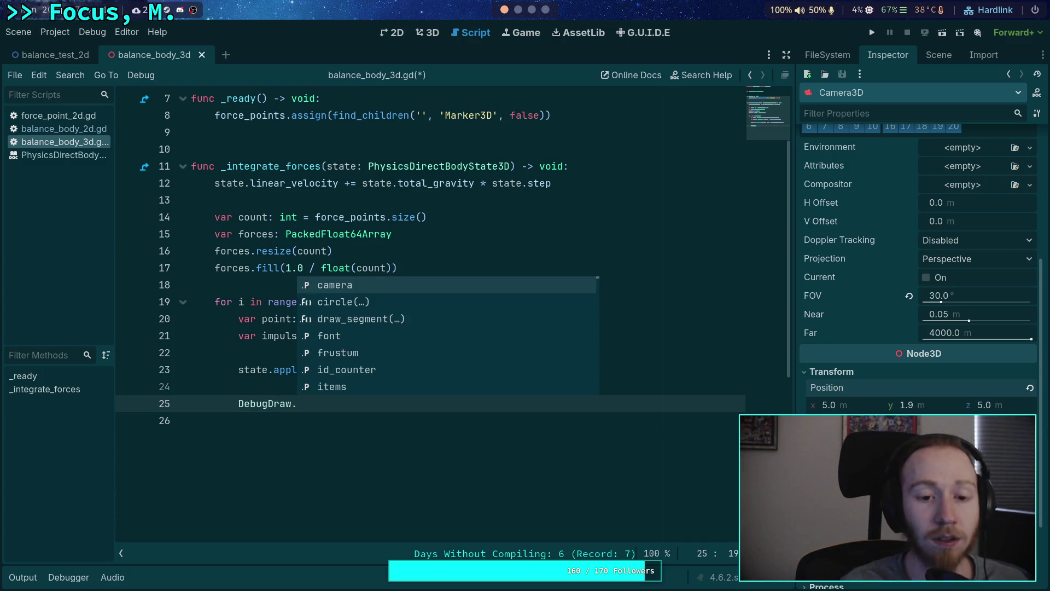
left_click(429, 183)
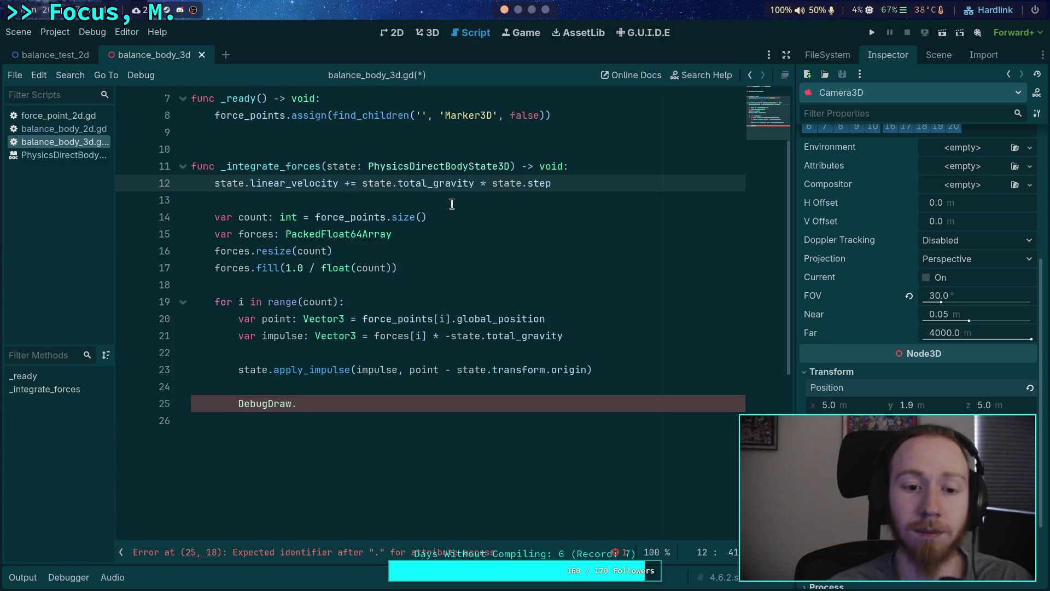
scroll(462, 253, "up", 2)
left_click(474, 151)
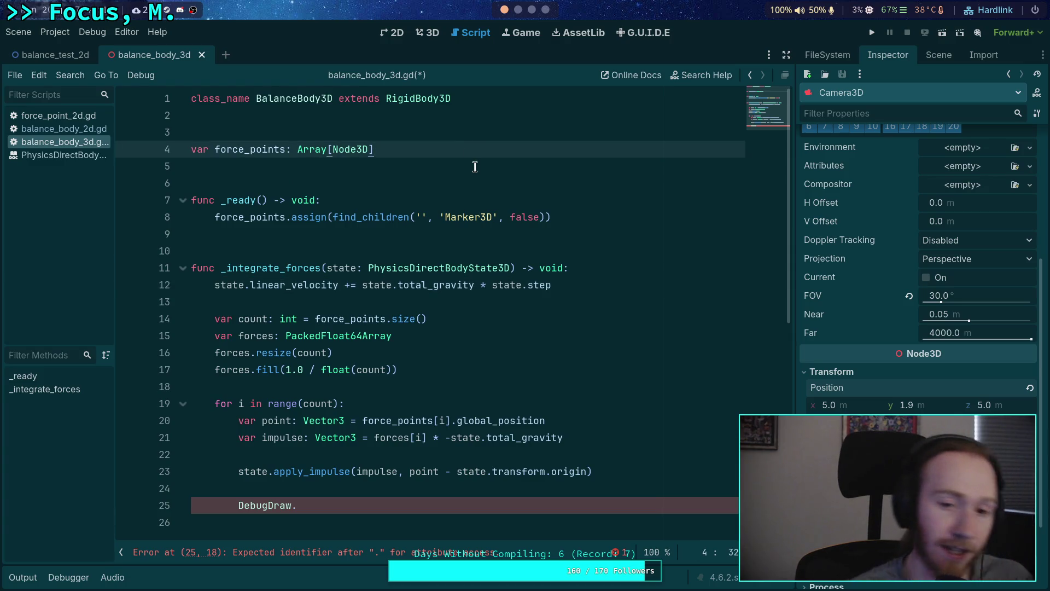
Step: Declare a _debug_points variable of type PackedInt64Array
key("Return")
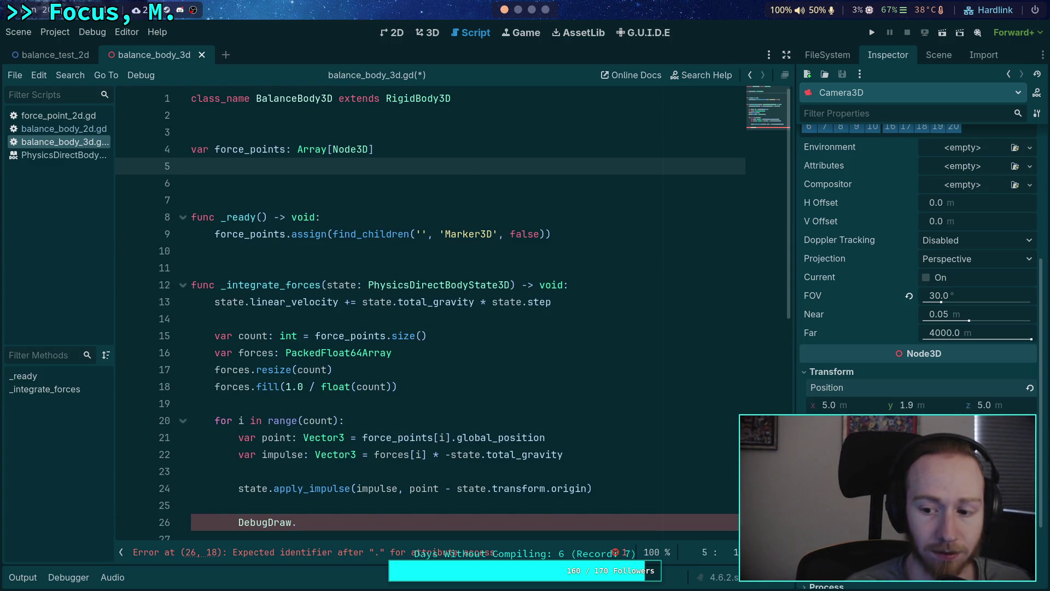
type("var ")
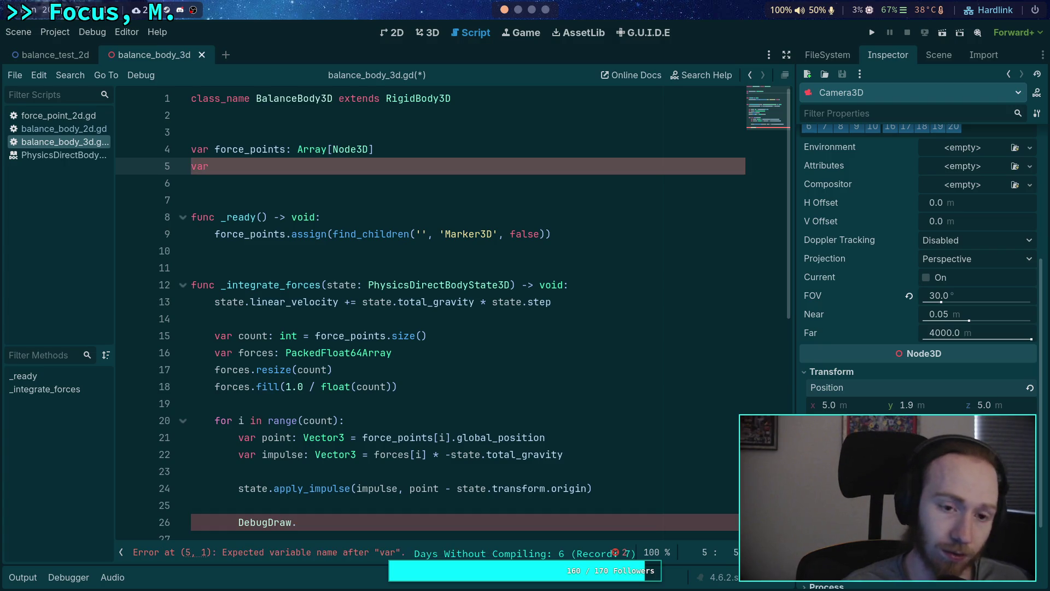
type("_debug_")
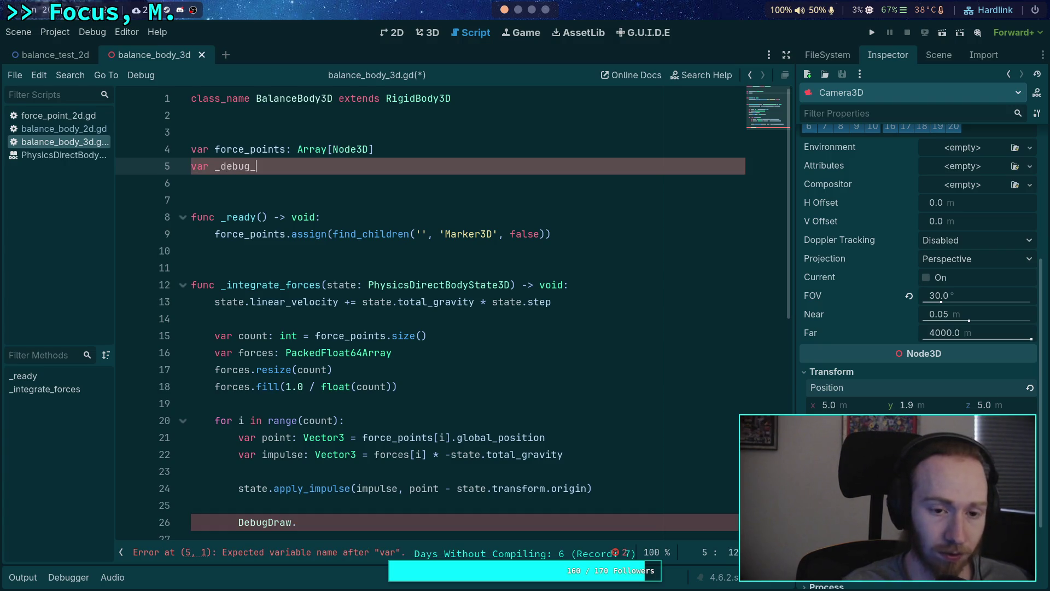
type("point")
key("BackSpace")
type("PackedInt")
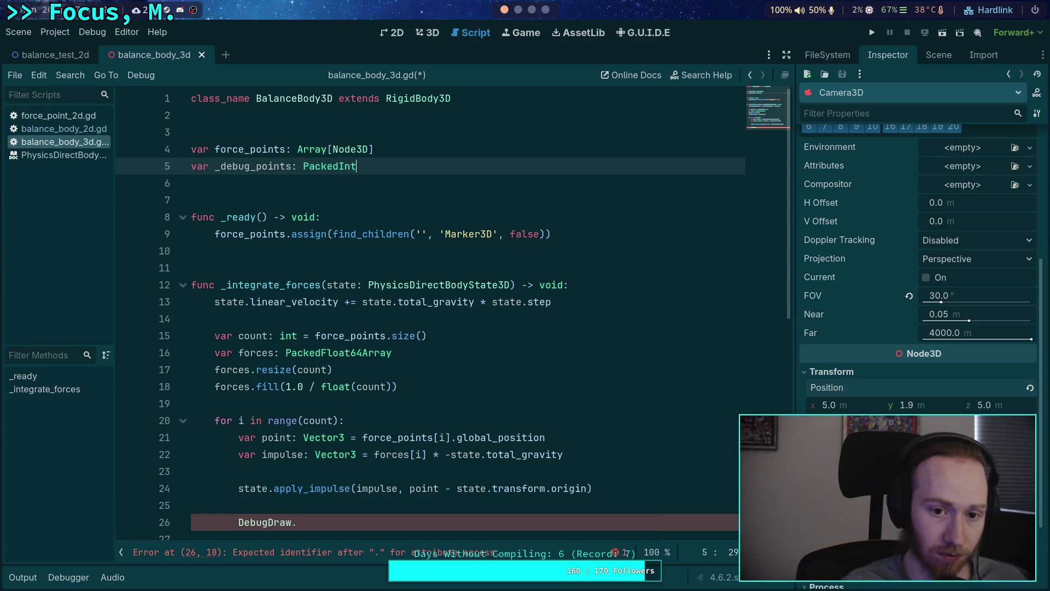
key("Down")
key("Return")
Step: Add a _debug_points.resize call in _ready after find_children
scroll(519, 184, "down", 1)
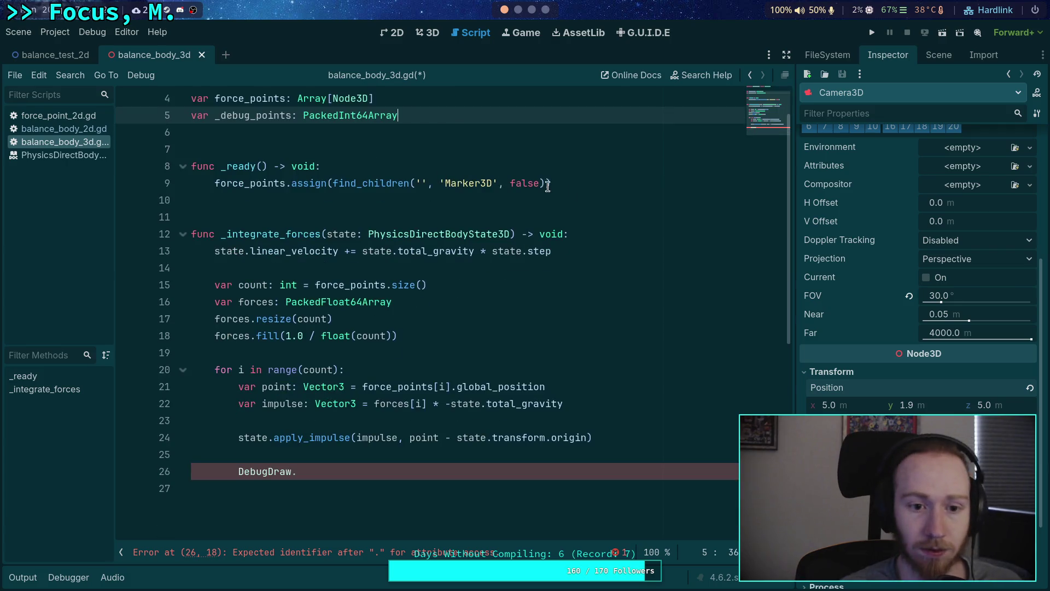
left_click(615, 186)
key("Return")
type("_de")
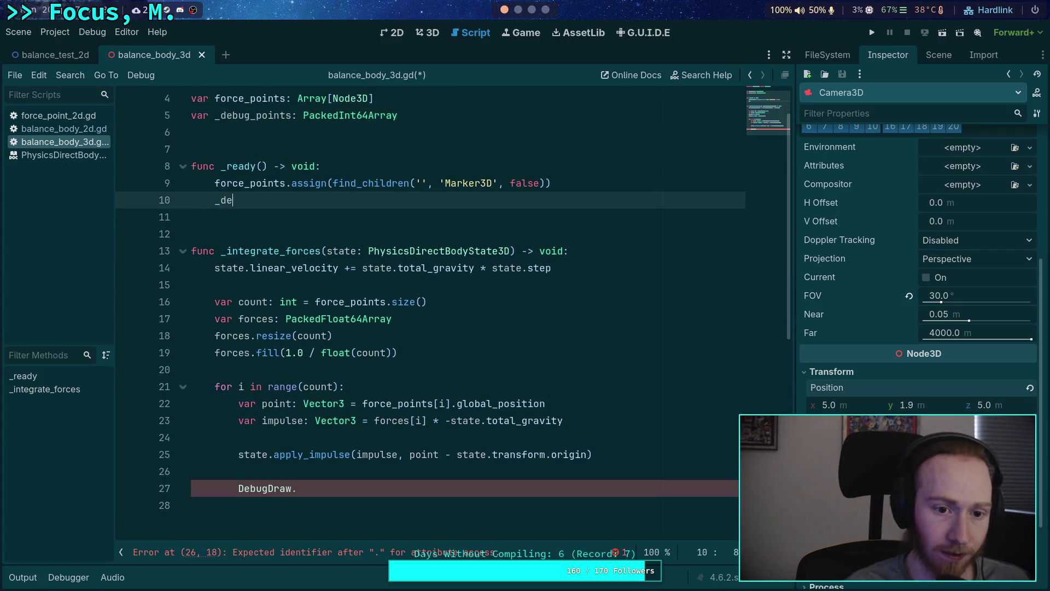
type("b")
key("Return")
type(".resuz")
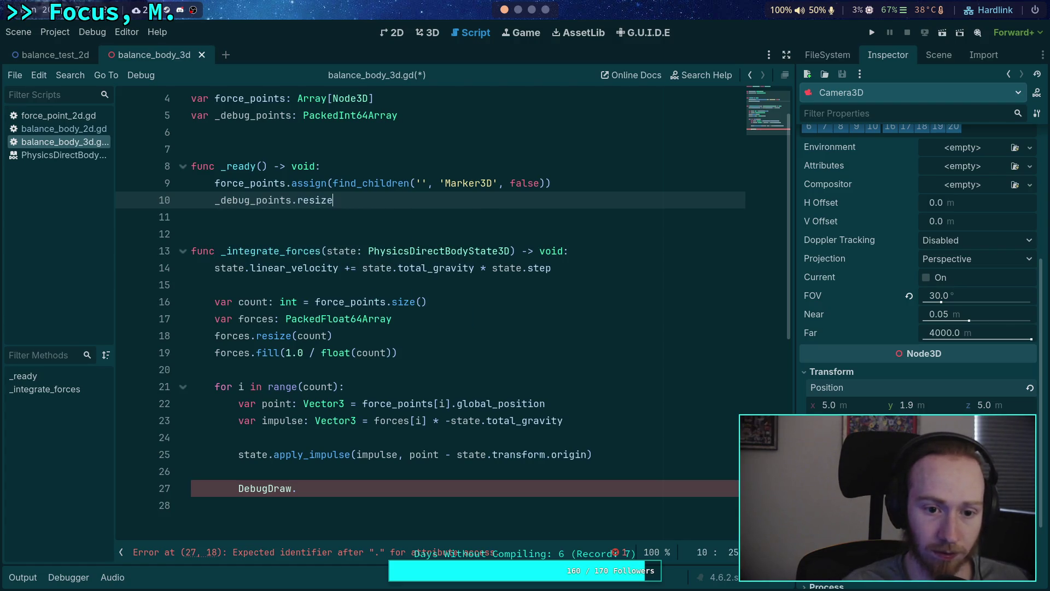
key("Return")
Step: Make count a script-level variable assigned force_points.size() in _ready
scroll(388, 290, "up", 1)
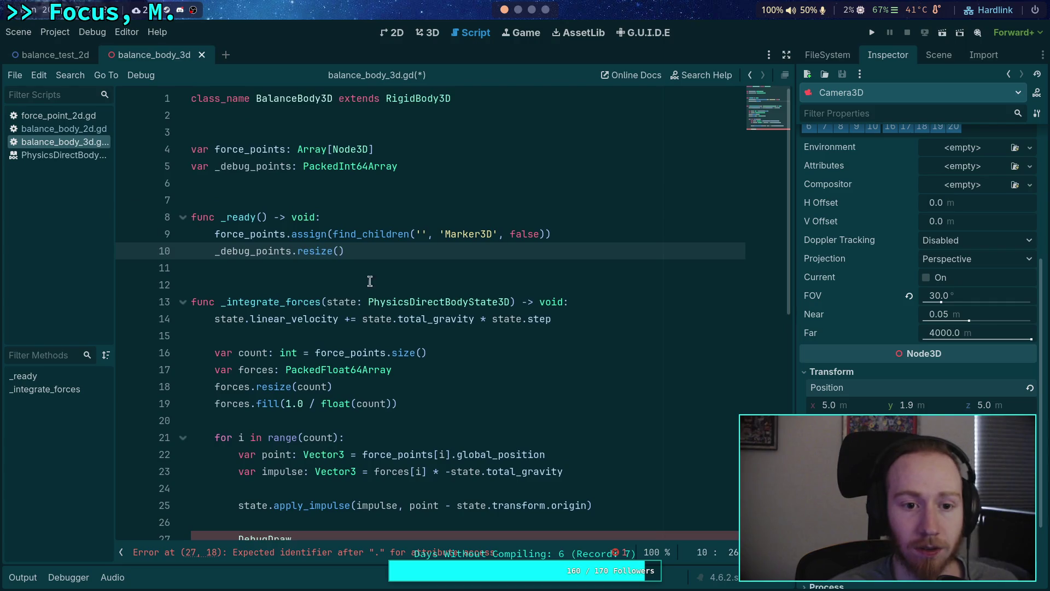
left_click(309, 353)
key("alt+Up")
key("alt+Up")
key("alt+Up")
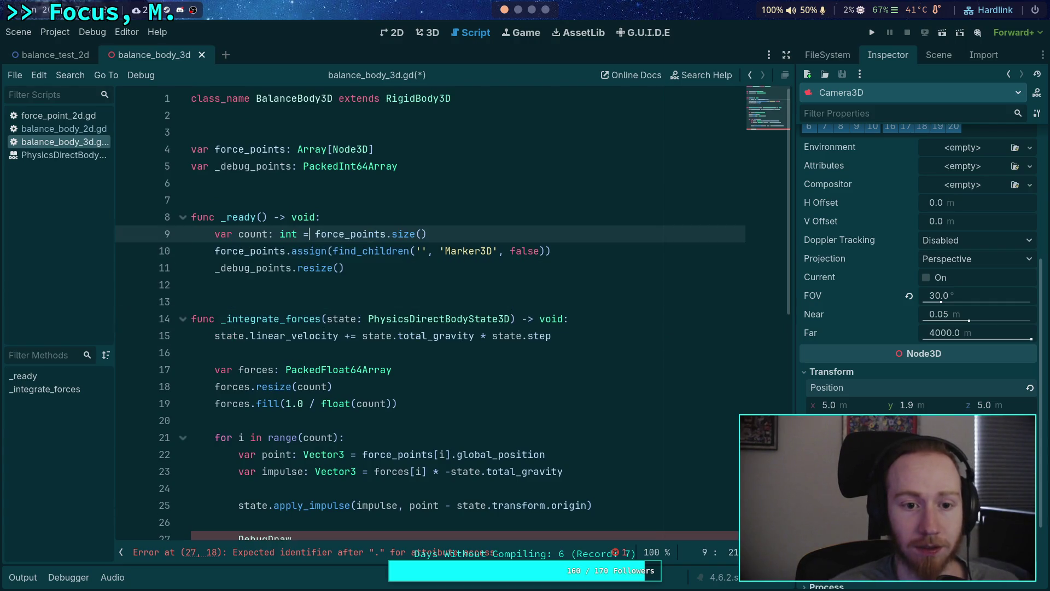
key("alt+Up")
key("alt+Up")
key("alt+Up")
key("shift+Tab")
left_click(446, 273)
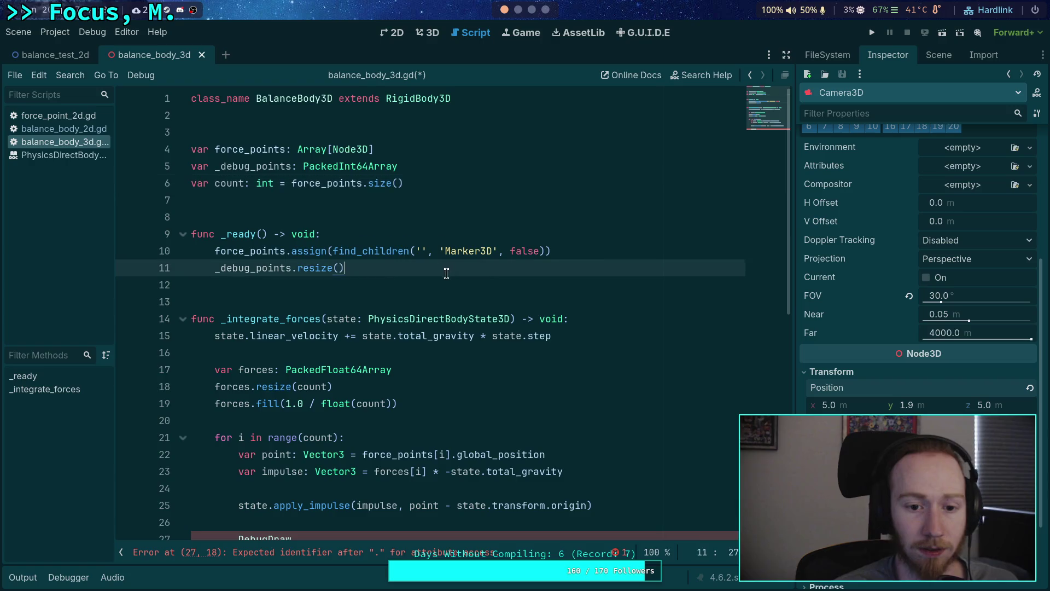
left_click(591, 249)
key("Return")
type("count")
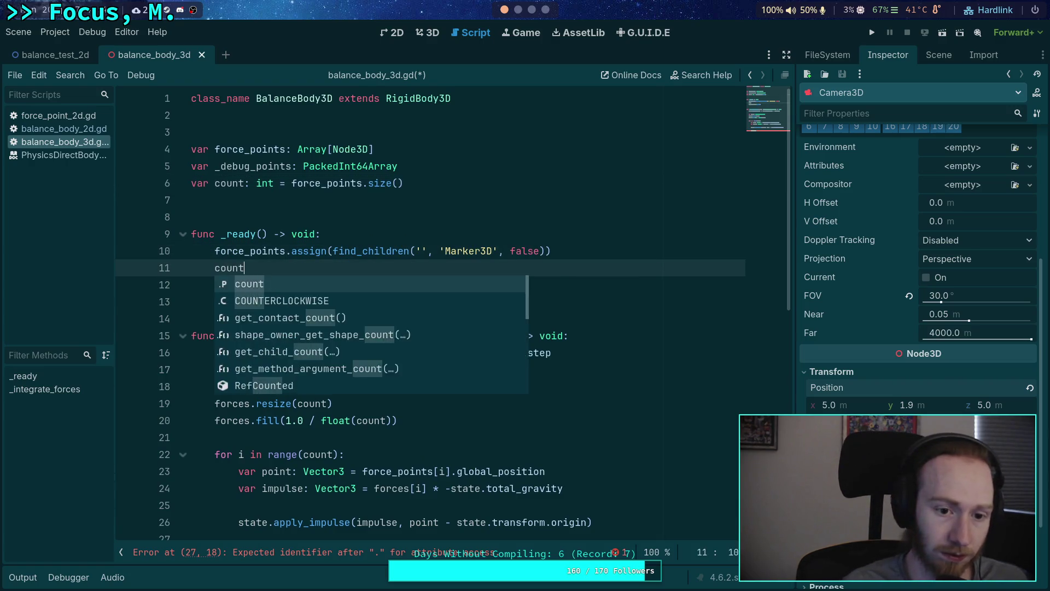
type(" = force_points.size")
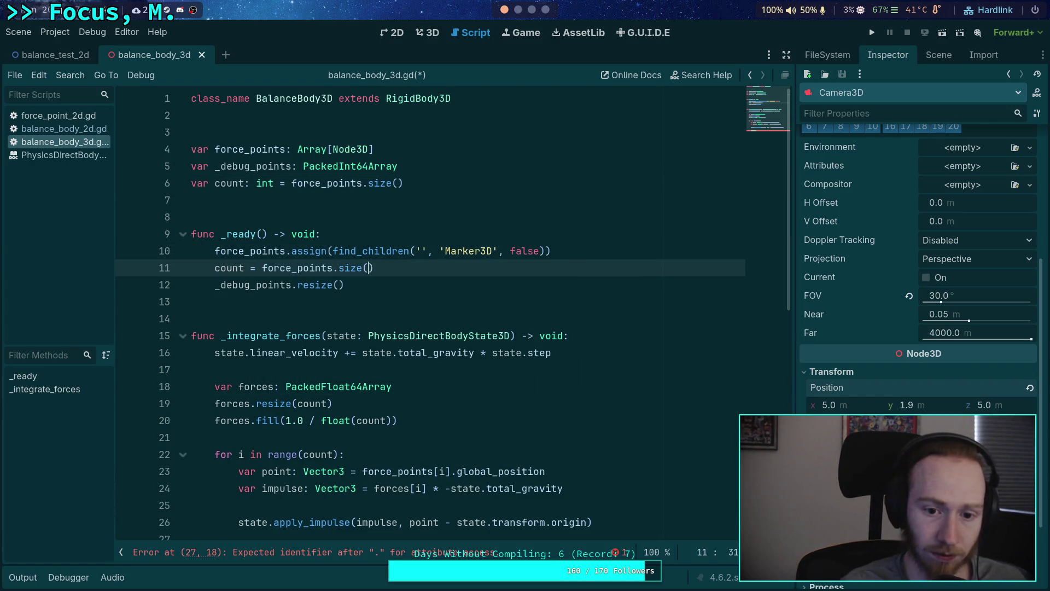
type("()")
left_click_drag(347, 183, 403, 183)
key("BackSpace")
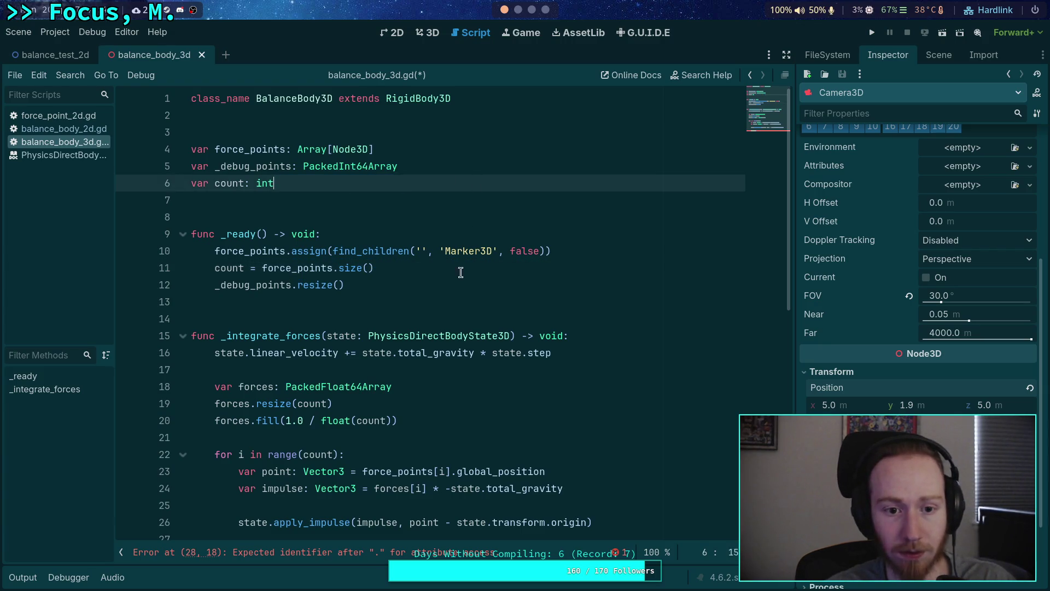
Step: Resize _debug_points to count and fill it with 0
left_click(339, 285)
type("count)")
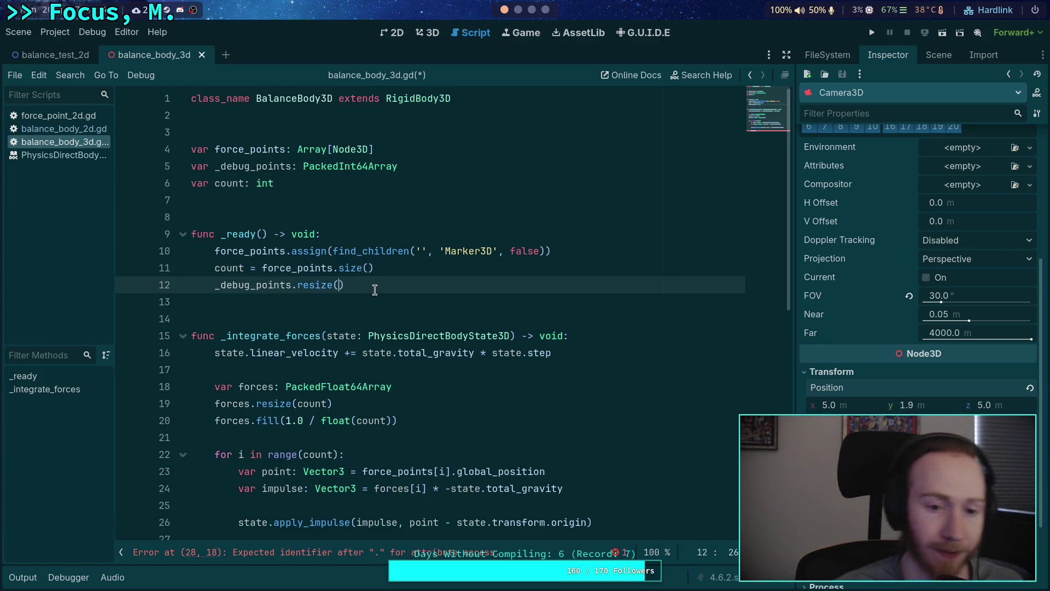
left_click(192, 301)
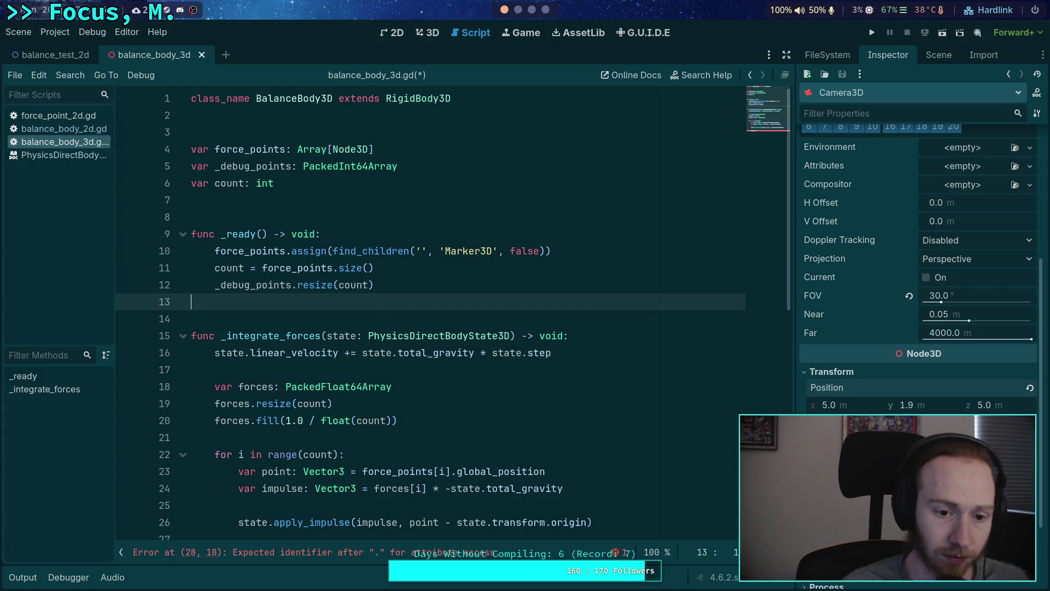
type("_debug_points")
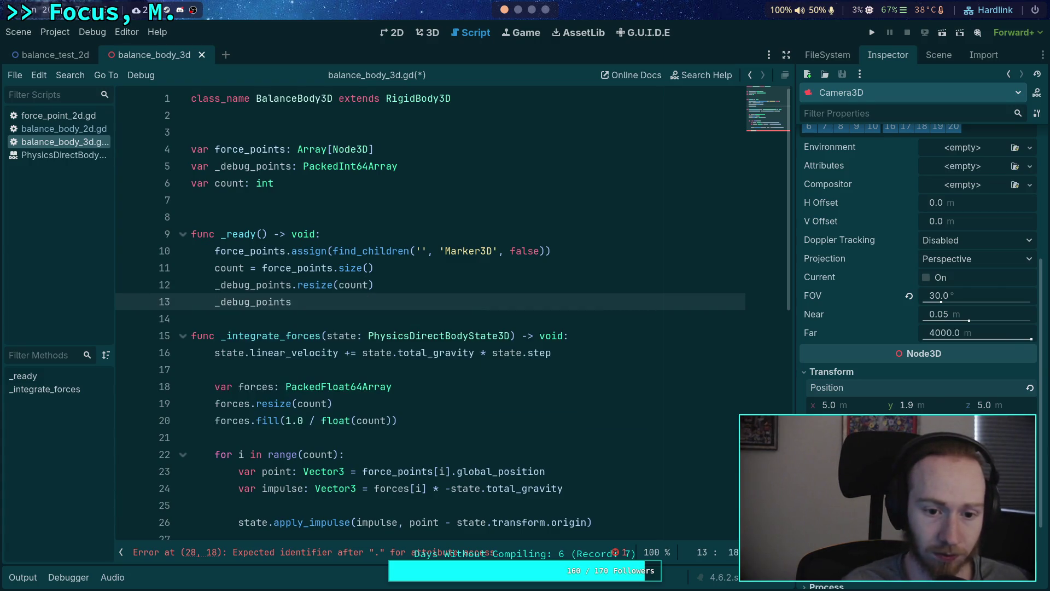
type(".fill(0")
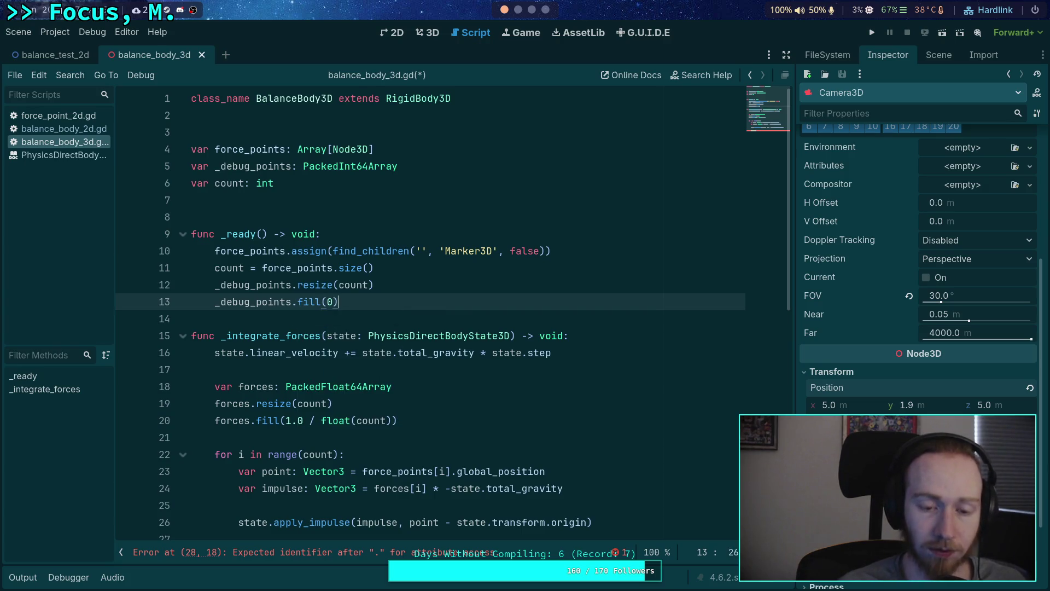
scroll(426, 317, "down", 3)
left_click(382, 403)
left_click_drag(344, 403, 225, 399)
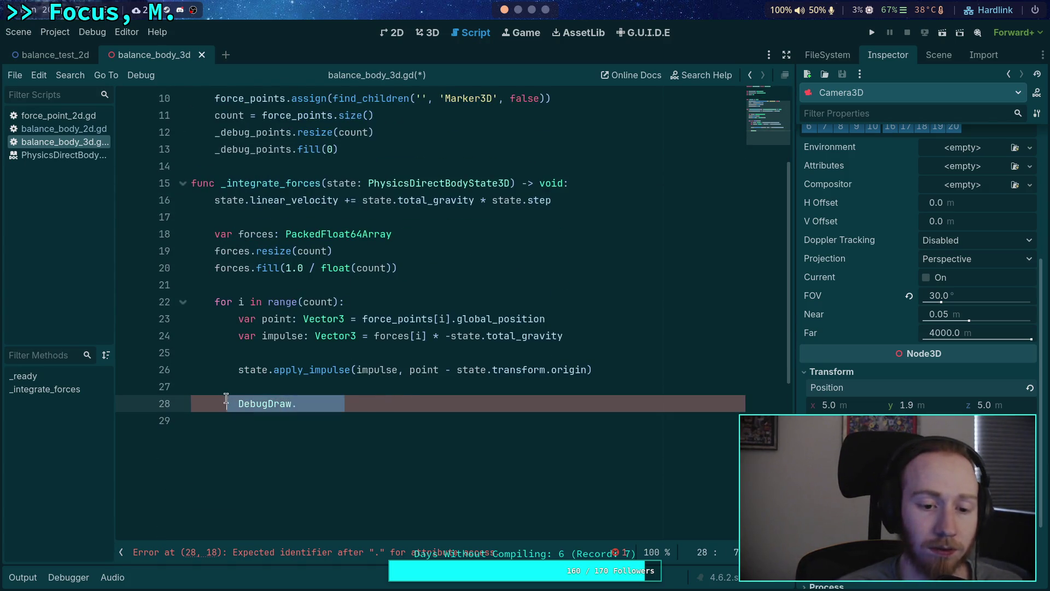
Step: Replace the unfinished line with _debug_points[i] = DebugDraw.sphere(point, ...)
left_click_drag(443, 401, 295, 404)
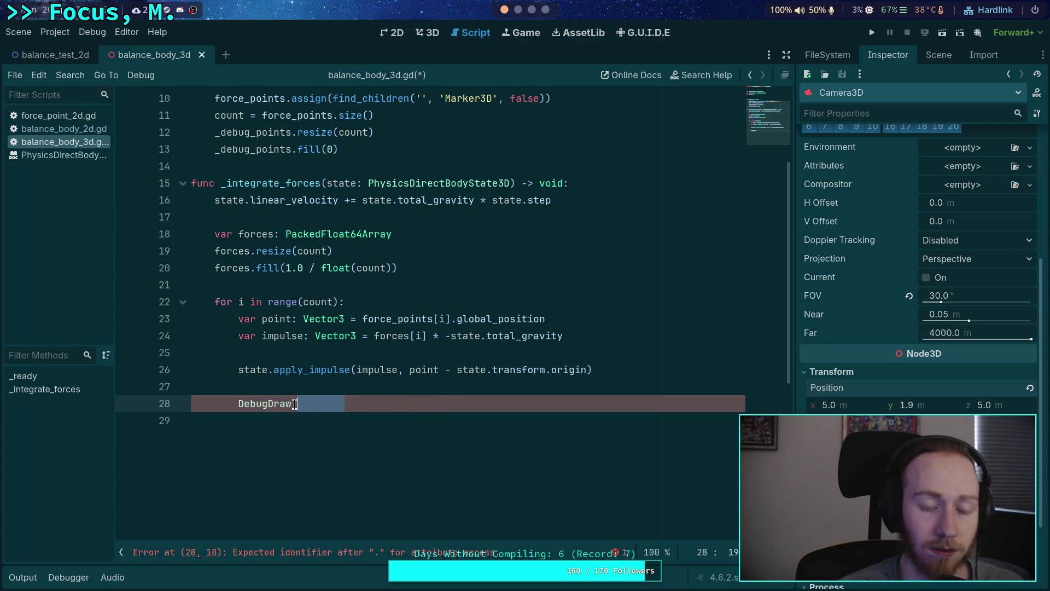
key("BackSpace")
key("BackSpace")
key("BackSpace")
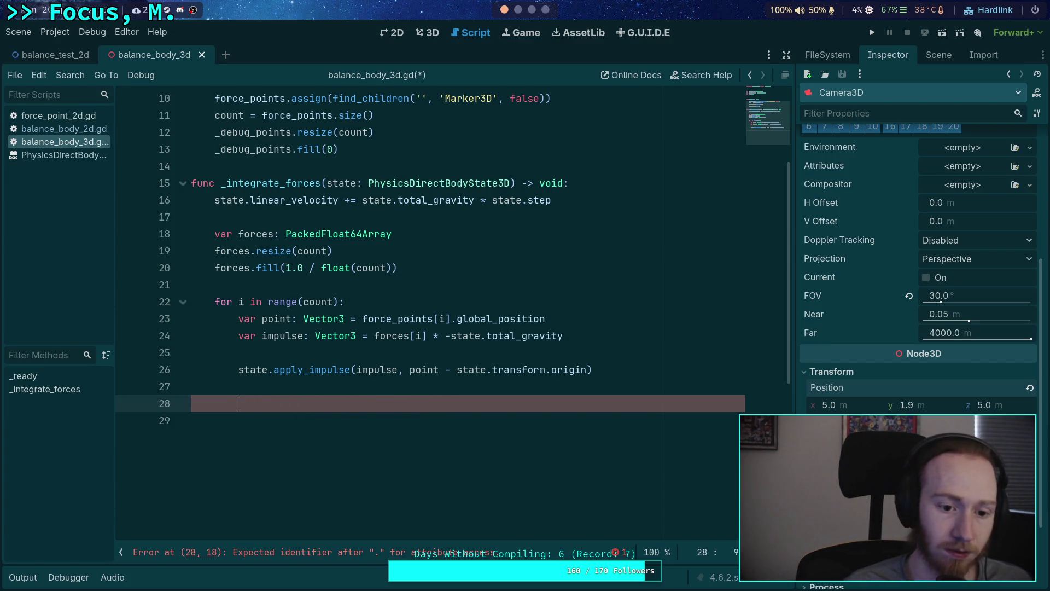
type("_debug_points[i] = ")
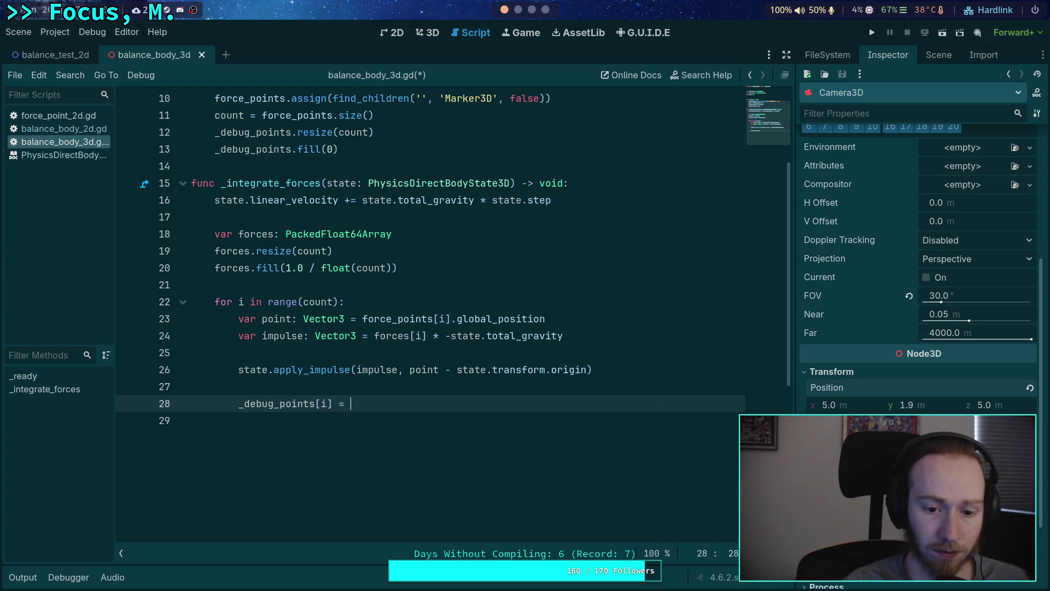
type("Debug_D")
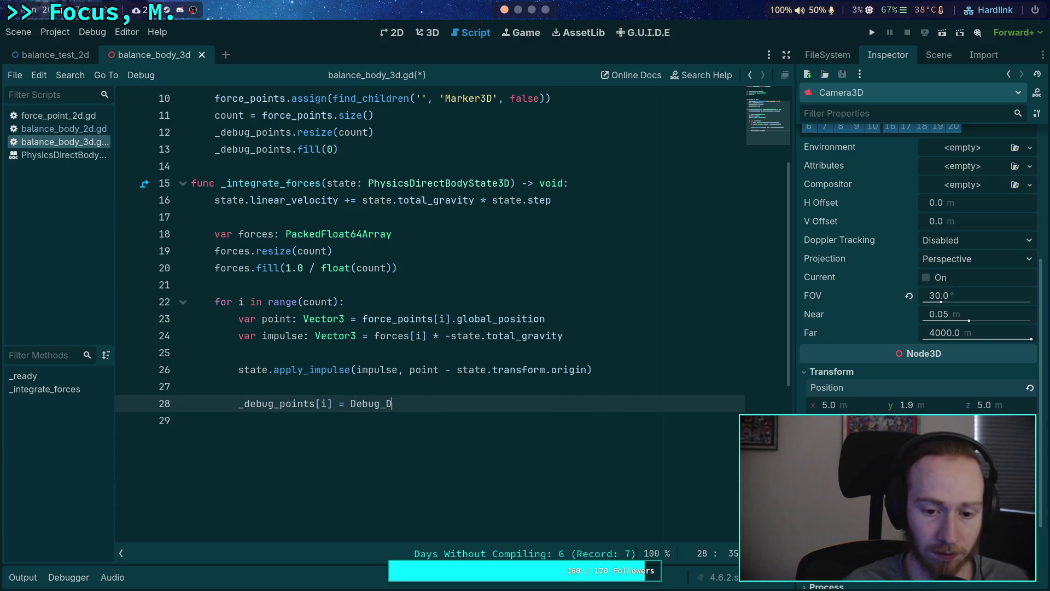
key("Return")
type(".sp")
key("Return")
key("Return")
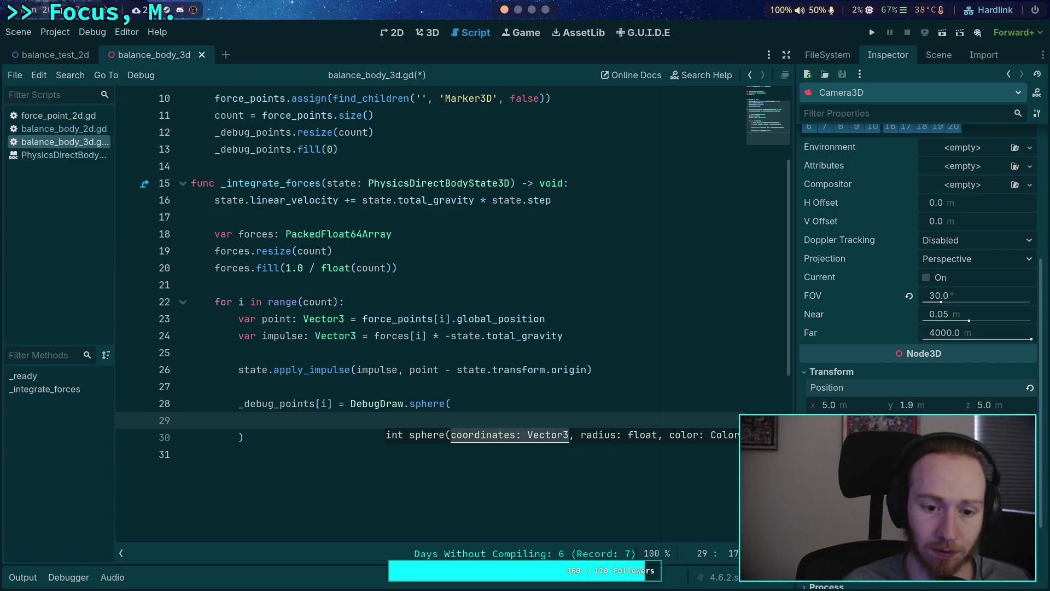
type("point,")
key("Return")
type("0")
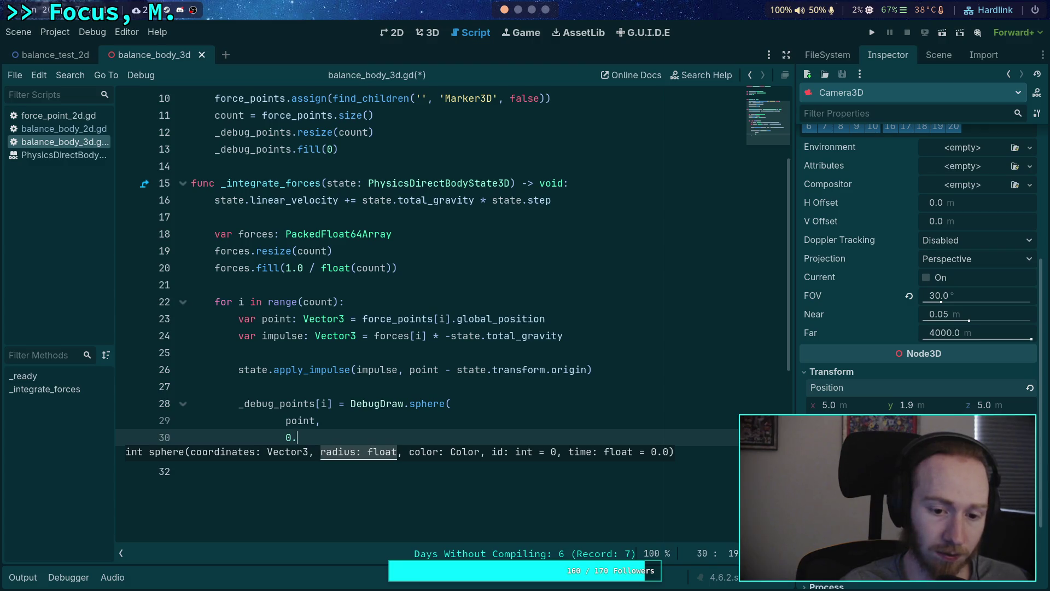
Step: Give the sphere a 0.05 radius and Color.CRIMSON
type("5,")
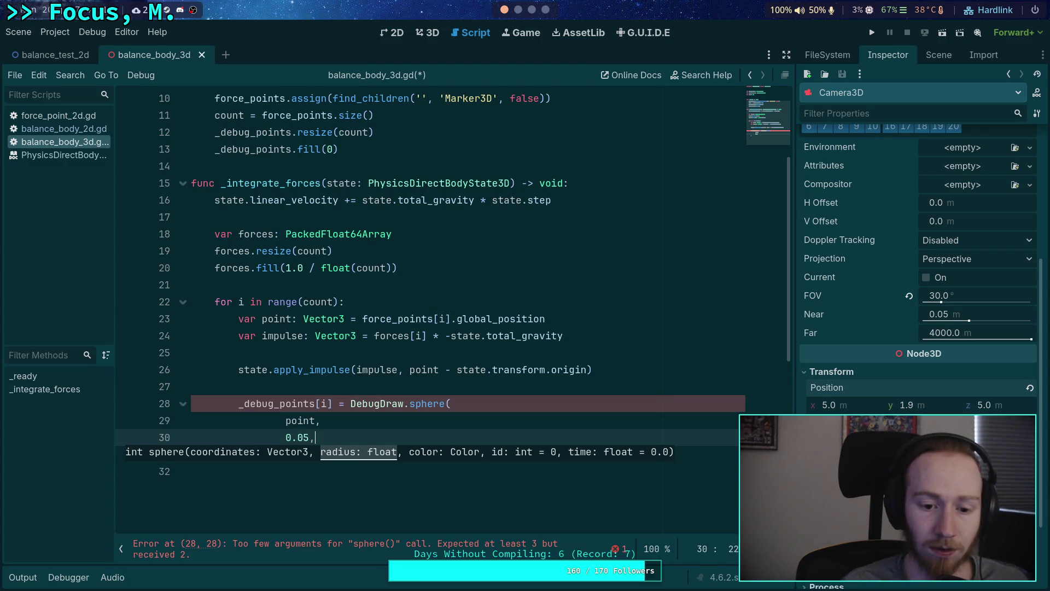
key("Return")
type("Color")
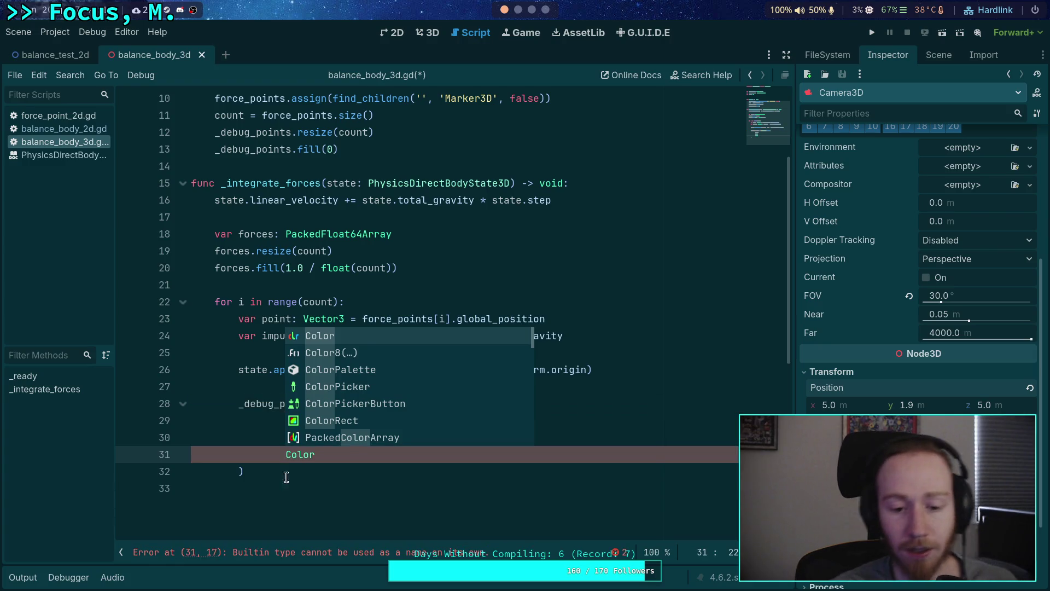
key("Escape")
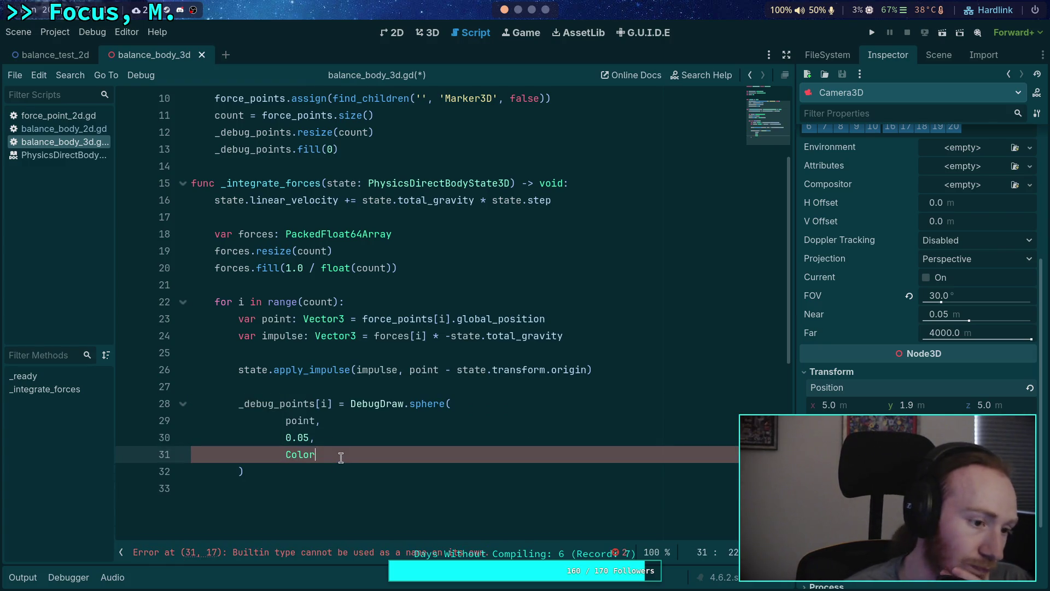
type(".")
key("Down")
key("Down")
key("Down")
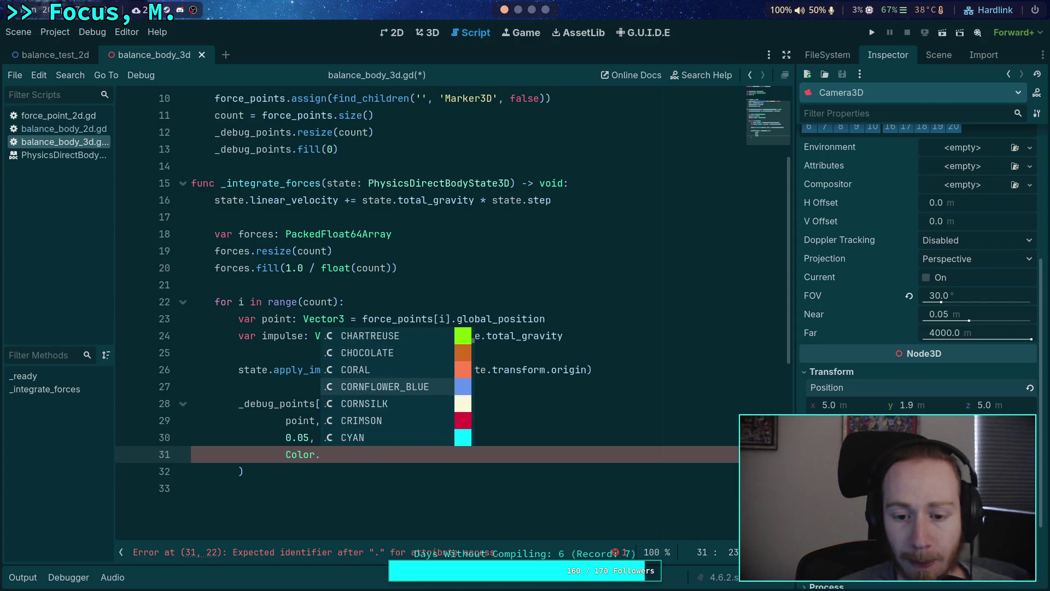
key("Down")
key("Return")
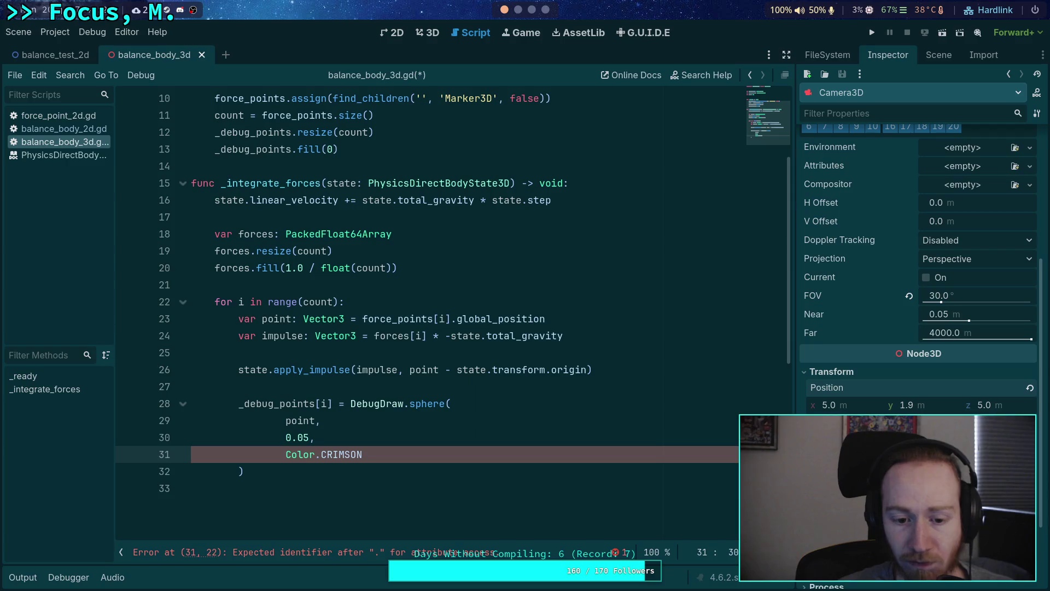
Step: Pass _debug_points[i] as id and 0.05 as time, then save and run
type(",")
key("Return")
type("_")
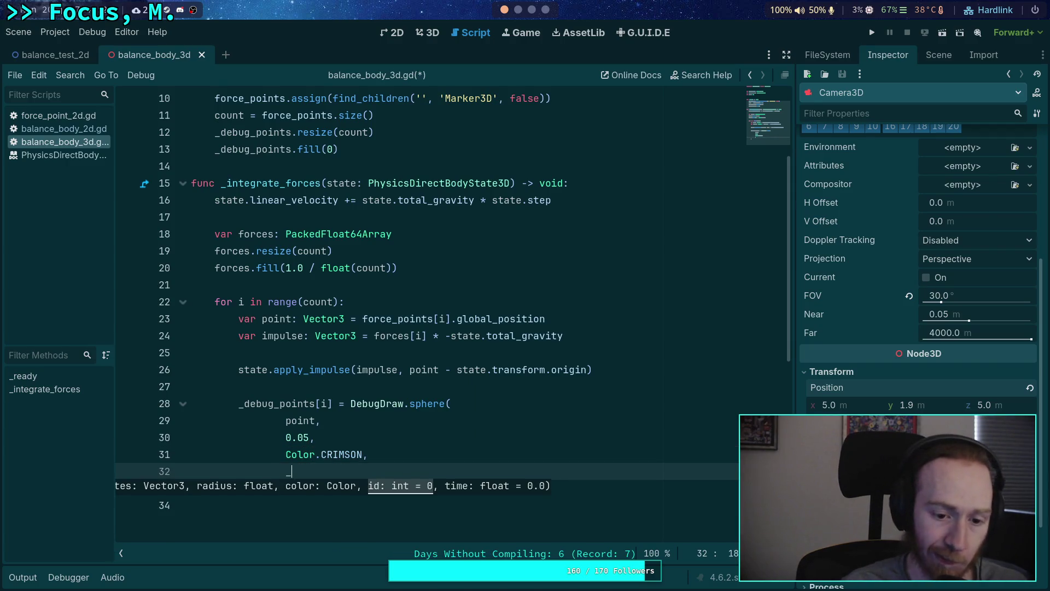
type("debug_points")
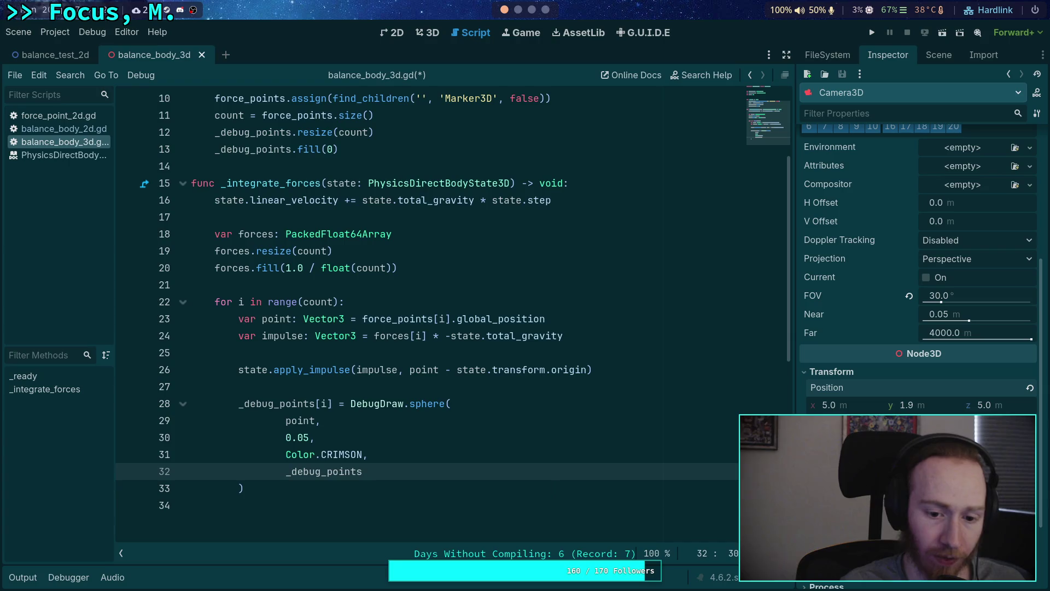
type("[i],")
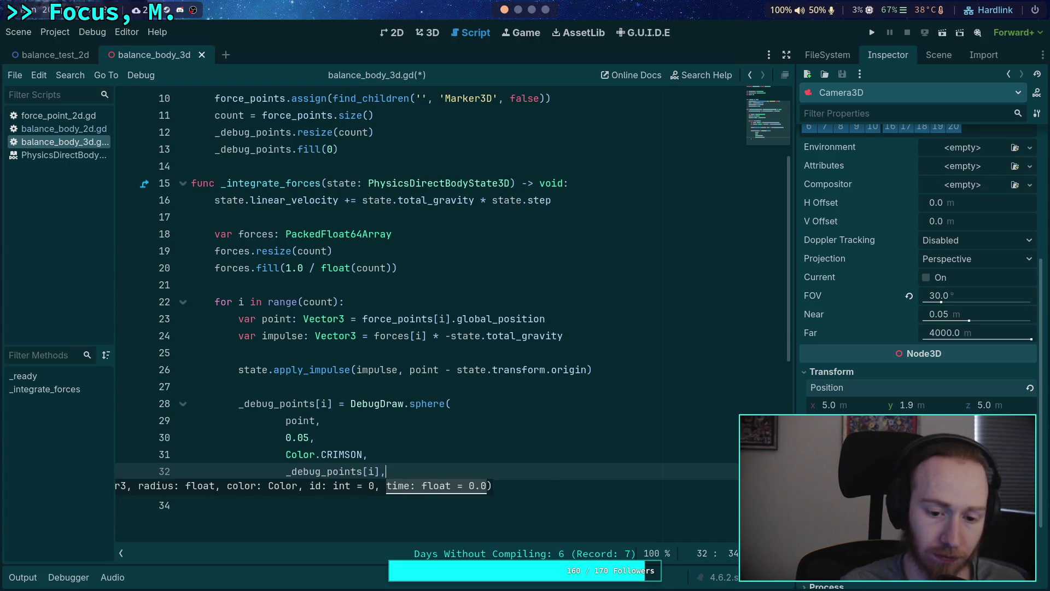
key("Return")
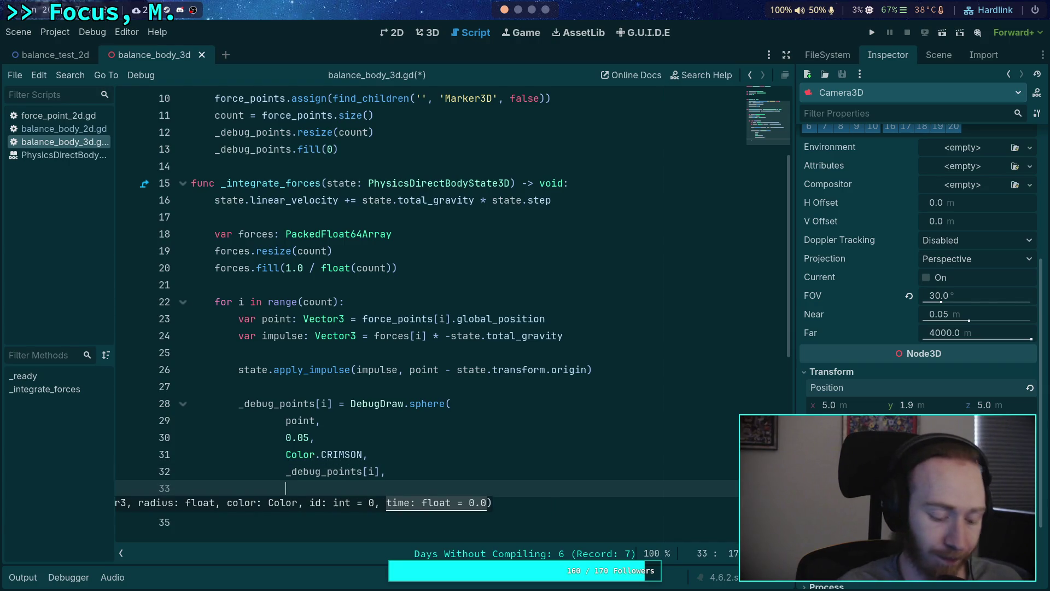
type("0.")
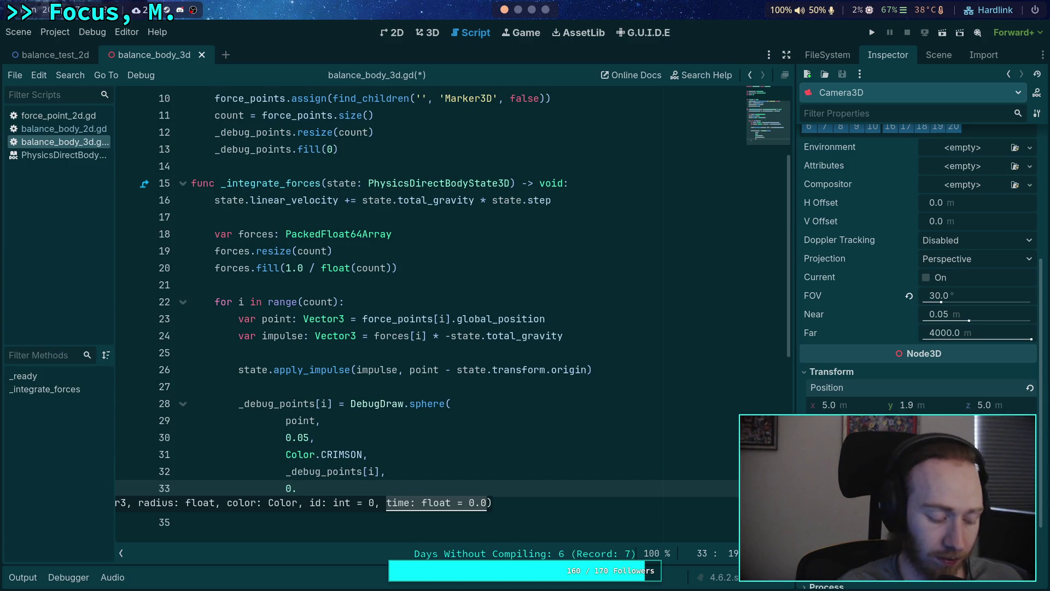
type("02")
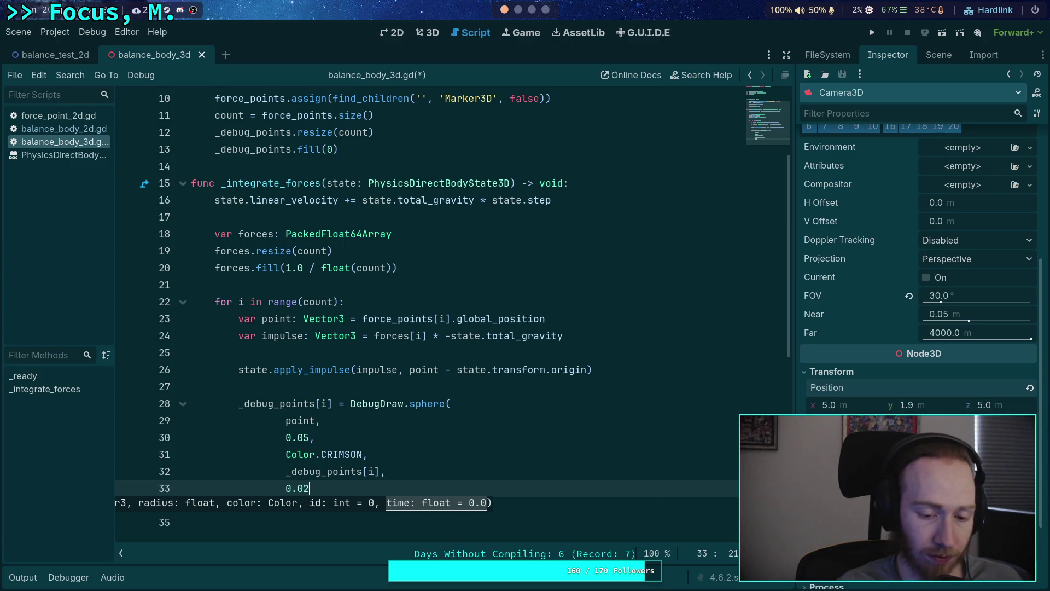
key("BackSpace")
type("5")
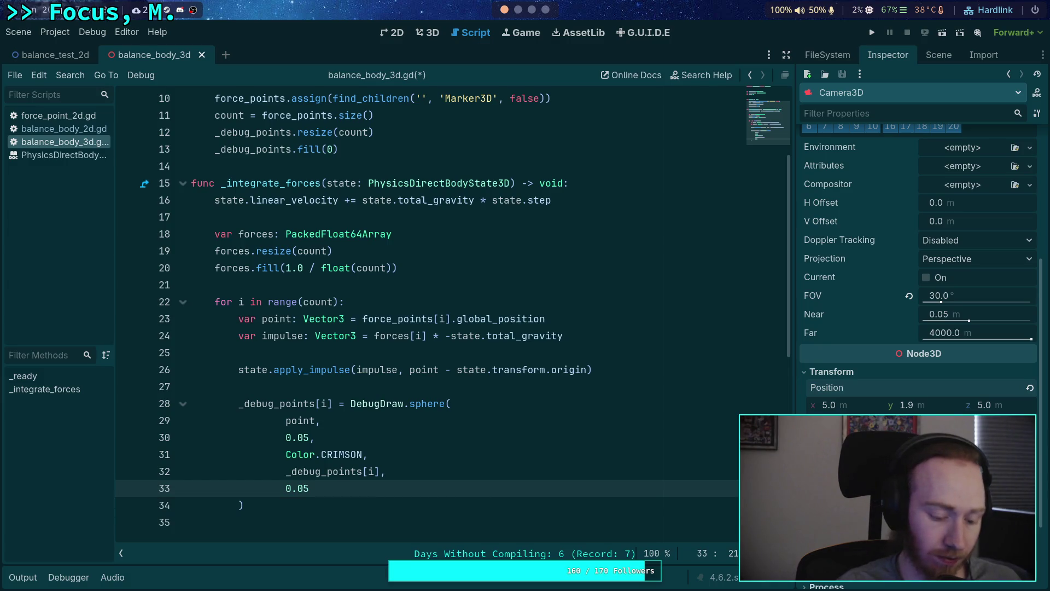
key("ctrl+s")
key("F5")
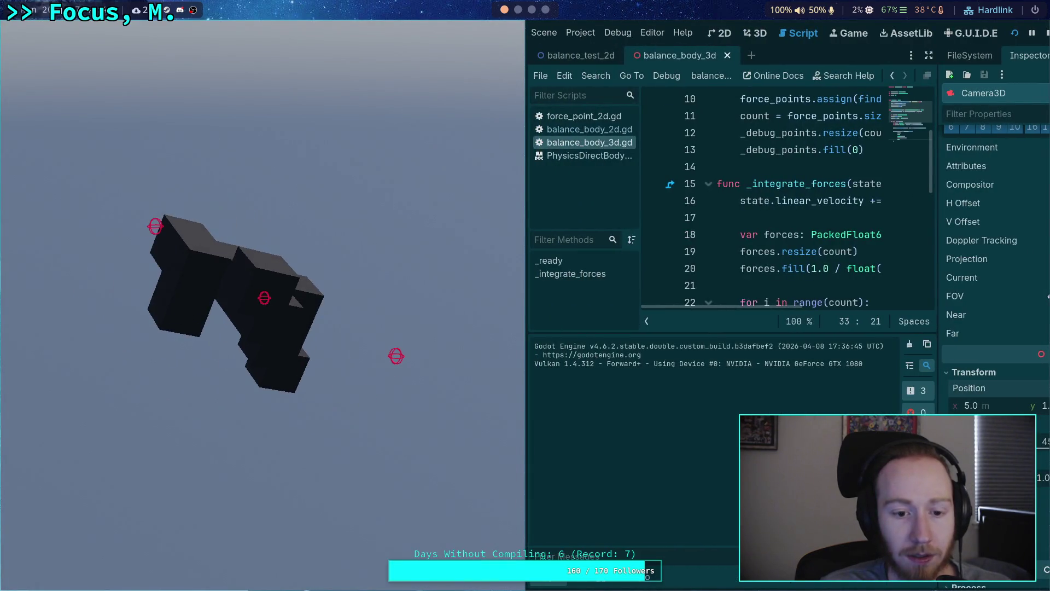
Step: Step the physics one tick to watch the crimson spheres, then stop the game
key("space")
key("space")
key("space")
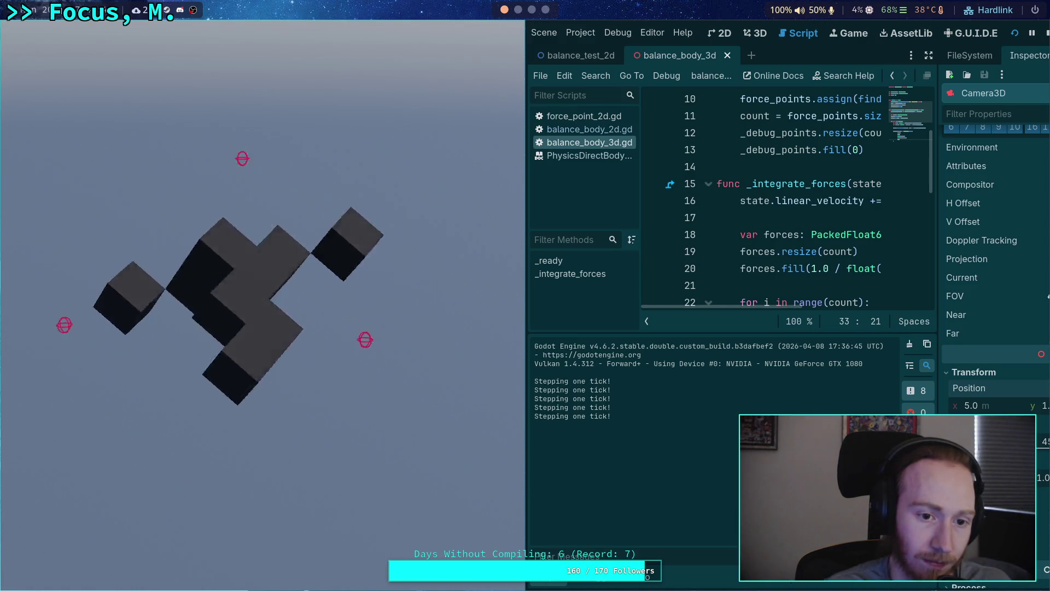
key("F8")
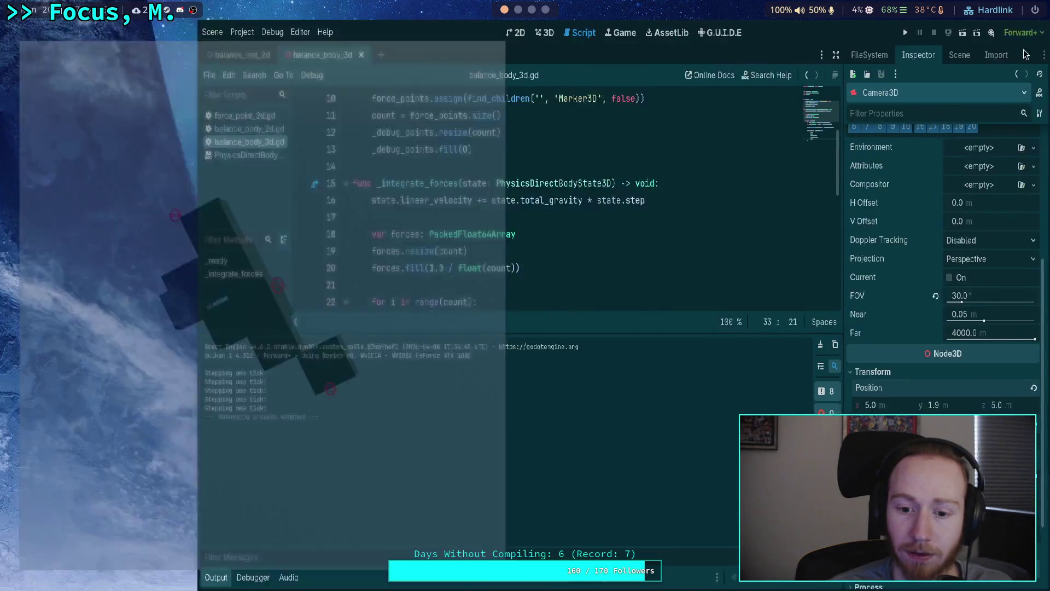
Step: Hide the Output panel and open blank lines below the sphere call
key("ctrl+j")
scroll(361, 432, "down", 1)
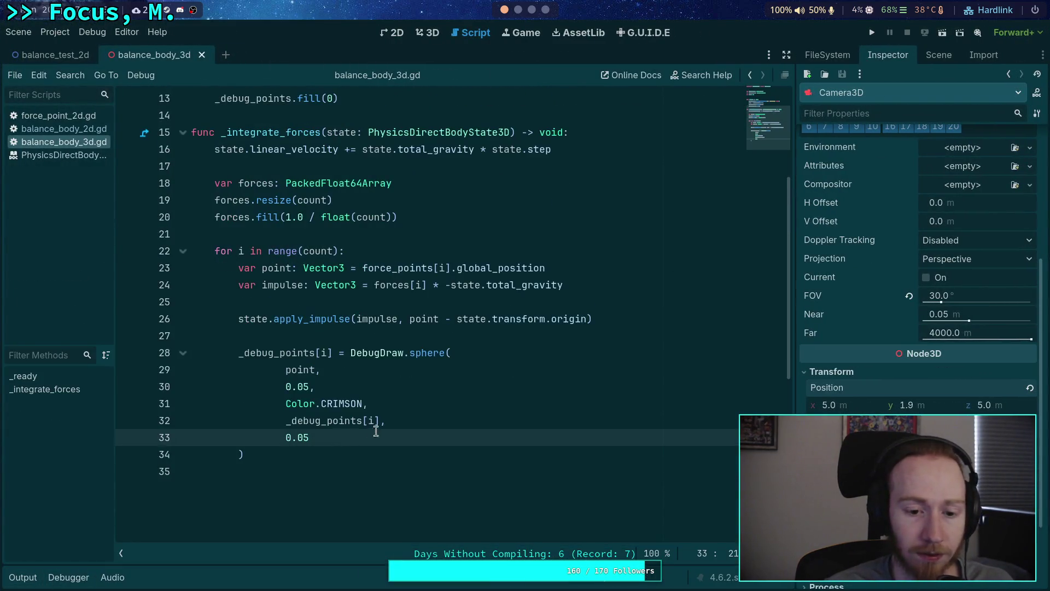
left_click(386, 452)
key("Return")
key("Return")
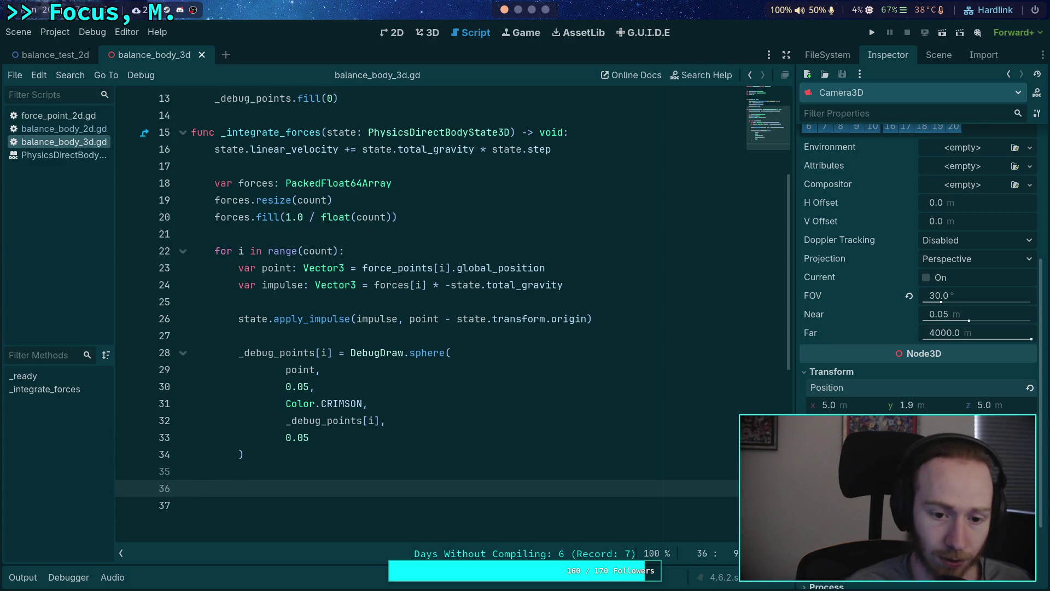
scroll(385, 448, "up", 4)
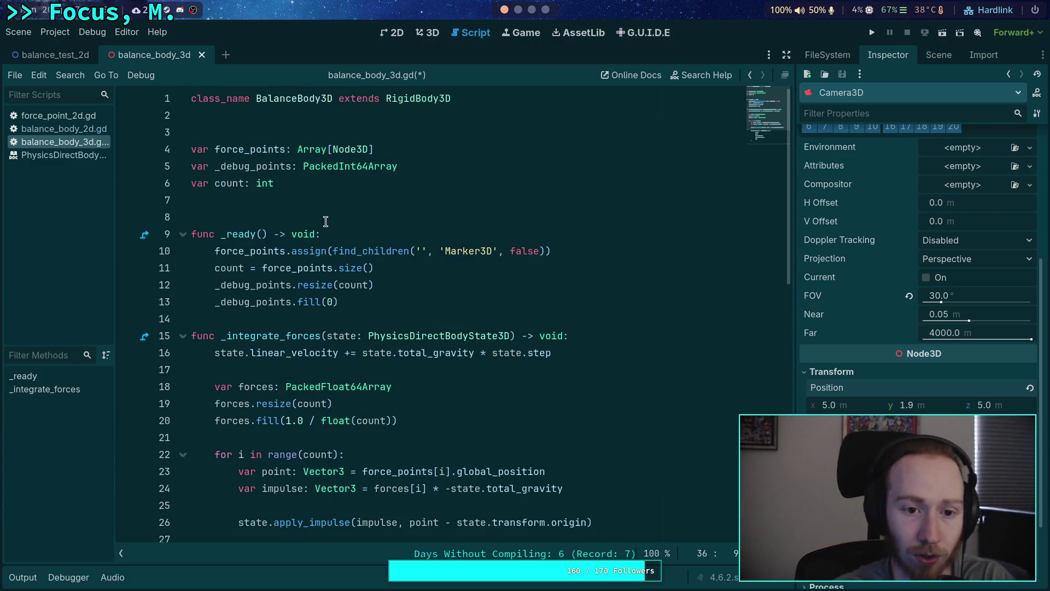
scroll(402, 246, "down", 2)
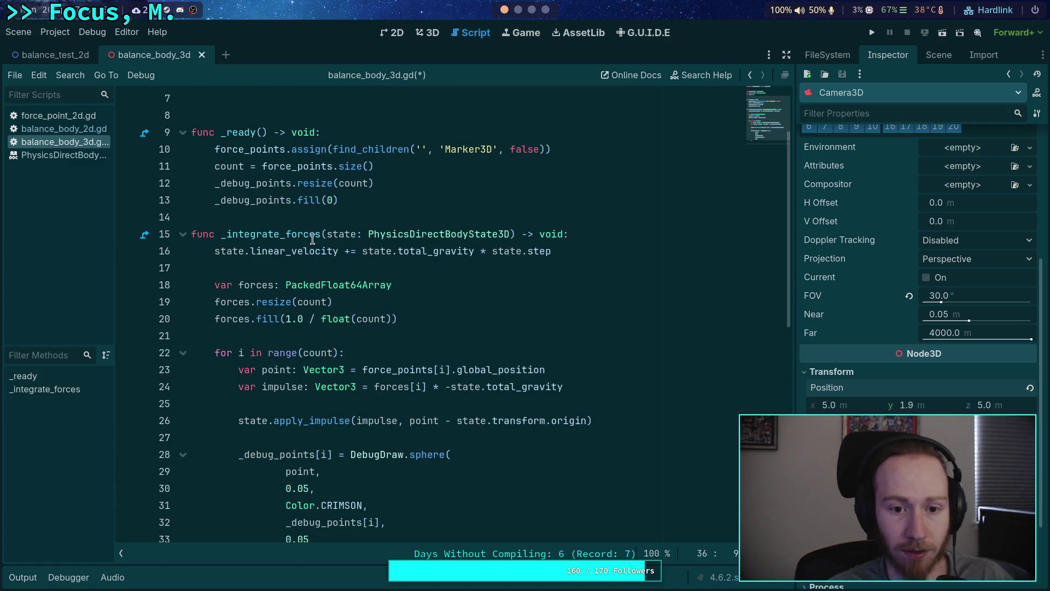
Step: Change resize to count * 2 and both sphere _debug_points indices to i * 2
left_click(367, 184)
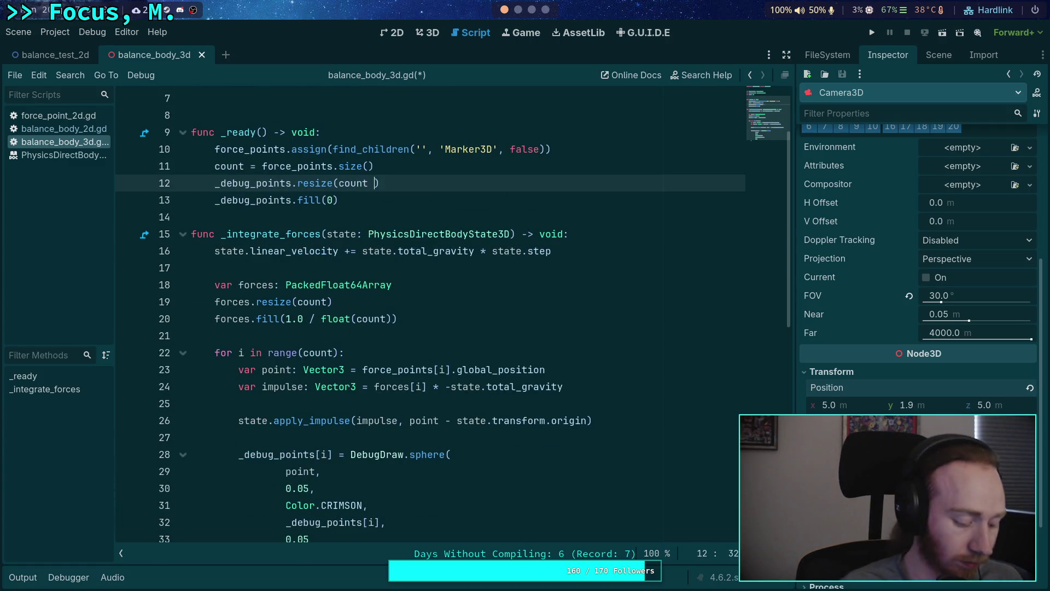
type("&")
key("BackSpace")
key("BackSpace")
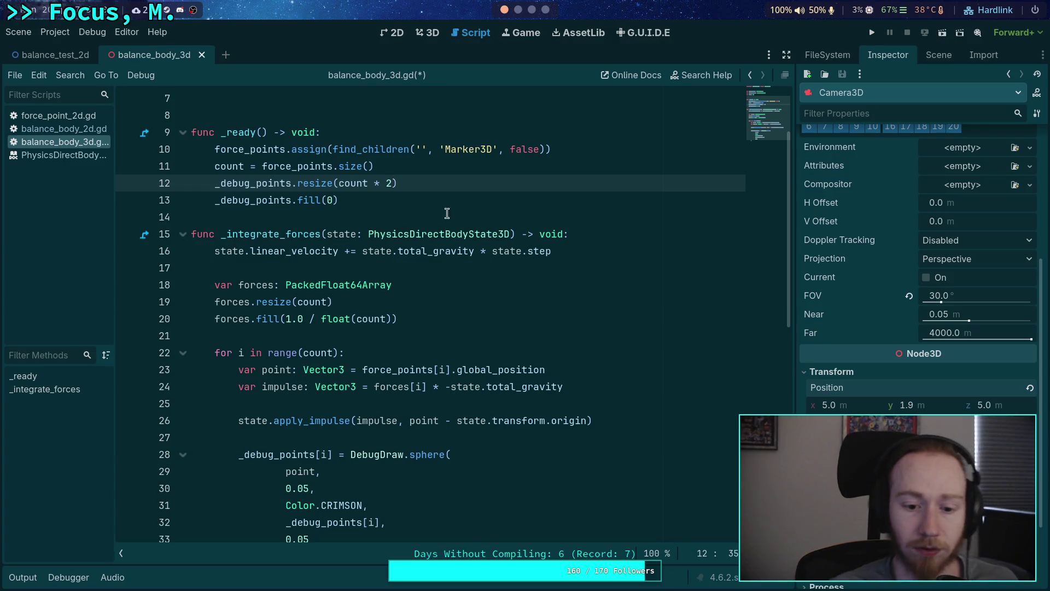
scroll(334, 347, "down", 2)
left_click(327, 351)
type("* 2")
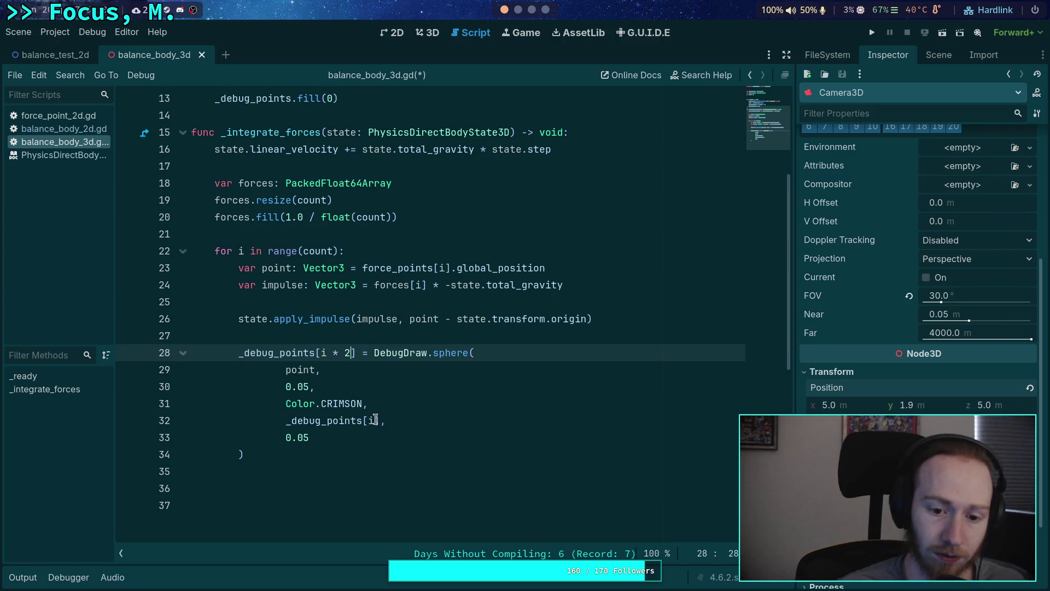
left_click(377, 419)
type("*")
left_click(315, 454)
left_click(287, 471)
left_click(283, 488)
type("_debug_")
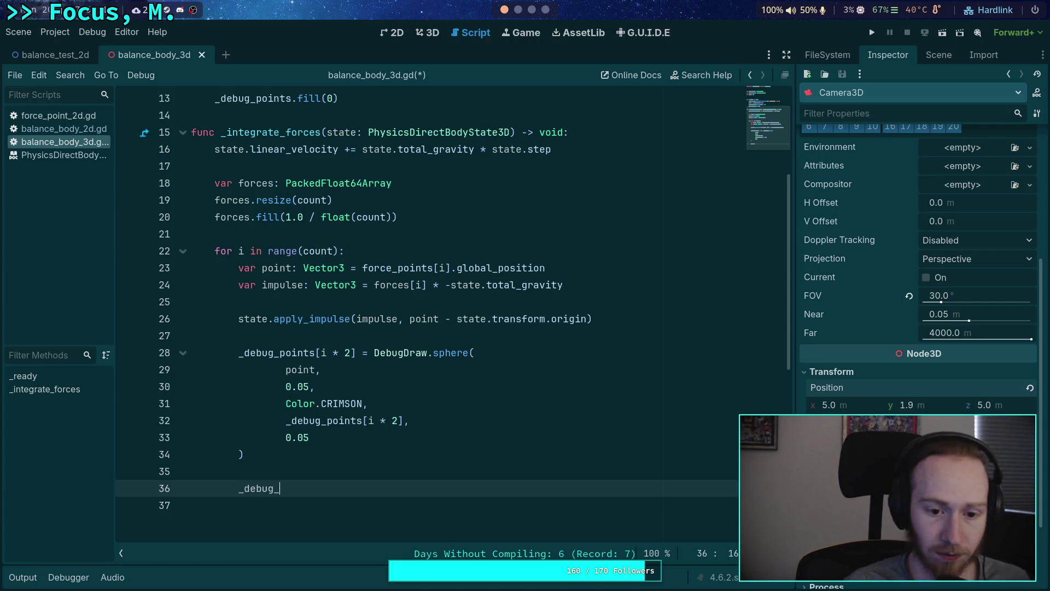
Step: Assign _debug_points[i * 2 + 1] a DebugDraw.vector call with point and impulse arguments
type("points[")
type("i * 2 ")
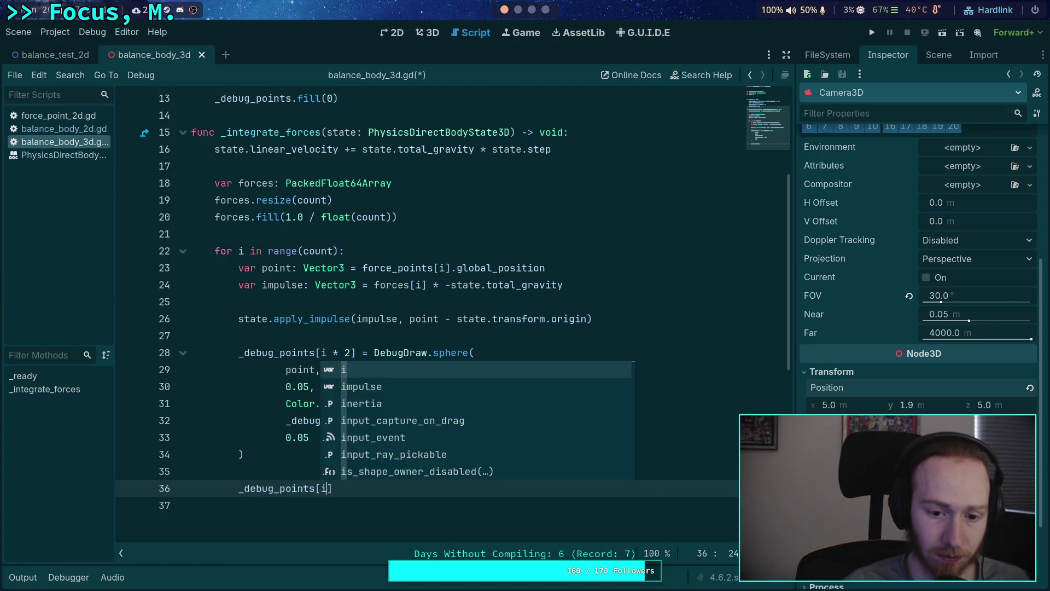
type("+ 1] = Deb")
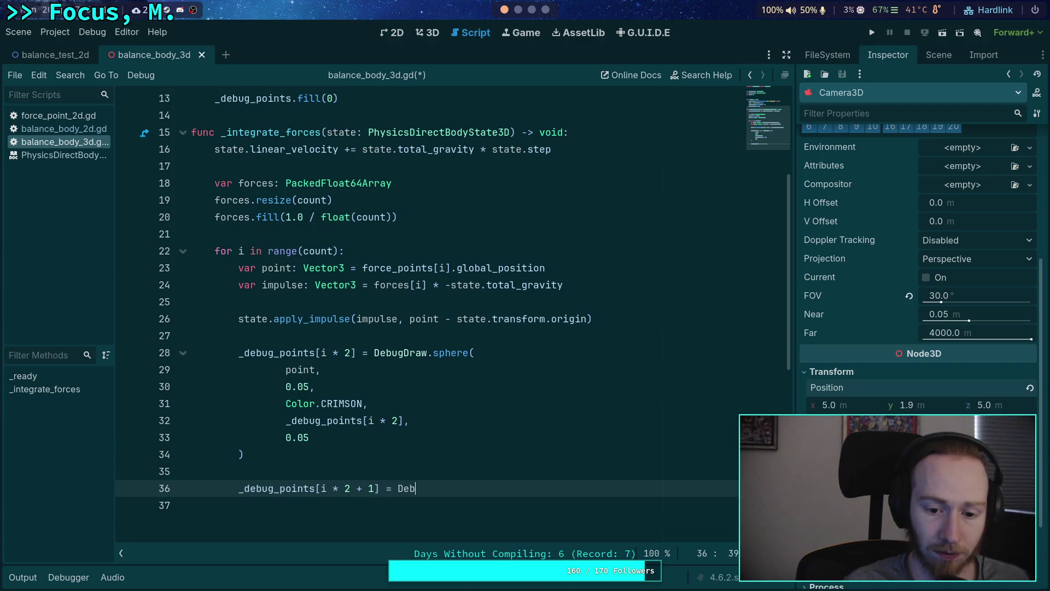
type("ug")
type("Draw.vec")
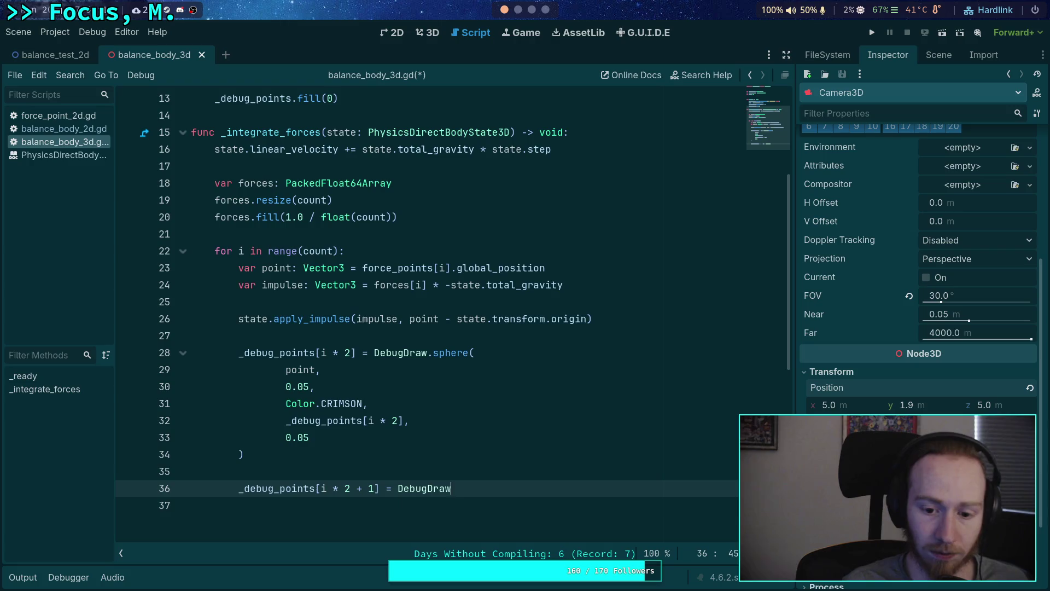
key("Return")
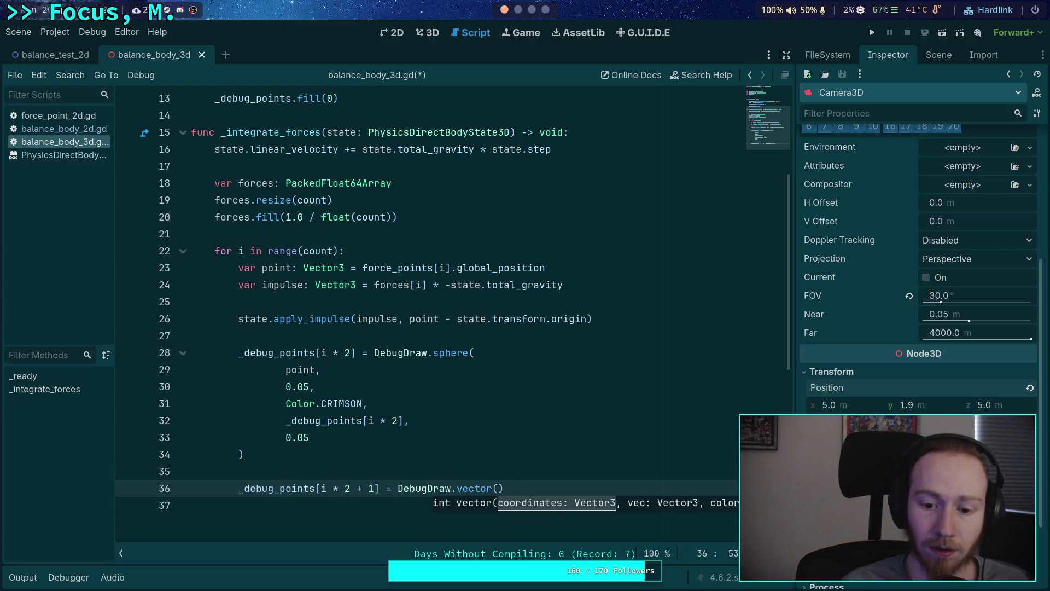
key("Return")
type("point,")
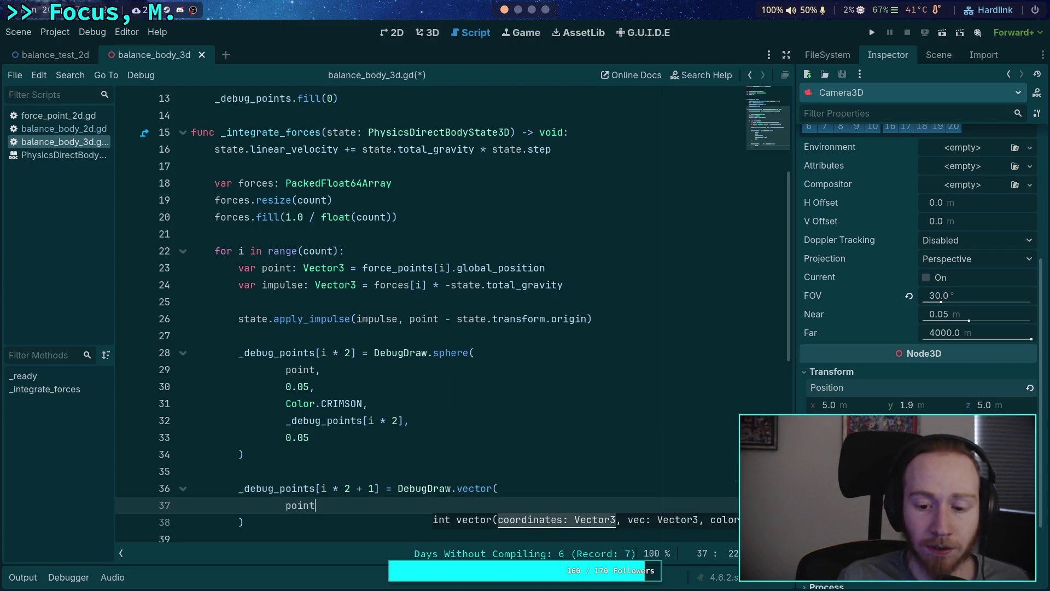
key("Return")
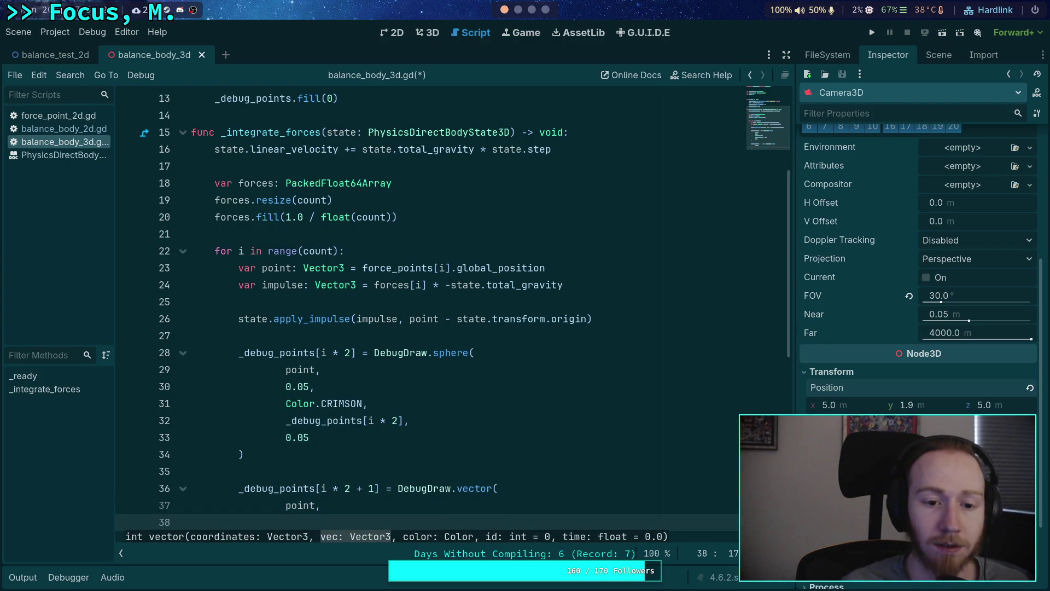
scroll(387, 370, "down", 1)
type("impulse")
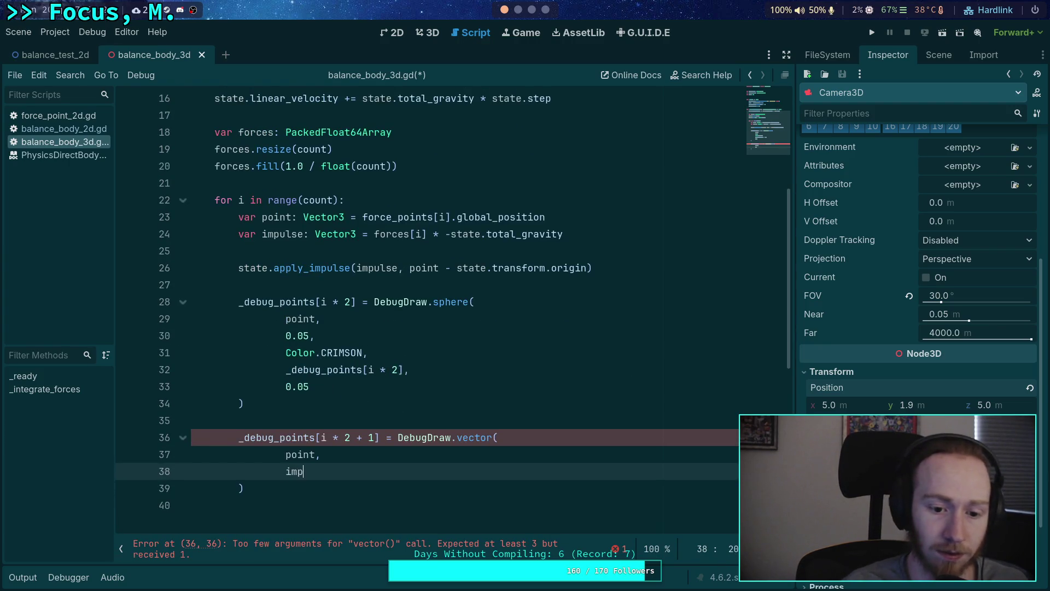
Step: Append * state.step to the impulse calculation on line 24
left_click(595, 226)
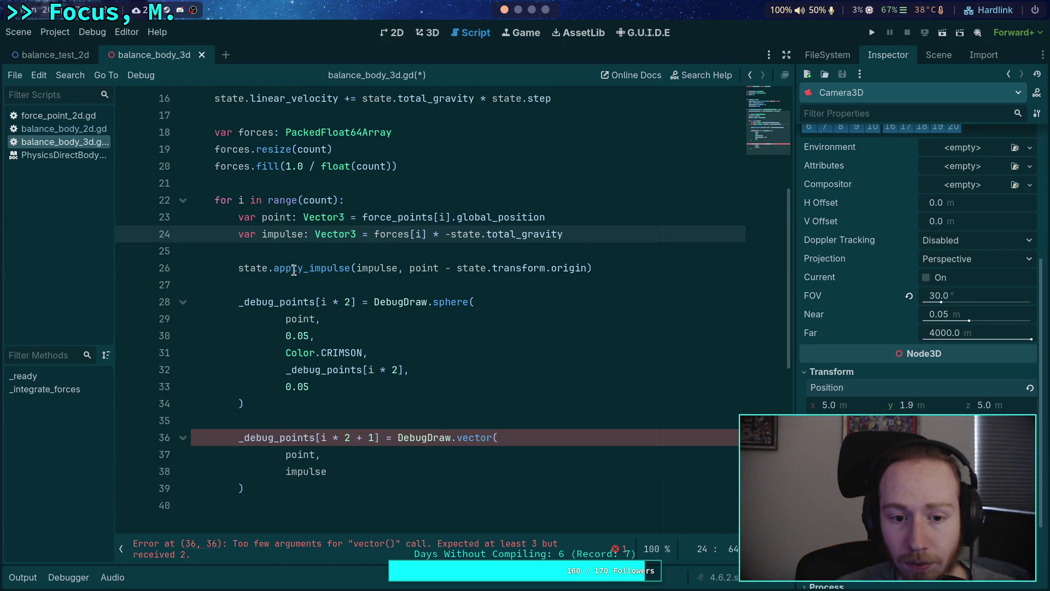
mouse_move(293, 269)
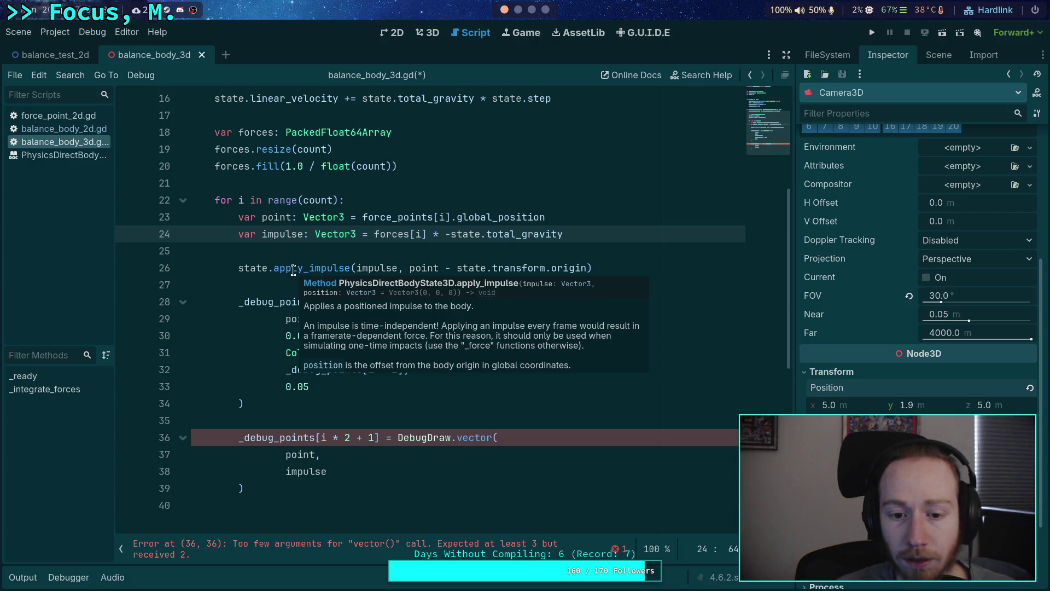
type("* state")
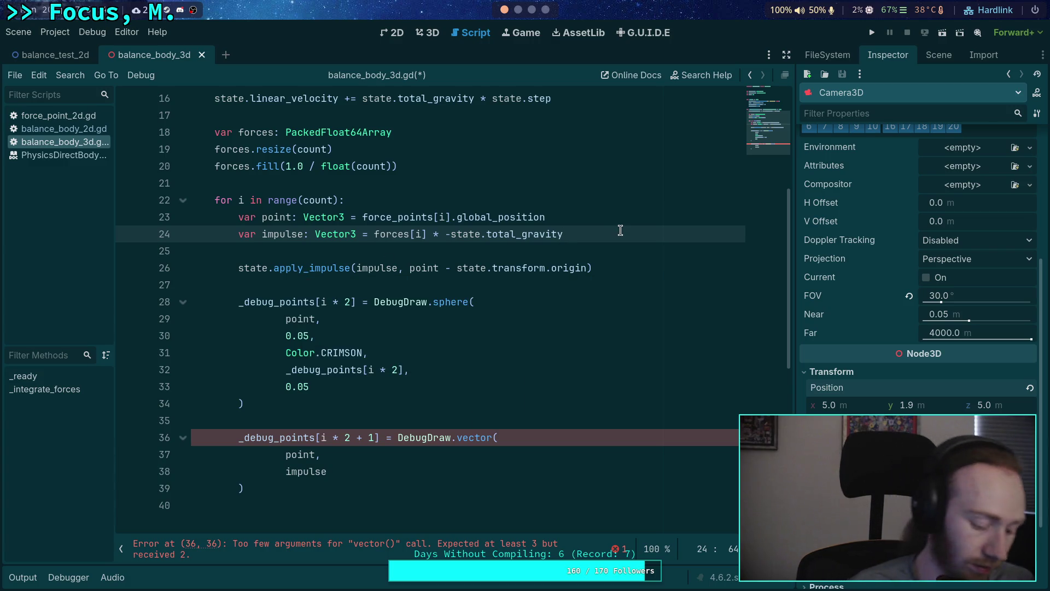
type(".step")
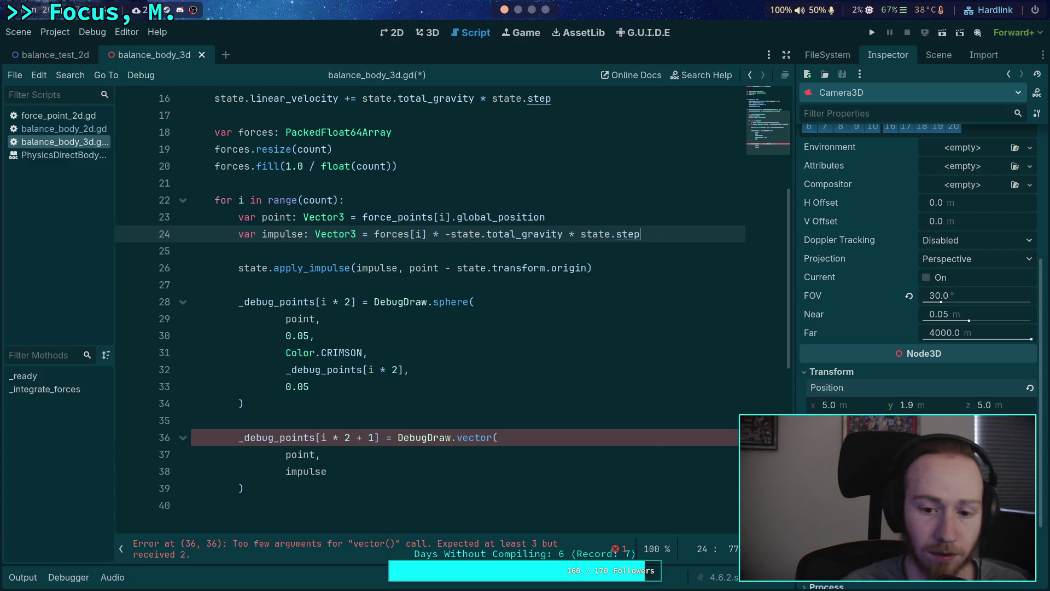
Step: Add Color.INDIAN_RED as the arrow's colour argument
left_click(387, 471)
type(",")
key("Return")
type("Color.")
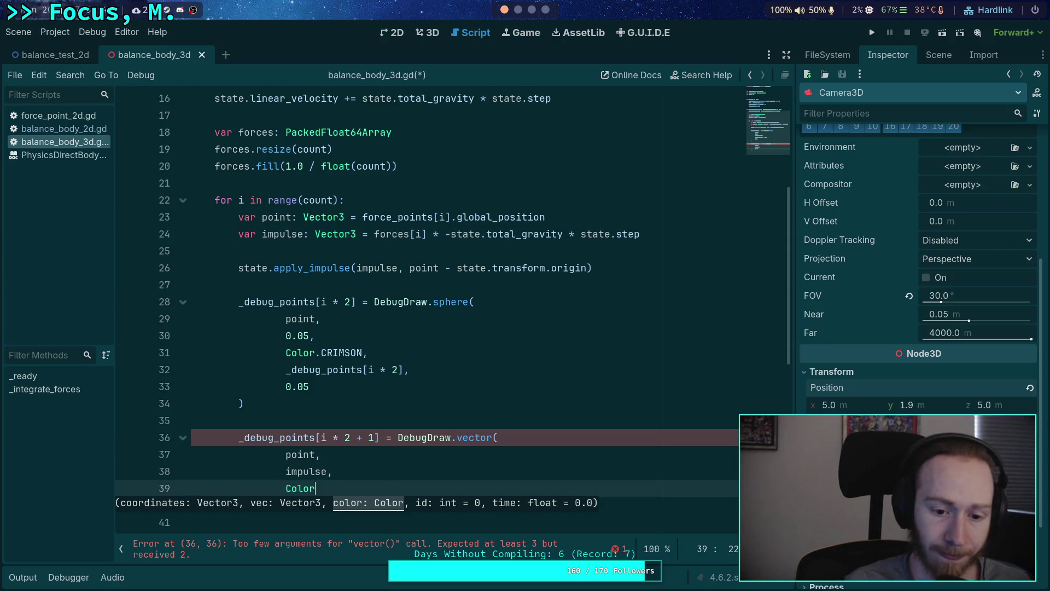
key("Down")
key("Down")
key("Down")
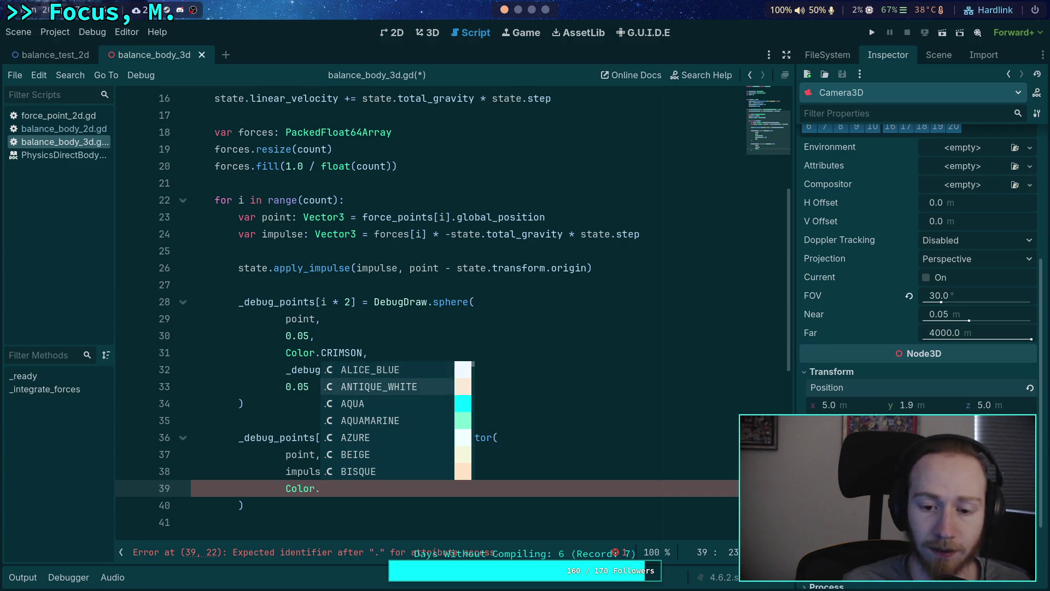
key("Down")
key("Down")
key("Down")
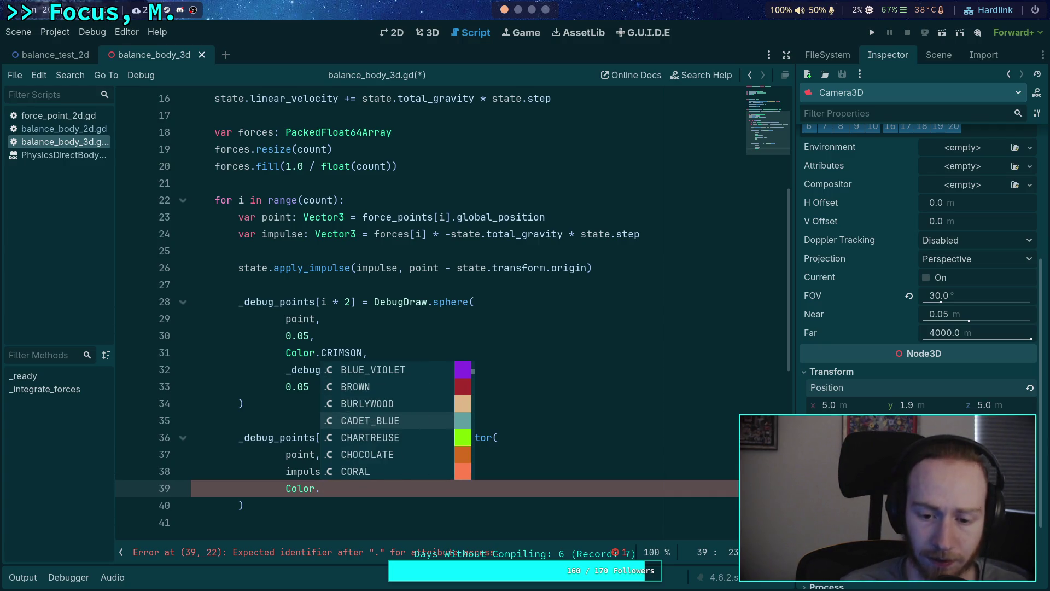
key("Down")
key("Down")
key("Down")
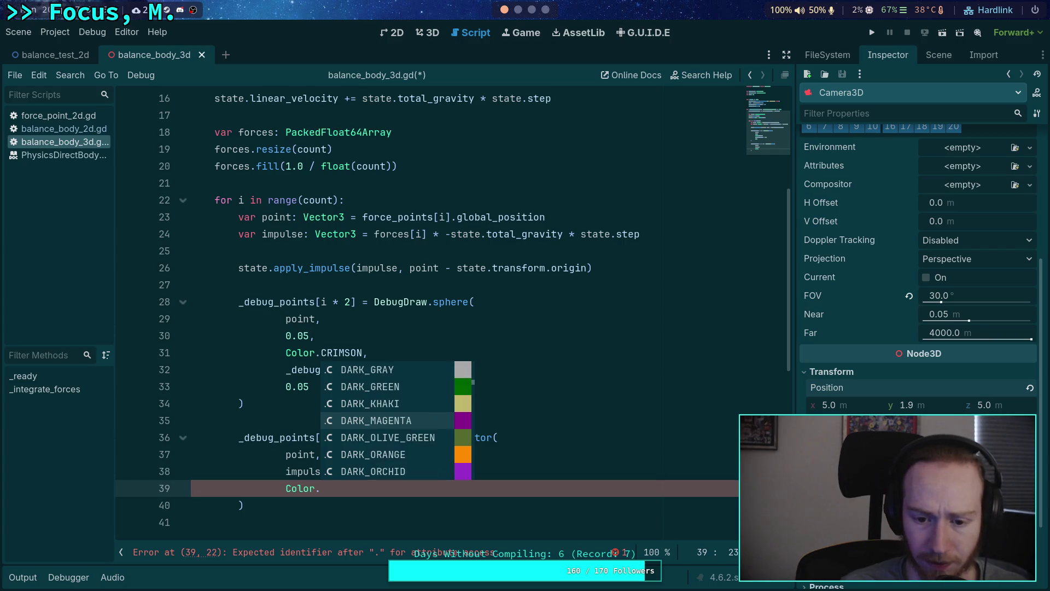
key("Down")
key("Down")
key("Down")
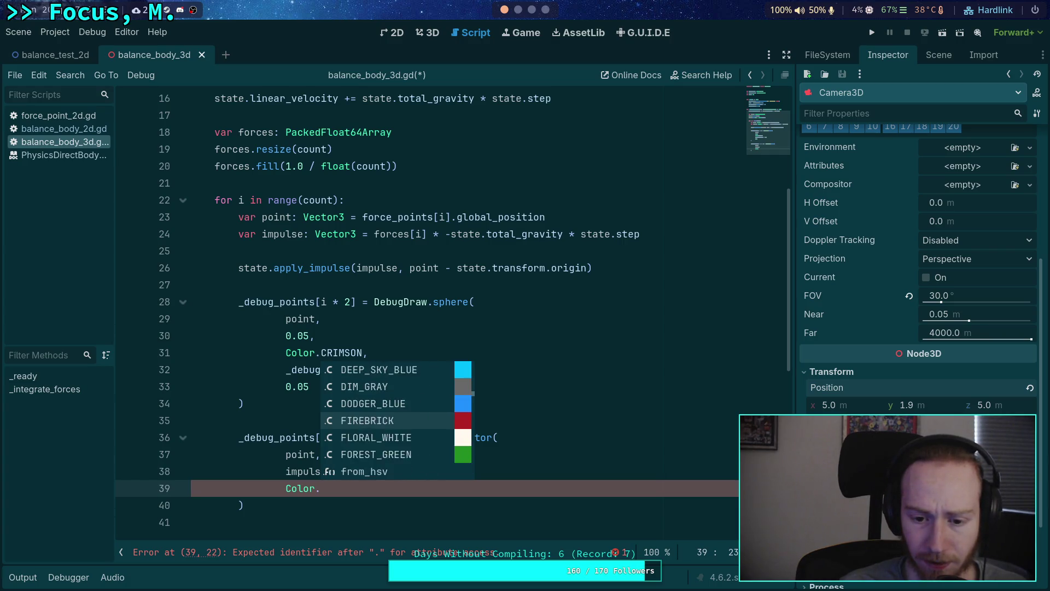
key("Down")
key("Down")
key("Down")
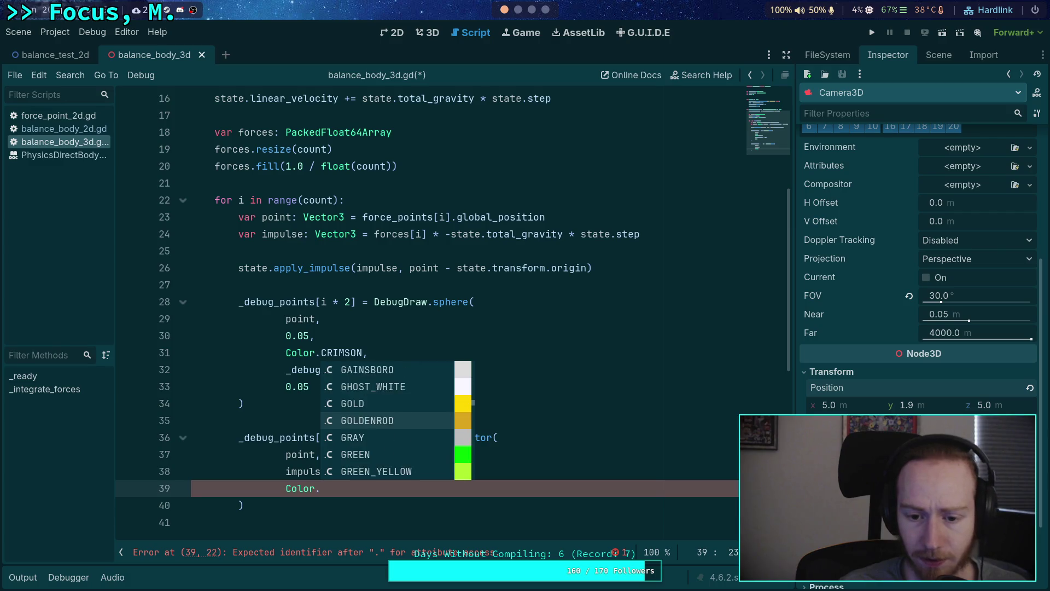
key("Down")
key("Down")
key("Down")
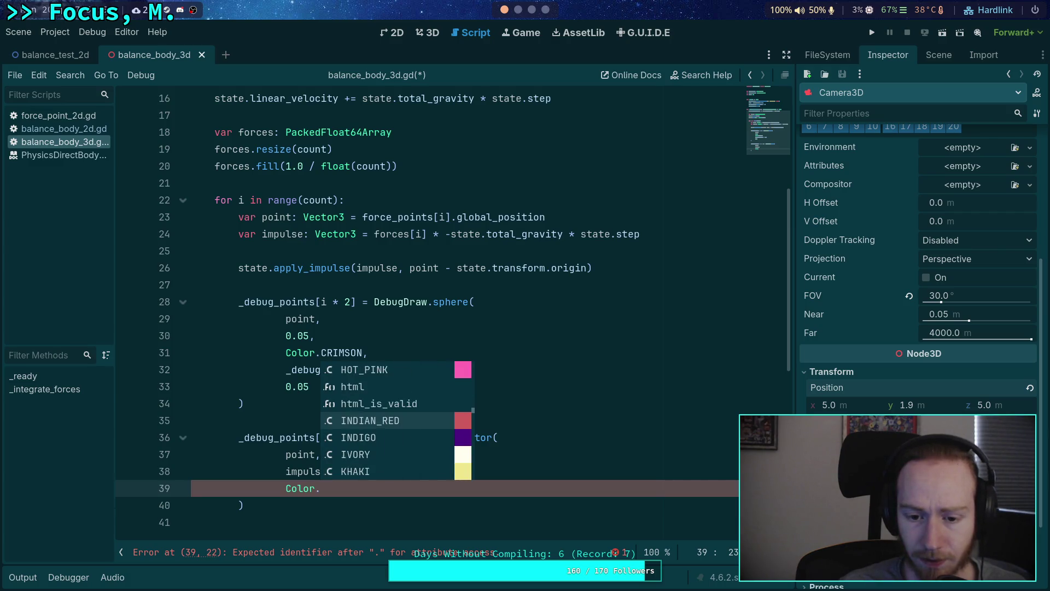
key("Up")
key("Up")
key("Up")
key("Return")
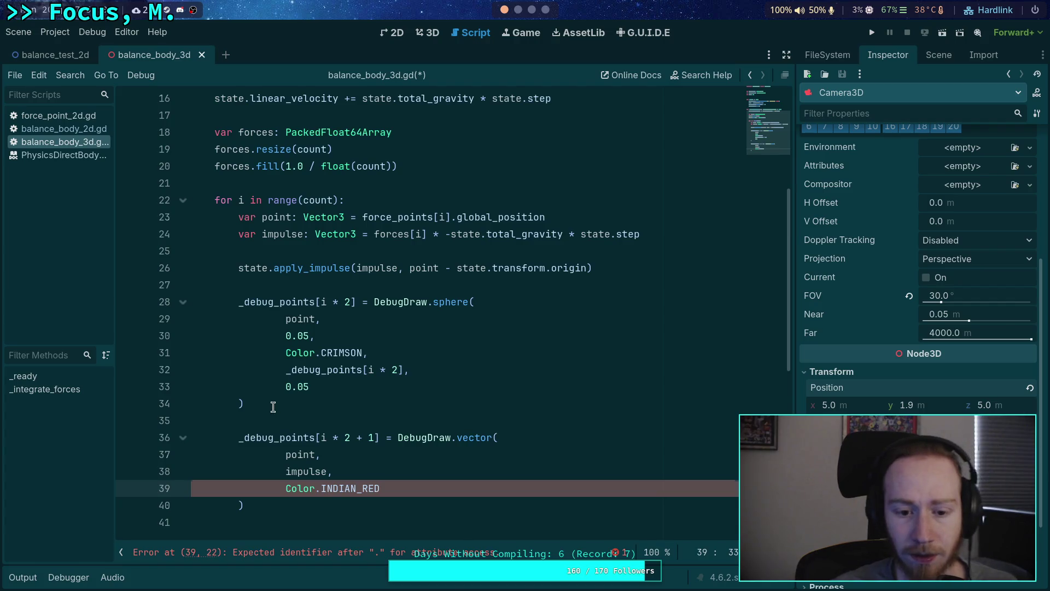
Step: Change the sphere colour from CRIMSON to LIGHT_PINK and save the script
double_click(343, 353)
key("BackSpace")
key("ctrl+space")
key("Down")
key("Down")
key("Down")
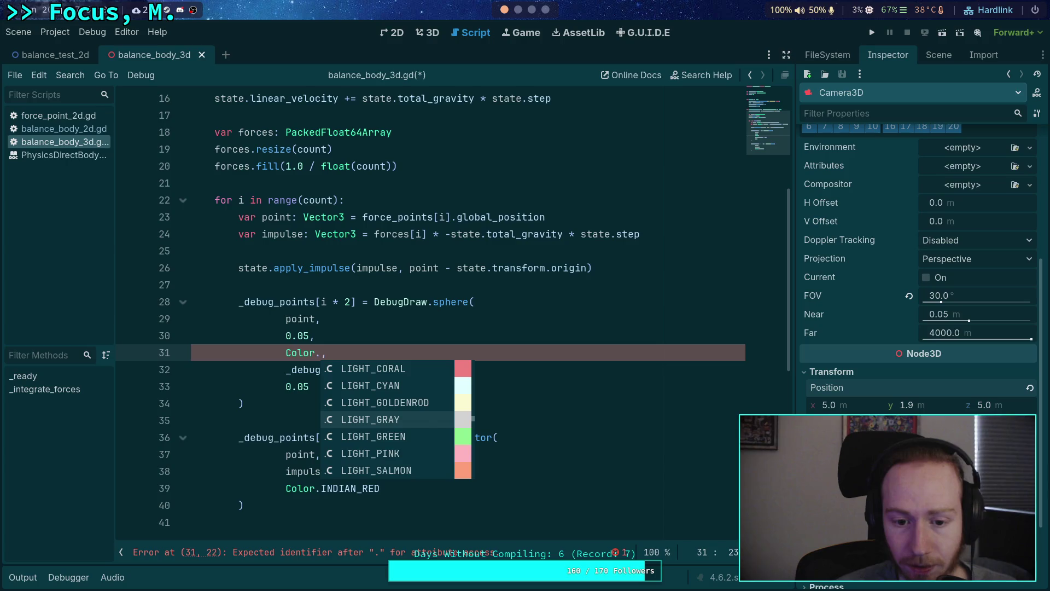
key("Up")
key("Up")
key("Up")
key("Down")
key("Down")
key("Down")
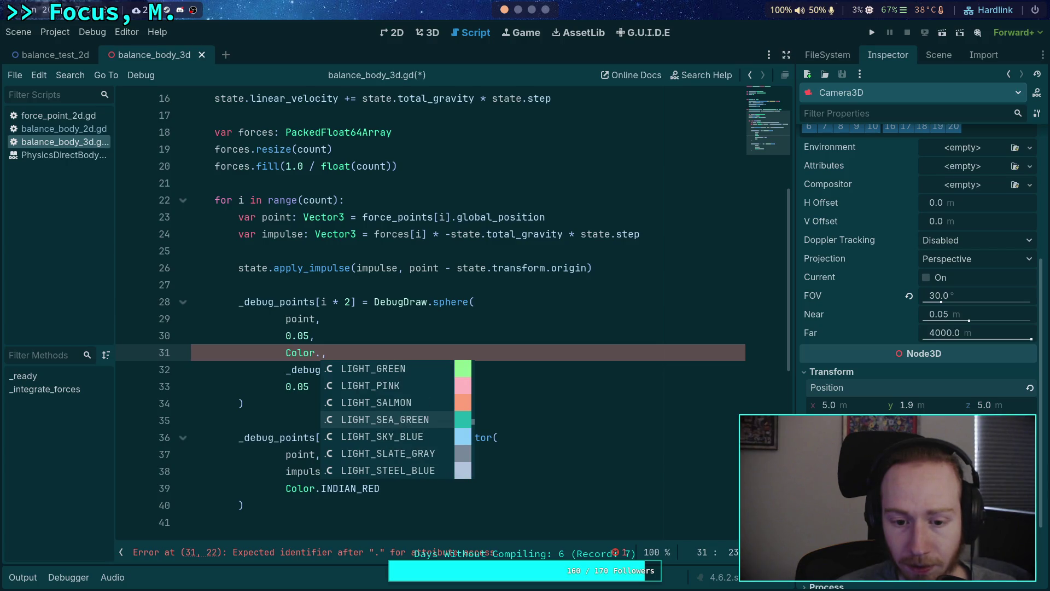
key("Up")
key("Up")
key("Return")
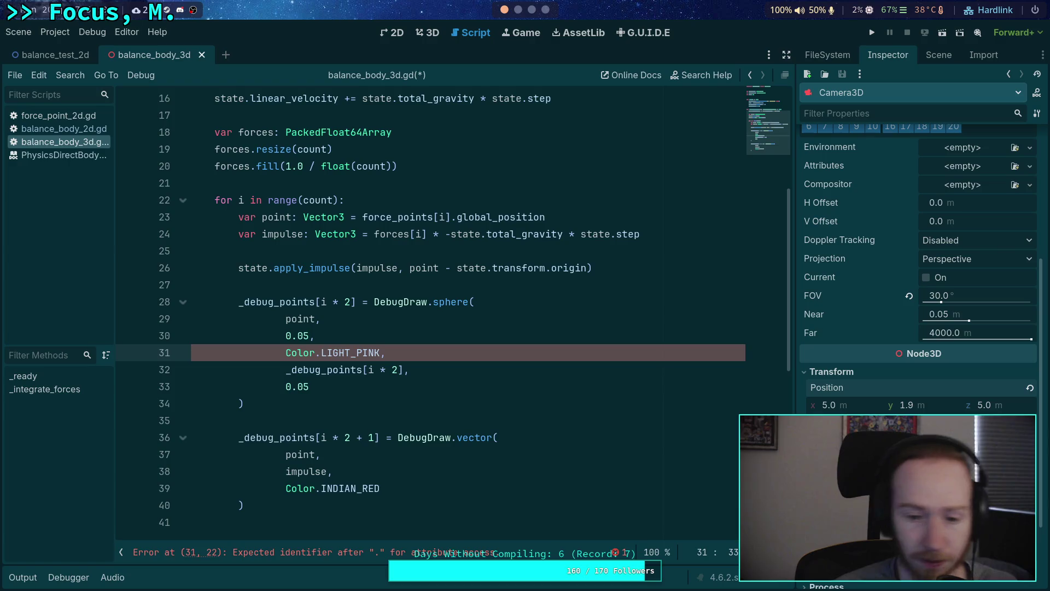
key("ctrl+s")
Step: Add _debug_points[i * 2 + 1] as the arrow's id argument, followed by a duration line
scroll(335, 375, "down", 1)
left_click(440, 453)
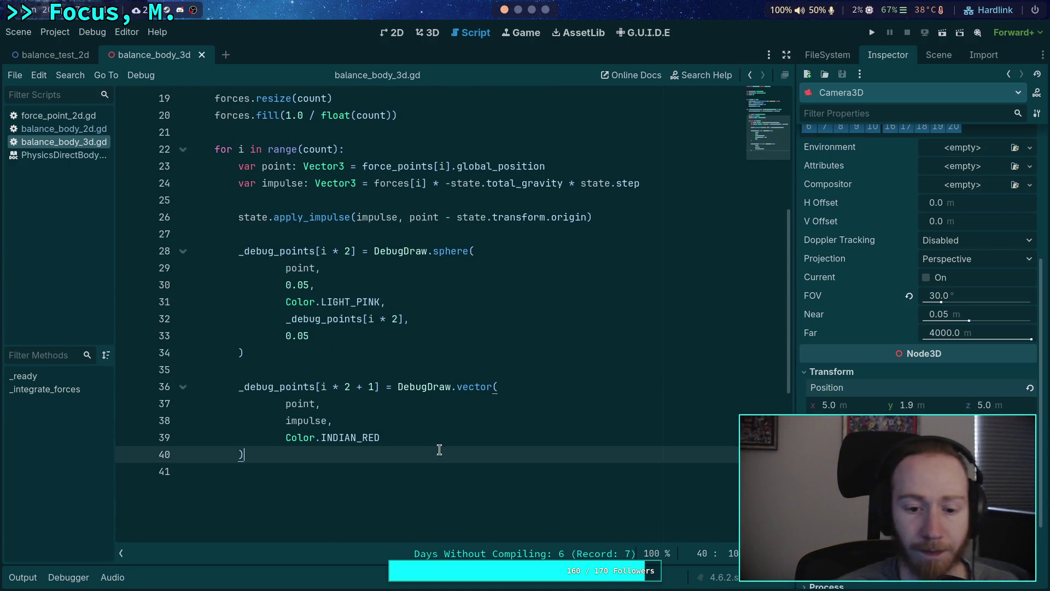
left_click(444, 437)
type(",")
key("Return")
type("debug_points[i")
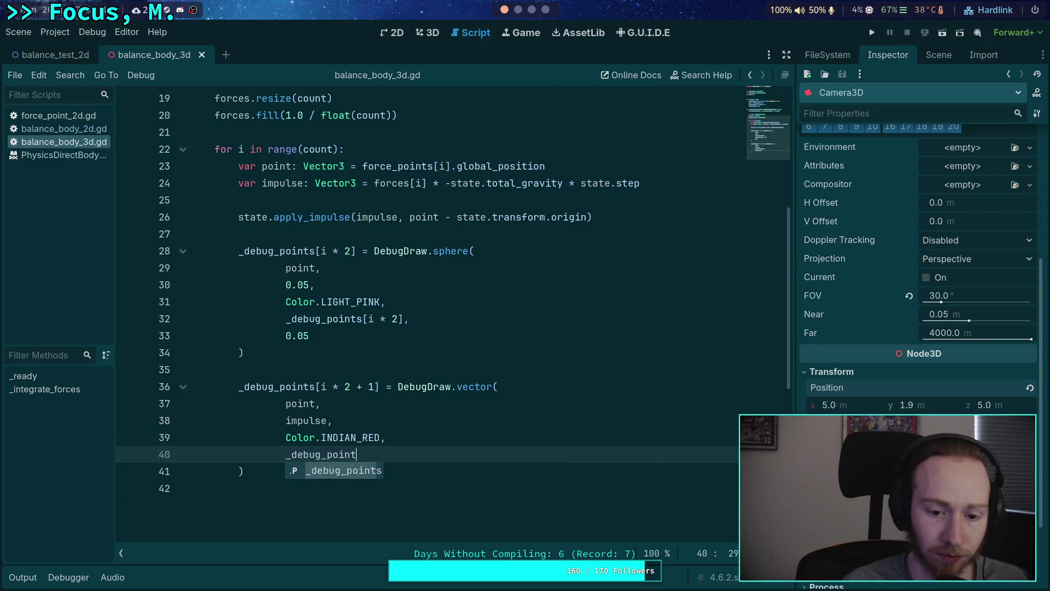
type(" *")
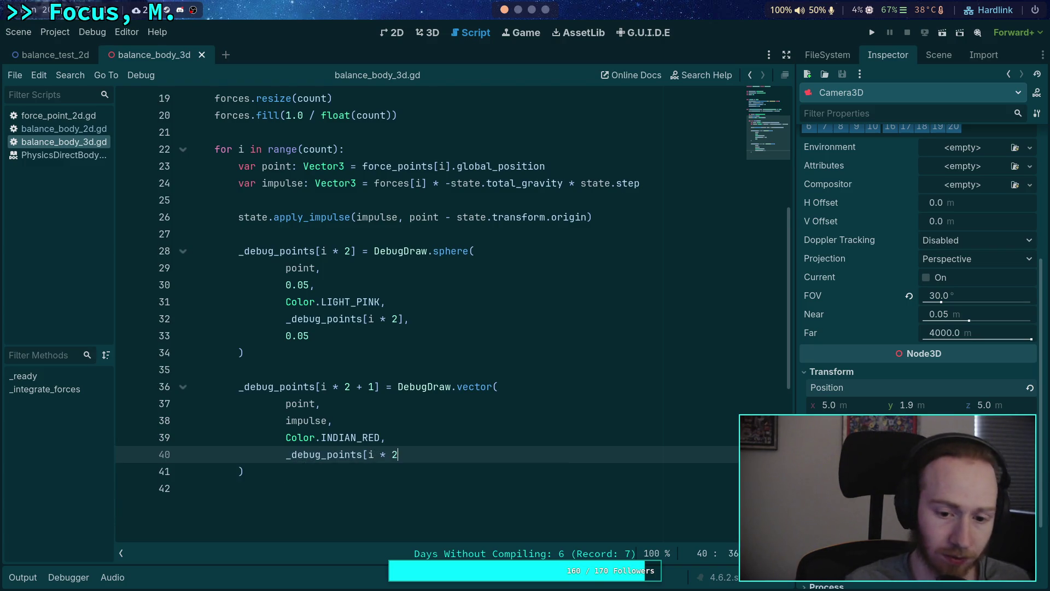
key("BackSpace")
type("+ 1],")
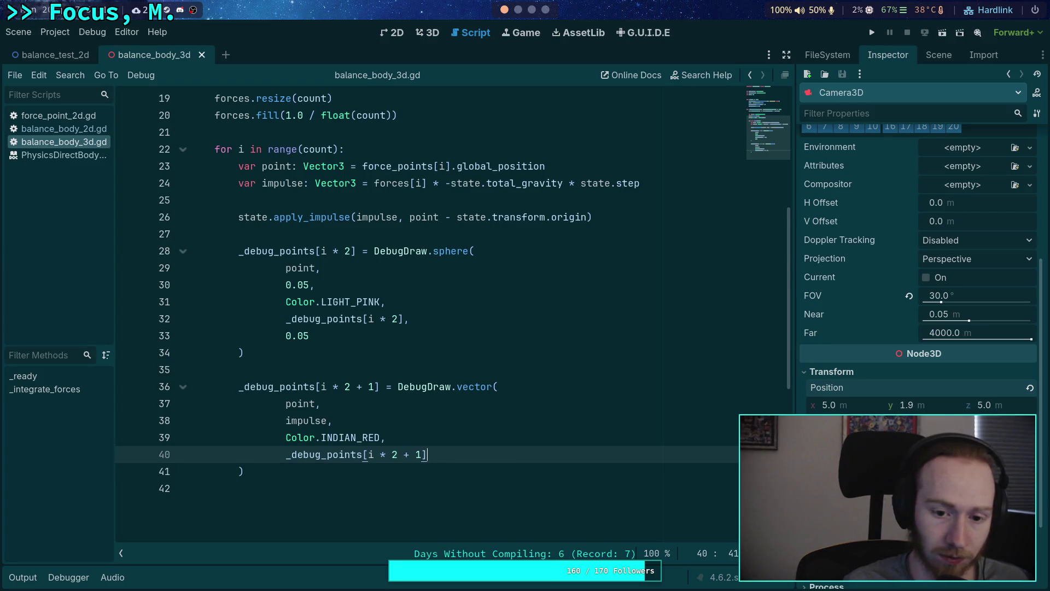
key("Return")
Step: Finish the 0.05 duration, run the game to view the pink spheres, then stop it
type("5")
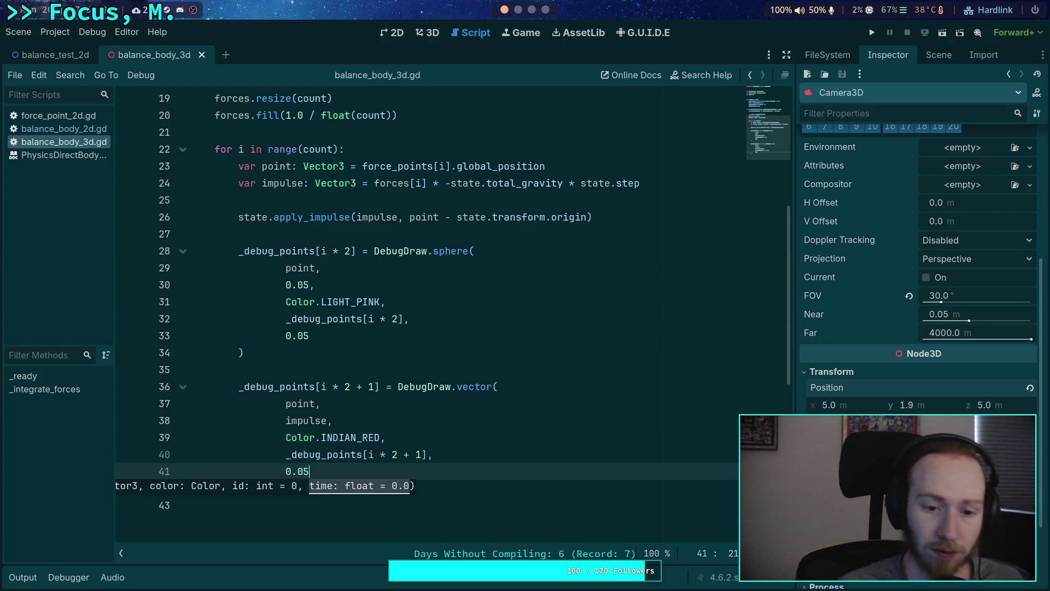
key("F5")
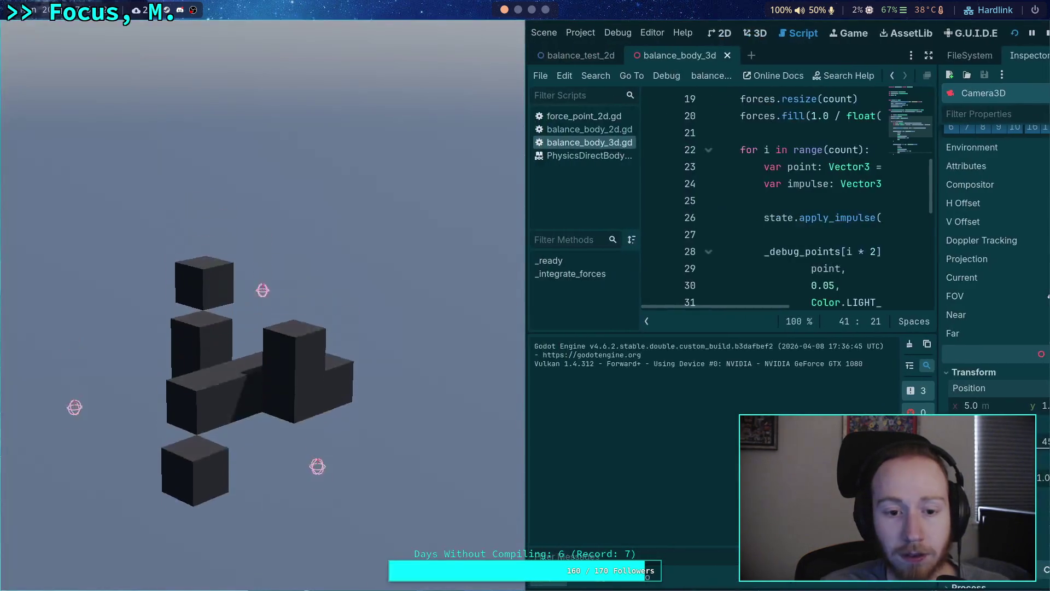
key("F8")
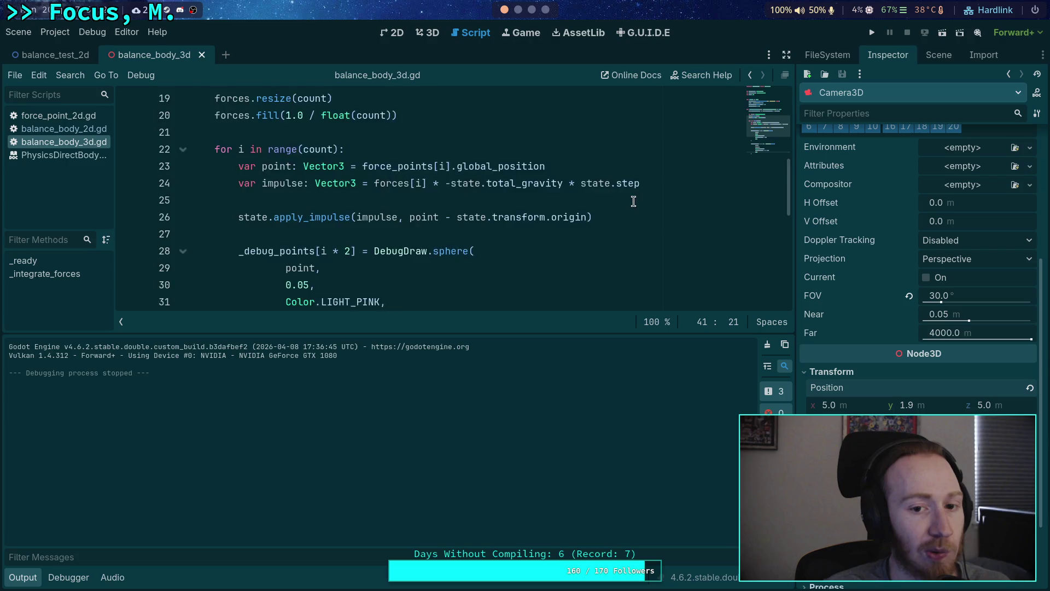
Step: Hide the Output log and read the apply_impulse documentation
scroll(636, 219, "up", 1)
mouse_move(579, 270)
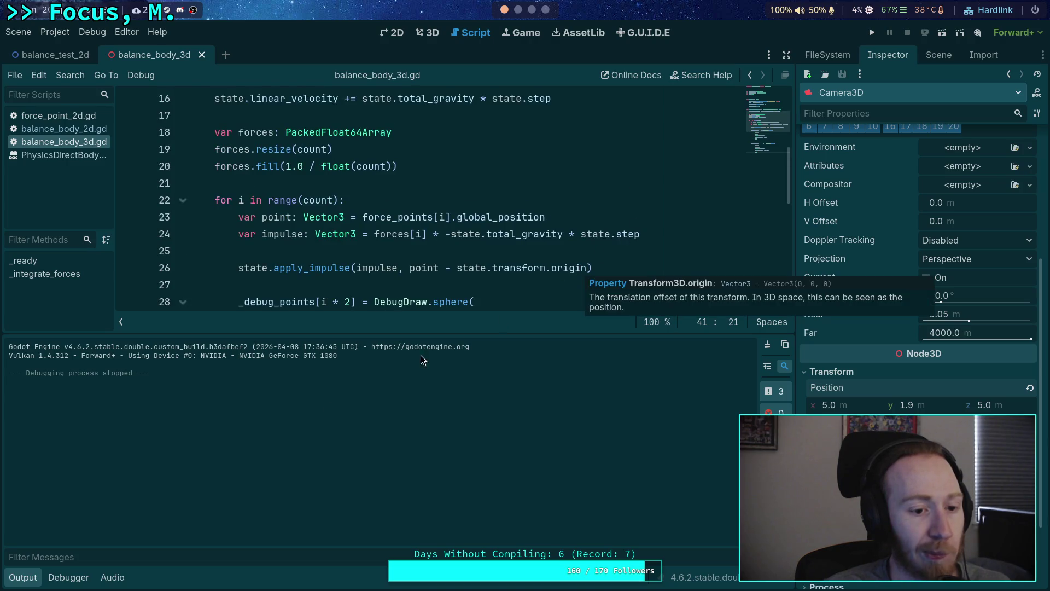
key("ctrl+j")
scroll(473, 403, "up", 2)
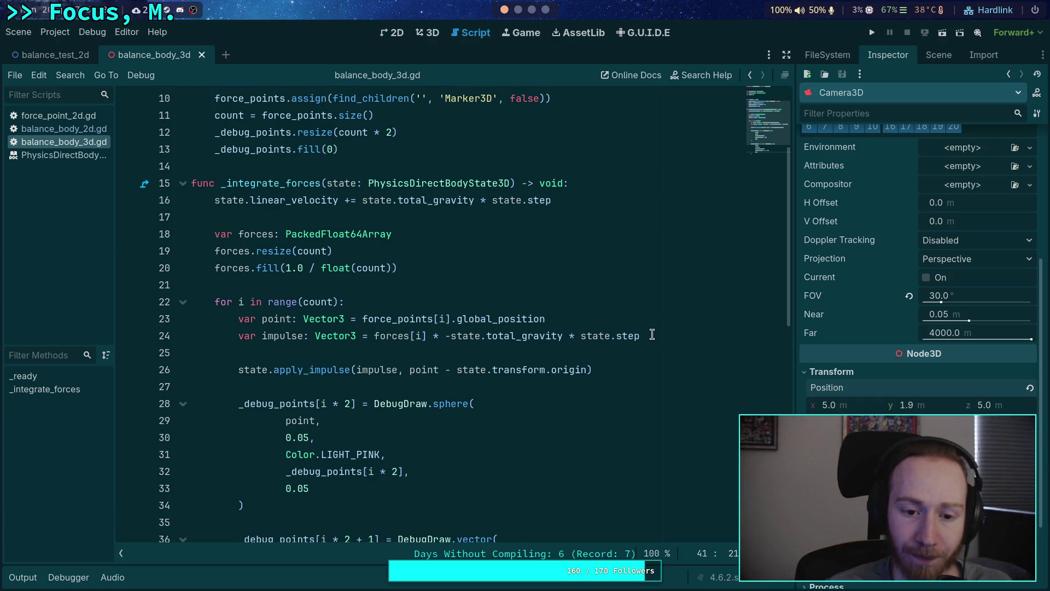
mouse_move(307, 370)
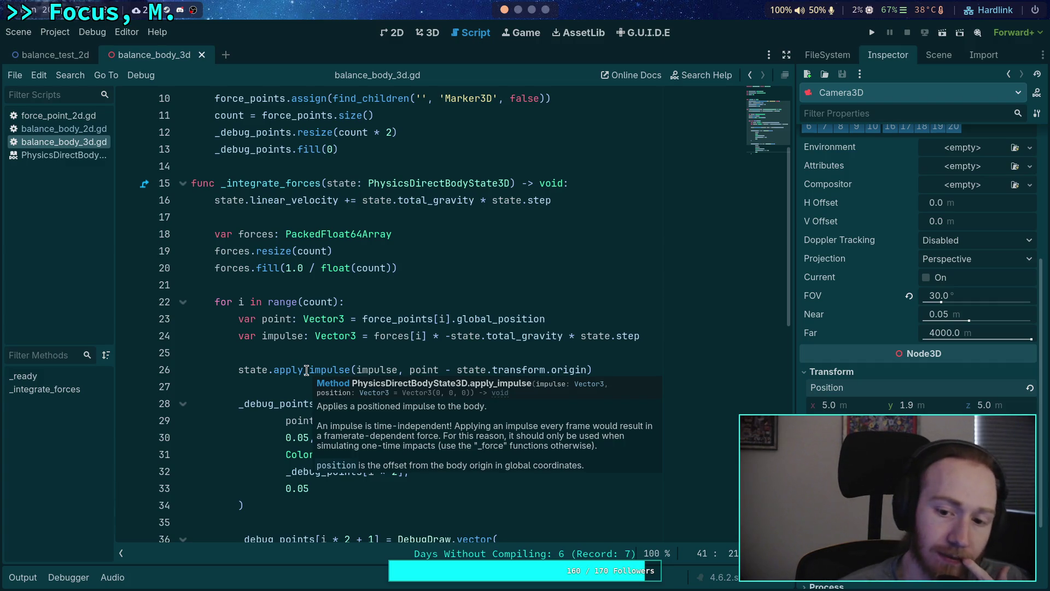
Step: Try a state.mass factor in line 24's impulse, then remove it again
left_click(690, 333)
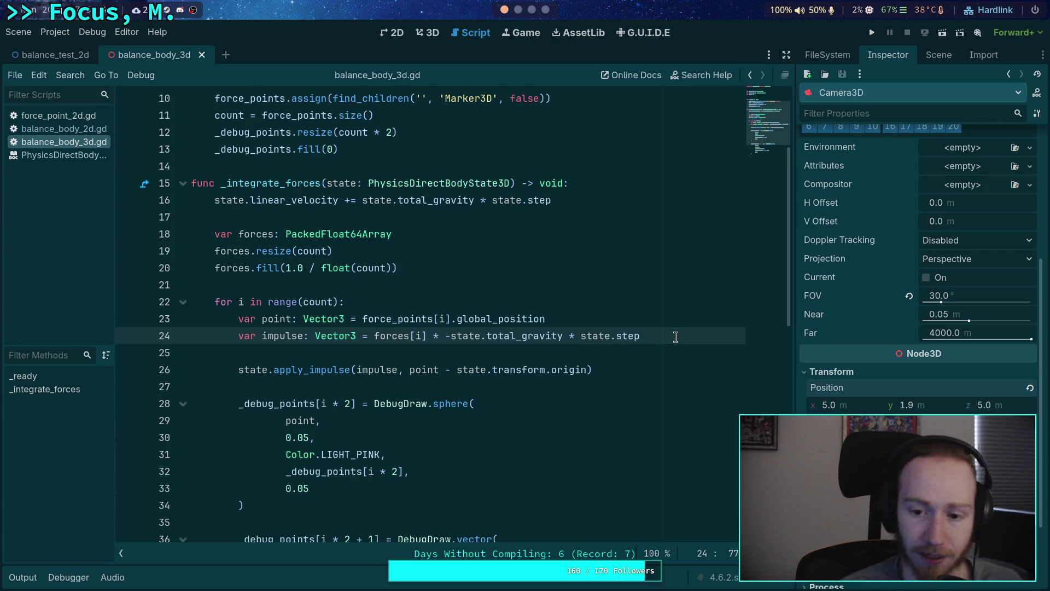
mouse_move(625, 339)
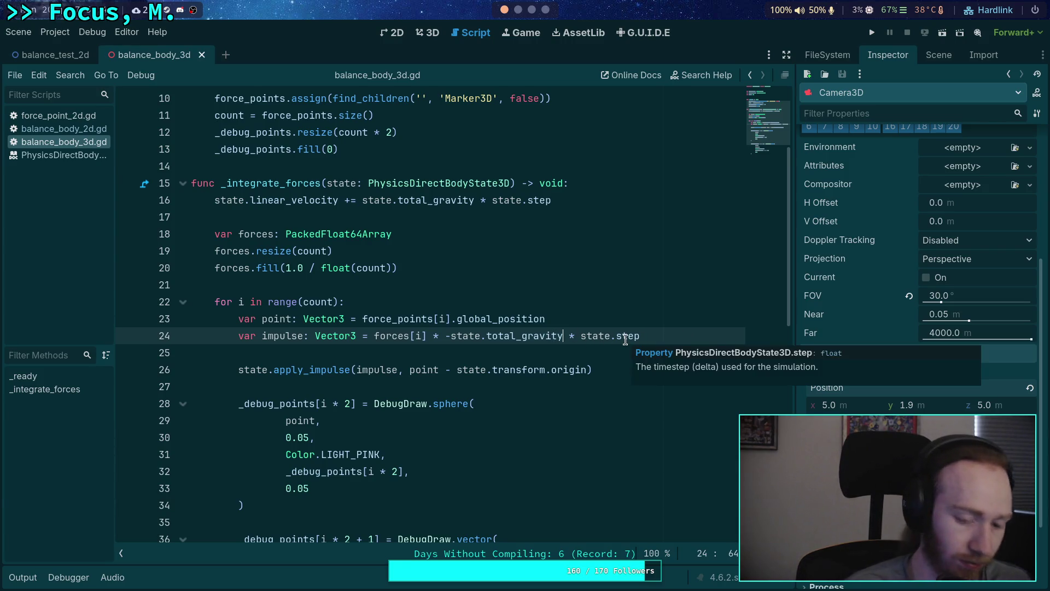
left_click(670, 333)
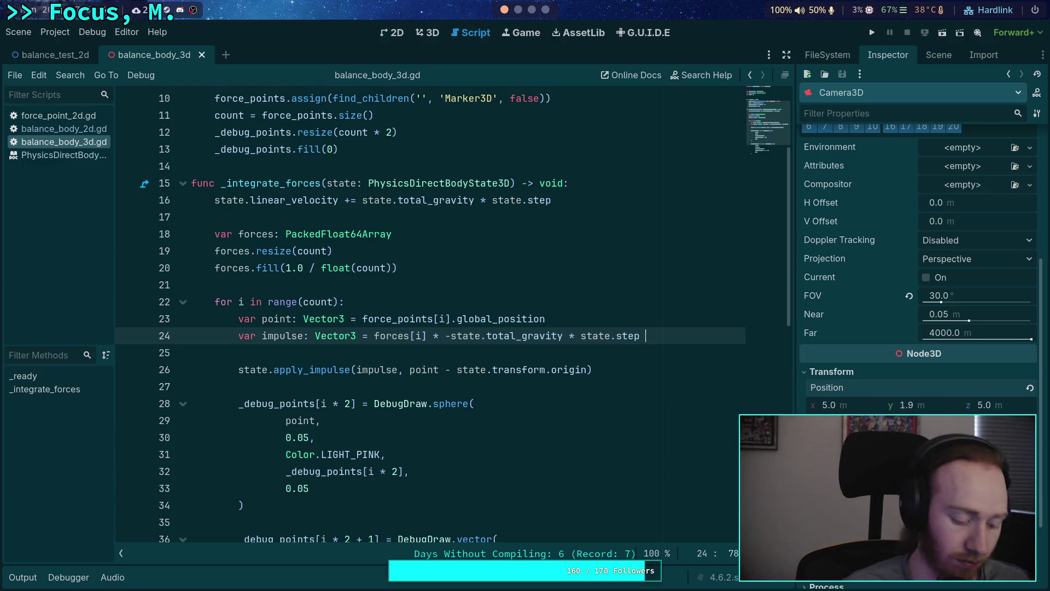
type("* state.mass")
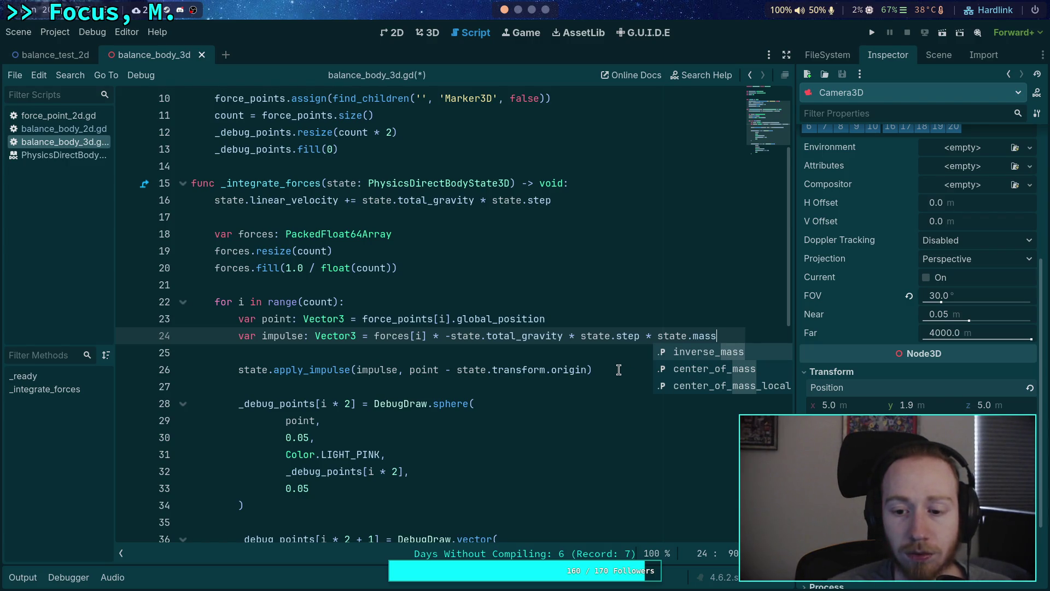
left_click(645, 336, "shift")
key("BackSpace")
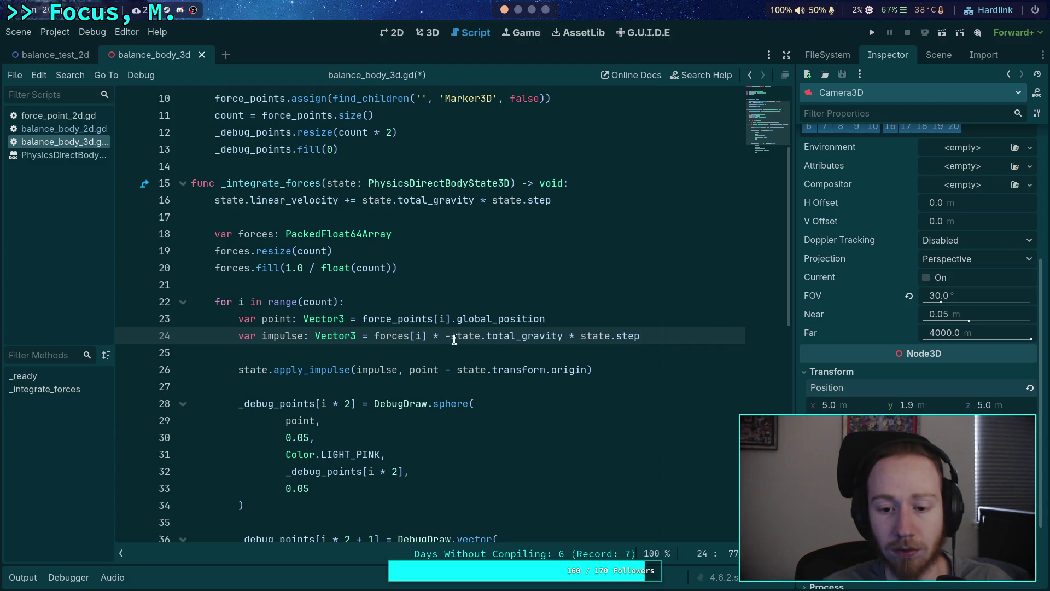
left_click(553, 285)
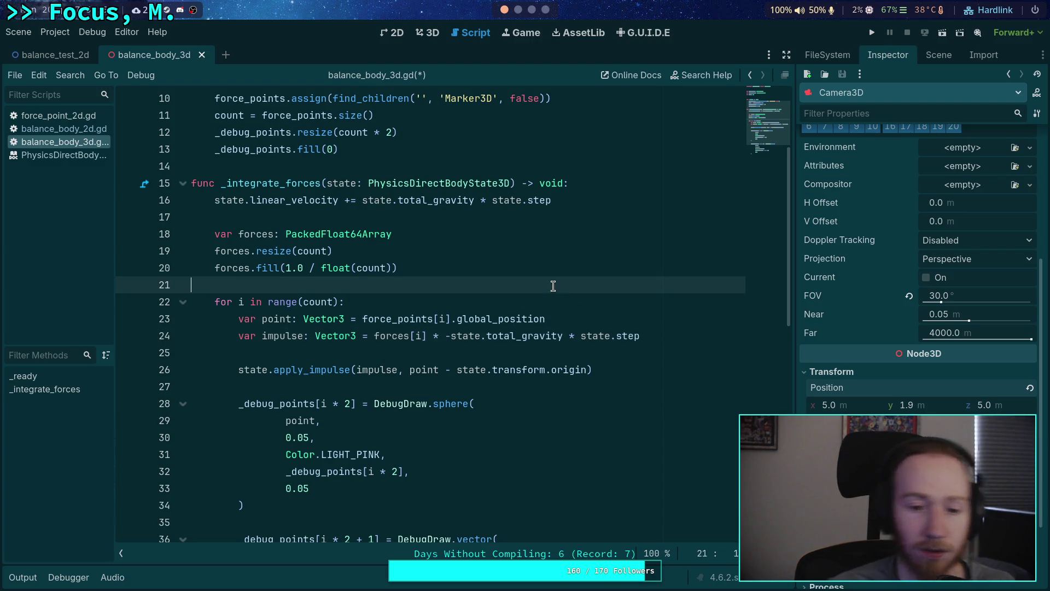
Step: Insert a _calculate_forces(forces) call above the force loop
key("Return")
key("Return")
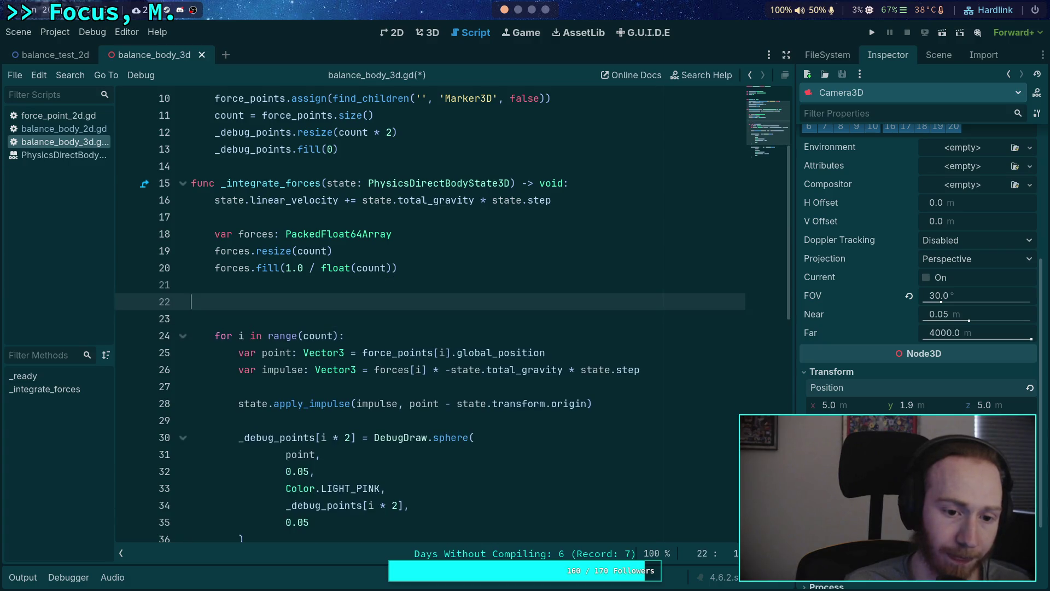
left_click(214, 301)
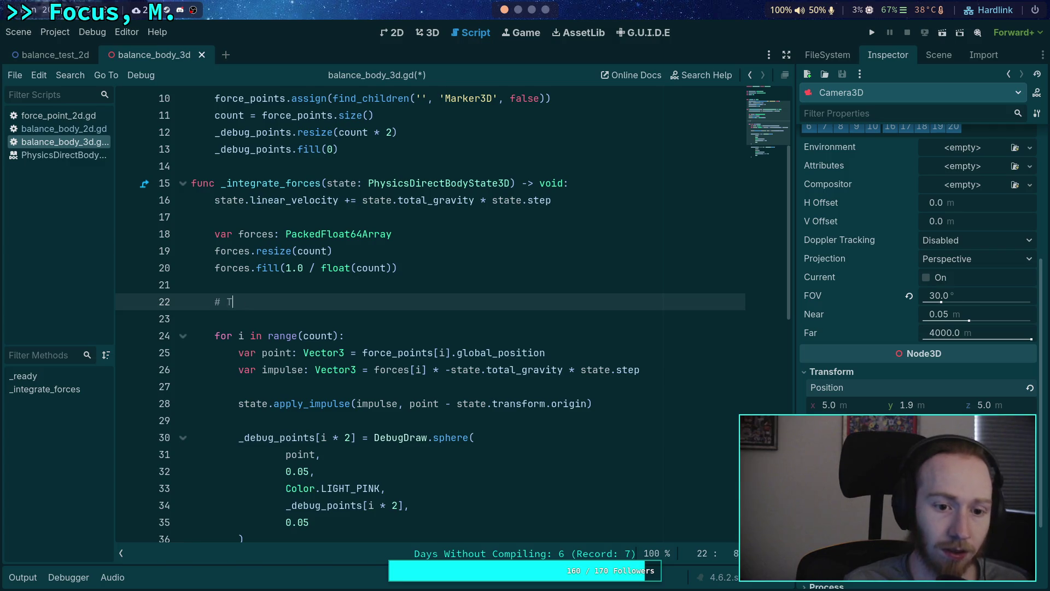
type("_cal")
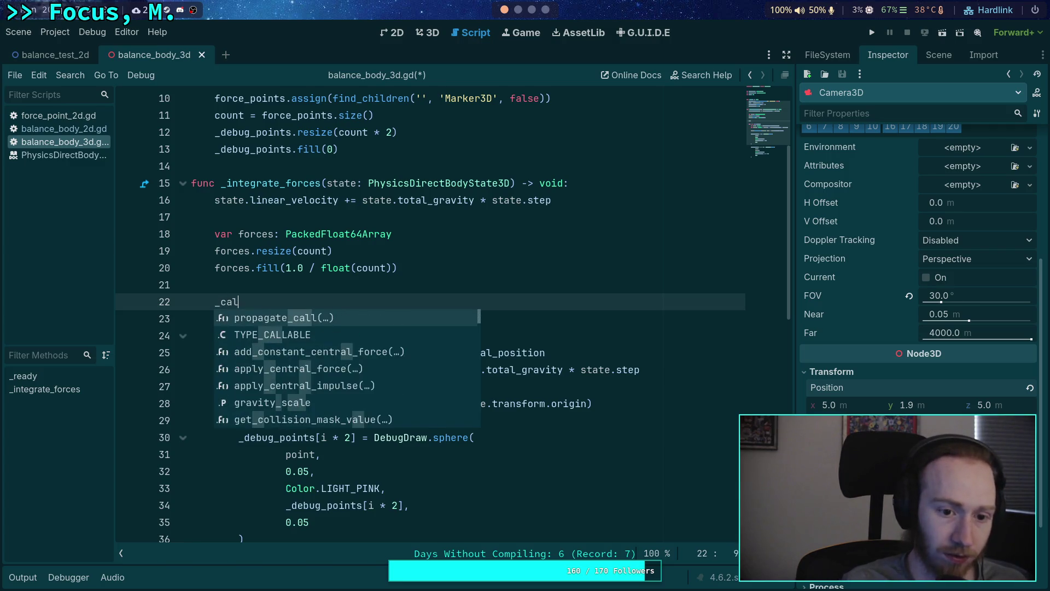
type("culate_forces")
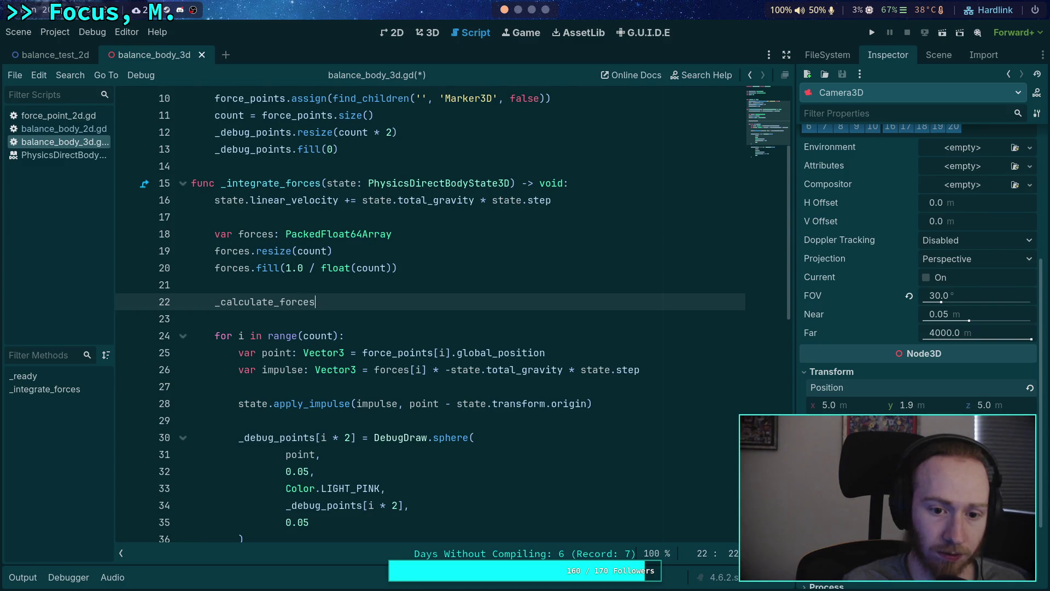
type("(forces")
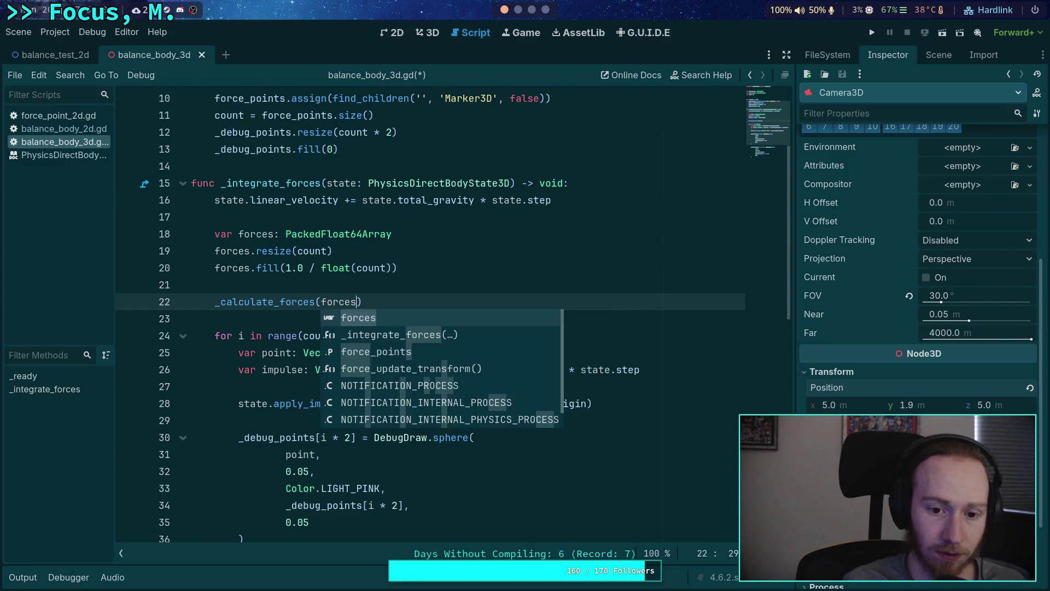
type(")")
Step: Add a stub func _calculate_forces(forces: PackedFloat64Array) -> void: with pass at the script end
scroll(476, 257, "down", 1)
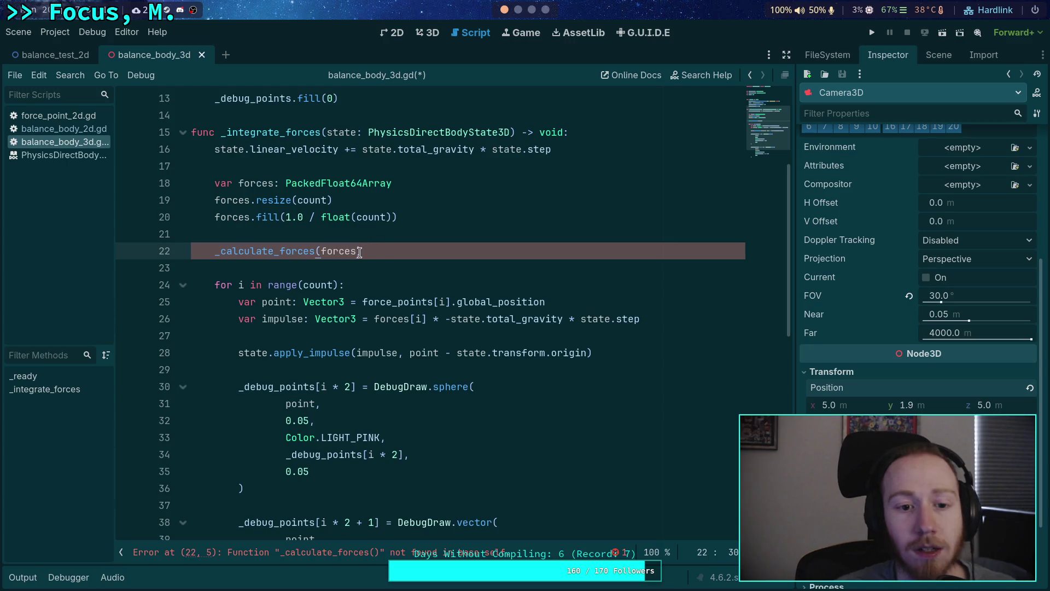
key("Down")
key("ctrl+End")
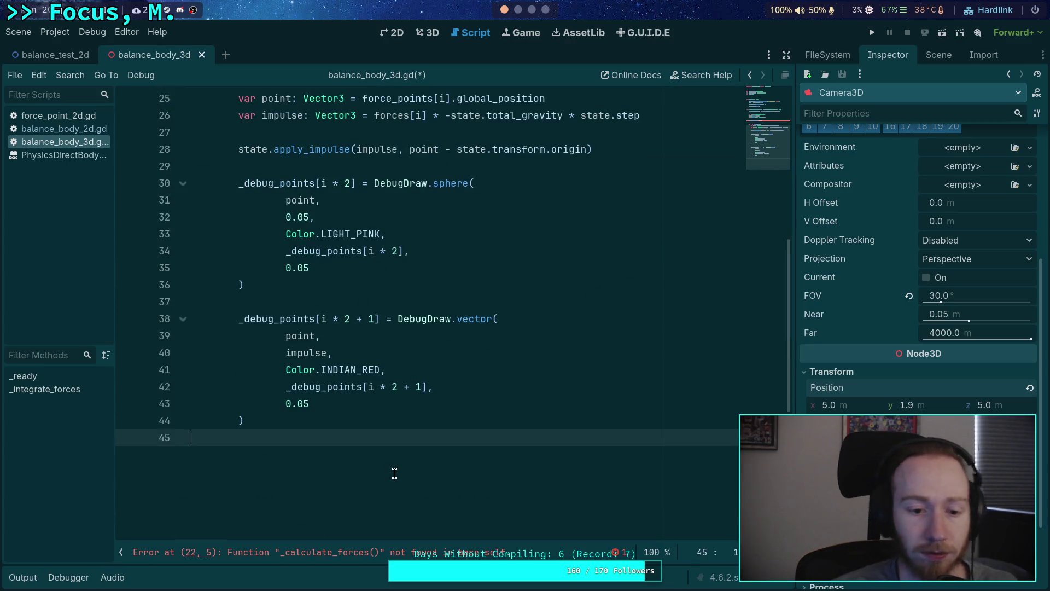
key("Return")
type("func _c")
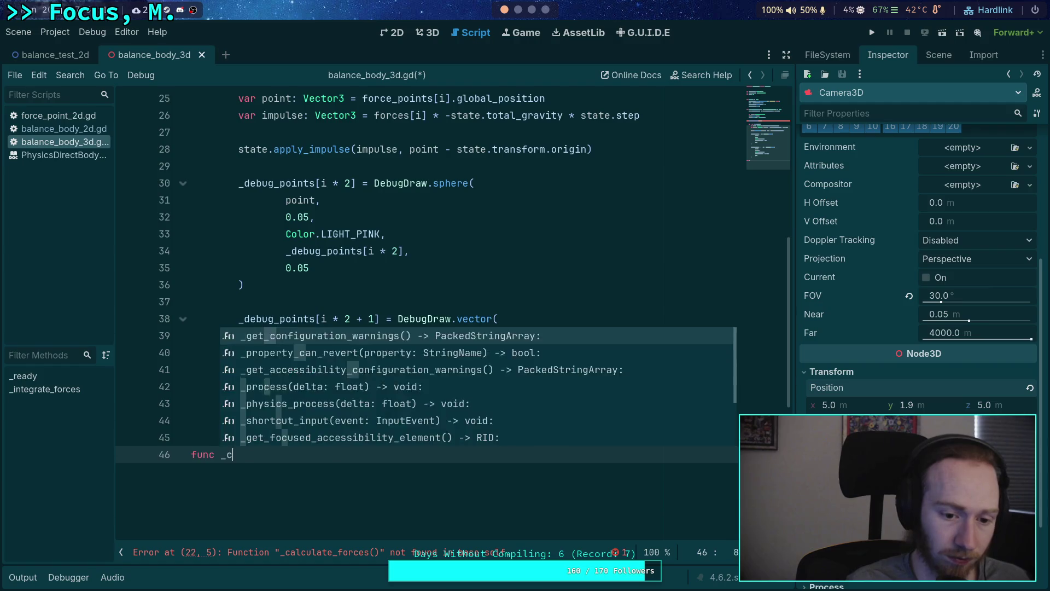
type("alculate_forc")
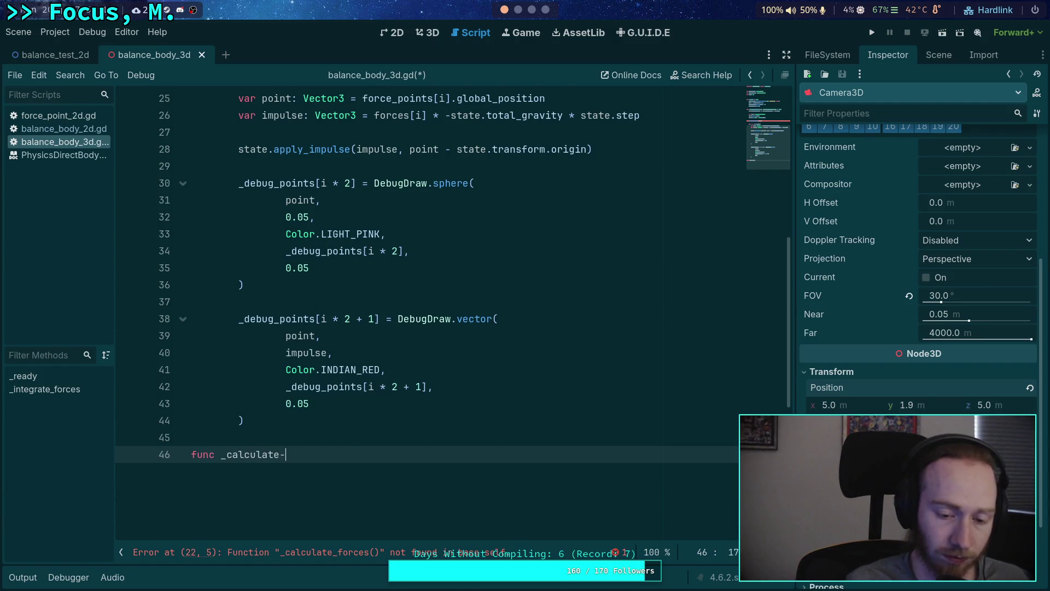
type("es(fo")
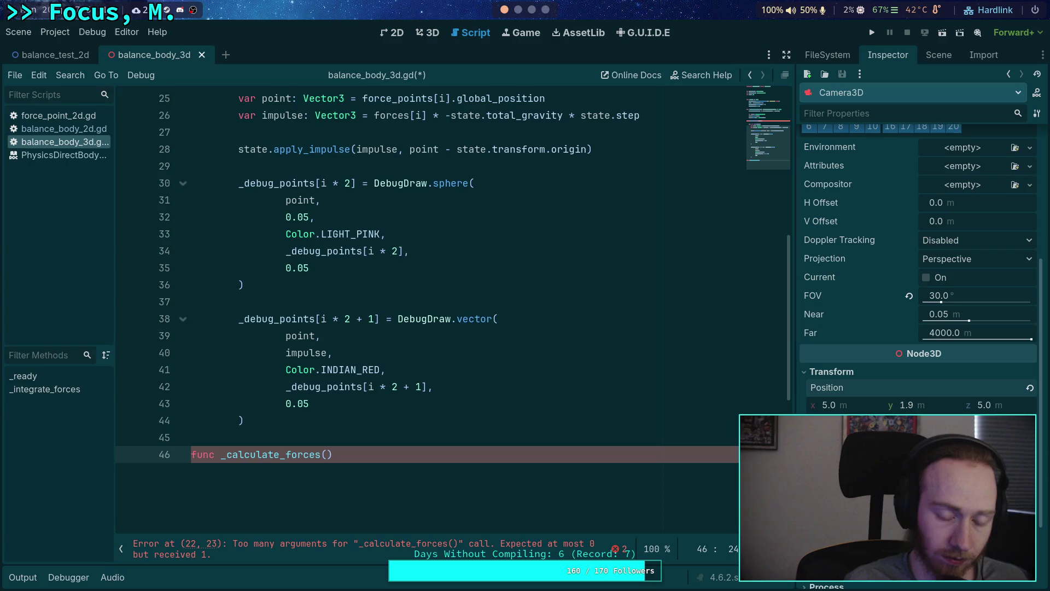
type("rces: P")
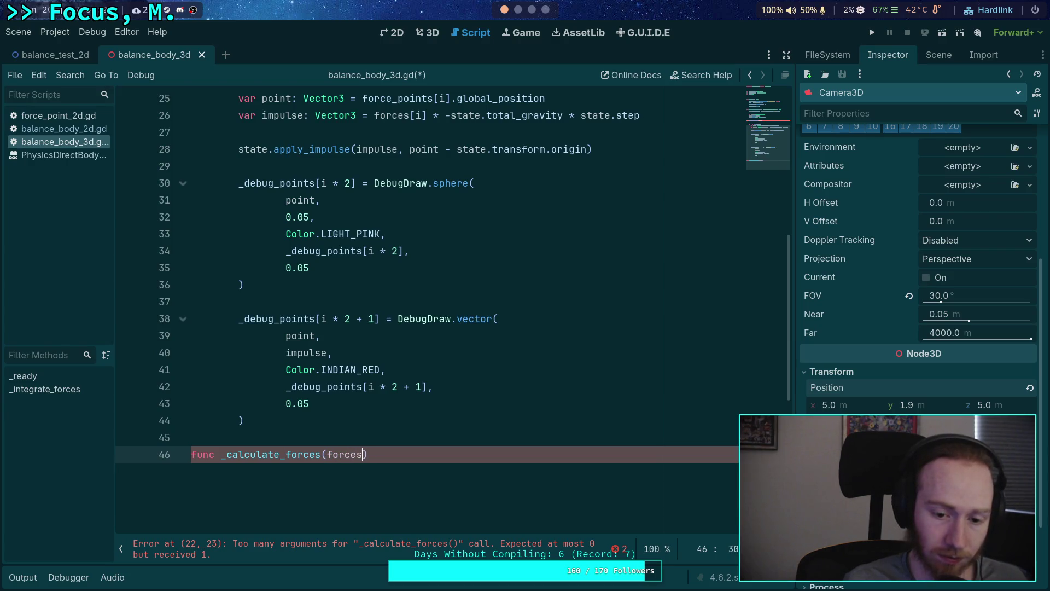
type("ackedFl")
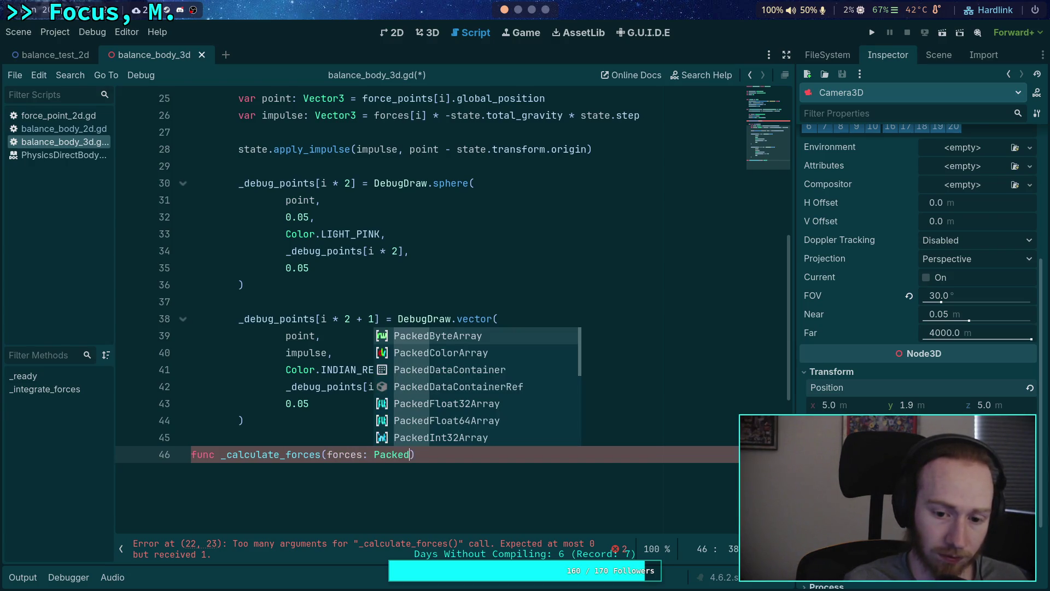
key("Down")
key("Return")
type(") -")
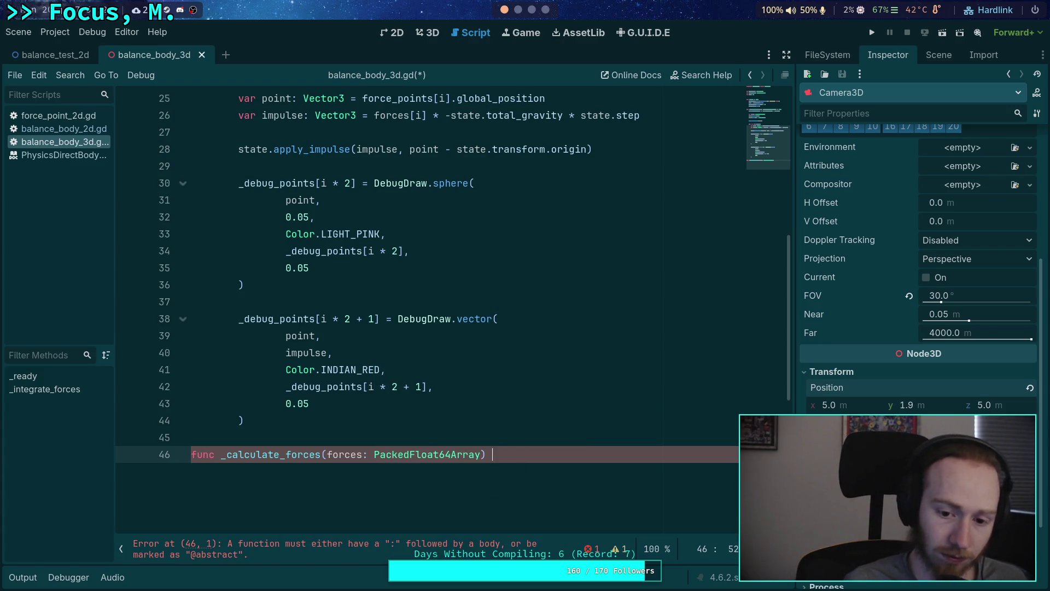
type("> void:")
key("Return")
type("pass")
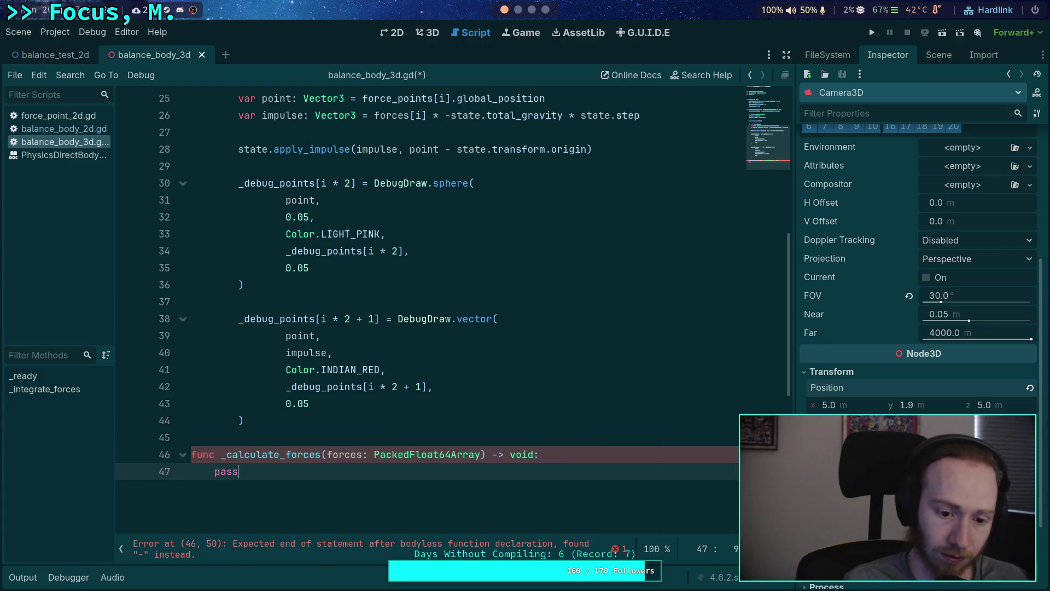
scroll(427, 356, "up", 2)
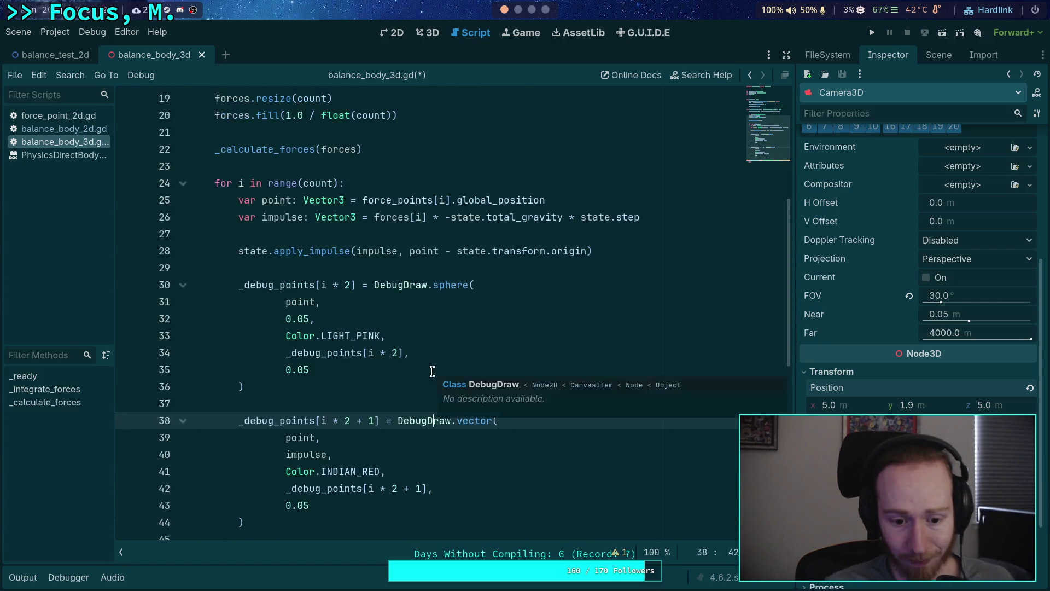
left_click(422, 373)
scroll(422, 373, "down", 2)
scroll(433, 385, "up", 2)
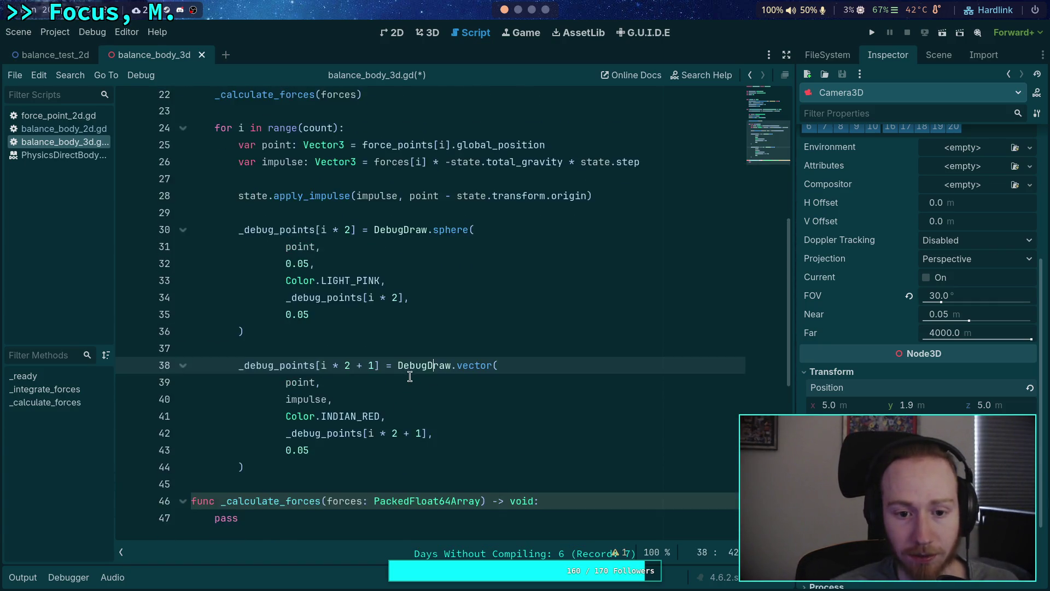
scroll(457, 239, "up", 1)
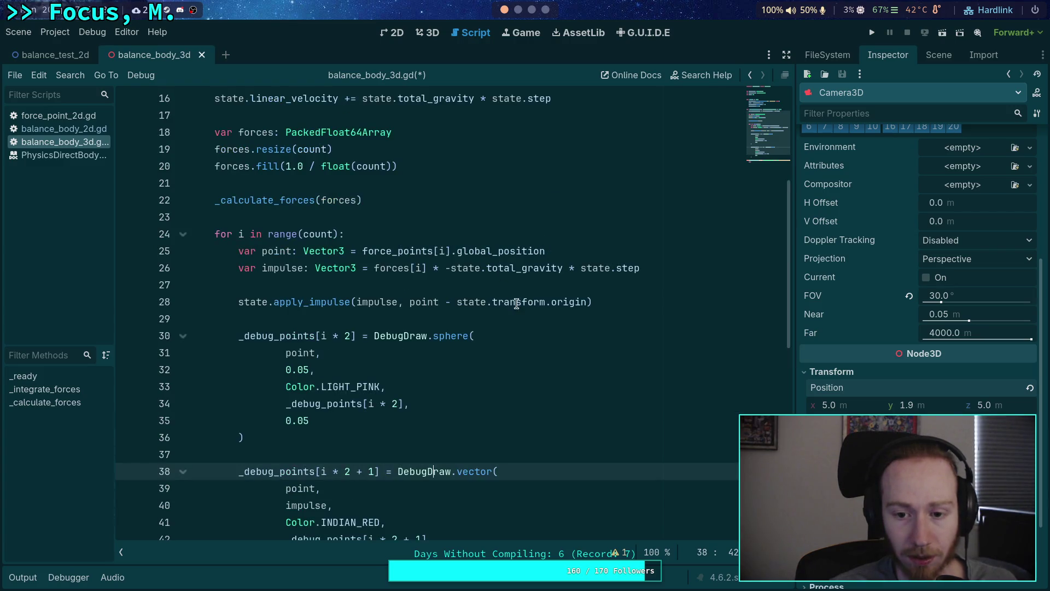
left_click(441, 200)
Step: Declare var anti_gravity: Vector3 = -state.total_gravity / state.inverse_mass above the for loop
key("Return")
key("Return")
type("var")
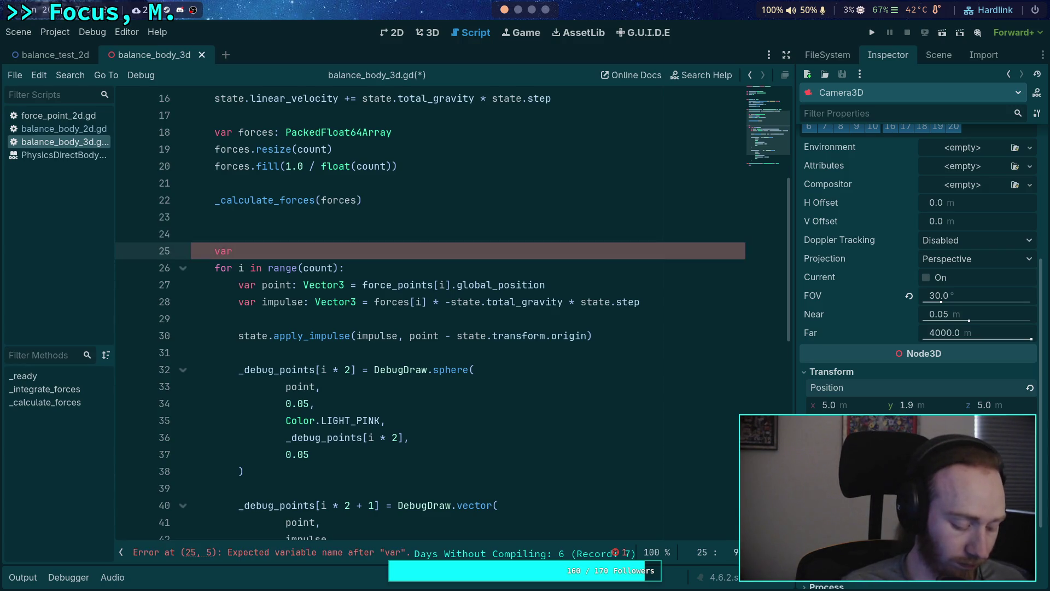
type("fro")
key("BackSpace")
key("BackSpace")
key("BackSpace")
type("gr")
key("BackSpace")
key("BackSpace")
key("BackSpace")
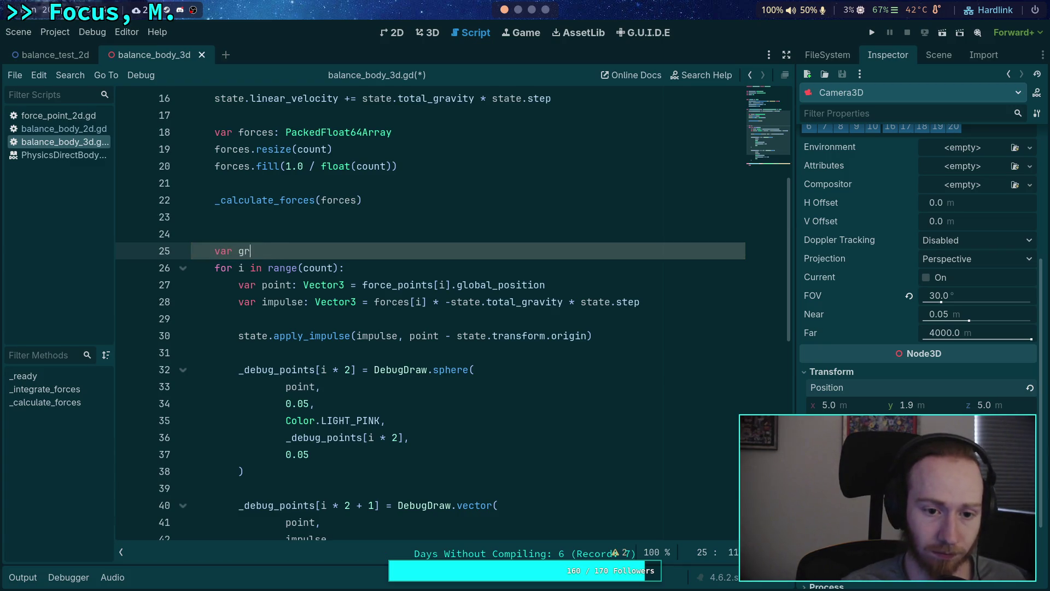
type("aint")
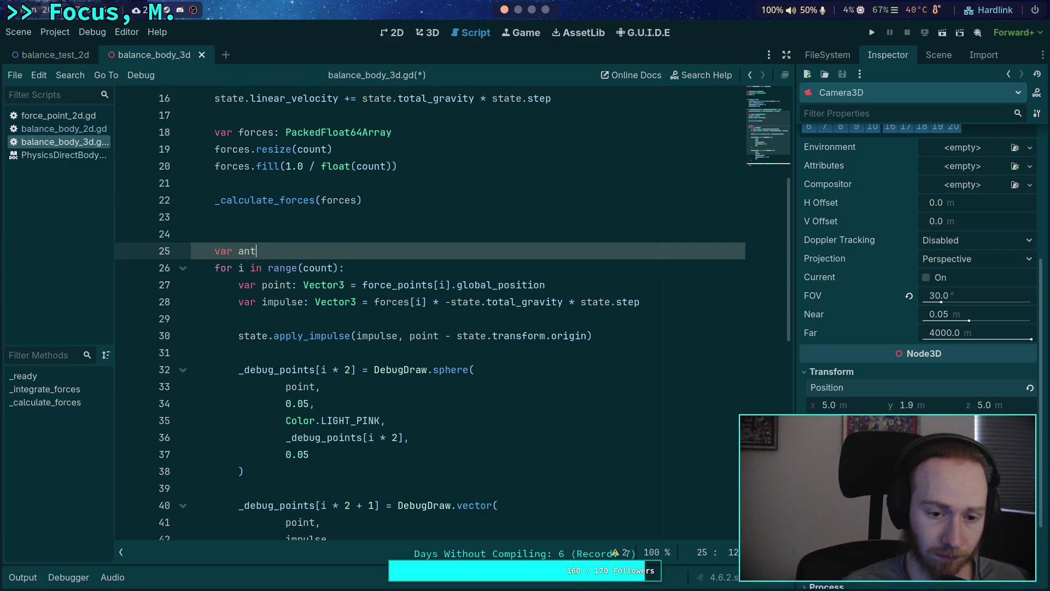
type("vity: float")
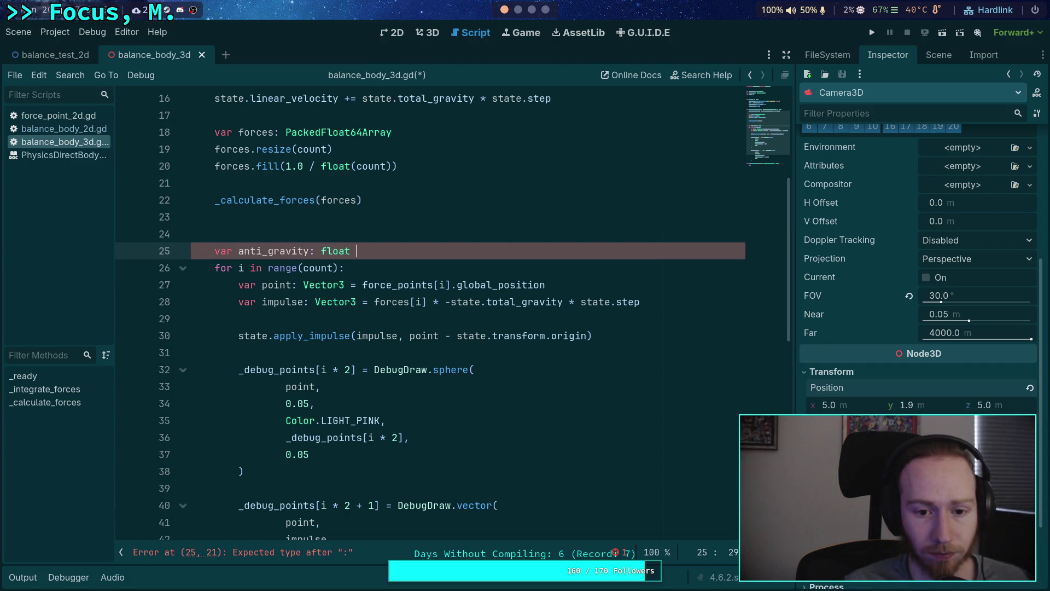
type("= -state.")
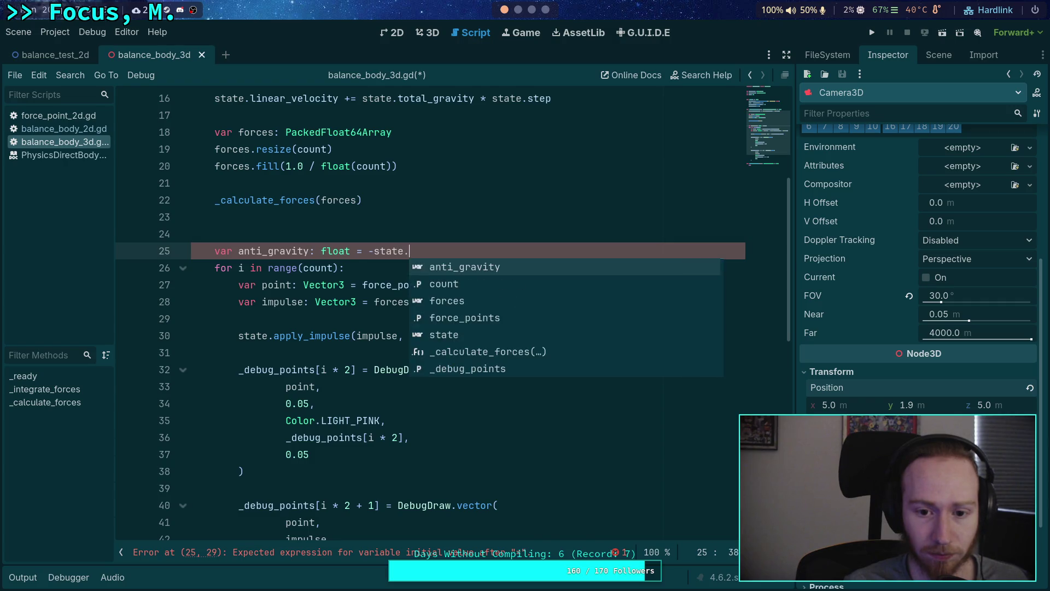
type("to")
key("Down")
key("Return")
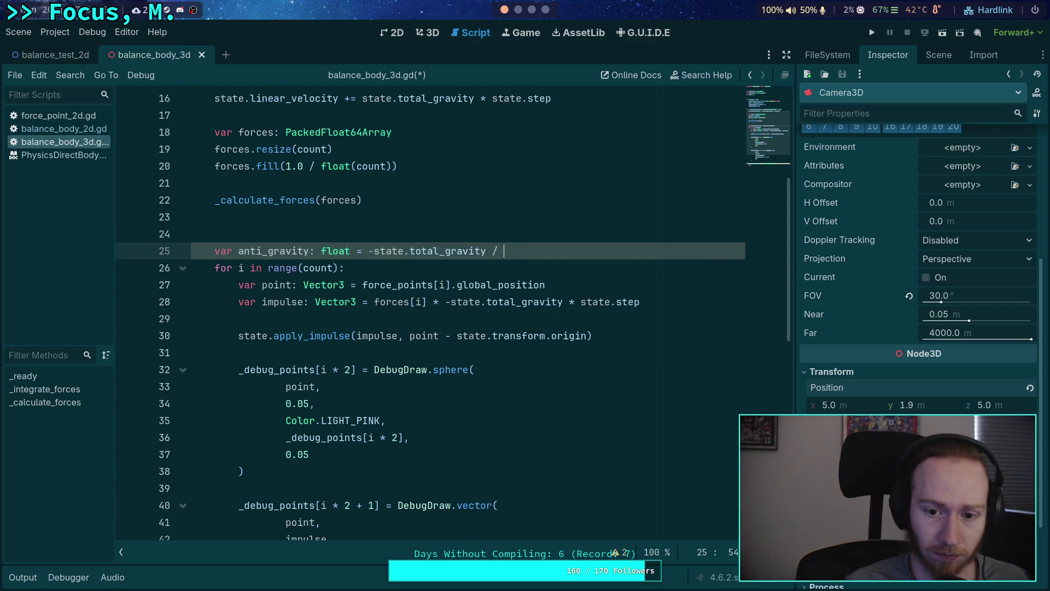
type("state.inv")
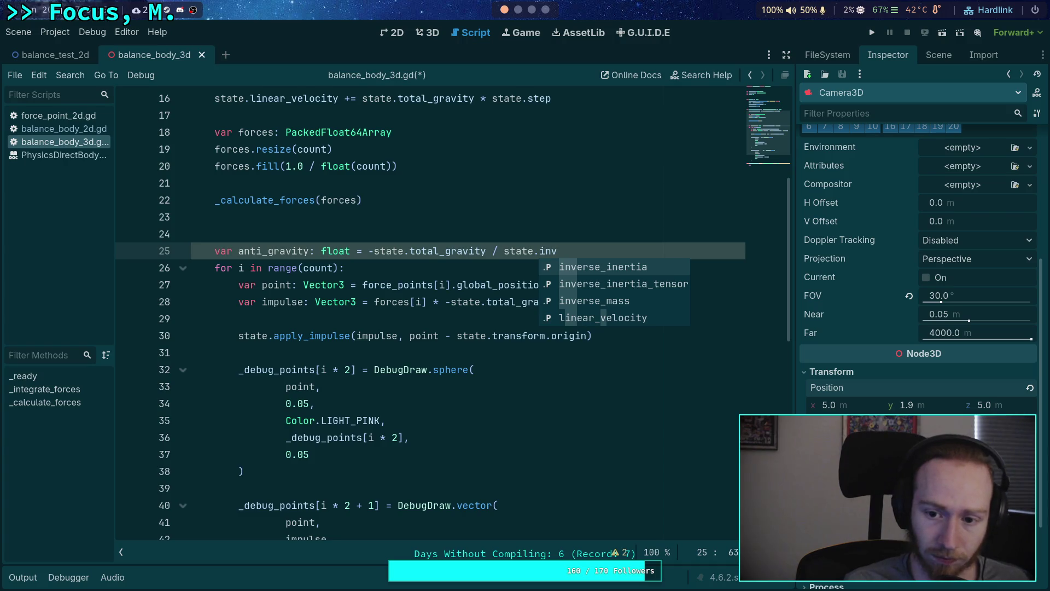
key("Down")
key("Down")
key("Return")
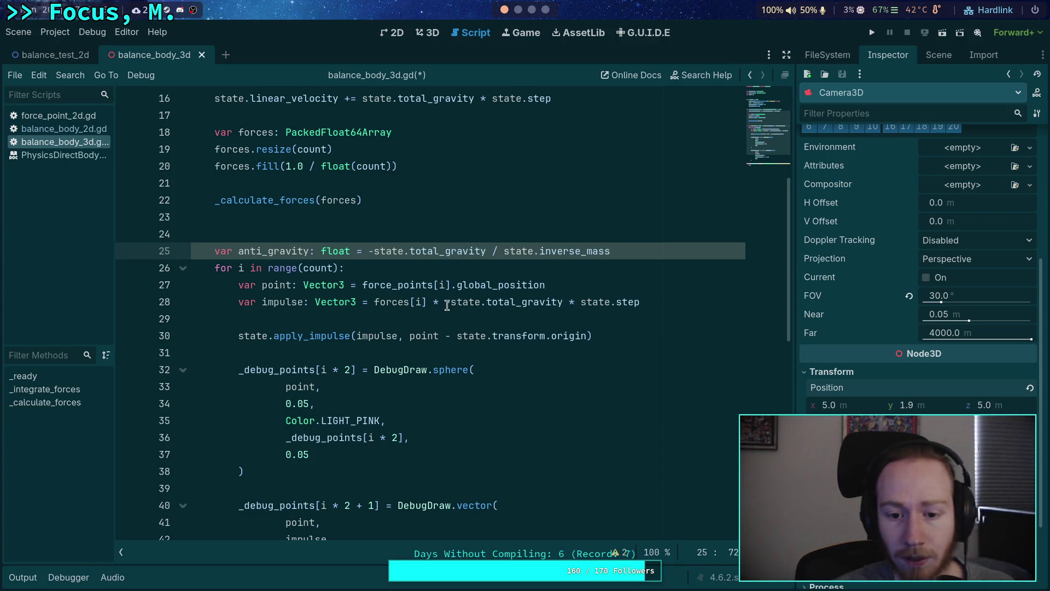
left_click_drag(445, 302, 563, 302)
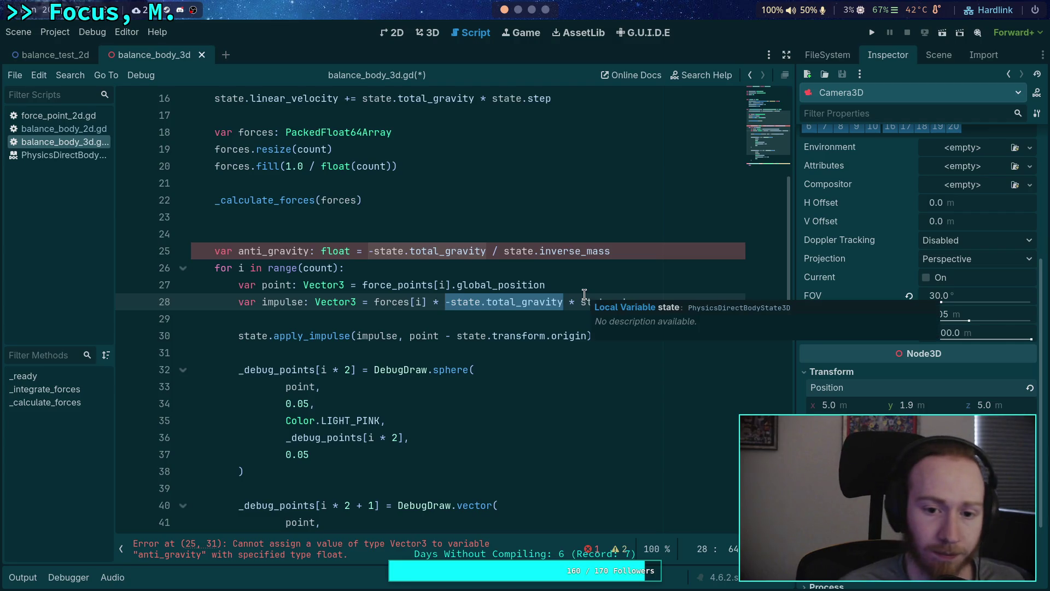
left_click(673, 255)
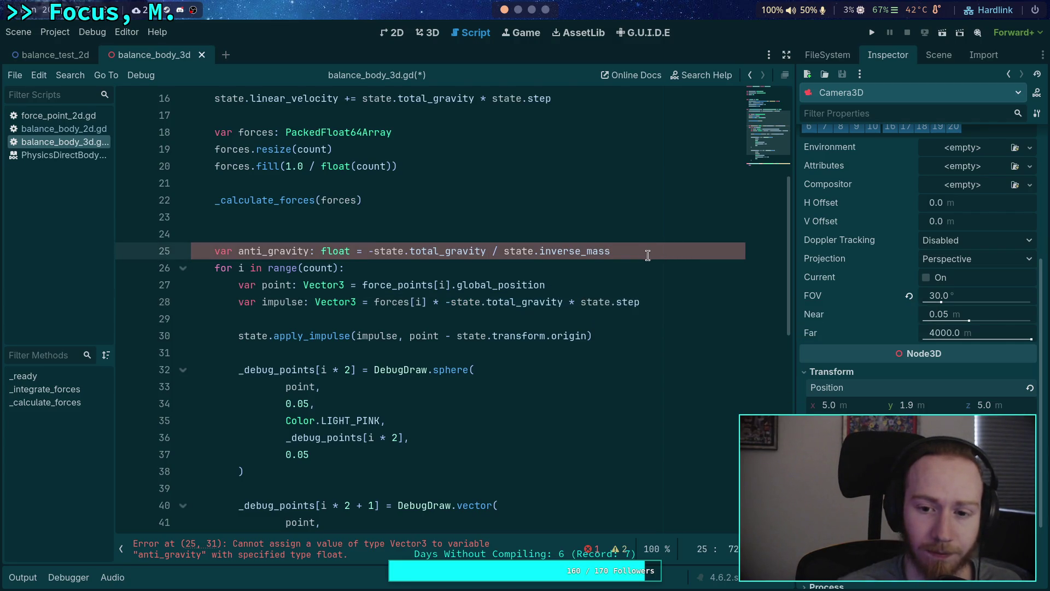
double_click(335, 251)
type("Vector")
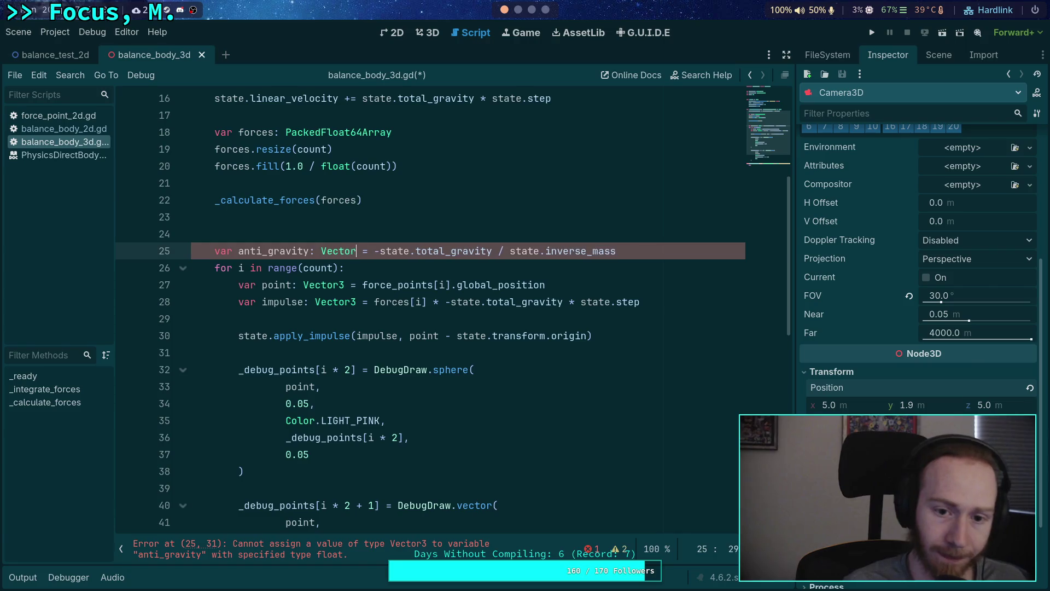
type("3")
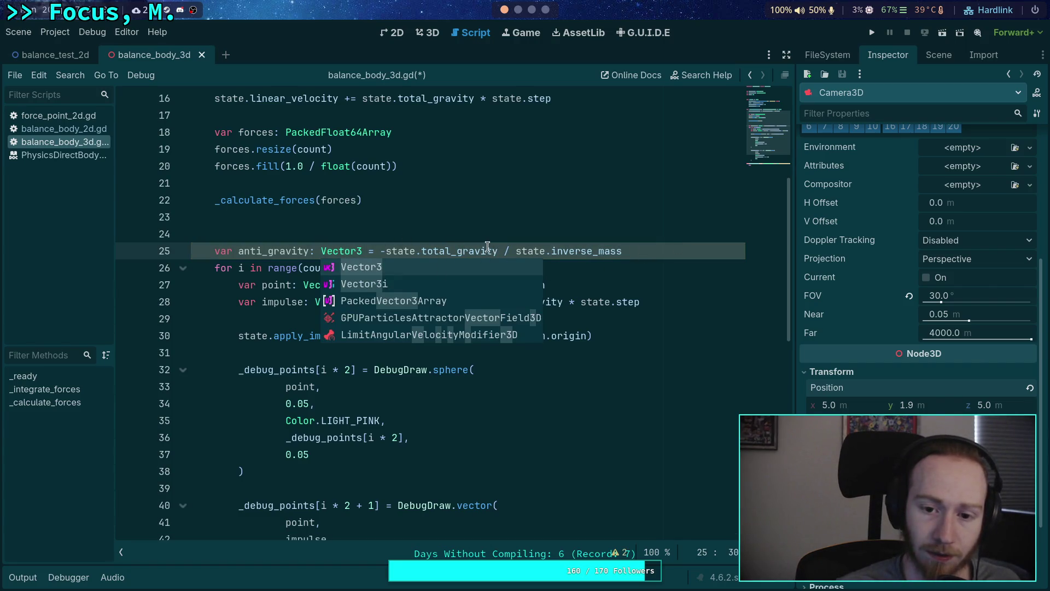
Step: Multiply anti_gravity by state.step, use it in line 28's impulse, and save
left_click(496, 247)
type("* state.s")
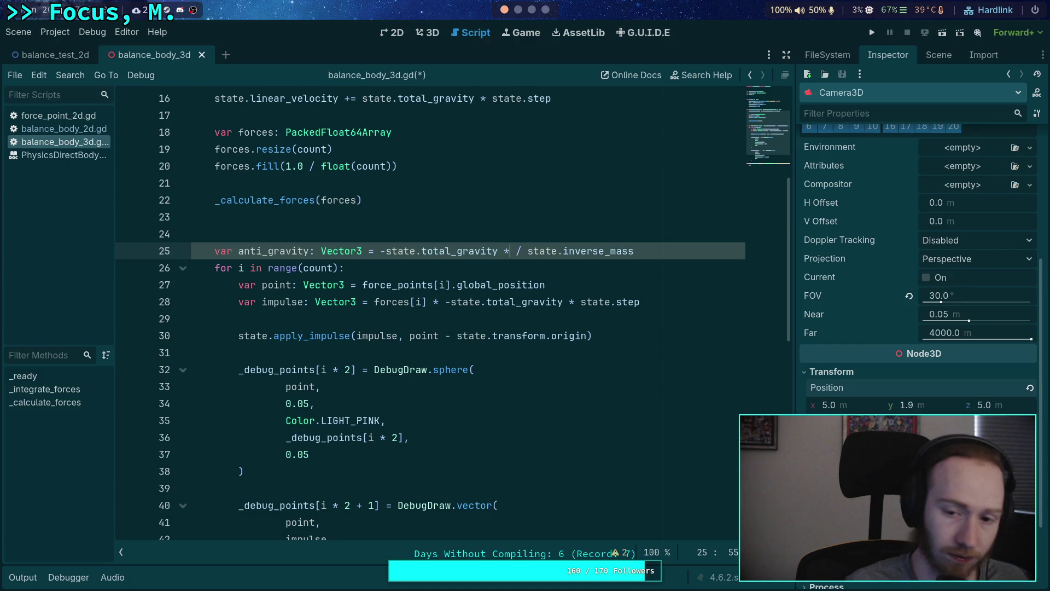
type("tep")
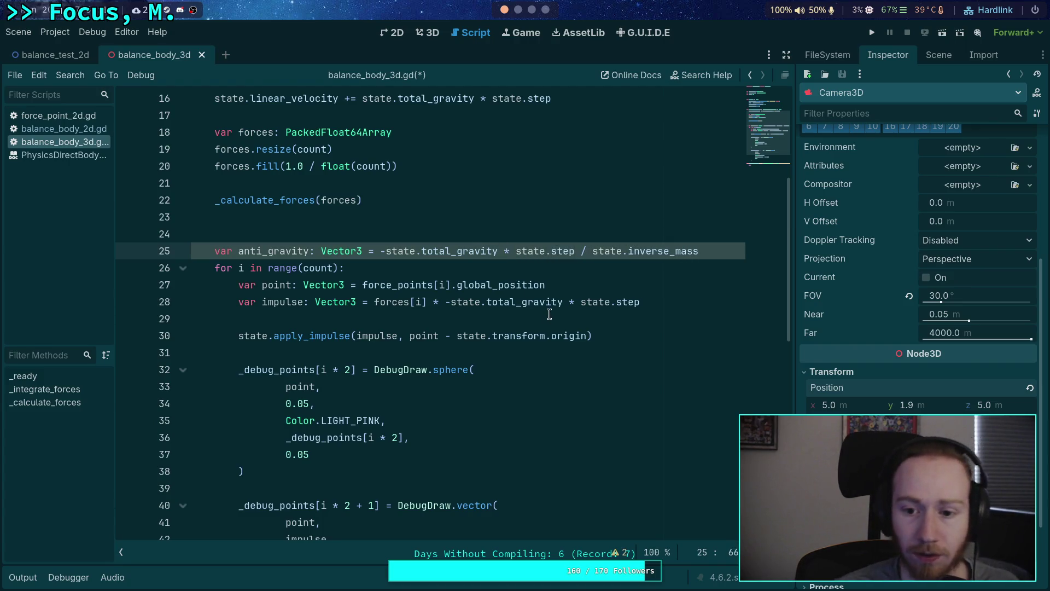
left_click_drag(446, 301, 682, 300)
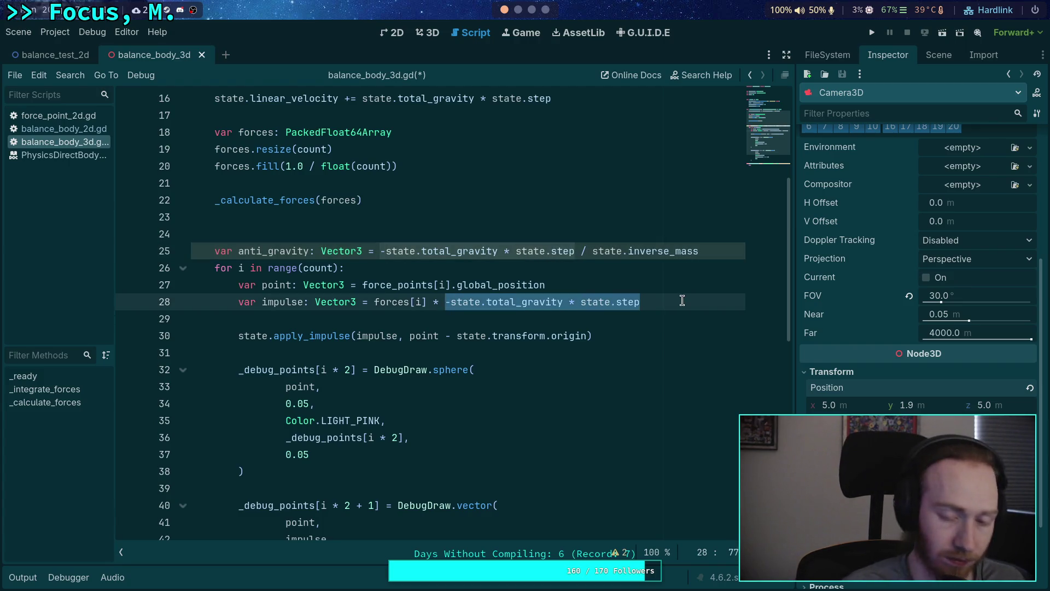
type("anti")
key("Return")
key("ctrl+s")
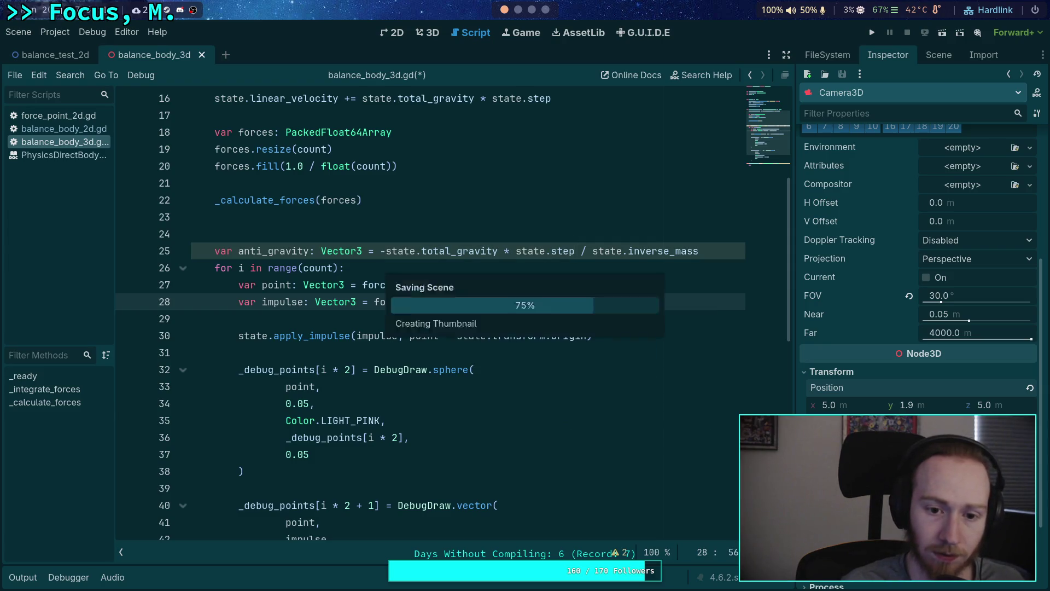
scroll(688, 301, "down", 2)
scroll(604, 323, "down", 2)
left_click(871, 33)
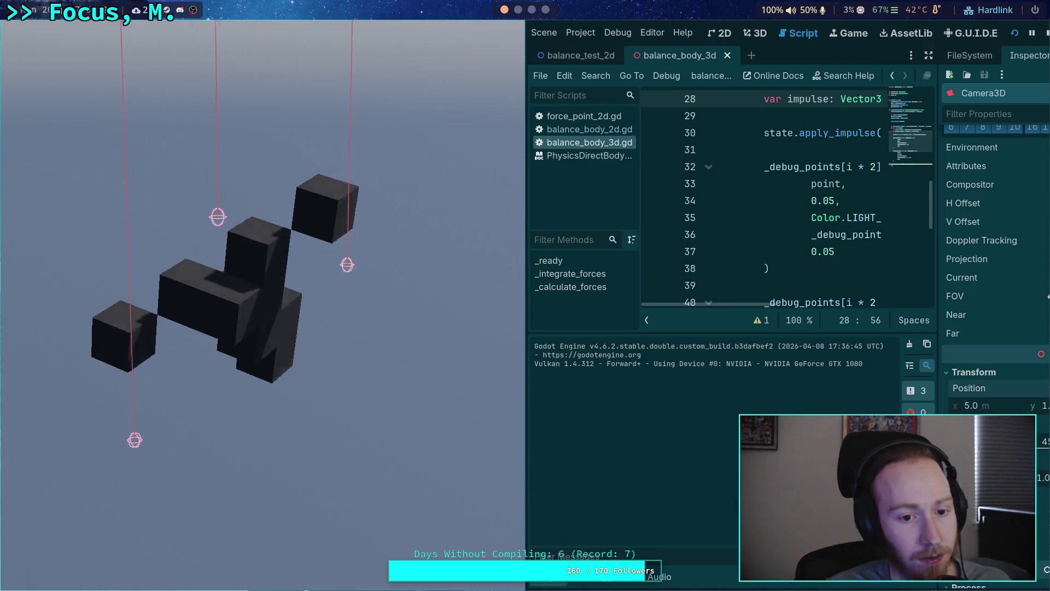
left_click(1047, 33)
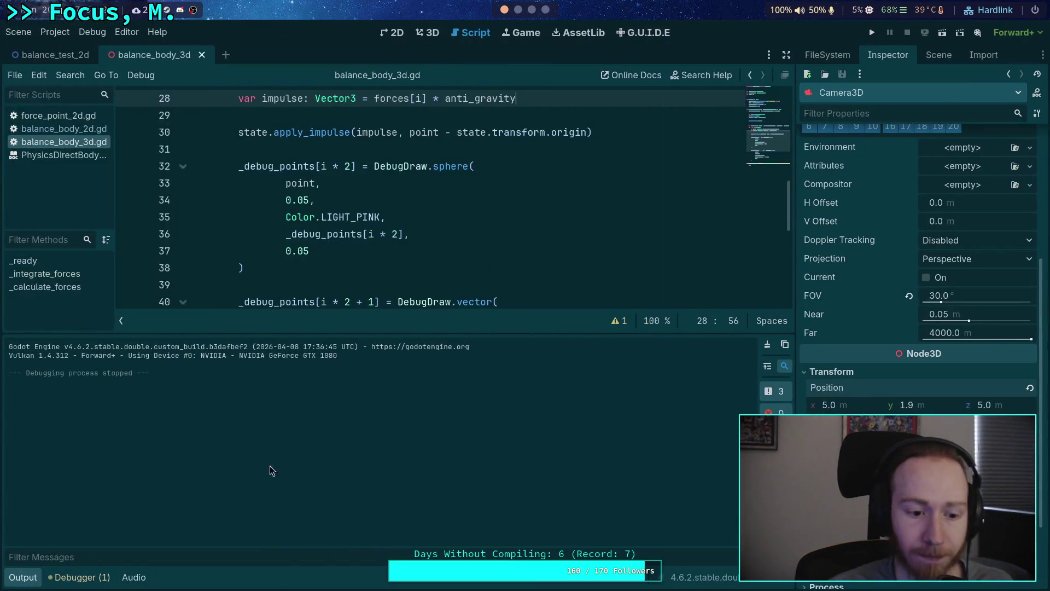
scroll(311, 398, "up", 1)
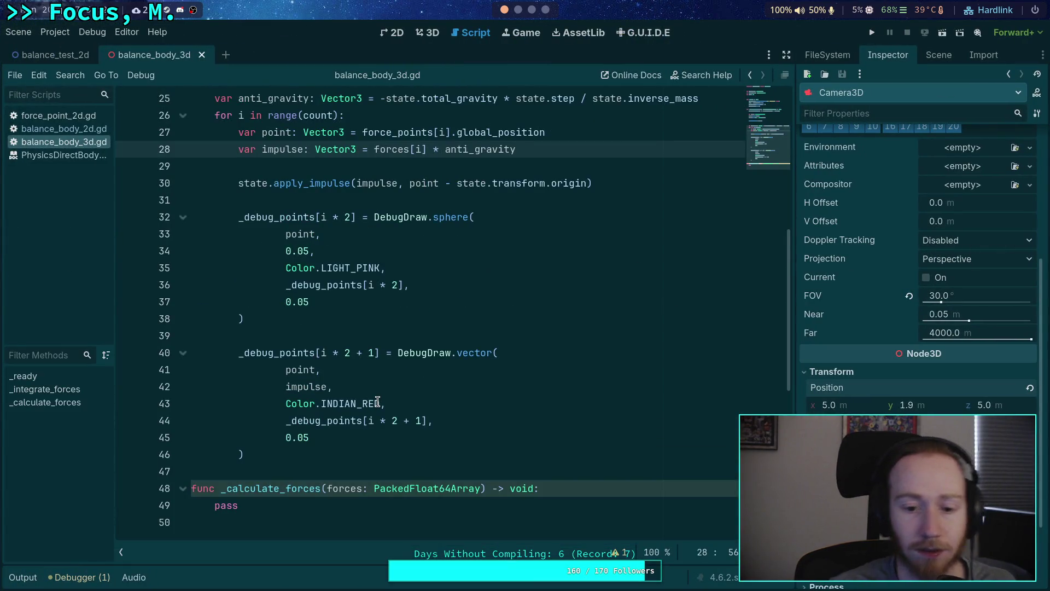
left_click(331, 386)
double_click(296, 387)
scroll(450, 381, "up", 1)
scroll(450, 381, "up", 1)
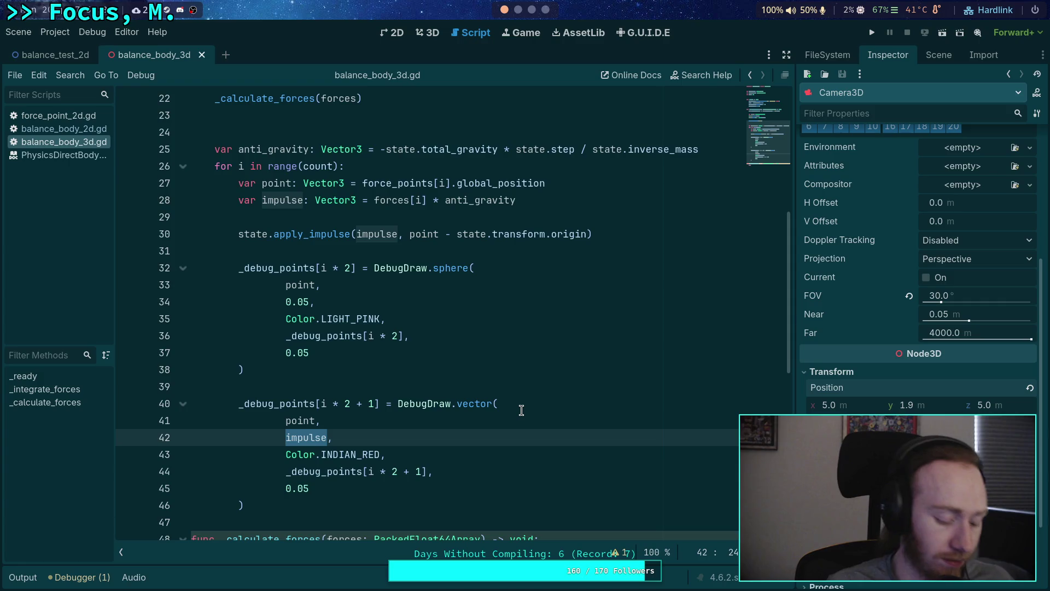
Step: Add var debug_vec: Vector3 = (-state.total_gravity).normalized() below anti_gravity
type("Vector")
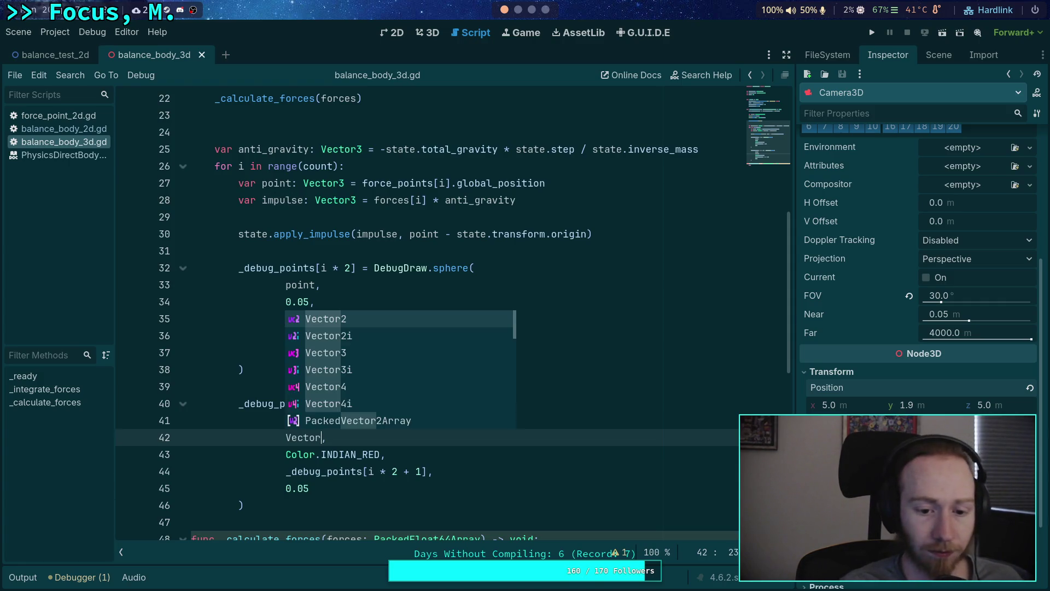
type("3")
key("Return")
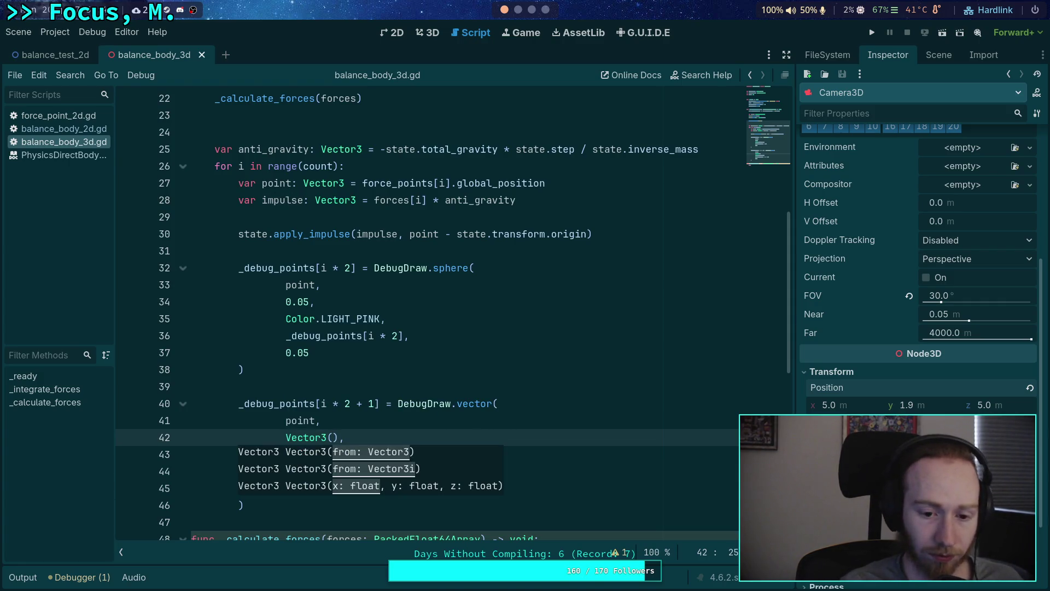
key("BackSpace")
key("BackSpace")
key("BackSpace")
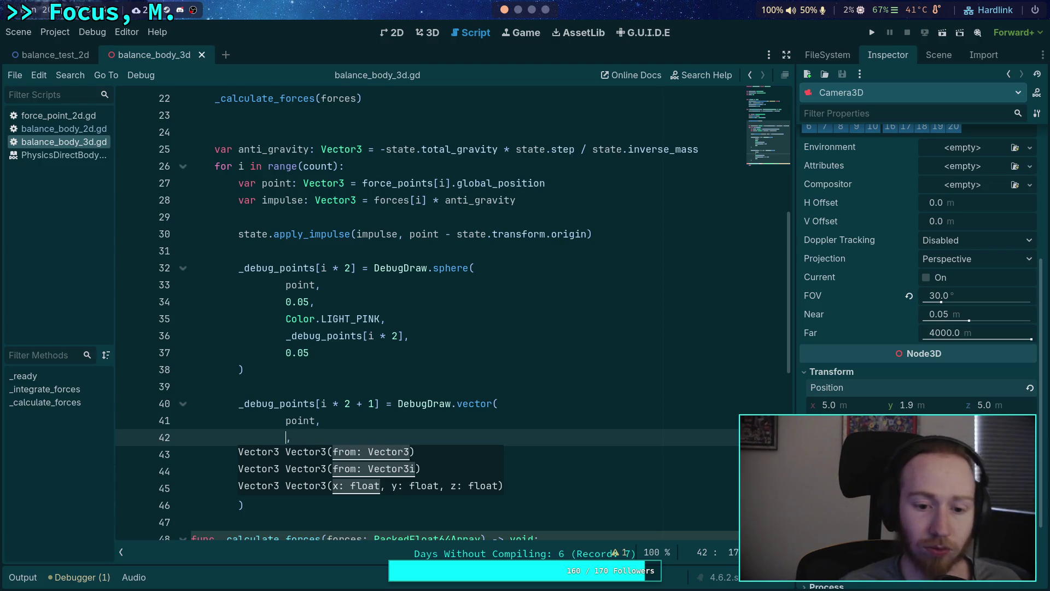
left_click(453, 322)
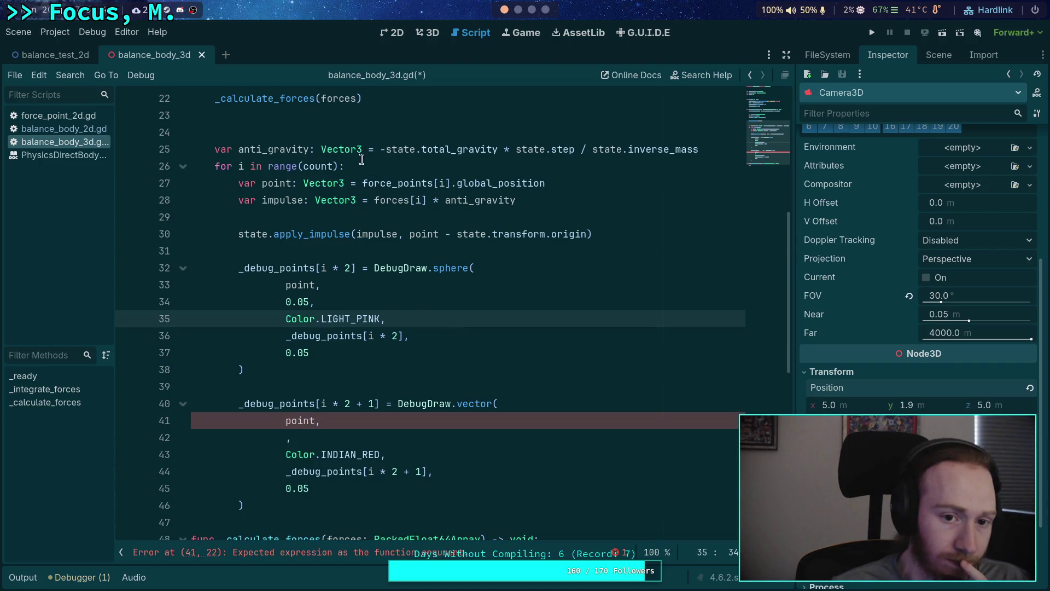
left_click(711, 149)
key("Return")
type("debug_vec: Vet")
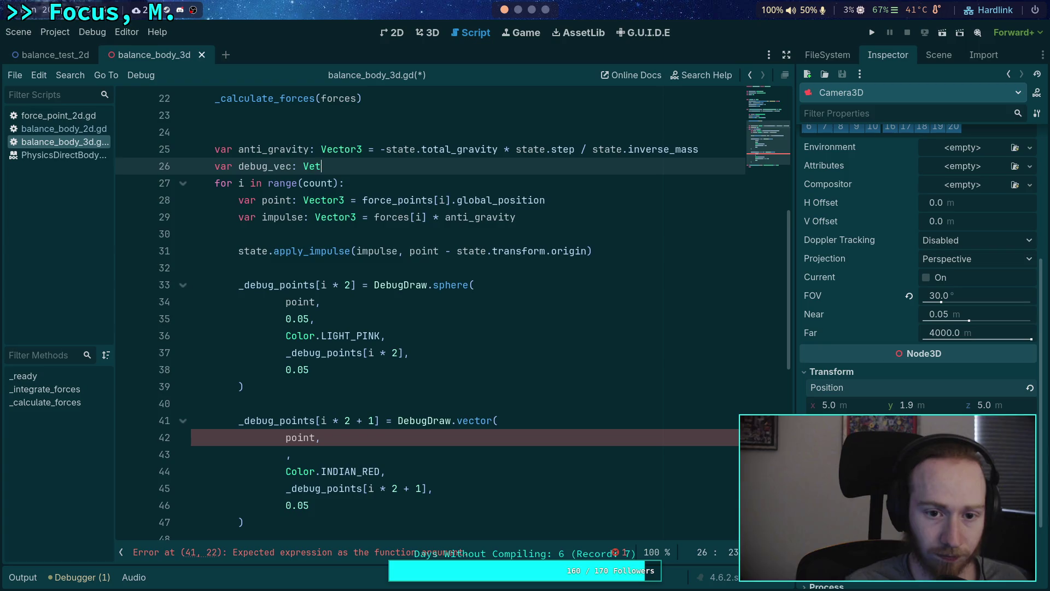
key("BackSpace")
type("ctor3 = ")
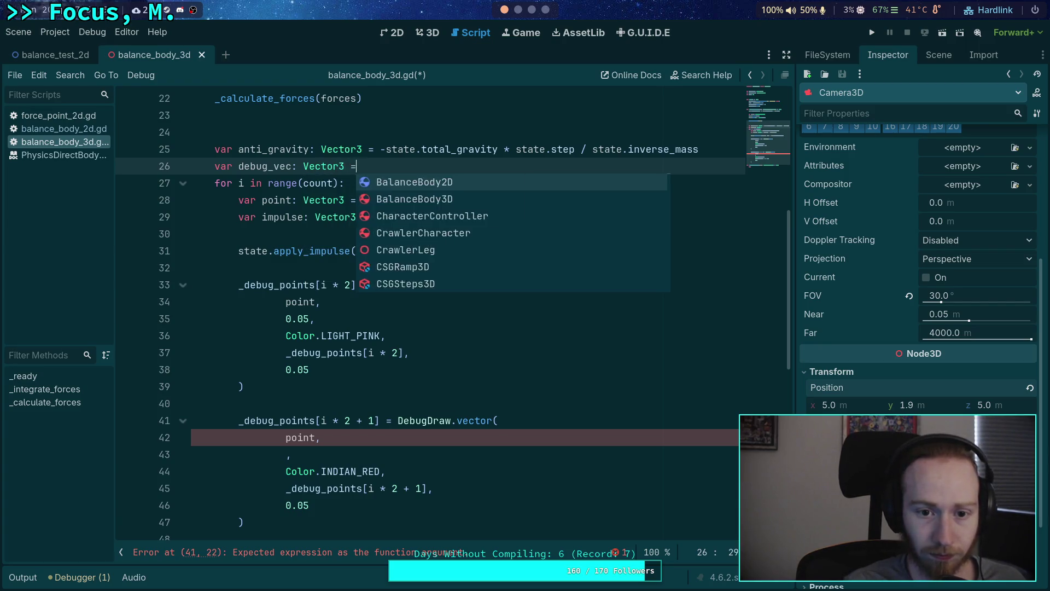
type("-state.t")
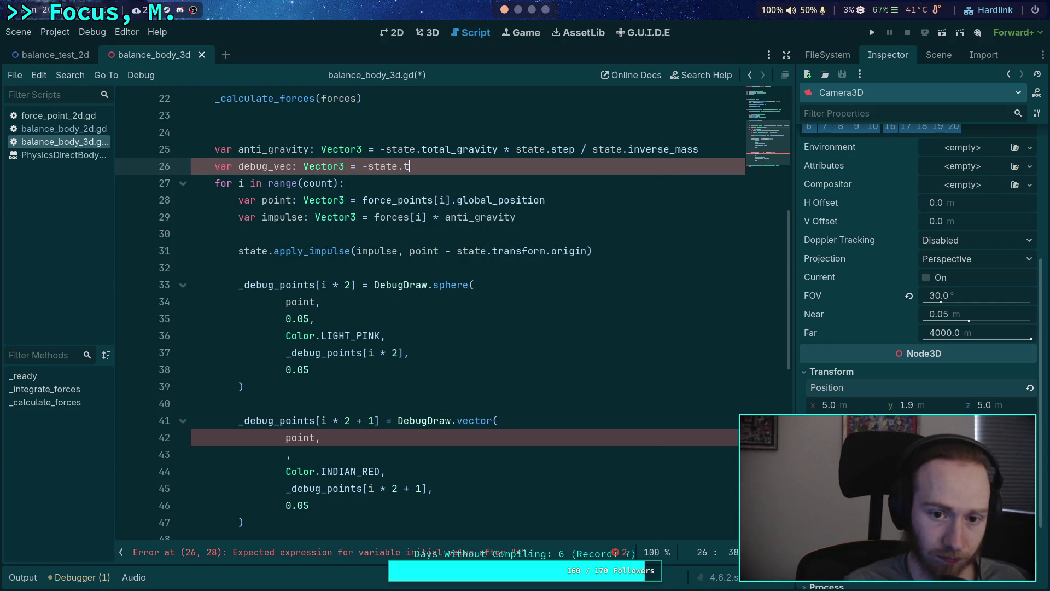
type("ot")
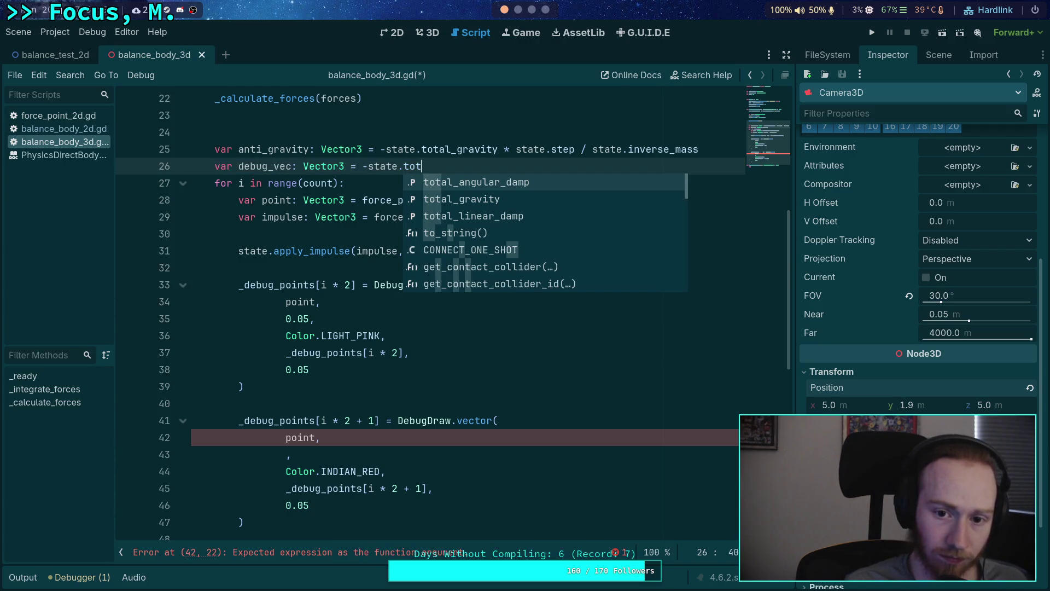
key("Down")
key("Return")
type(".norm")
key("Return")
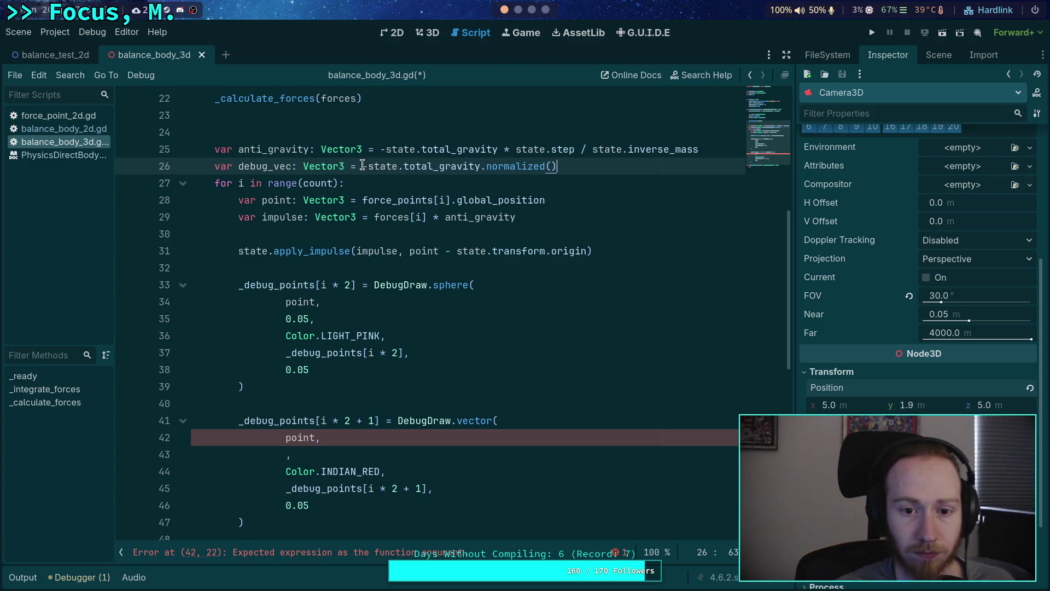
left_click_drag(362, 165, 479, 167)
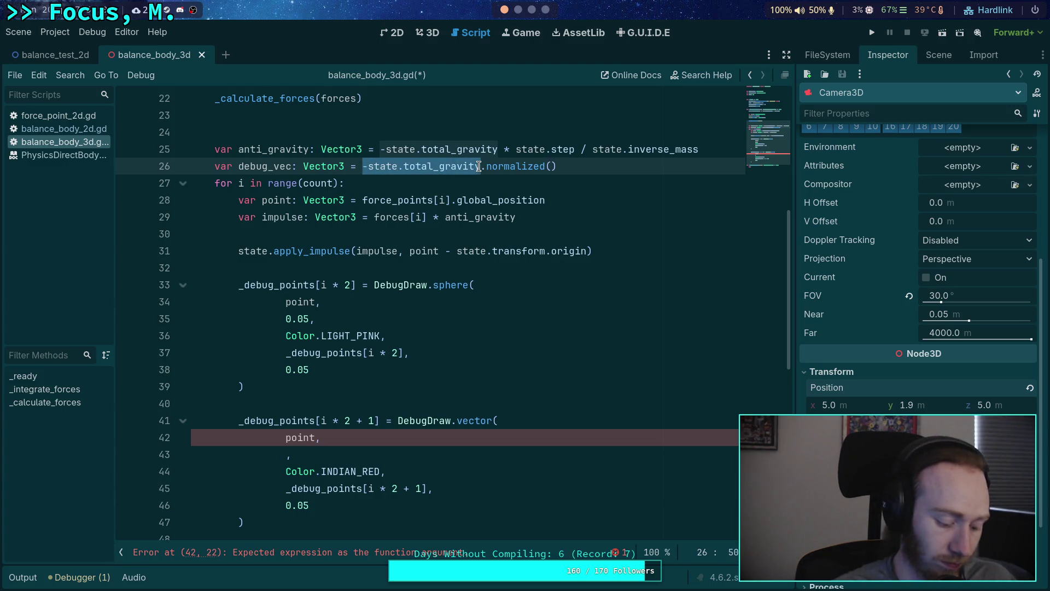
type("(")
left_click(630, 170)
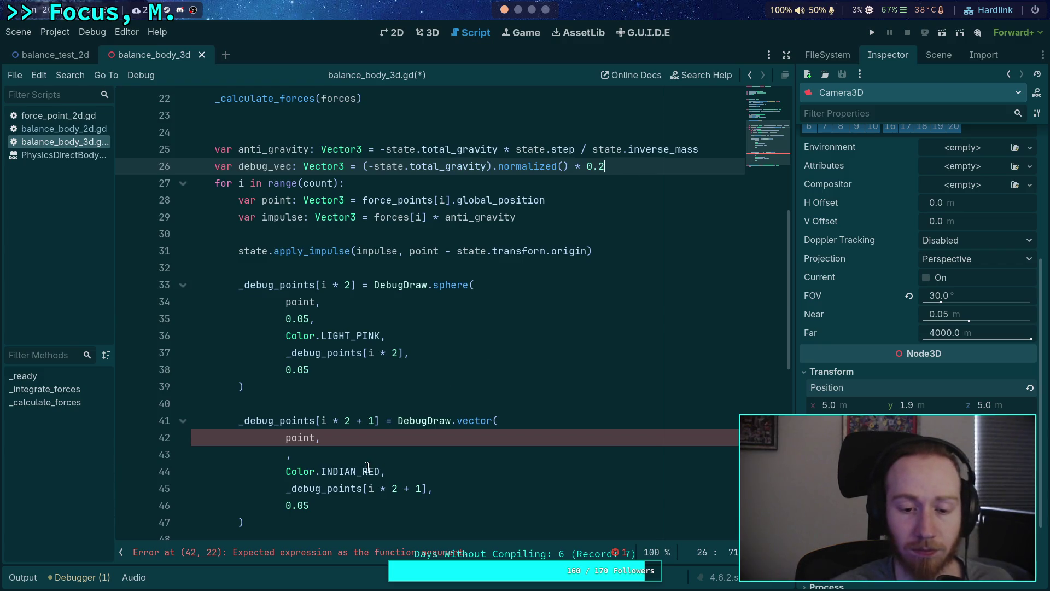
Step: Set the arrow vector to debug_vec * forces[i], save, and run the project
left_click(287, 453)
type("ebug_vec ")
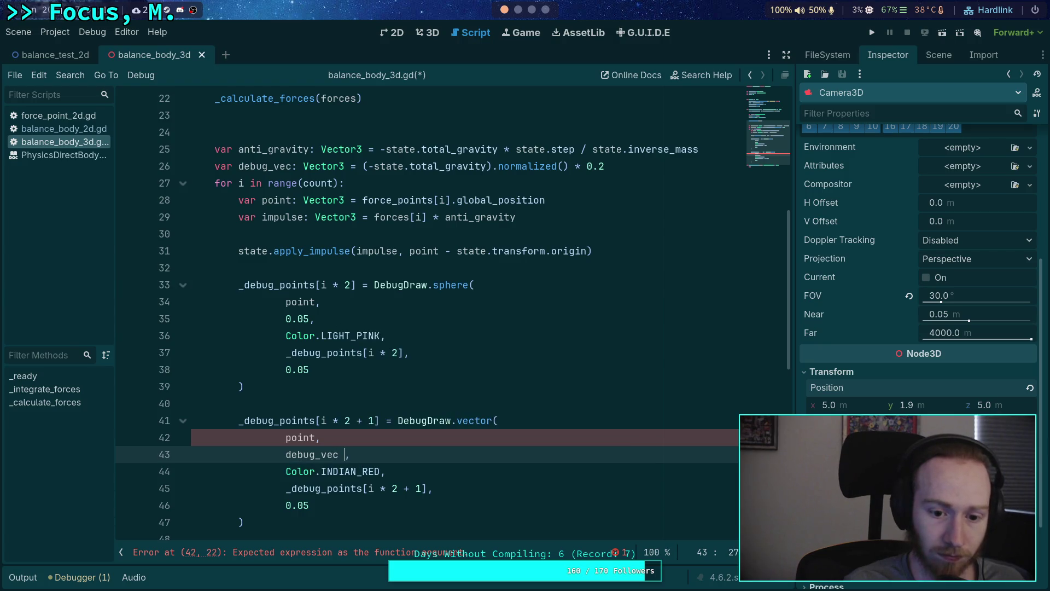
type("( for")
key("BackSpace")
key("BackSpace")
key("BackSpace")
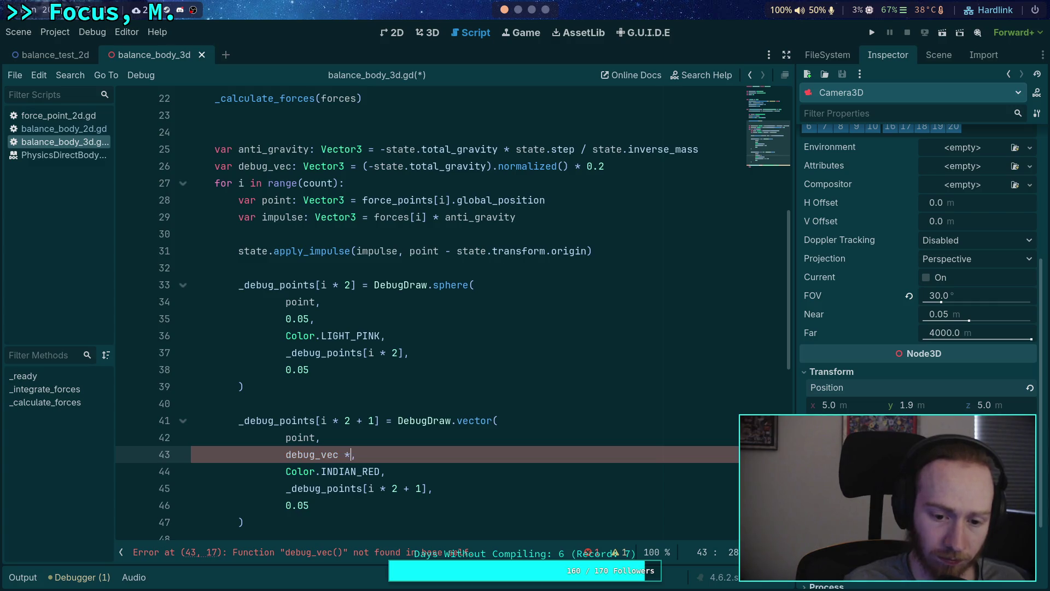
type("ces[i]")
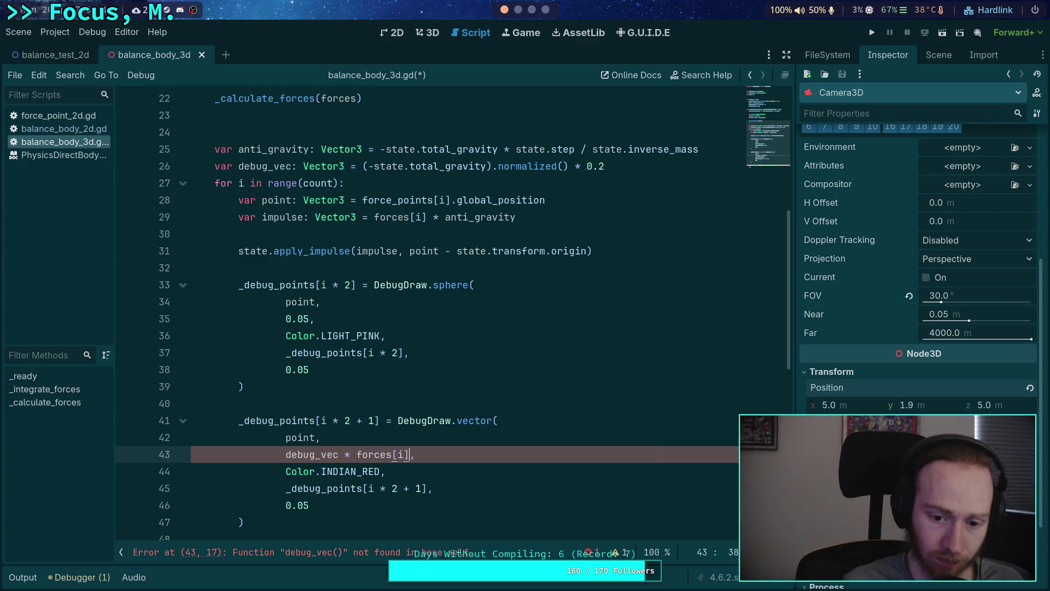
key("ctrl+s")
key("ctrl+minus")
key("F5")
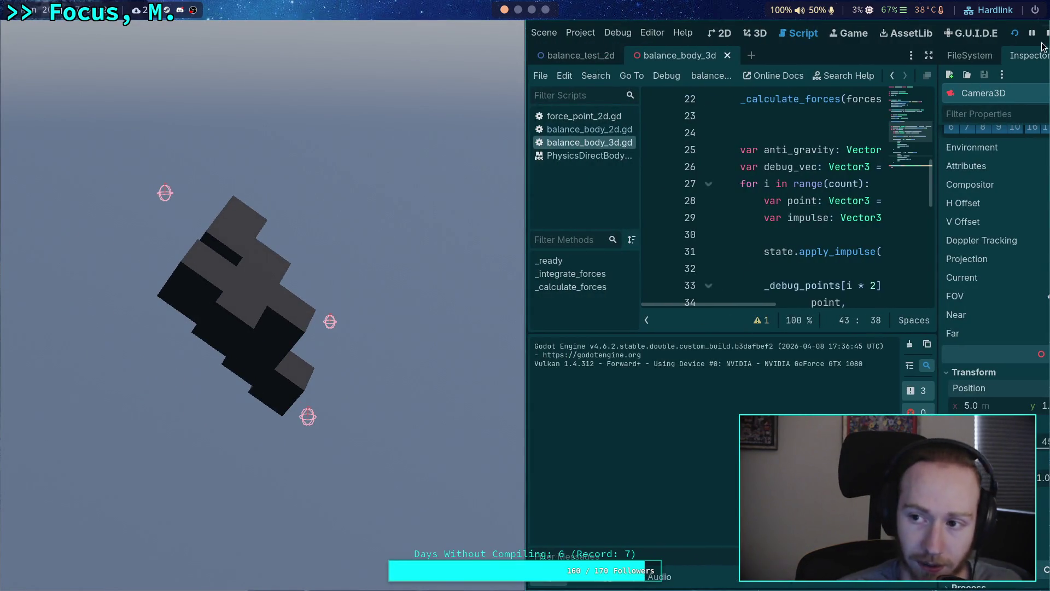
Step: Change debug_vec's scale factor from 0.2 to 0.5 and run the game to check arrow lengths
key("F8")
scroll(429, 257, "down", 2)
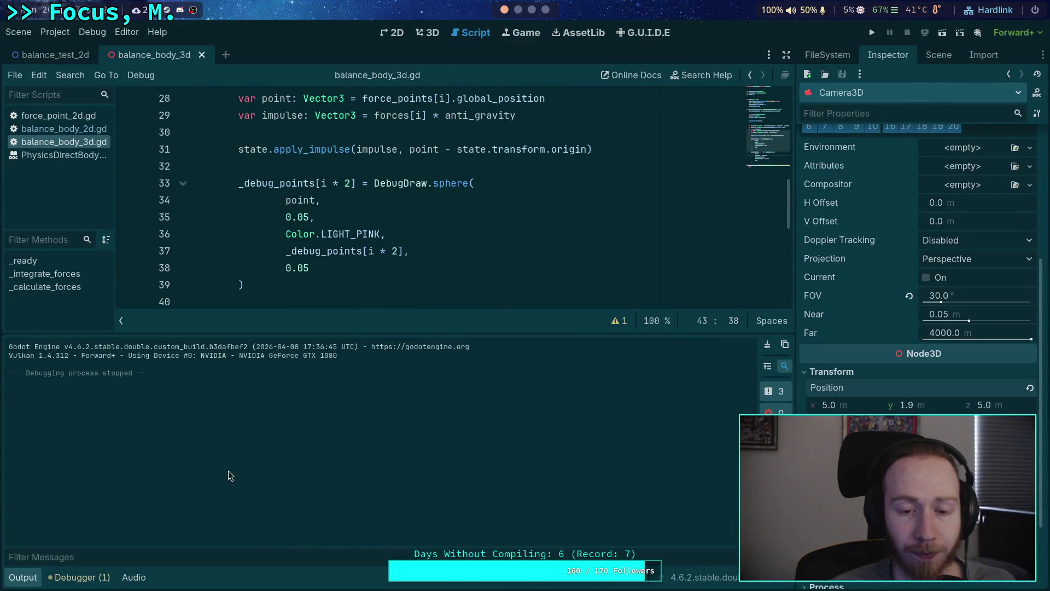
left_click(23, 577)
scroll(362, 401, "up", 2)
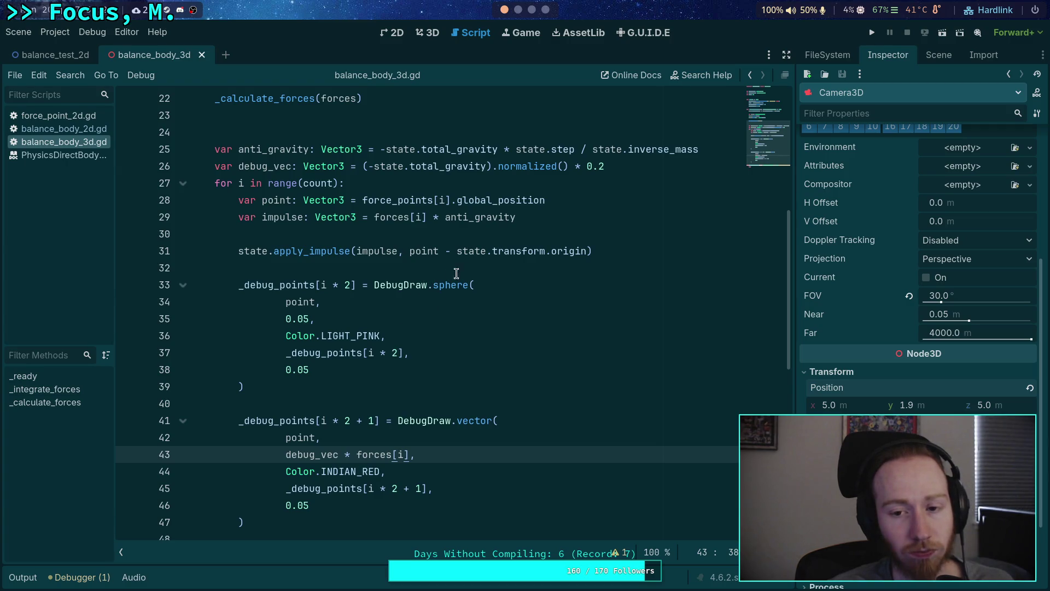
left_click(605, 159)
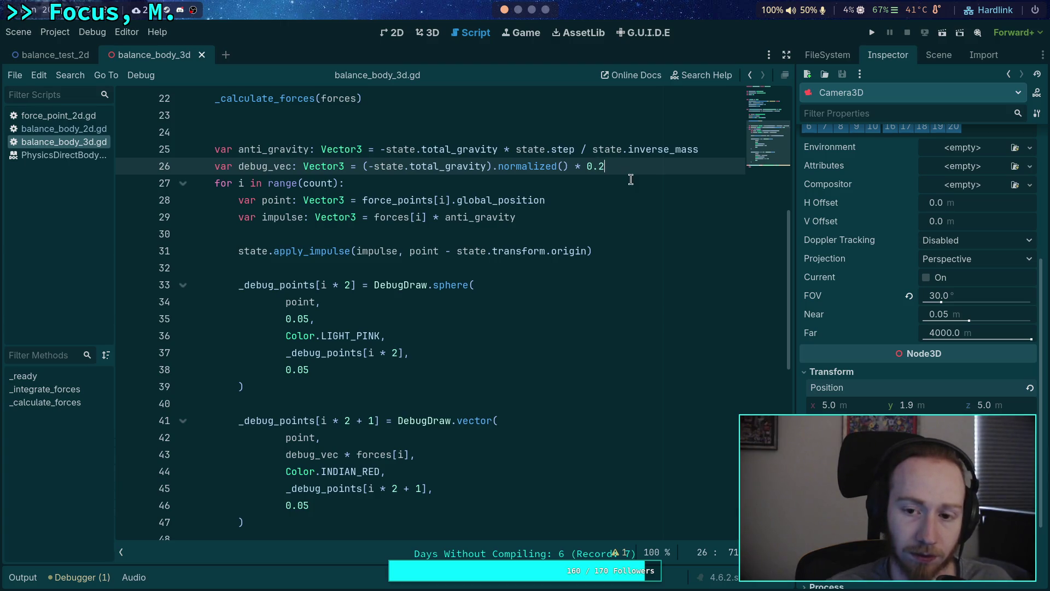
key("BackSpace")
type("5")
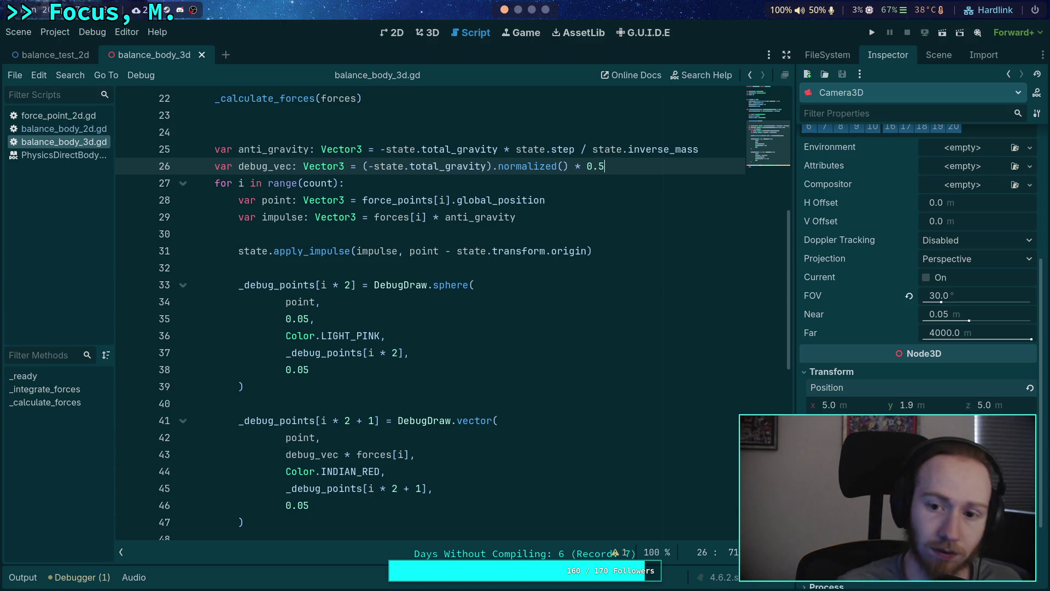
key("F6")
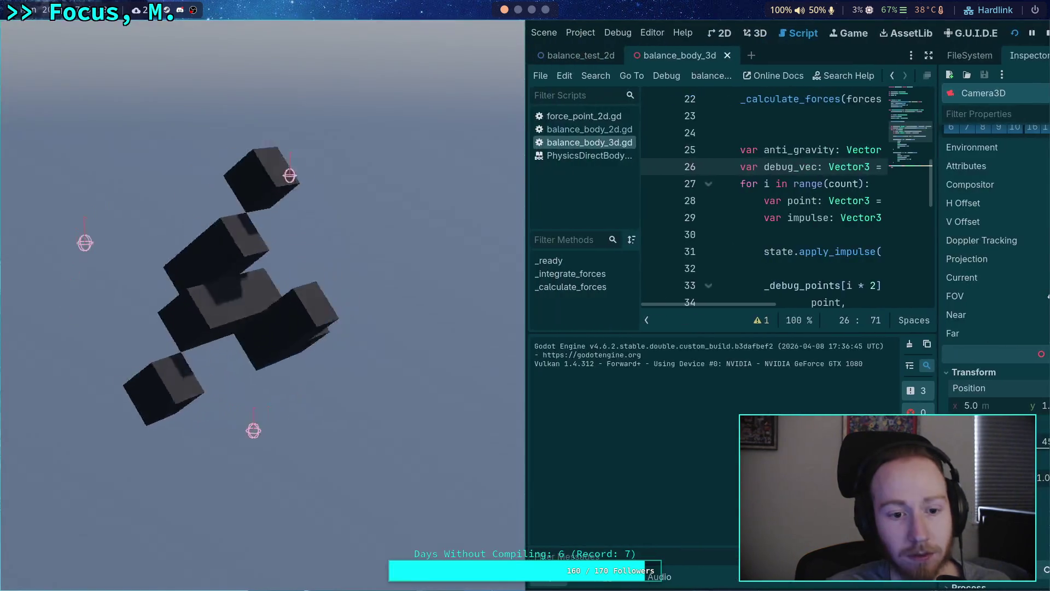
Step: Raise the debug_vec scale to 2.0, rerun the game, then stop it and hide the output log
left_click(1047, 34)
left_click_drag(606, 166, 588, 166)
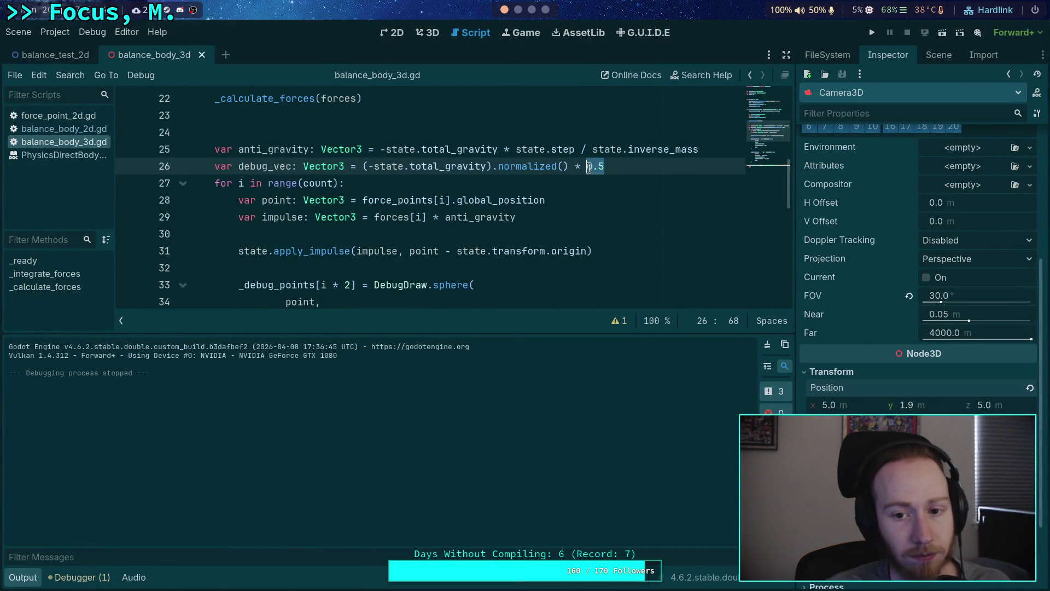
key("BackSpace")
key("BackSpace")
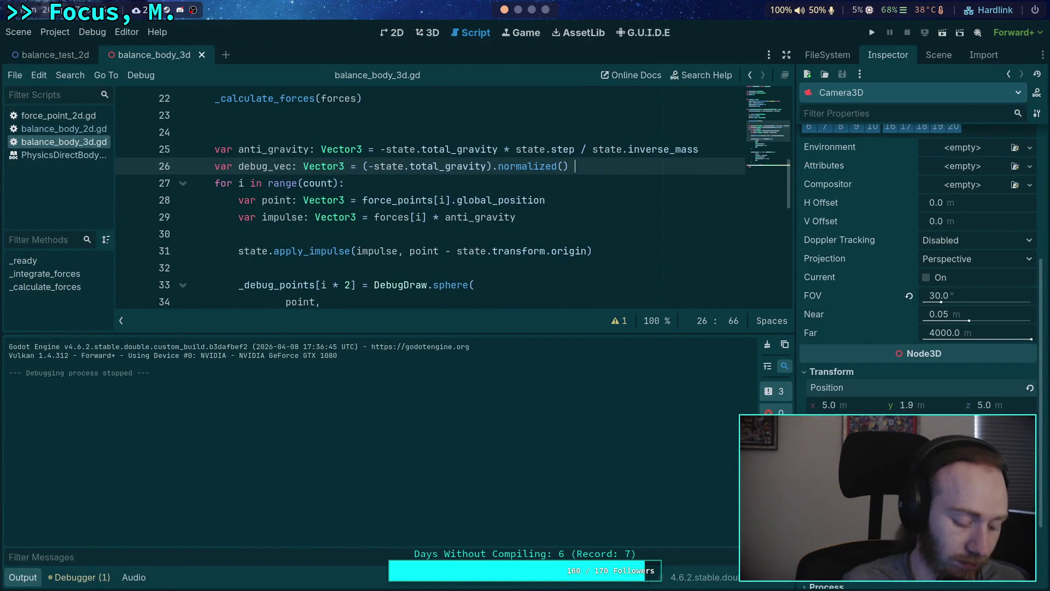
type("* 2.0")
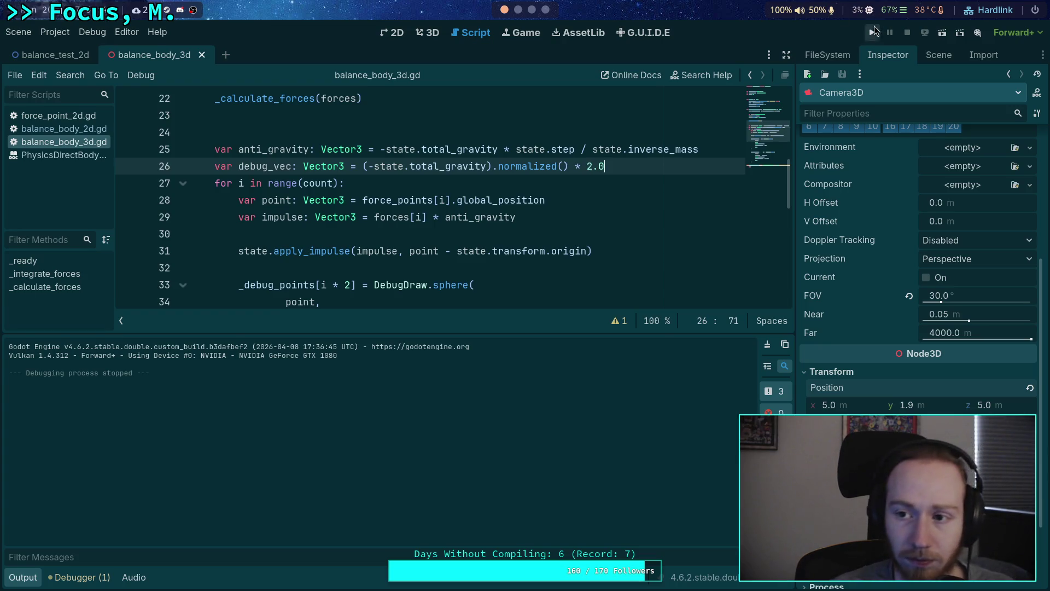
key("F6")
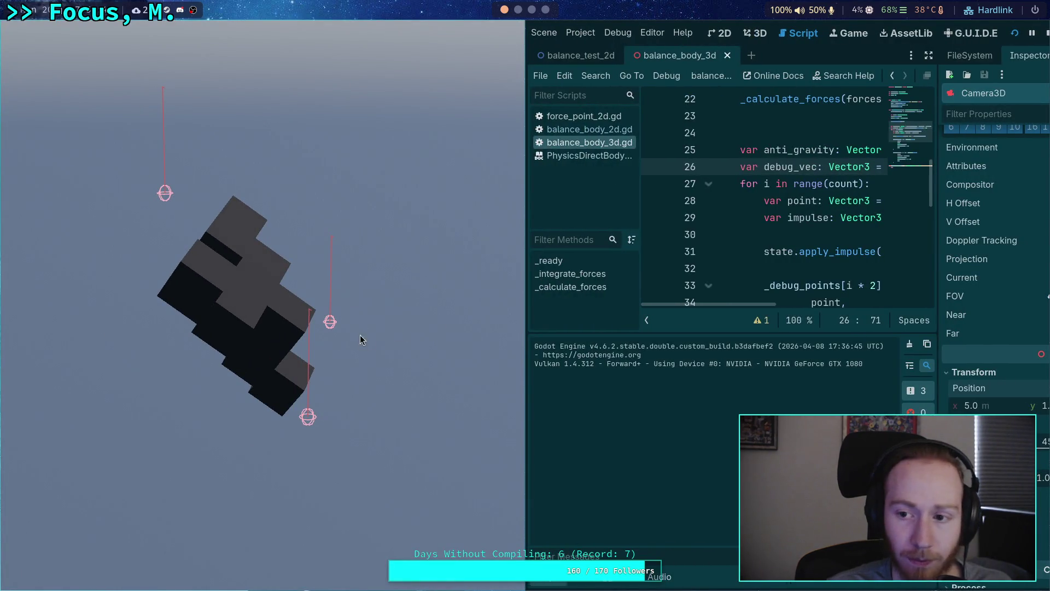
key("Escape")
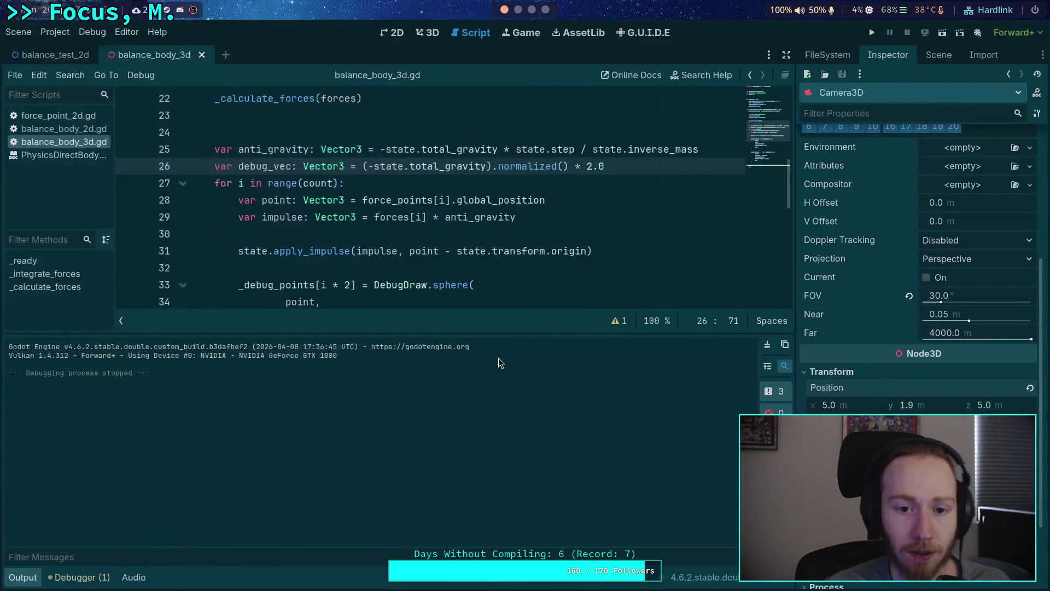
left_click(30, 576)
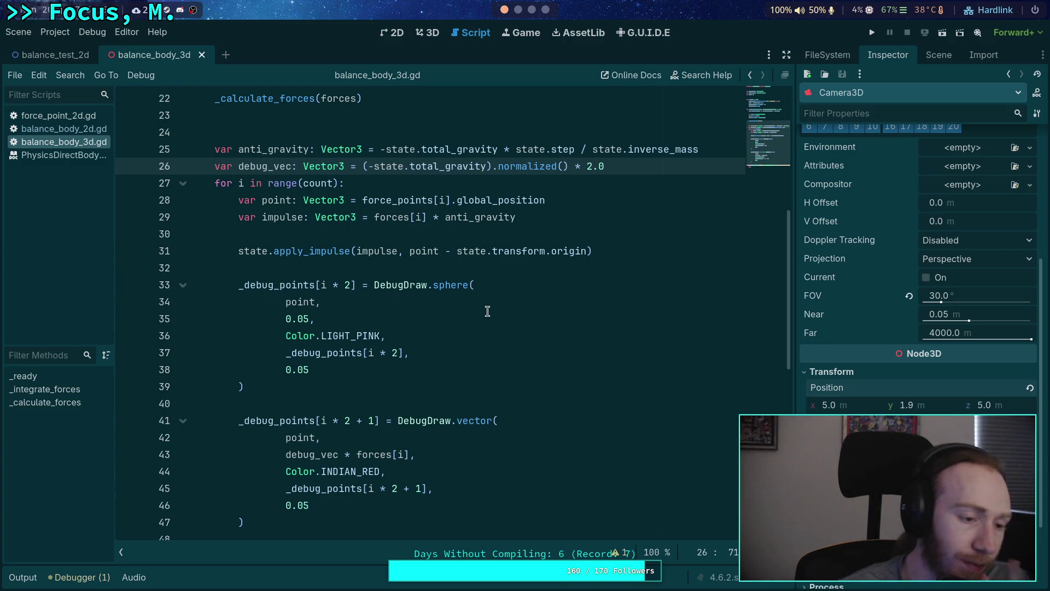
mouse_move(625, 165)
left_mouse_down()
mouse_move(409, 166)
mouse_move(219, 183)
mouse_move(215, 165)
left_mouse_up()
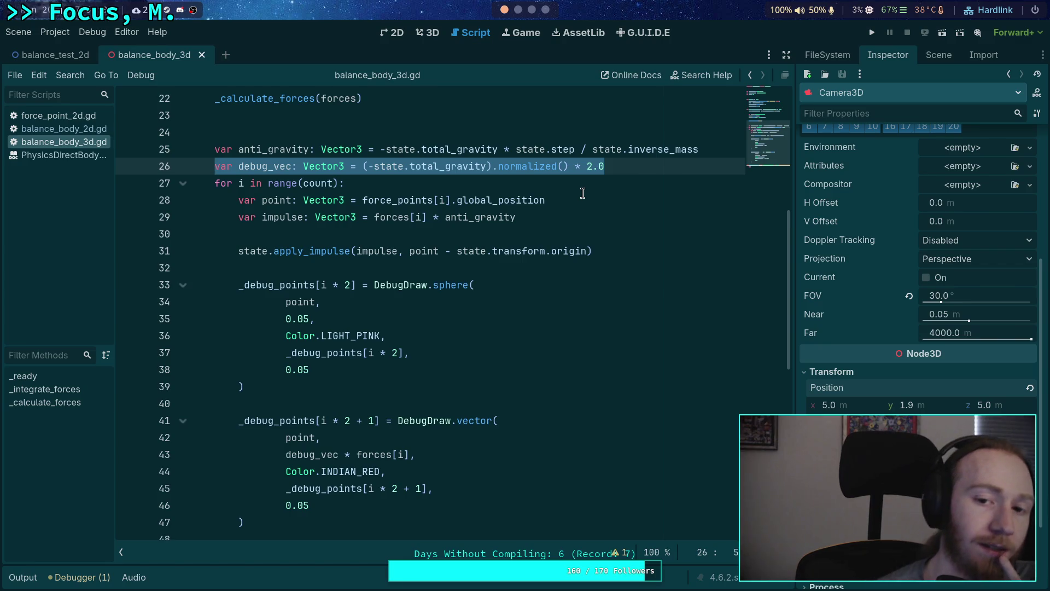
left_click(629, 165)
left_click_drag(610, 169, 569, 170)
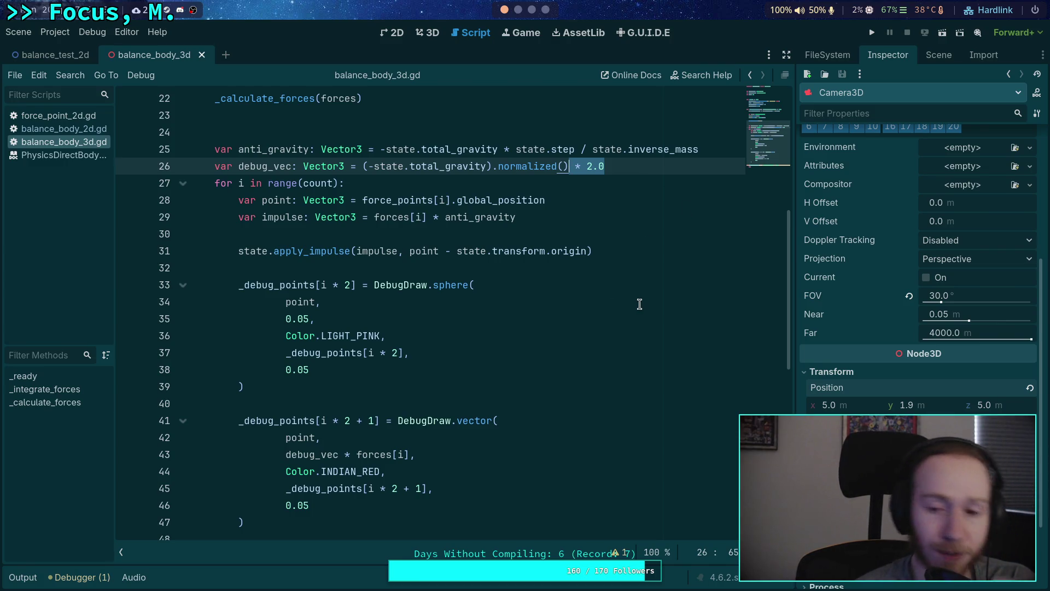
scroll(615, 255, "up", 1)
Step: Strip debug_vec from line 43's arrow argument, leaving forces[i], and begin inserting a divisor
left_click(657, 217)
key("ctrl+shift+Left")
key("ctrl+shift+Left")
key("ctrl+shift+Left")
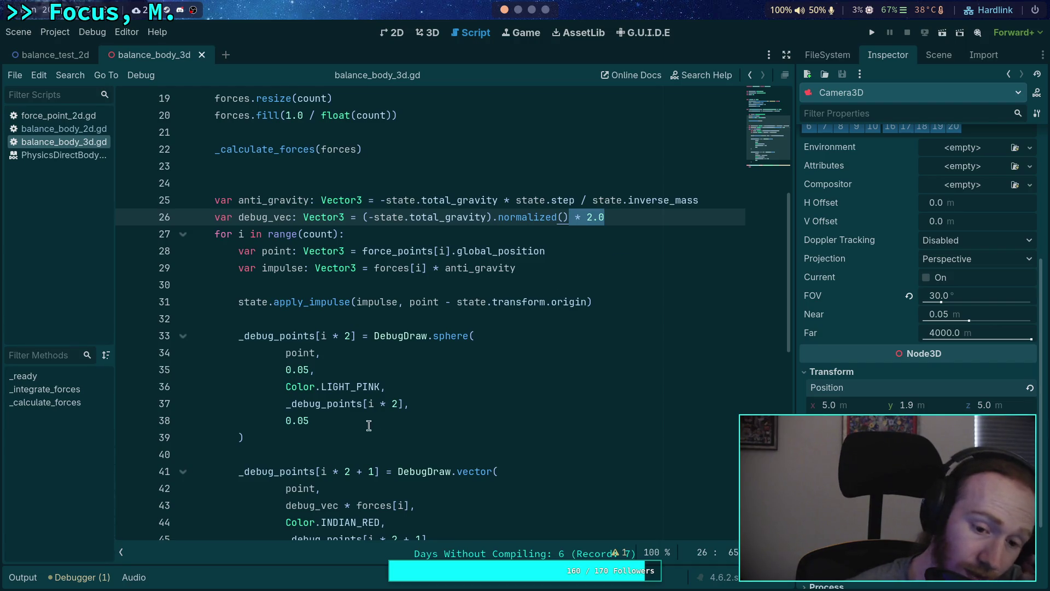
left_click_drag(356, 504, 285, 504)
key("BackSpace")
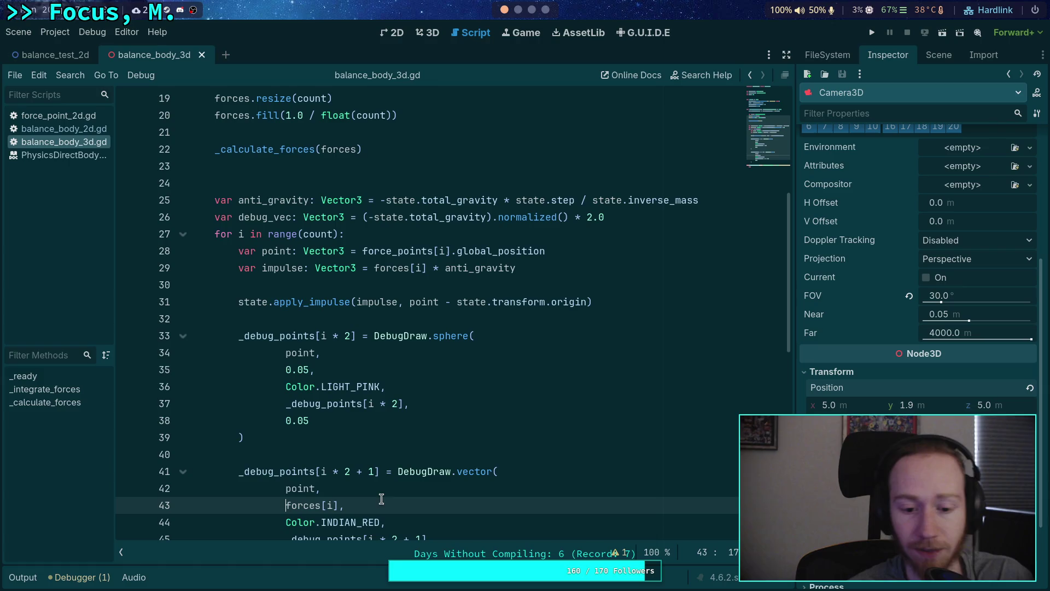
key("End")
key("Left")
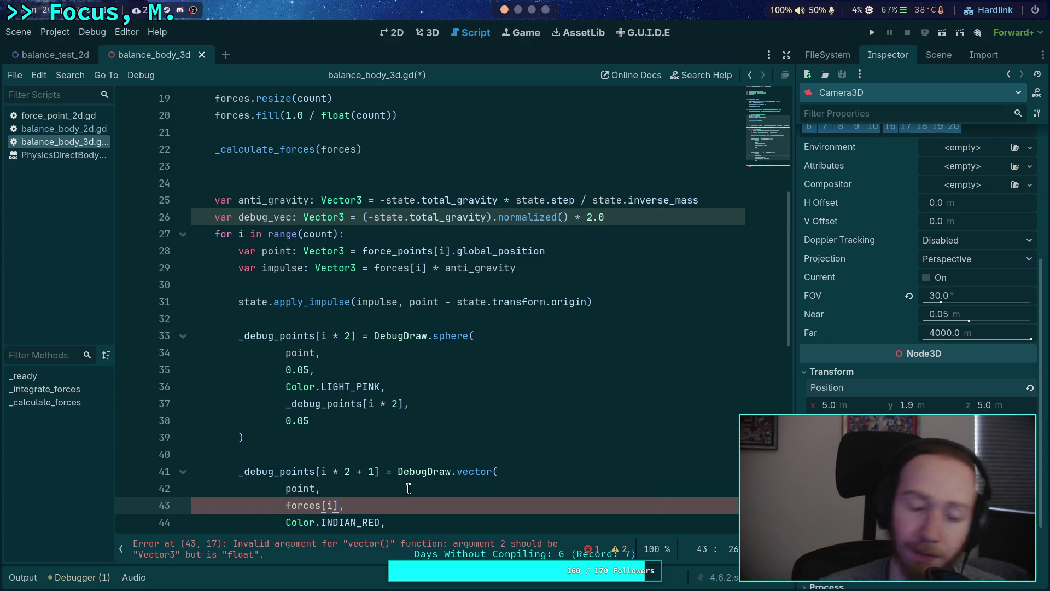
left_click(310, 505)
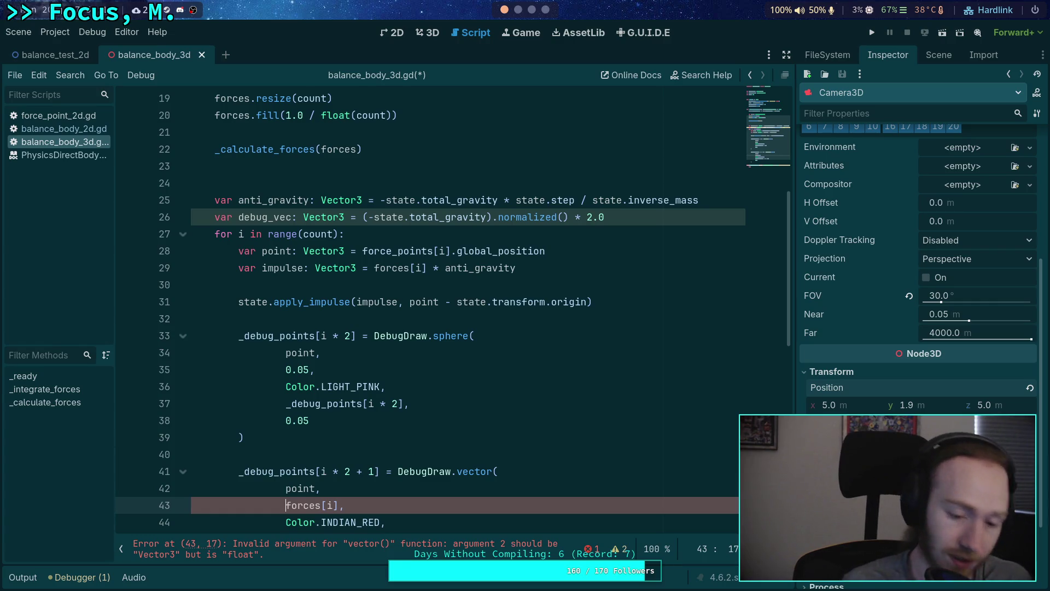
type("debug_v")
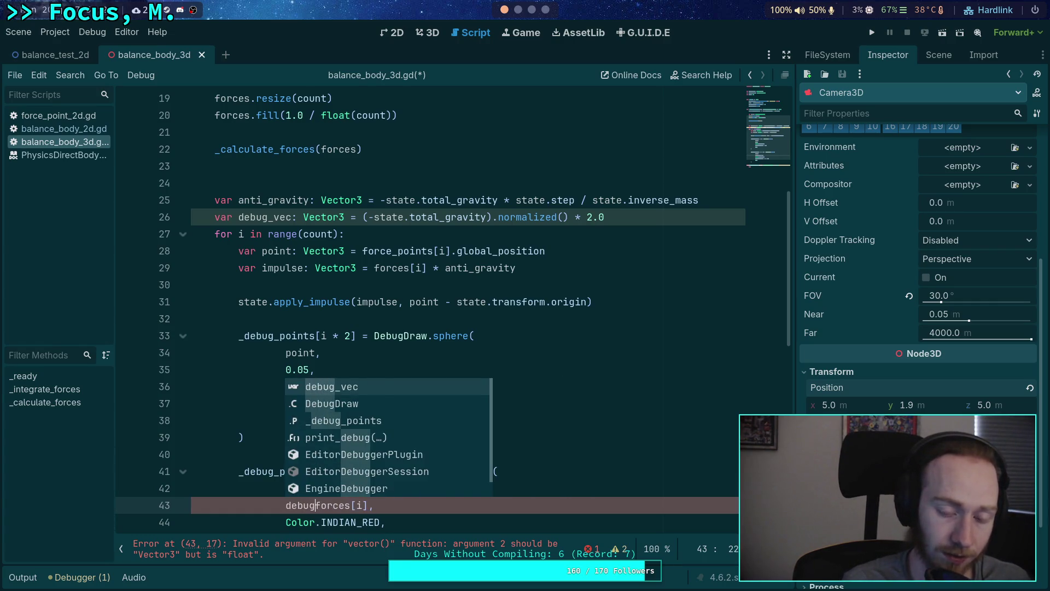
type("ec *")
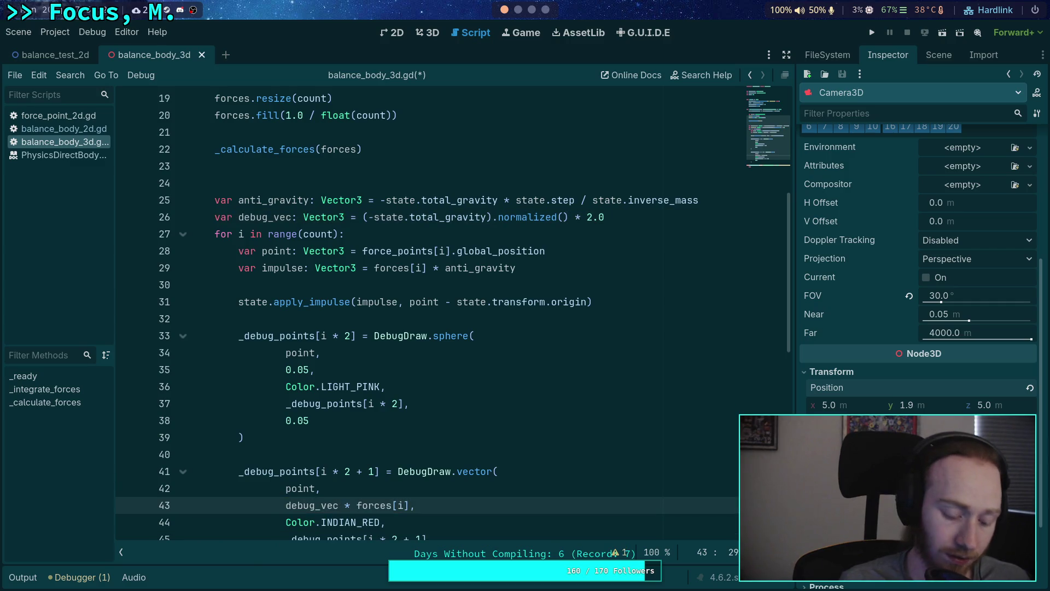
key("BackSpace")
key("BackSpace")
type("/")
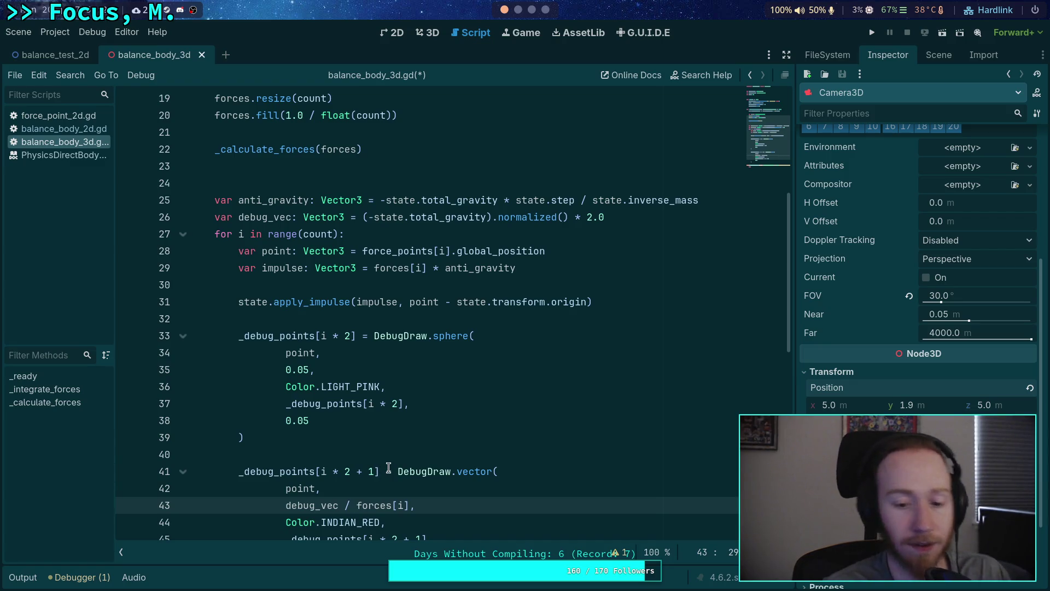
Step: Rewrite the arrow vector on line 43 as forces[i] * debug_vec / max_force
mouse_move(357, 505)
left_mouse_down()
mouse_move(416, 505)
mouse_move(346, 500)
left_mouse_up()
double_click(290, 505)
left_click(362, 505)
type("*")
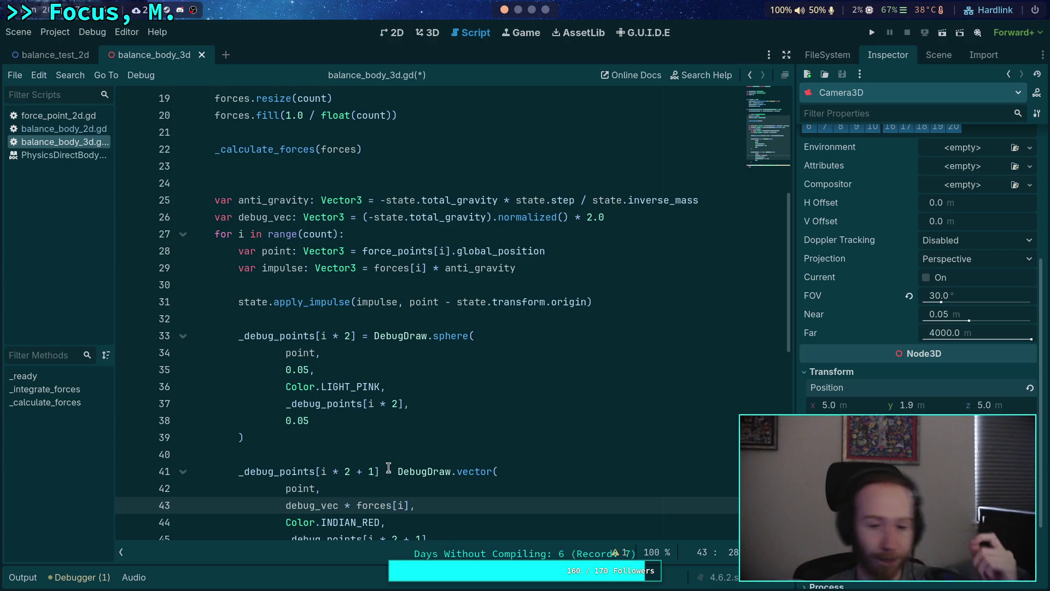
left_click(355, 505)
key("ctrl+shift+Left")
key("ctrl+shift+Left")
key("BackSpace")
left_click(340, 504)
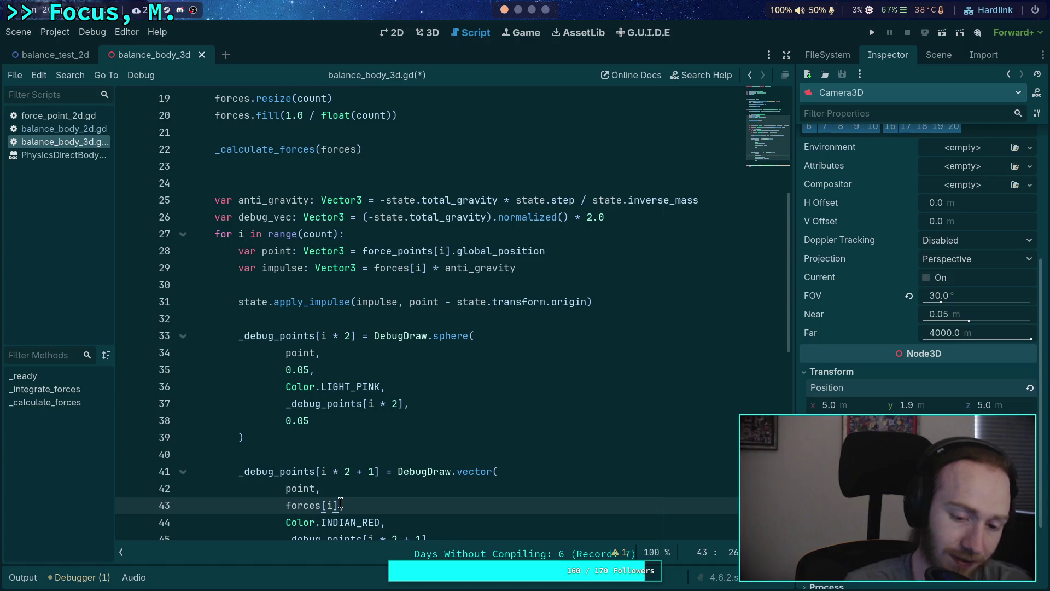
type("/ d")
key("BackSpace")
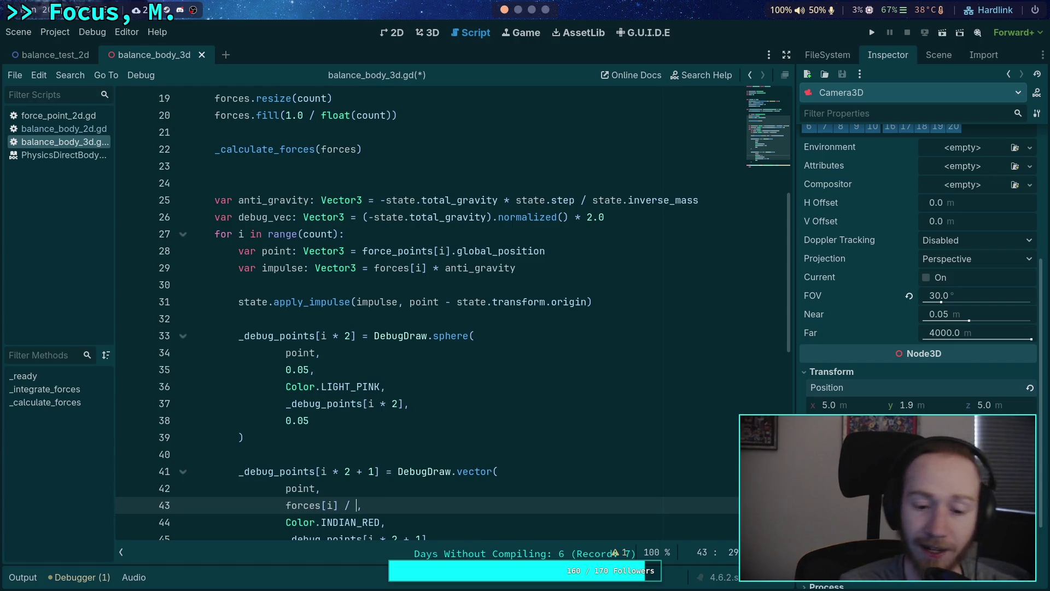
type("max")
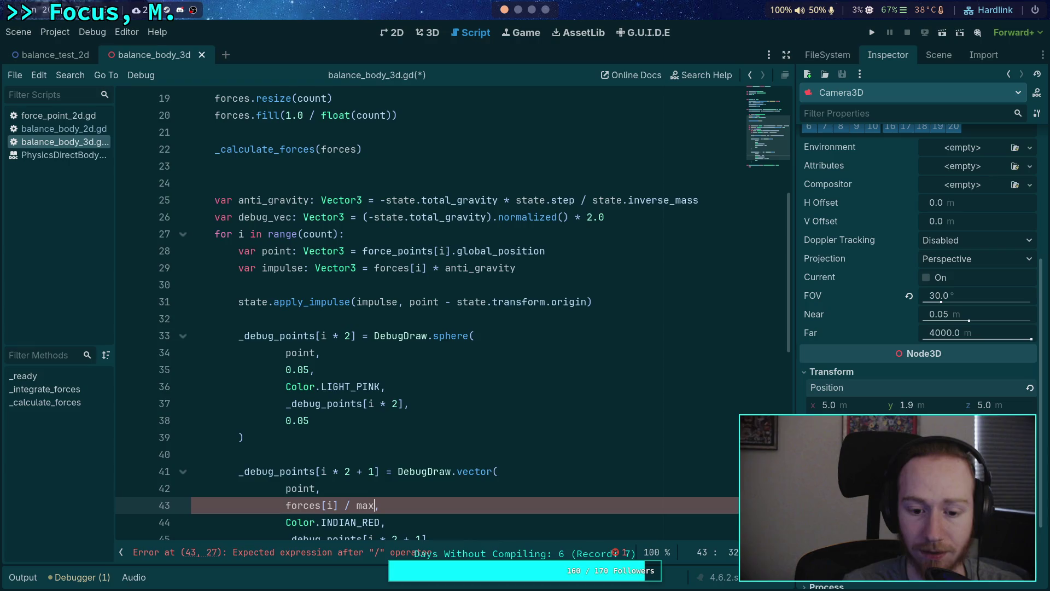
type("_force")
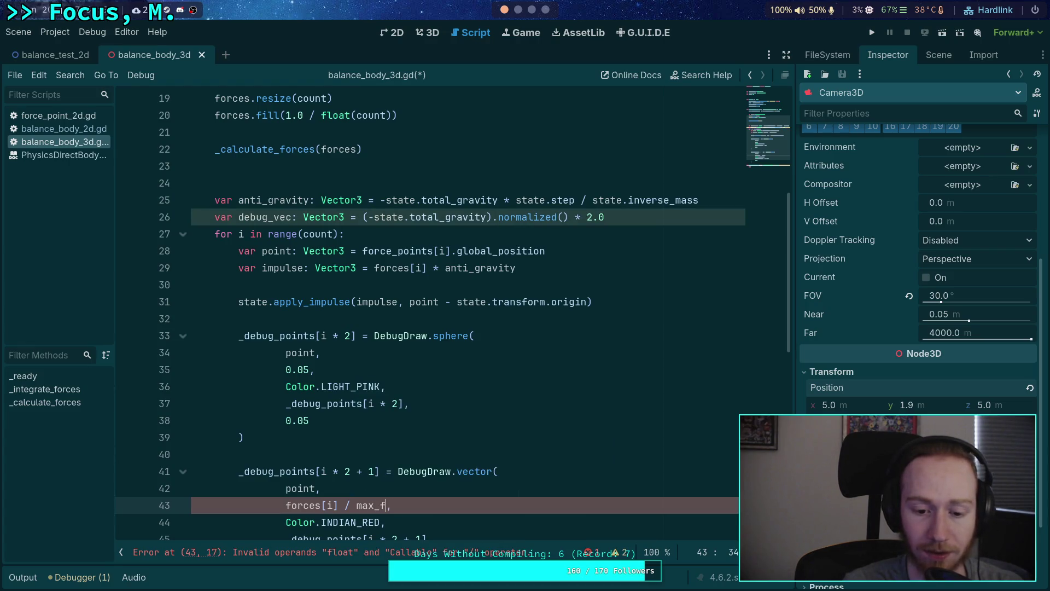
type(" *")
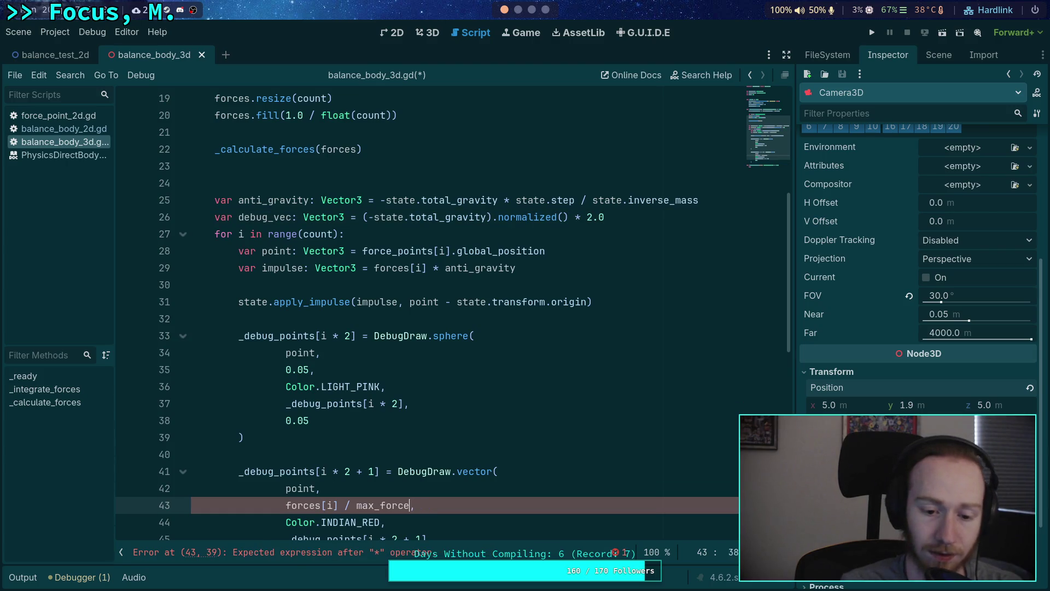
left_click(339, 504)
type("* ")
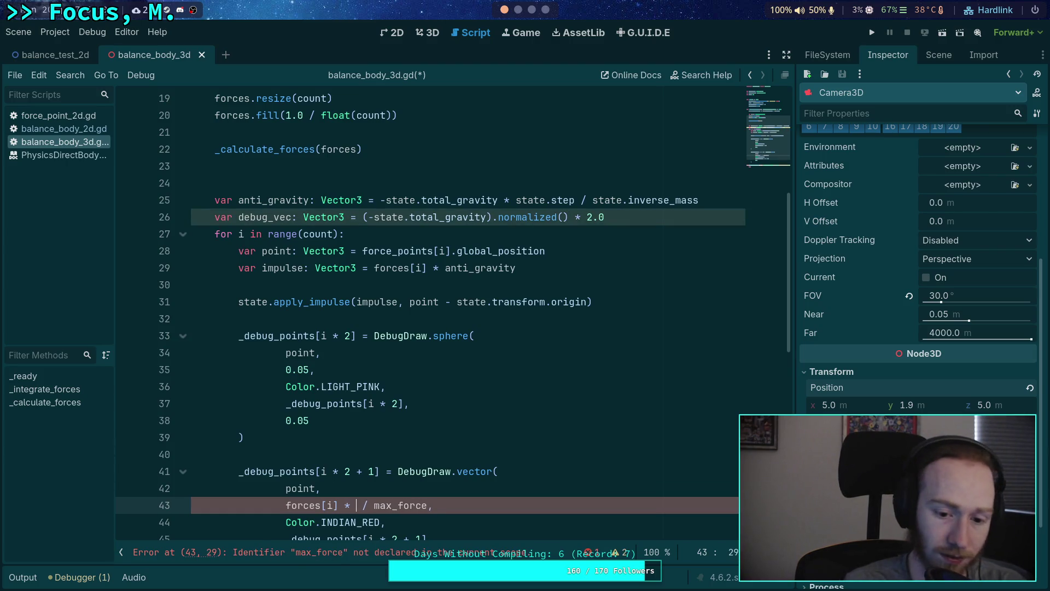
type("debug_vec")
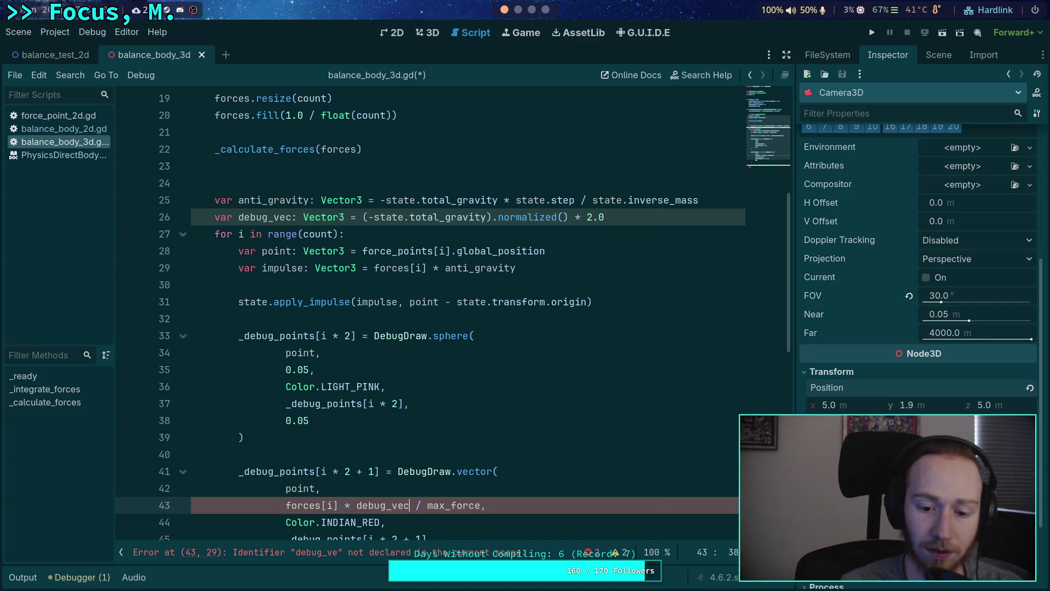
left_click(638, 189)
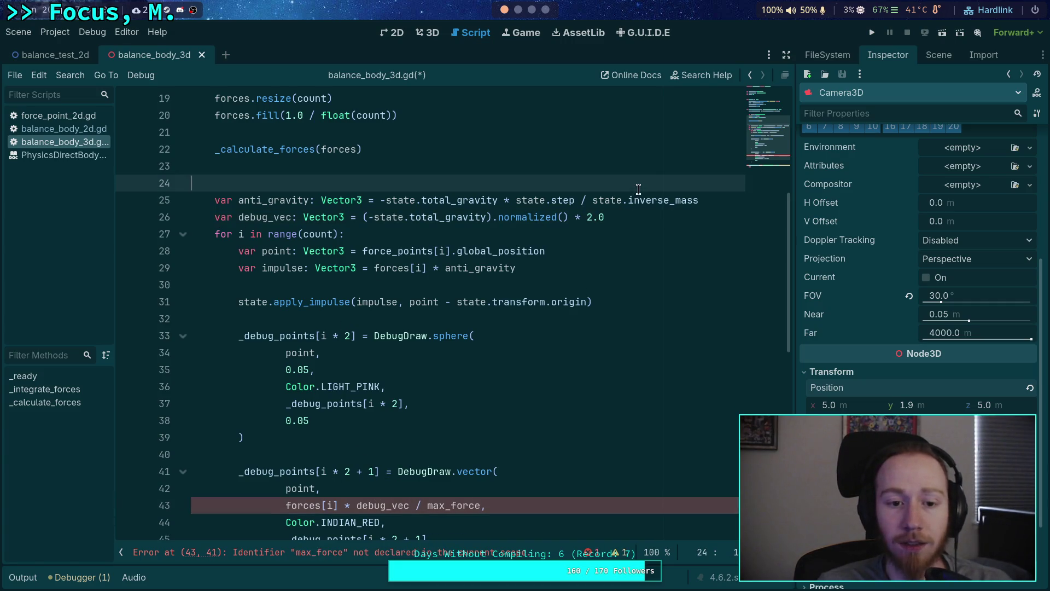
Step: Declare var max_force: float = 0.0 on the empty line 24
key("Tab")
type("v")
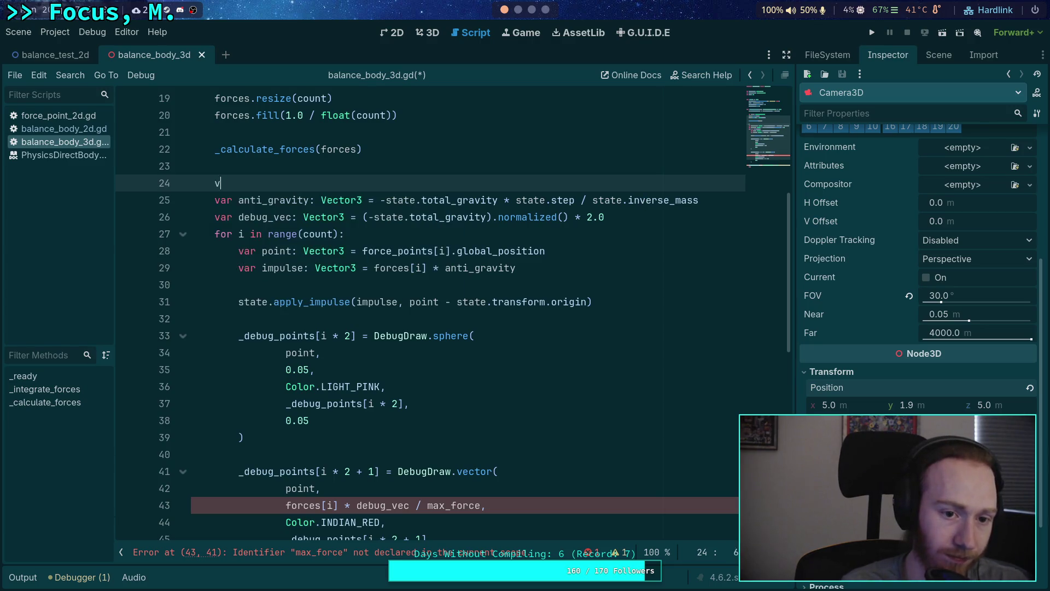
type("ar max_force: fl")
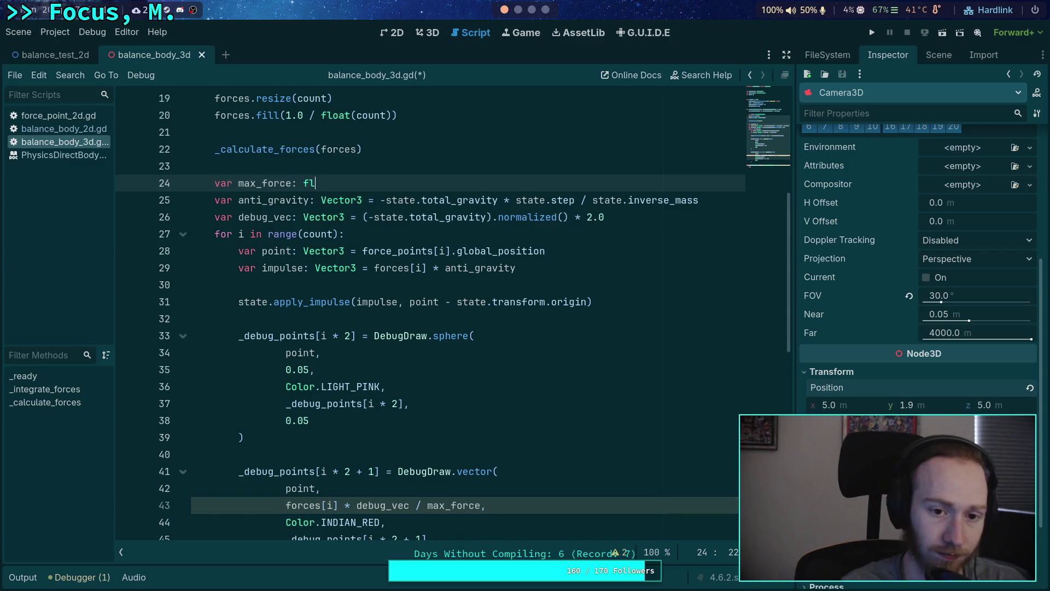
type("oat = forces.")
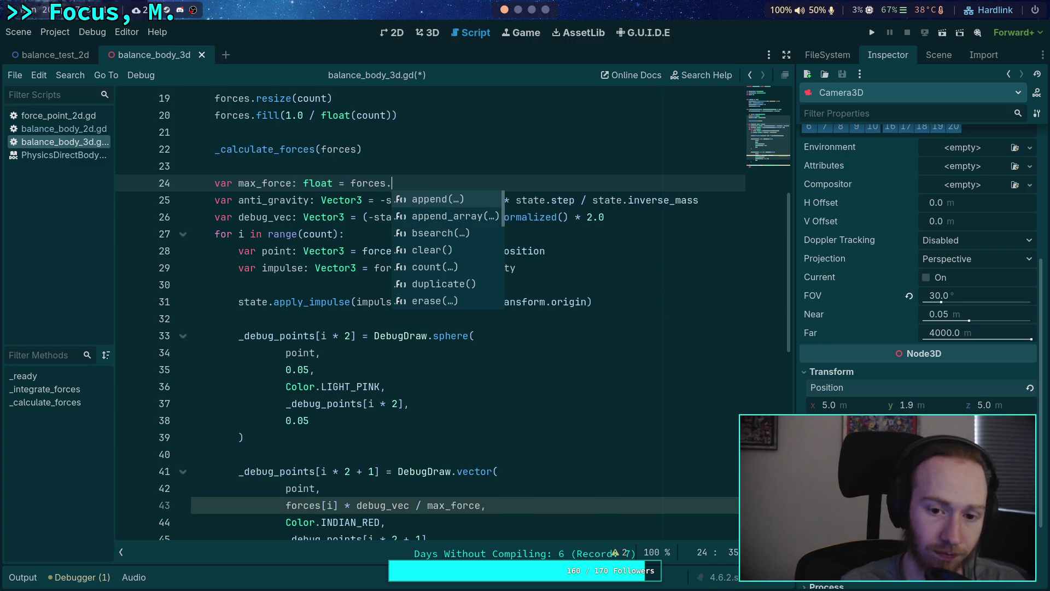
key("Down")
key("BackSpace")
key("BackSpace")
key("BackSpace")
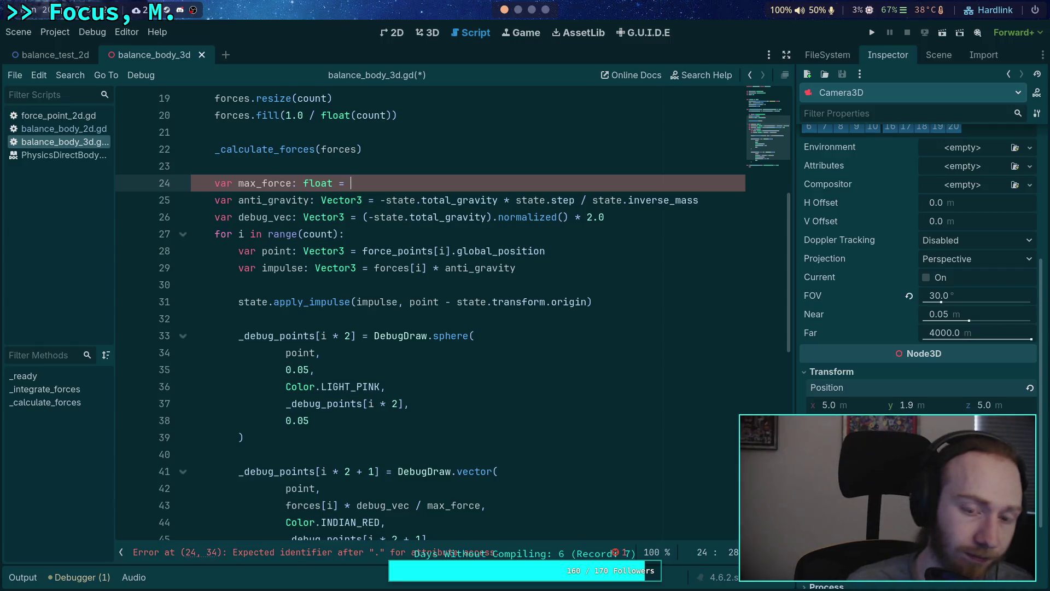
type("0.0")
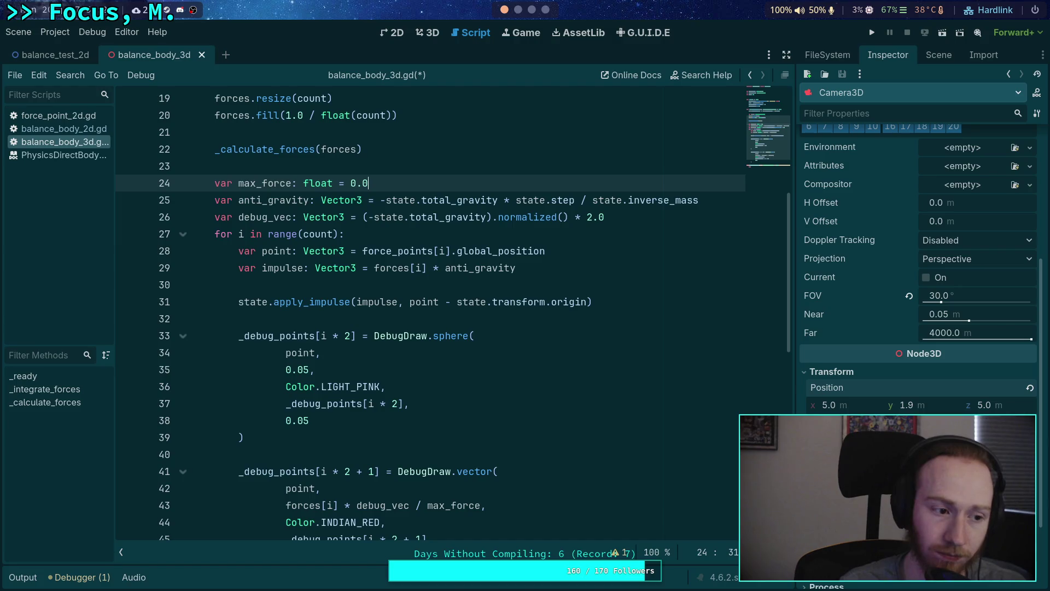
key("Return")
Step: Add a for f in forces loop that sets max_force = f whenever f is larger
type("or f in forces:")
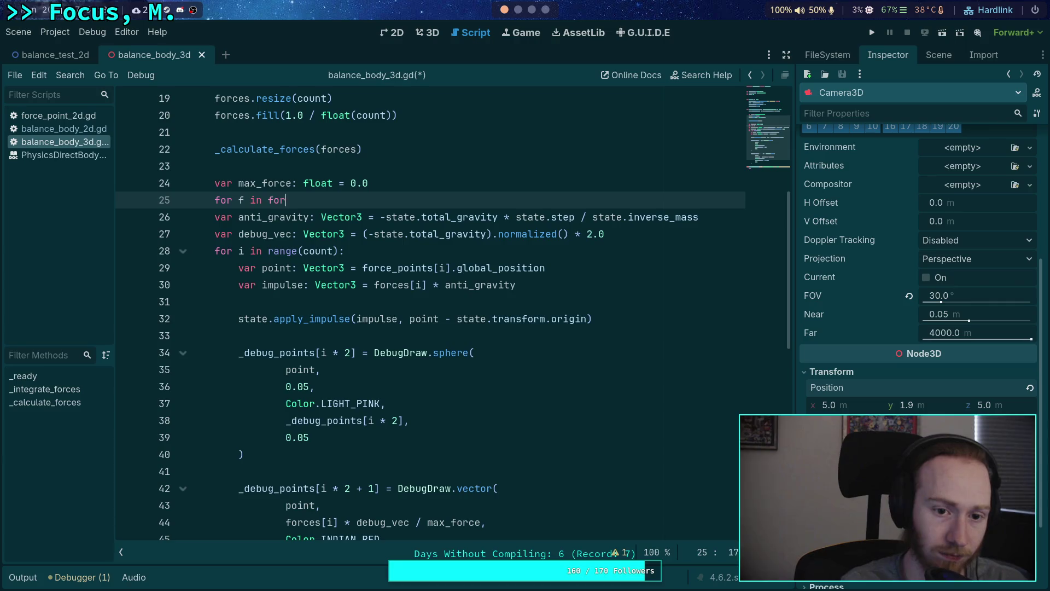
key("Return")
type("m")
key("BackSpace")
type("if f > max_force")
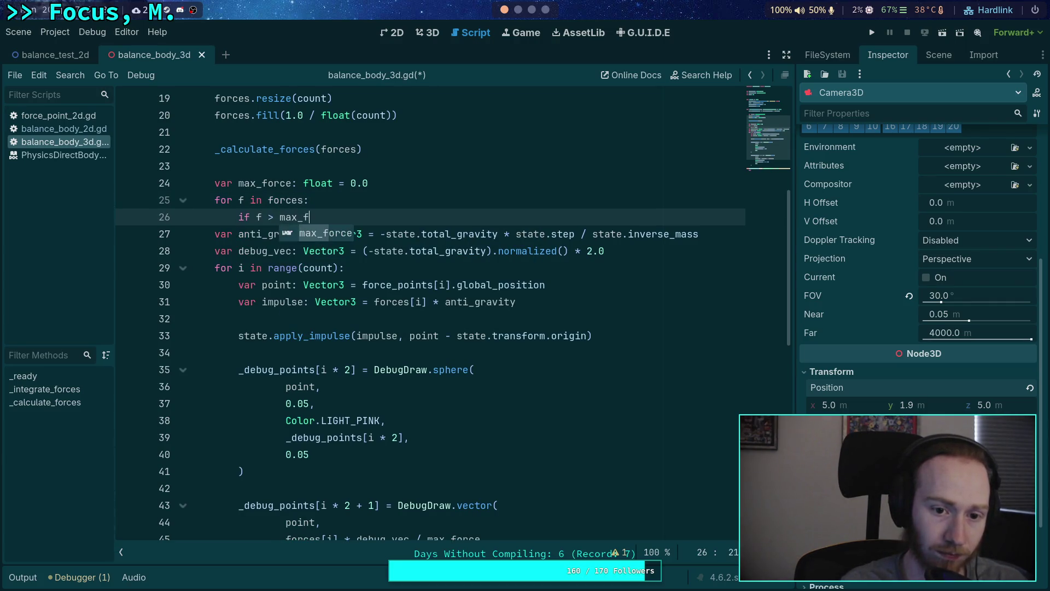
type(":")
key("Return")
type("ma")
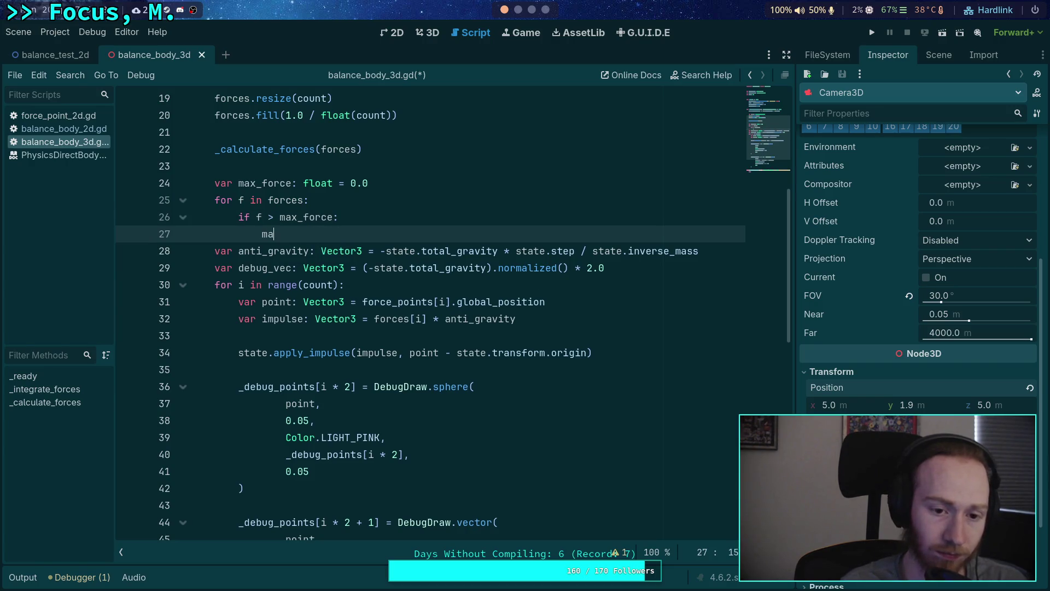
type("x_force = f")
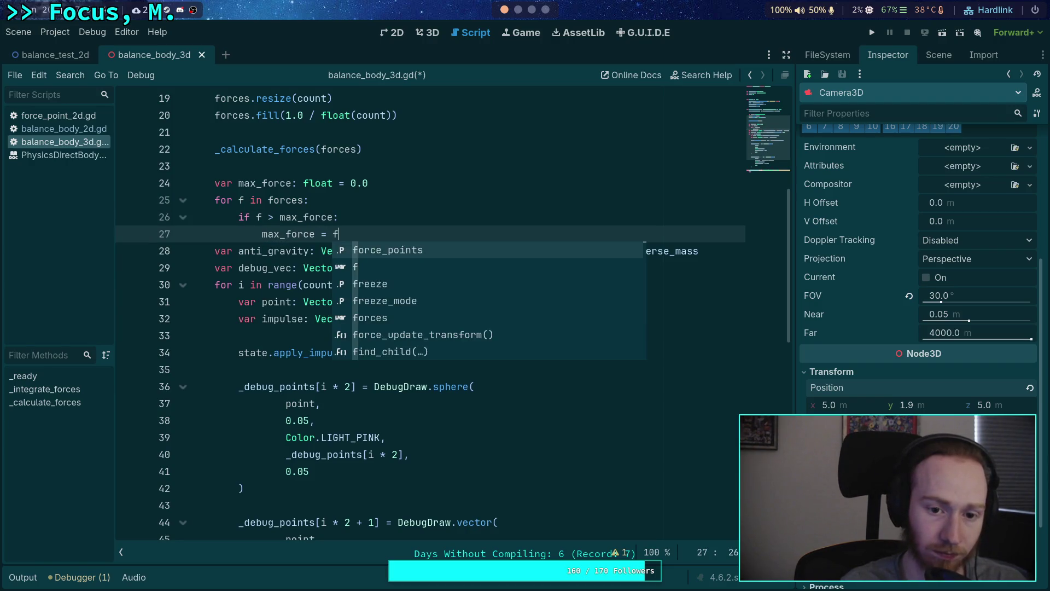
key("Return")
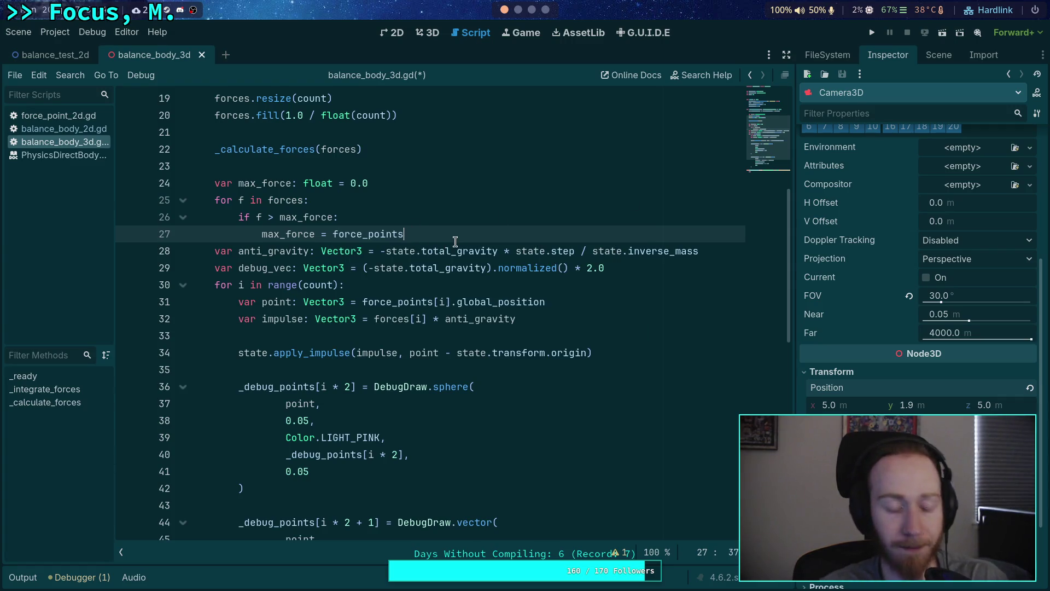
key("BackSpace")
key("BackSpace")
key("BackSpace")
key("Return")
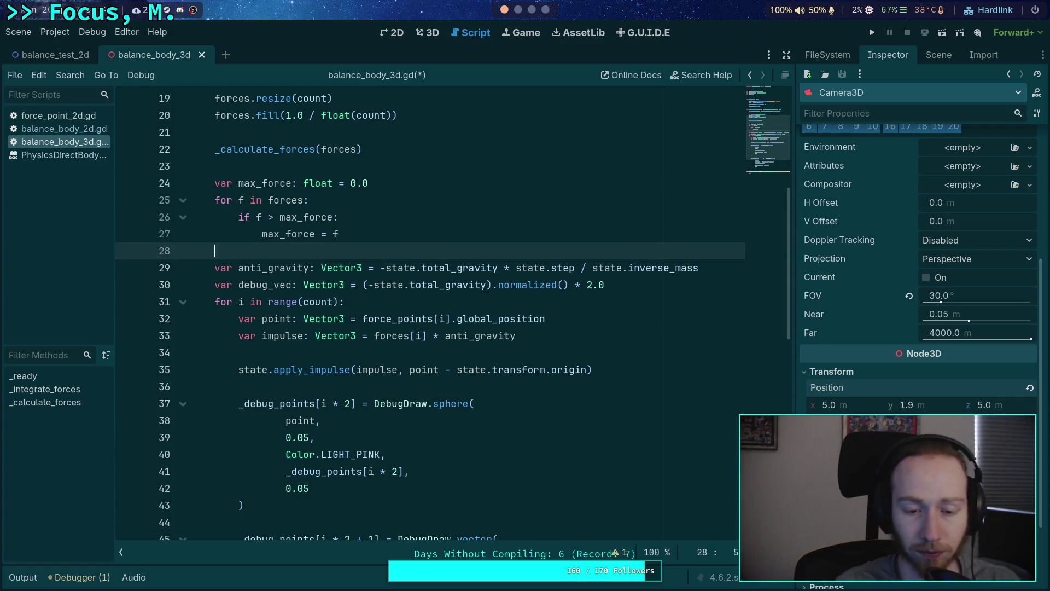
key("Return")
key("Return")
key("Up")
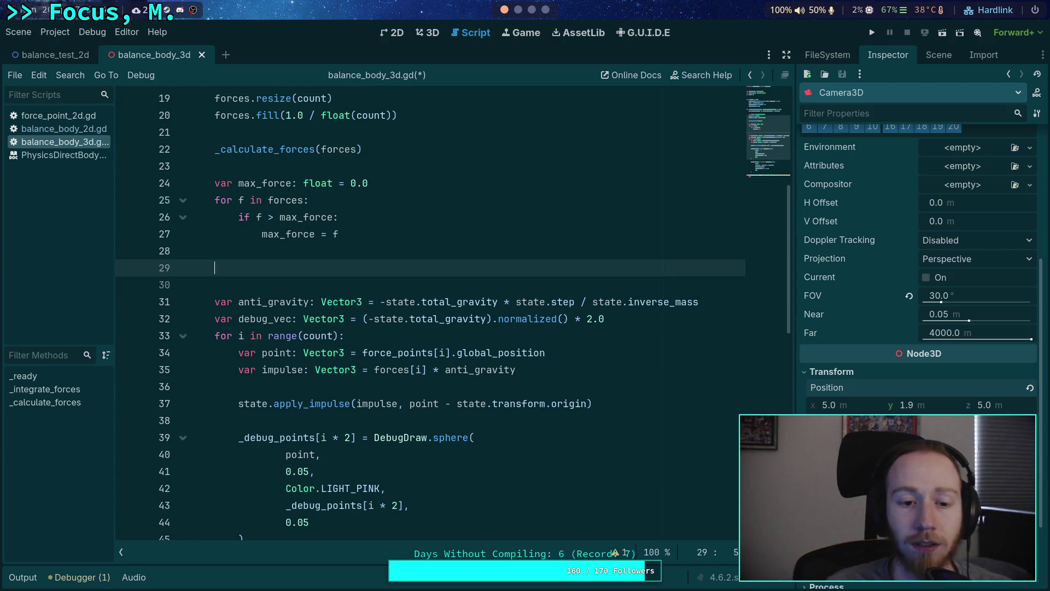
Step: Add an is_zero_approx(max_force) check whose body is a breakpoint
type("if max_")
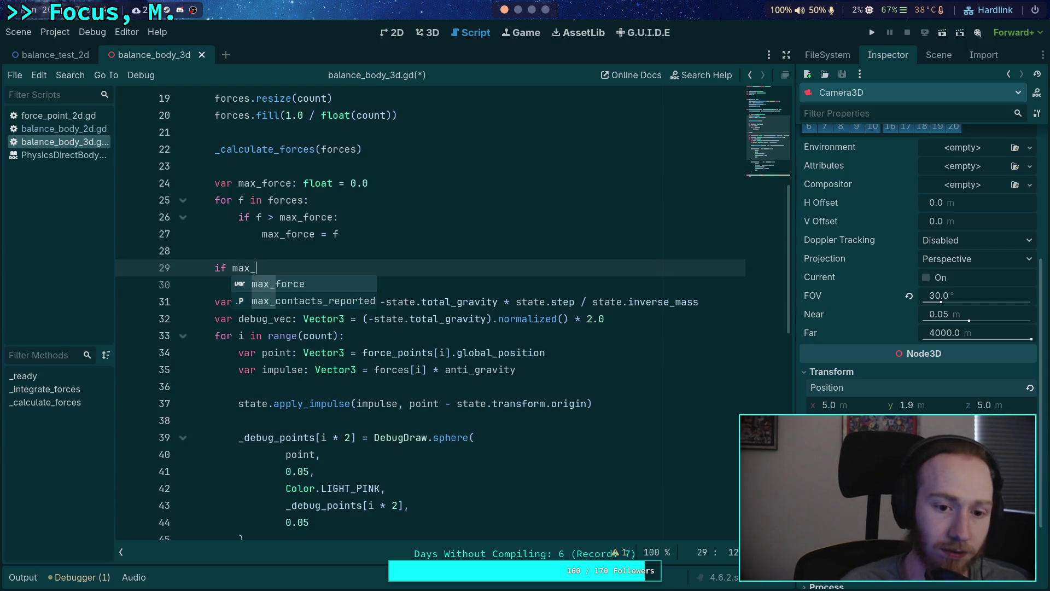
key("BackSpace")
key("BackSpace")
key("BackSpace")
type("is_ze")
key("Return")
type("max-")
type("force")
type(":")
key("Return")
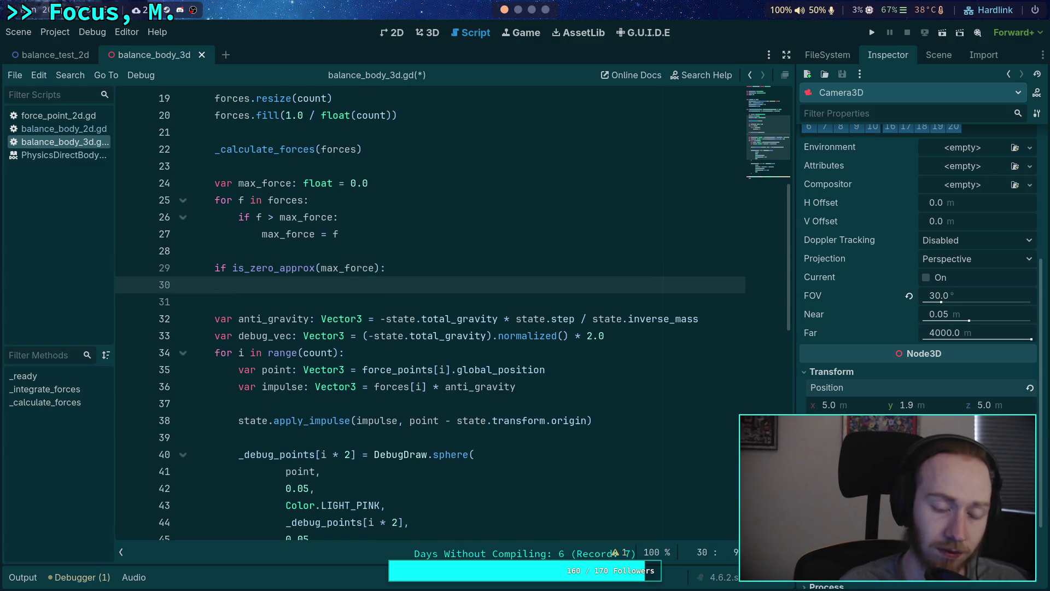
type("breakpoint")
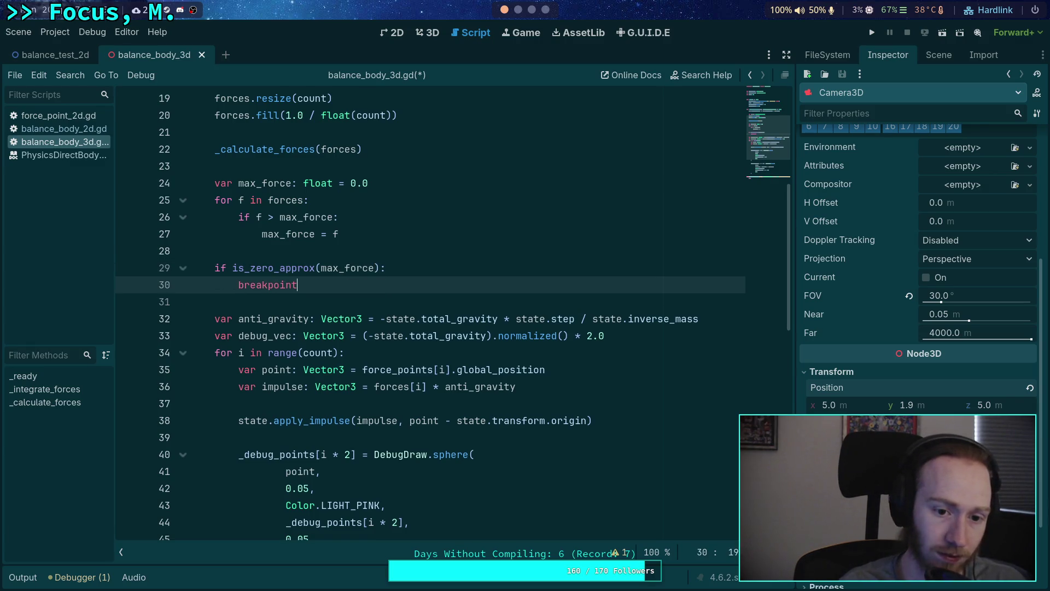
Step: Print 'Maximum force is zero! Nothing to do!' before the breakpoint and save the script
key("Up")
key("End")
key("Return")
type("print('")
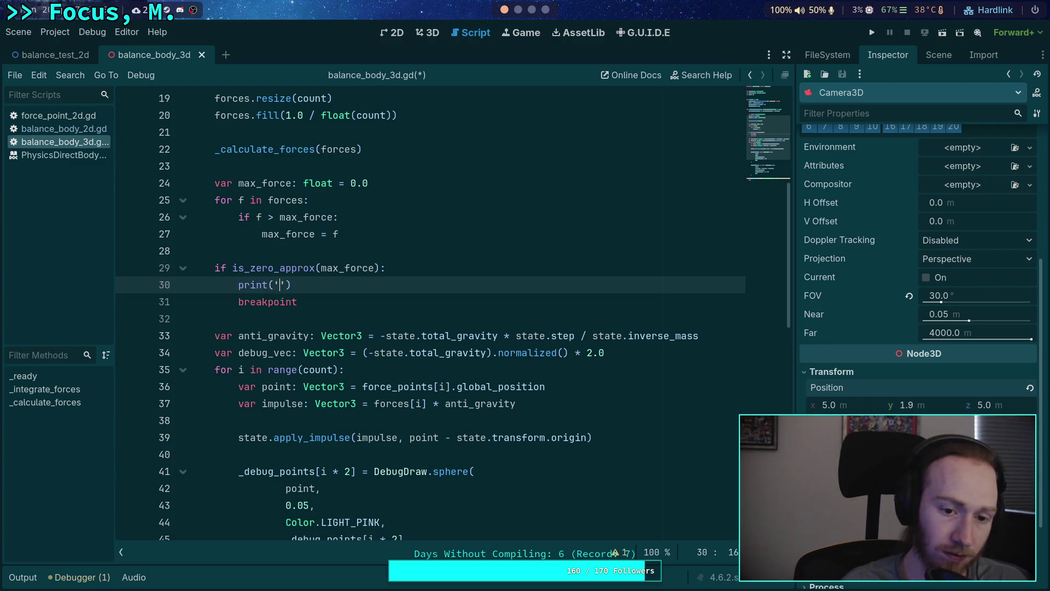
type("Maxim")
type("um force ")
type("is zer")
type("o!")
type(" Noth")
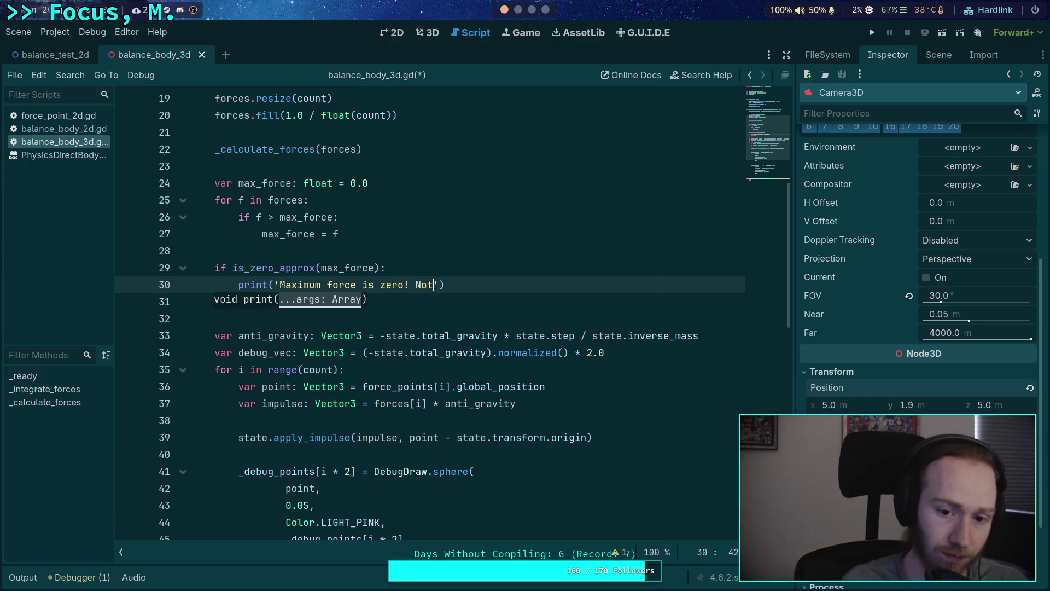
type("ing to do!")
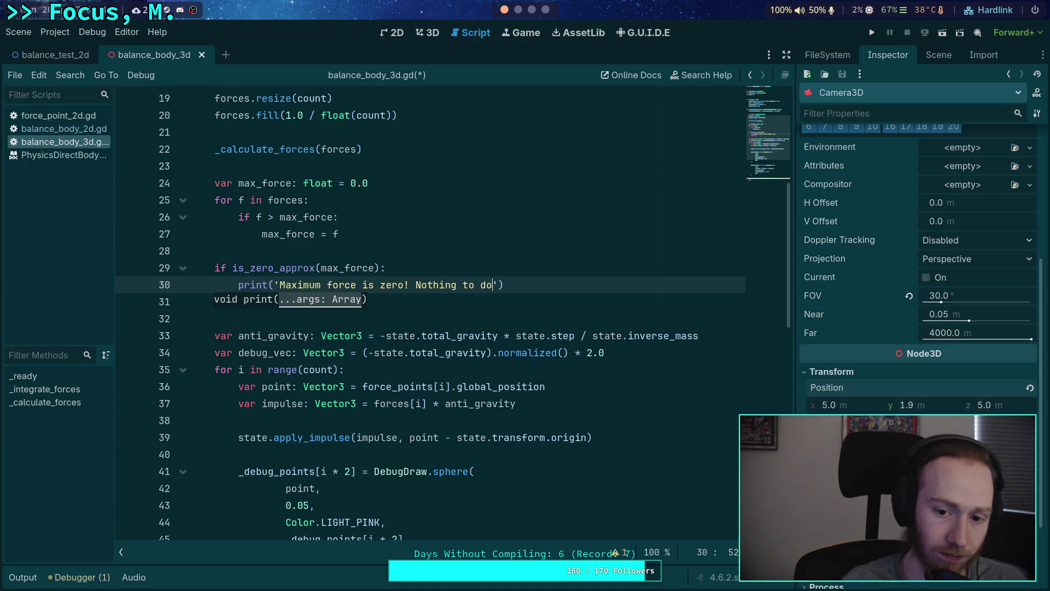
key("ctrl+s")
key("End")
key("Return")
type("breakpoint")
scroll(495, 324, "down", 1)
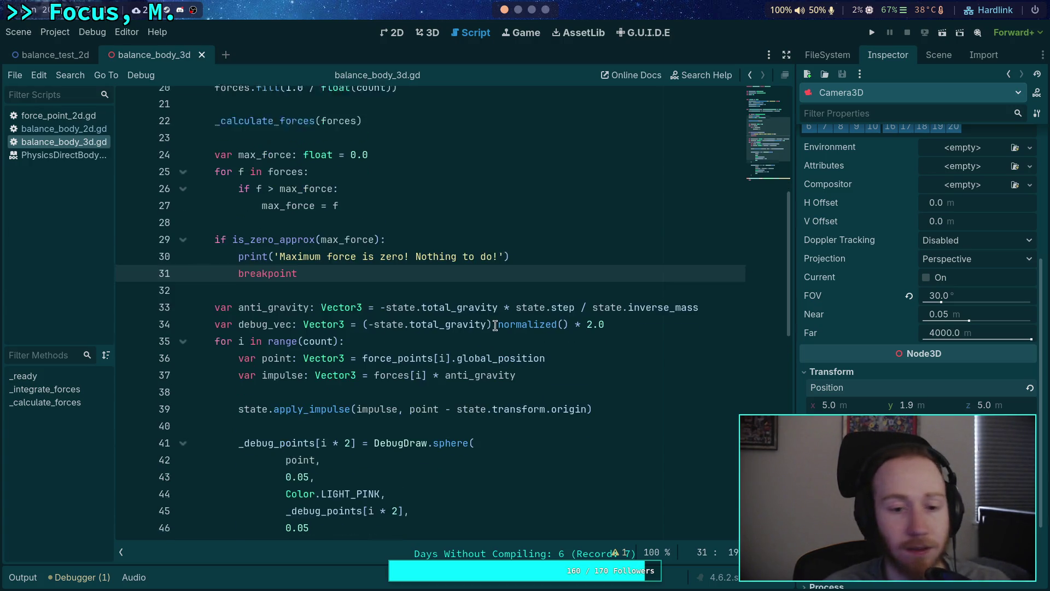
Step: Inspect the arrow vector expression on line 51 and test-run the game with the 2.0 scale
scroll(495, 328, "down", 1)
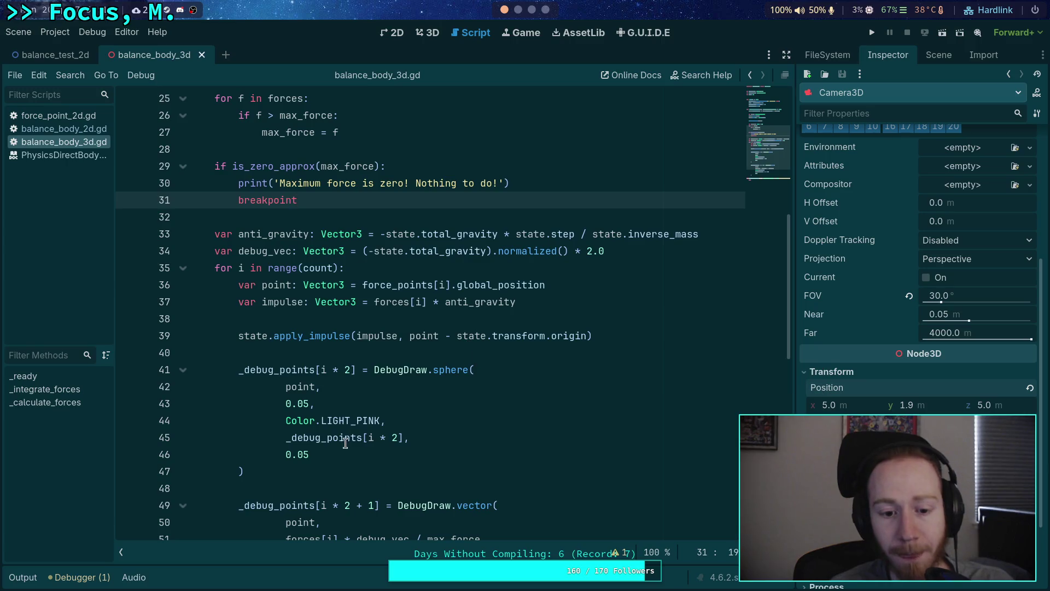
scroll(340, 454, "down", 1)
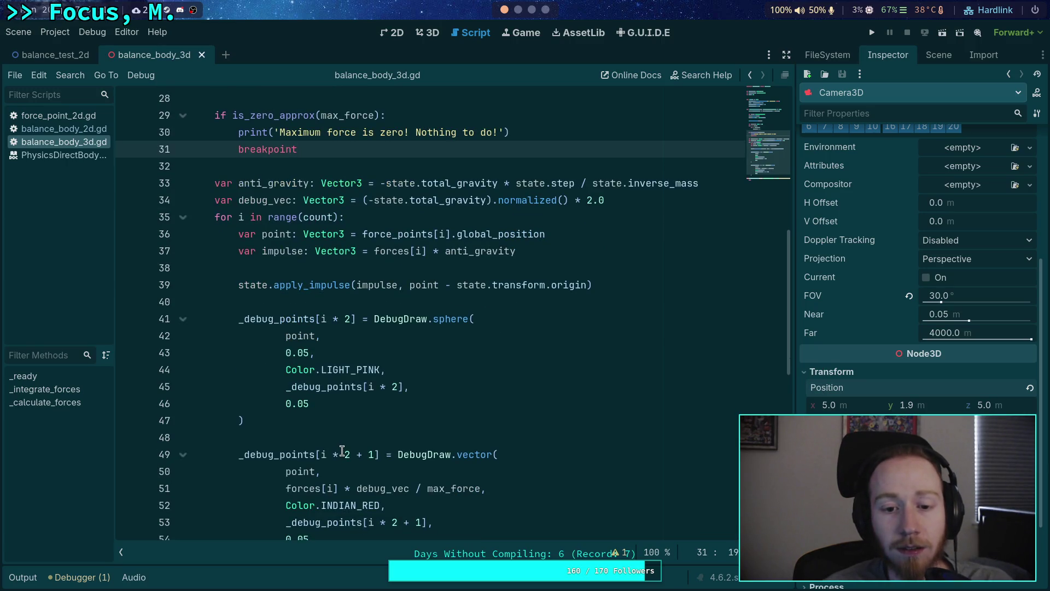
scroll(341, 450, "down", 1)
left_click(285, 437)
left_click_drag(285, 437, 413, 436)
triple_click(445, 437)
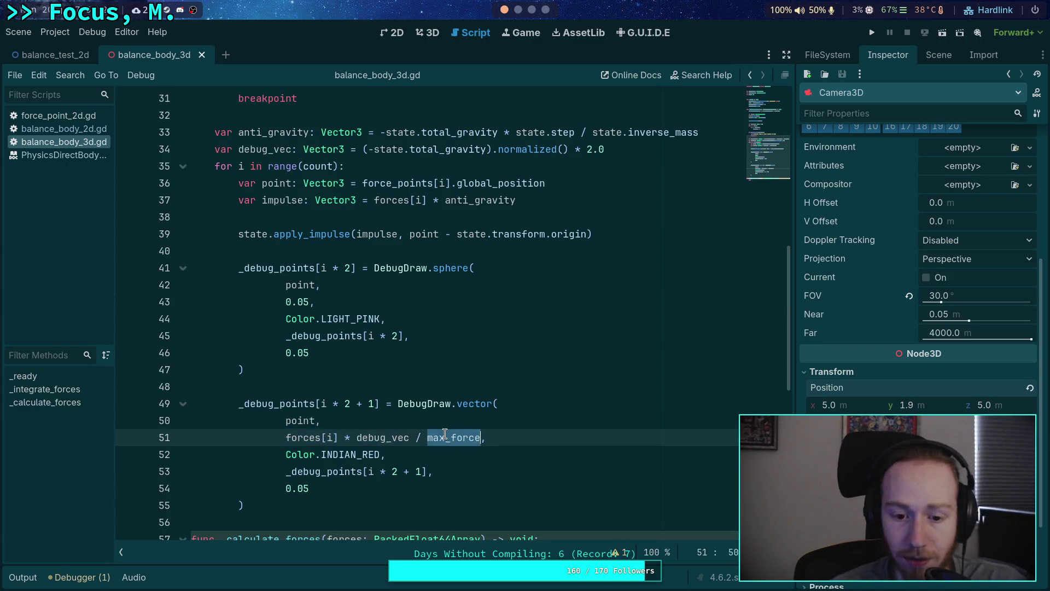
scroll(444, 432, "up", 1)
left_click(644, 203)
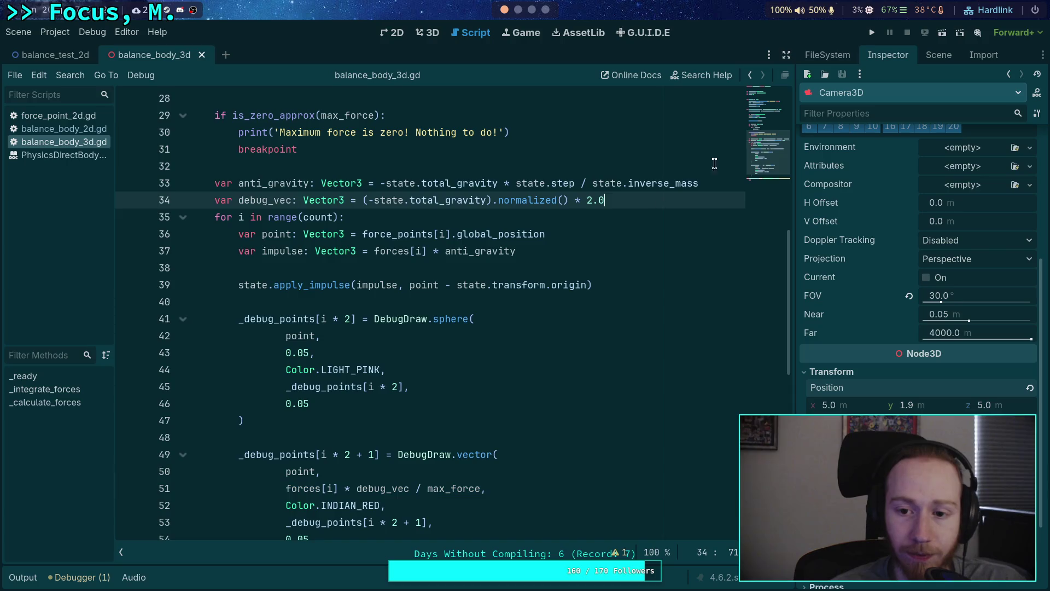
left_click(871, 32)
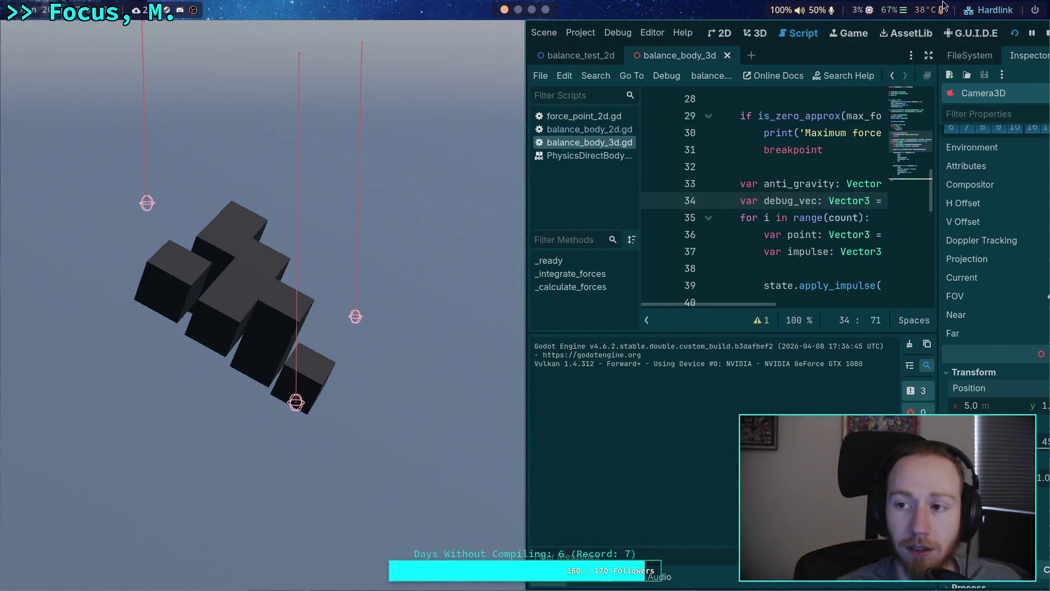
key("F8")
Step: Delete the * 2.0 multiplier from debug_vec on line 34, save, and test-run the game
left_click_drag(605, 200, 588, 200)
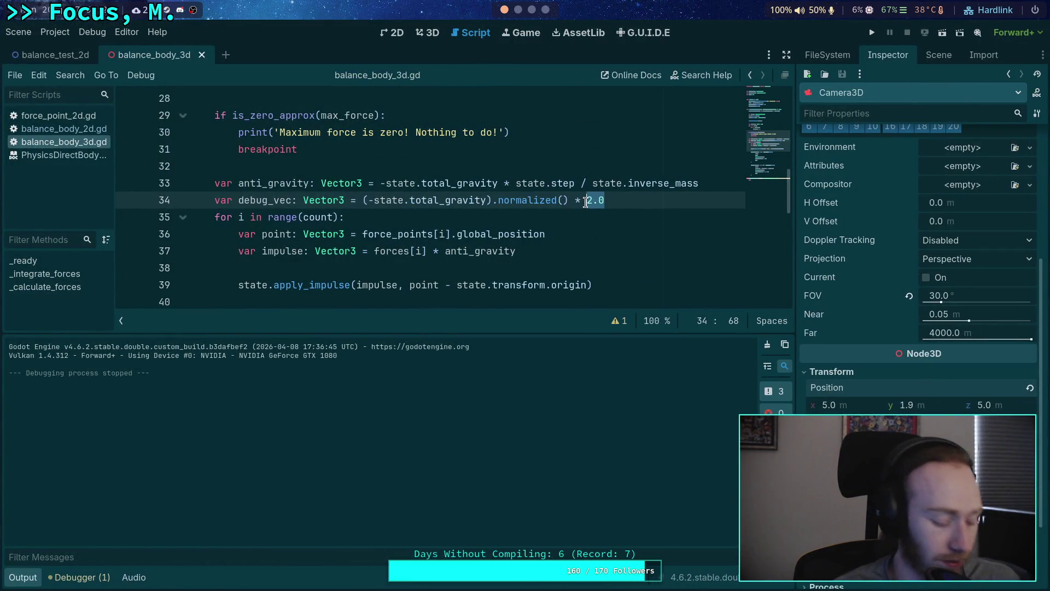
key("BackSpace")
key("BackSpace")
key("BackSpace")
key("ctrl+s")
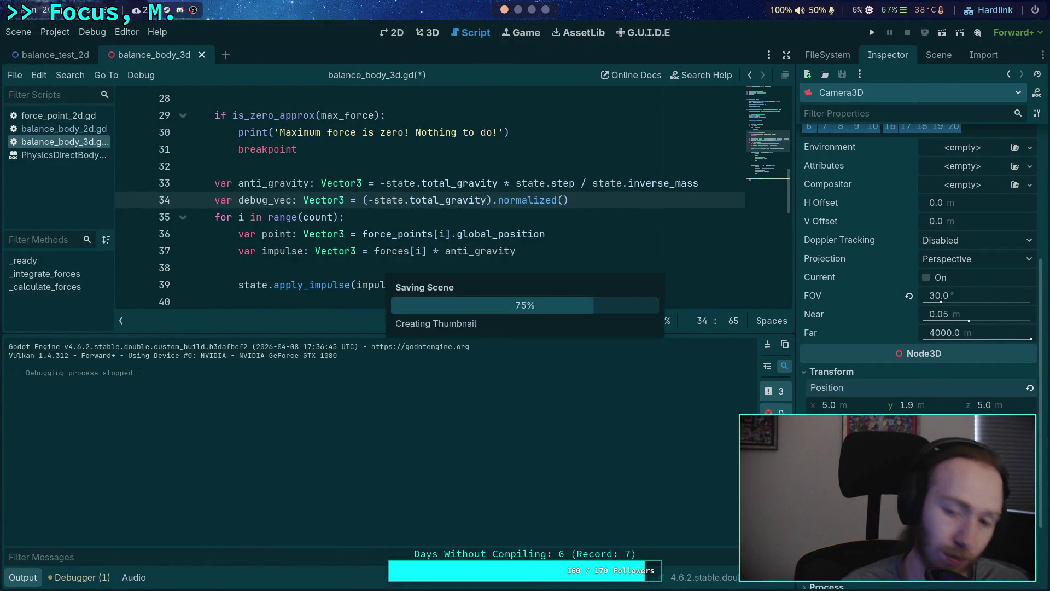
key("F5")
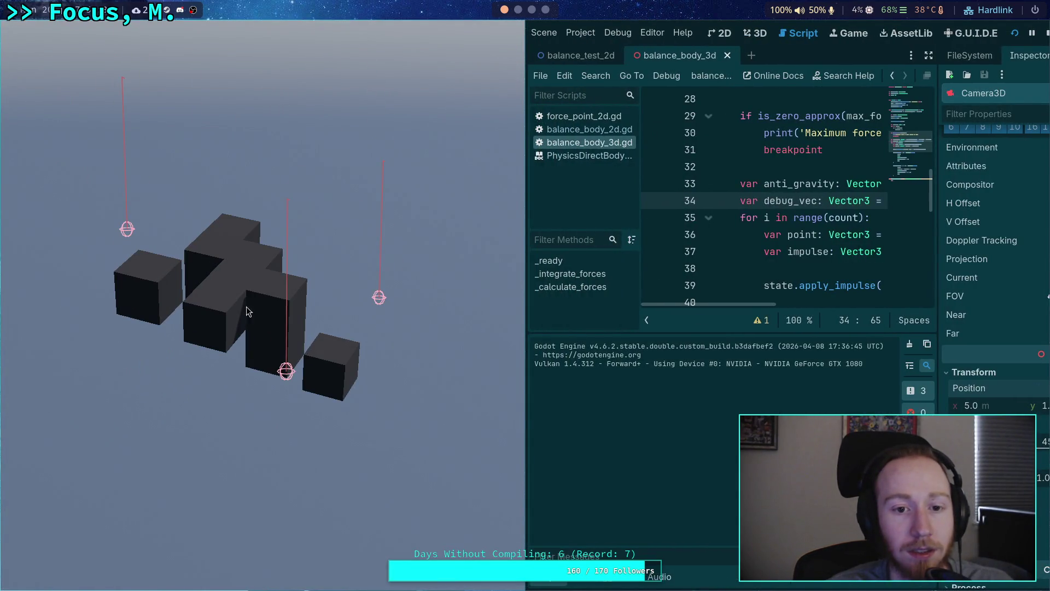
left_click(1031, 34)
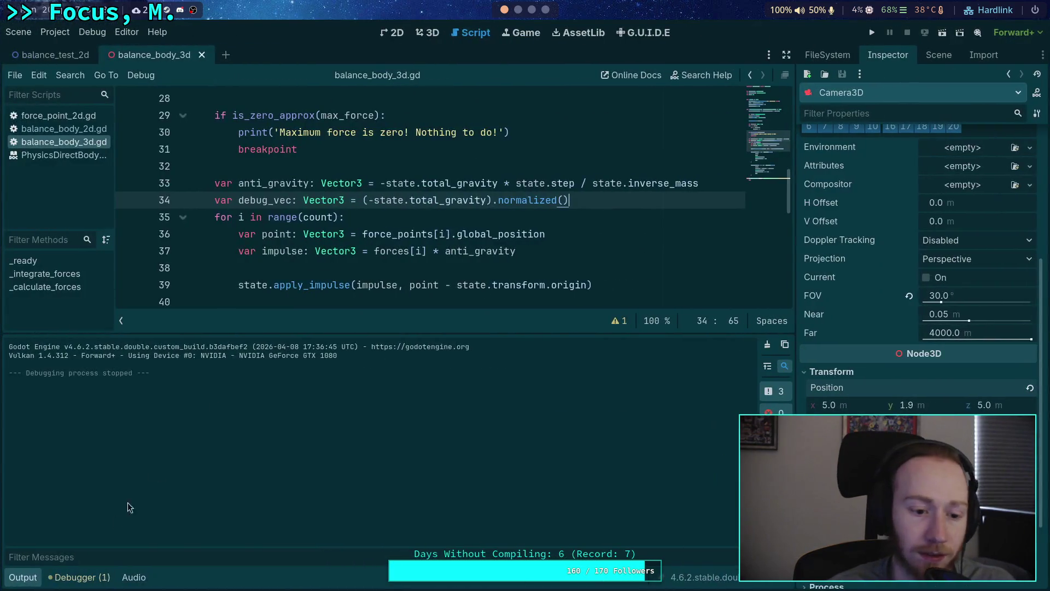
Step: Collapse the output panel and add an empty line at the start of _calculate_forces
left_click(22, 583)
scroll(343, 357, "up", 5)
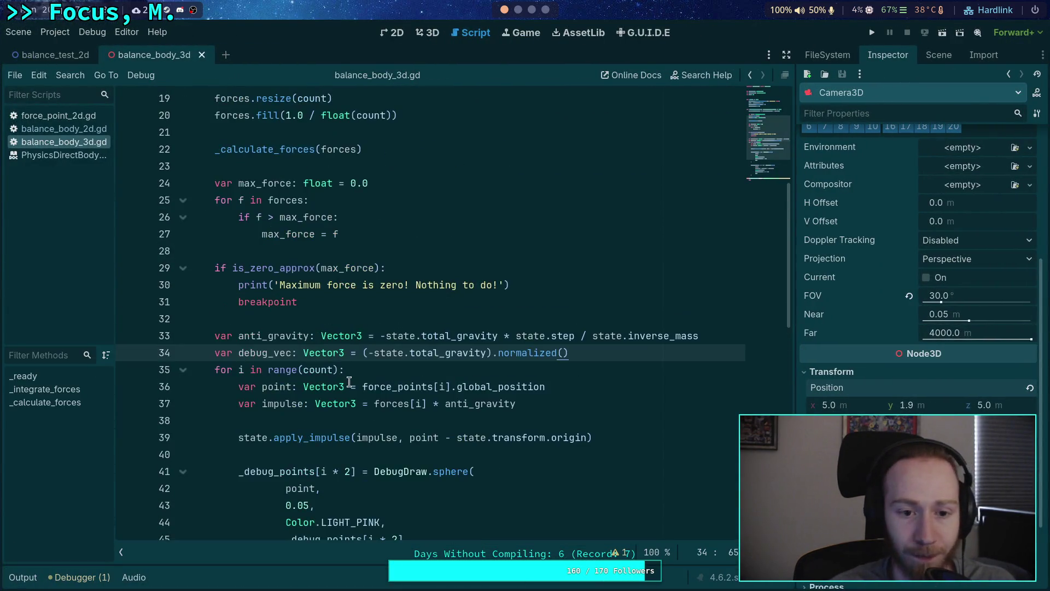
scroll(341, 290, "up", 1)
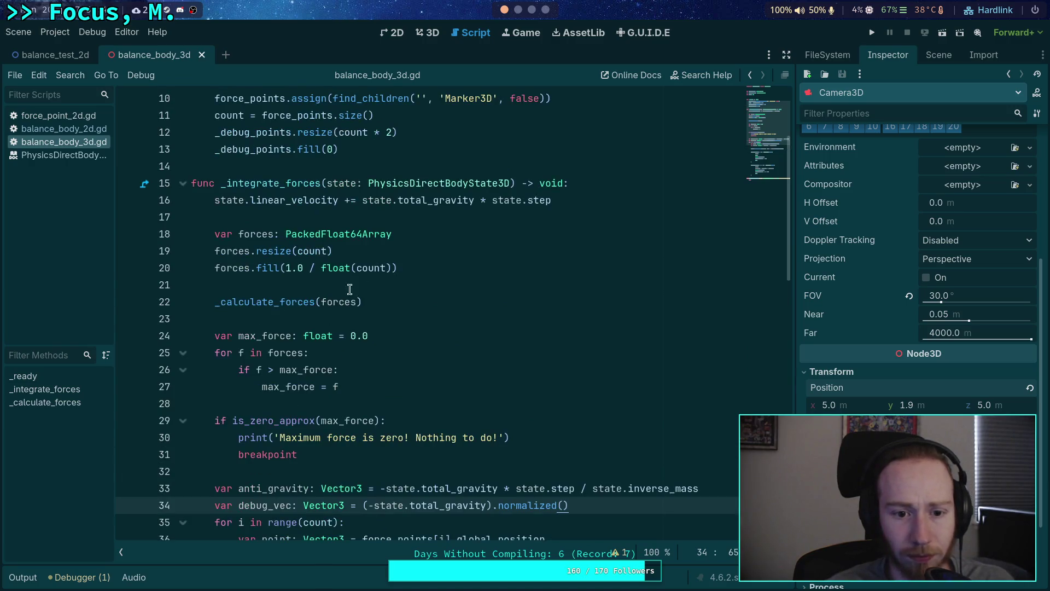
left_click(464, 280)
scroll(465, 281, "down", 10)
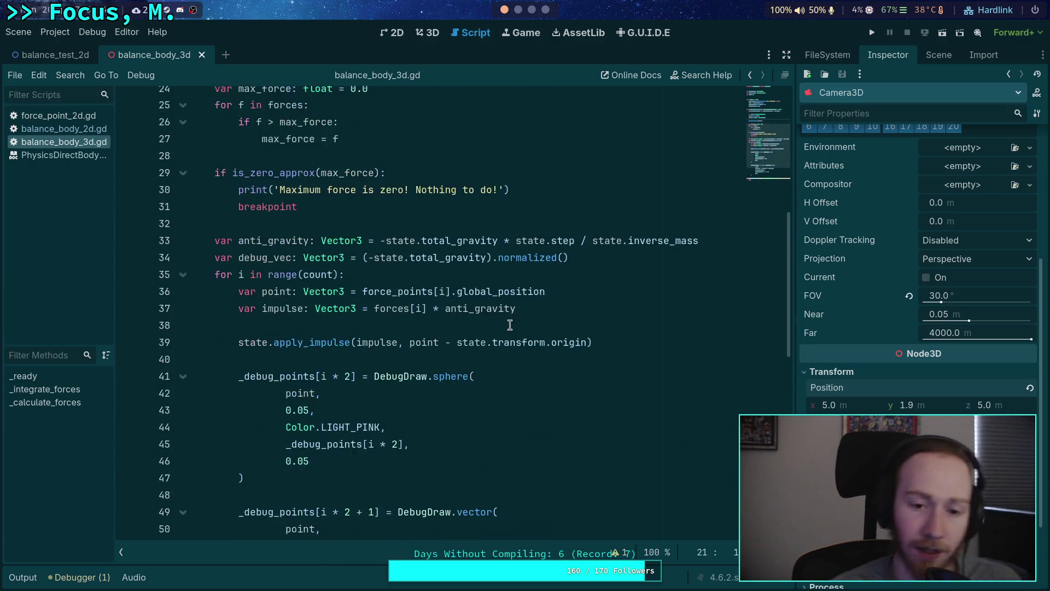
left_click(595, 381)
key("Return")
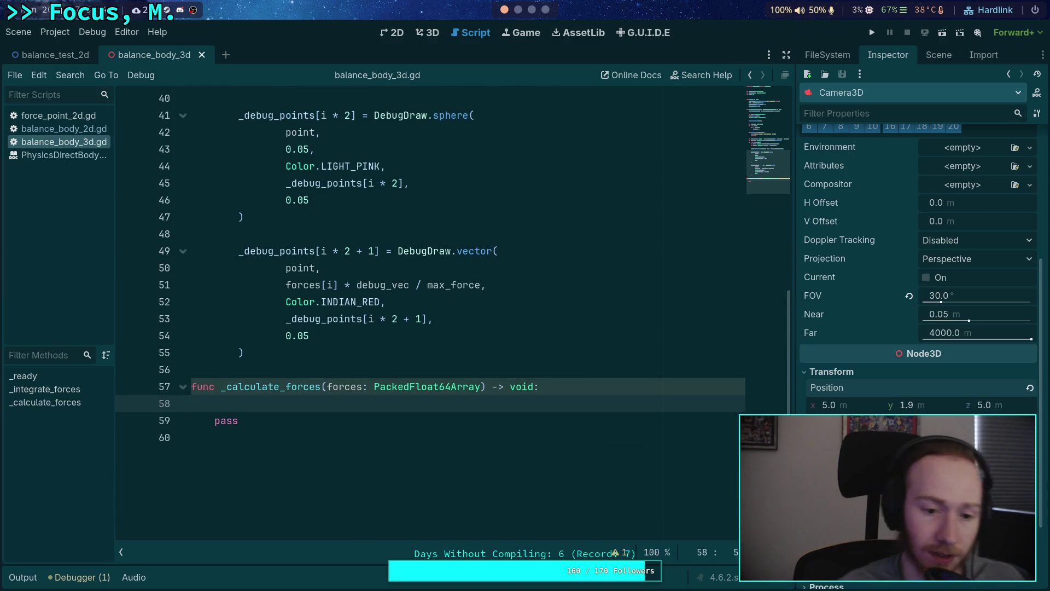
Step: Set forces[0] = 0.5, forces[1] = 0.25 and forces[2] = 0.25, then save and run
type("forc")
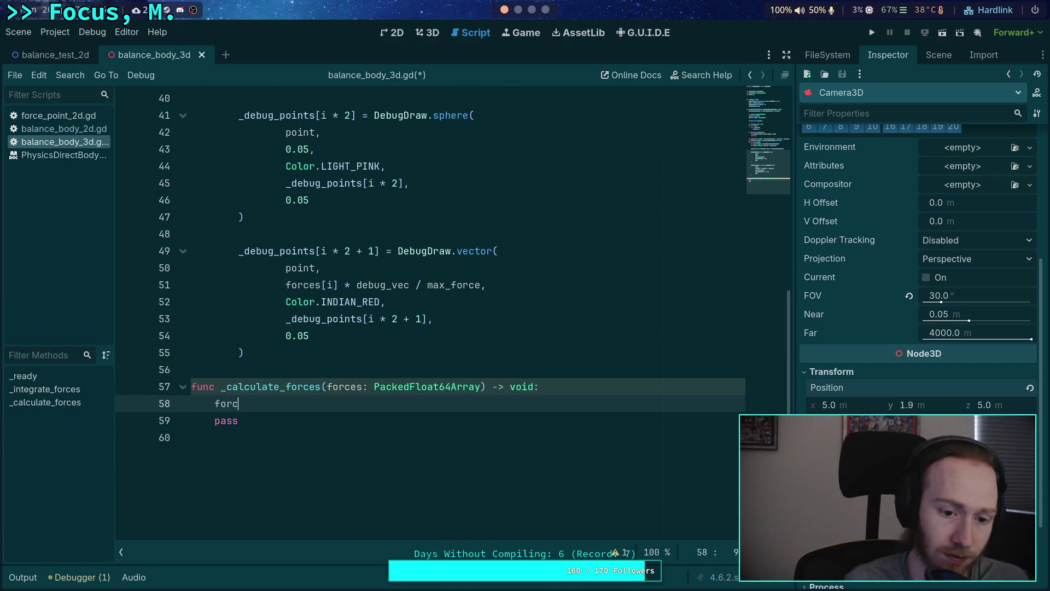
type("es[0] = 0.5")
key("Return")
type("es0")
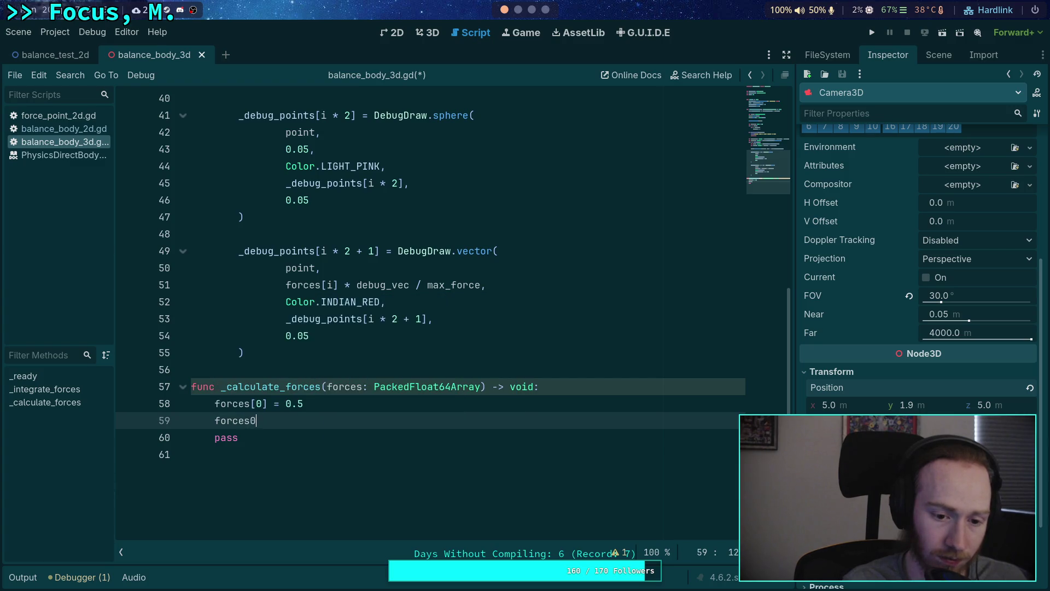
key("BackSpace")
type("[1] = 0.25")
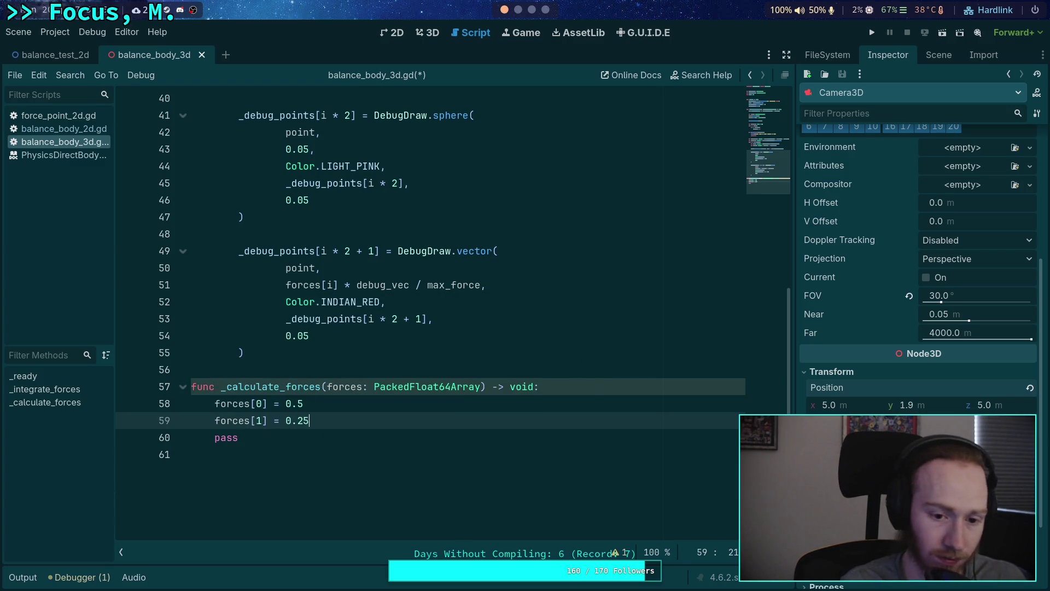
key("Return")
type("ces")
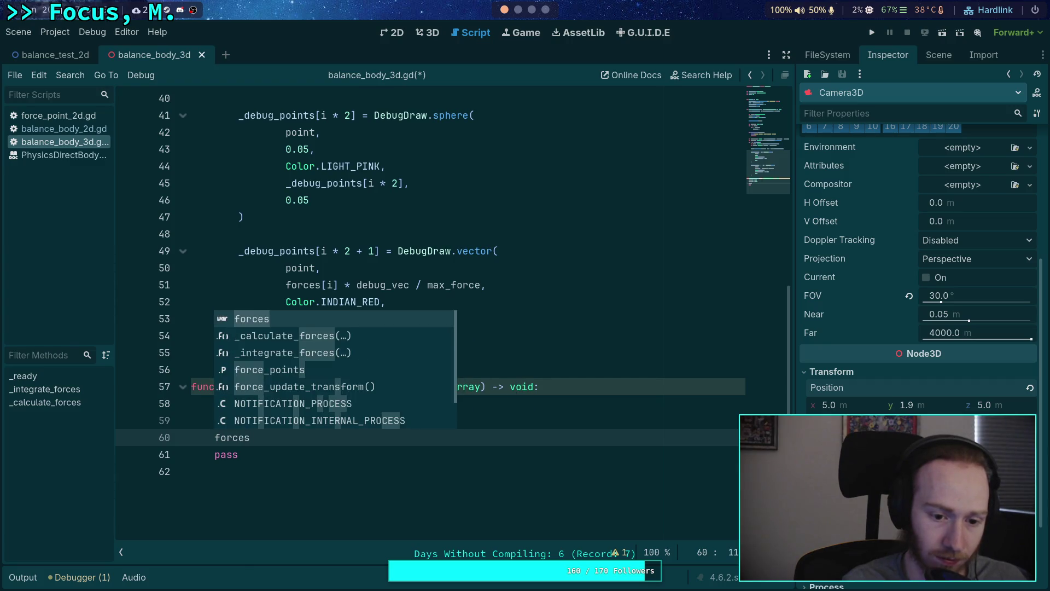
type("[2] = ")
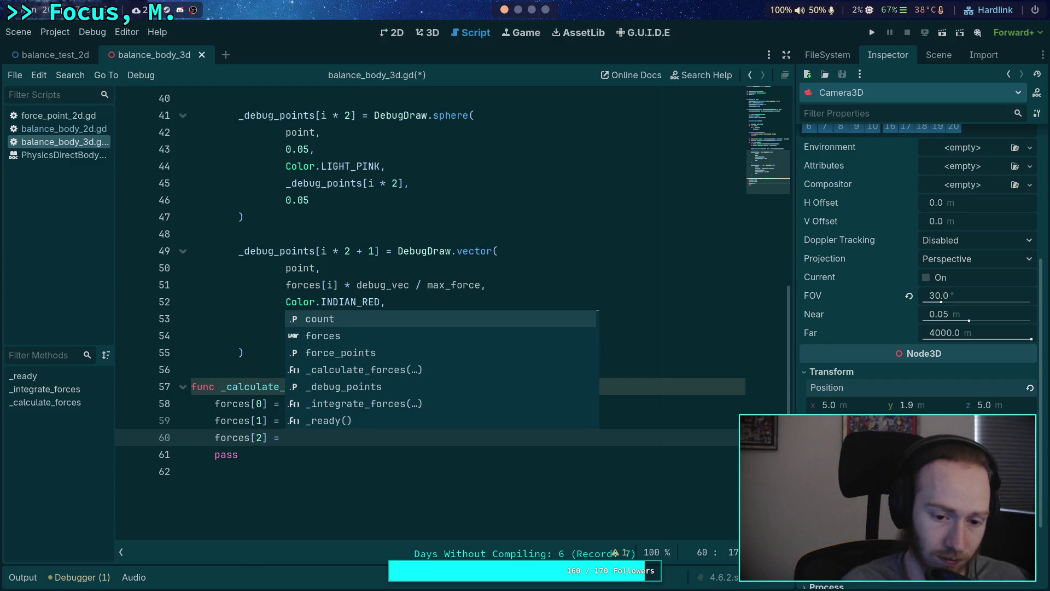
type("0.25")
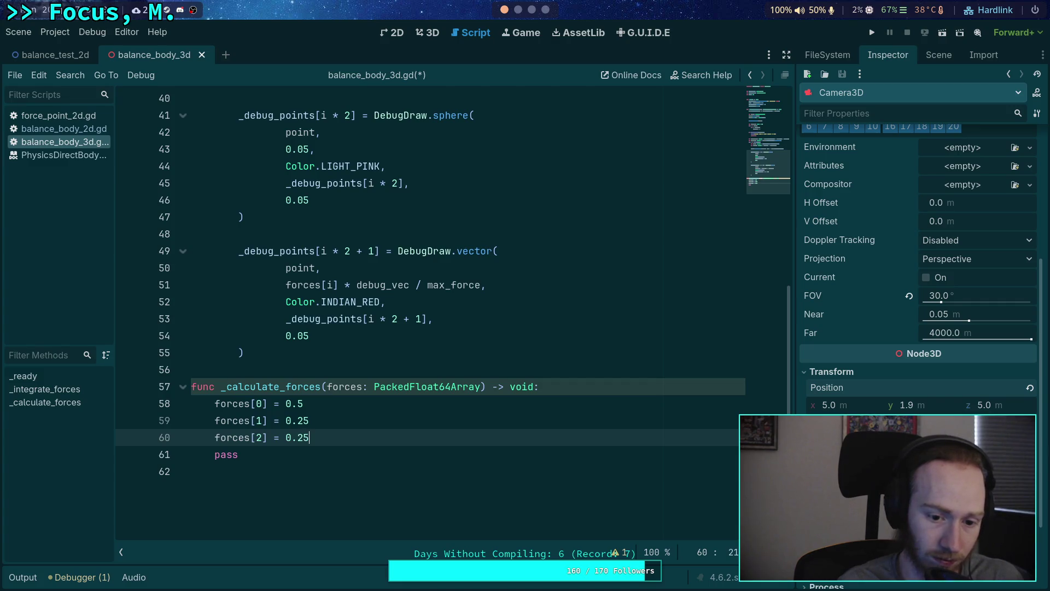
key("F5")
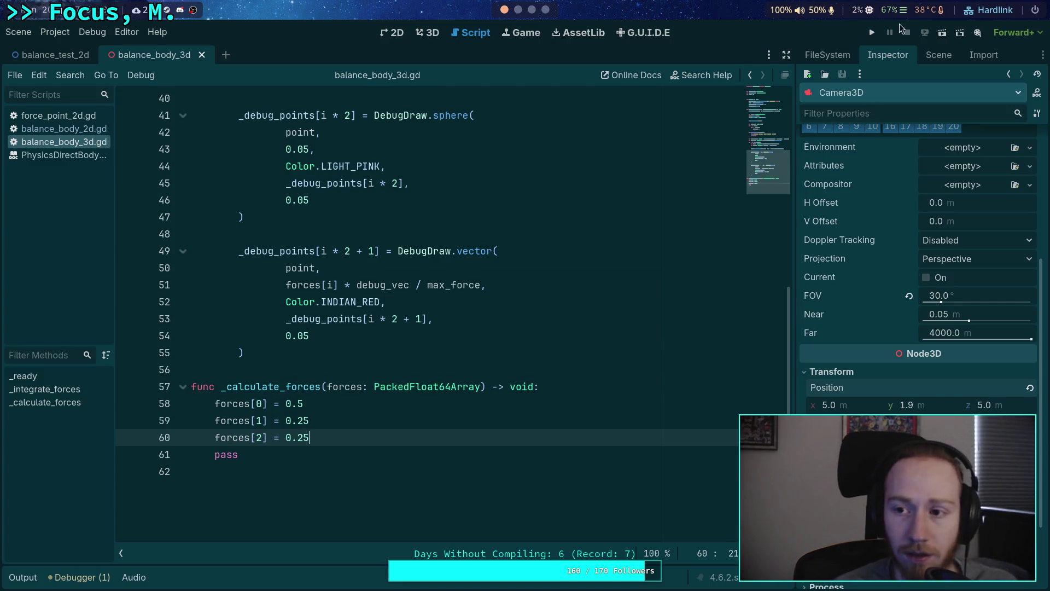
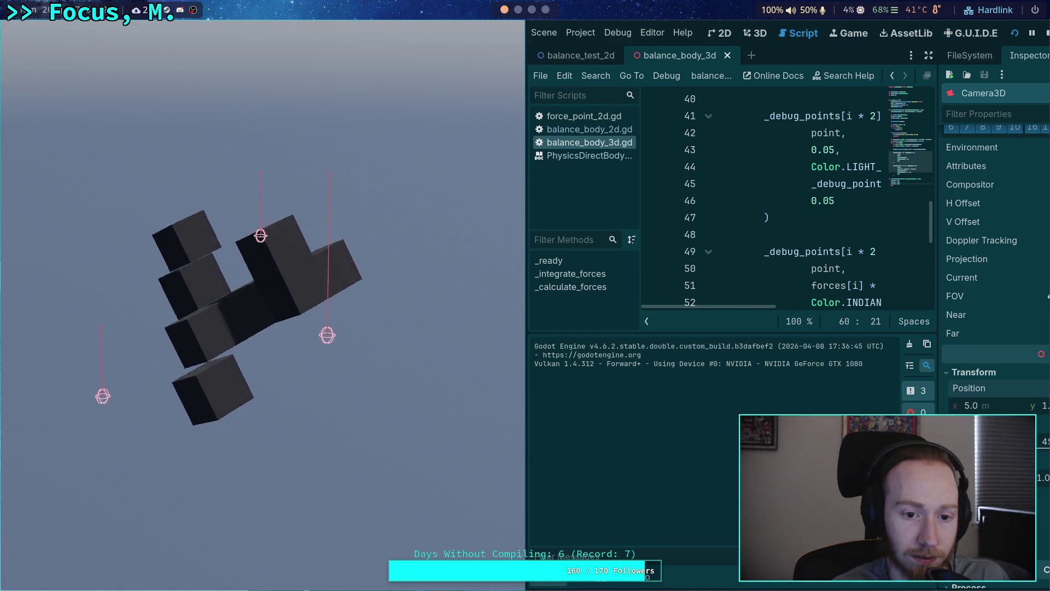
Step: Stop the game, change the line 52 force-vector colour to Color.SLATE_BLUE, save, and rerun the project
left_click(1032, 34)
left_click(1046, 34)
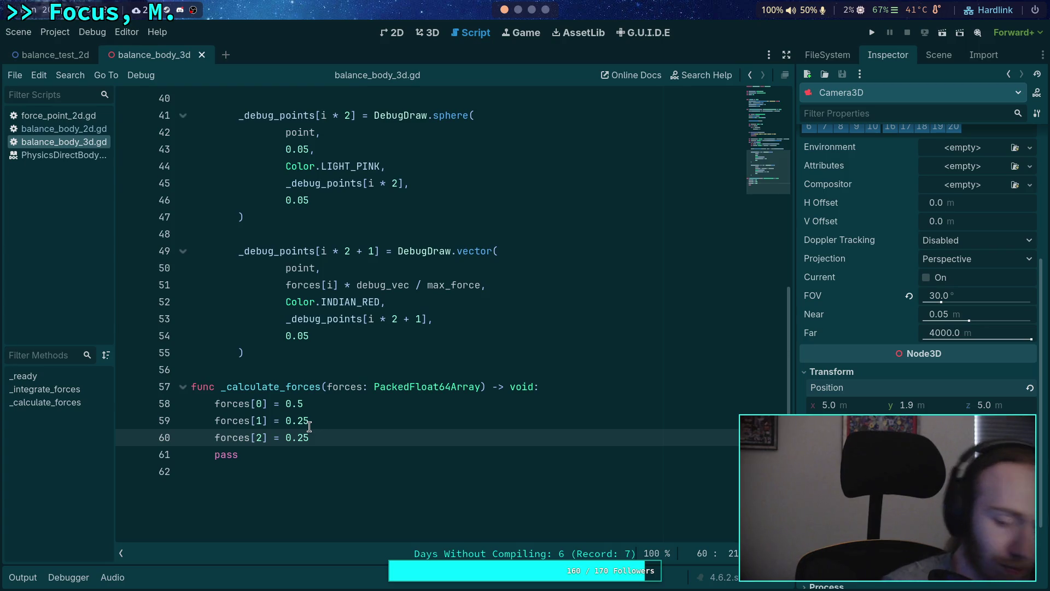
double_click(353, 302)
key("BackSpace")
key("BackSpace")
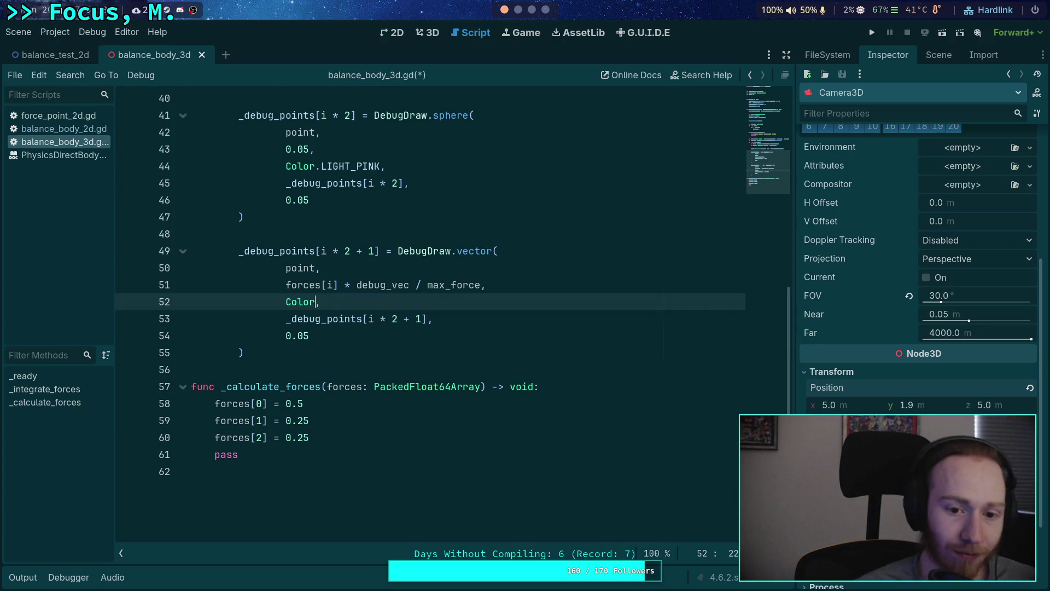
type(".")
key("Down")
key("Down")
key("Down")
key("Down")
key("Down")
key("Down")
key("Down")
key("Down")
key("Down")
key("Down")
key("Down")
key("Down")
key("Down")
key("Down")
key("Down")
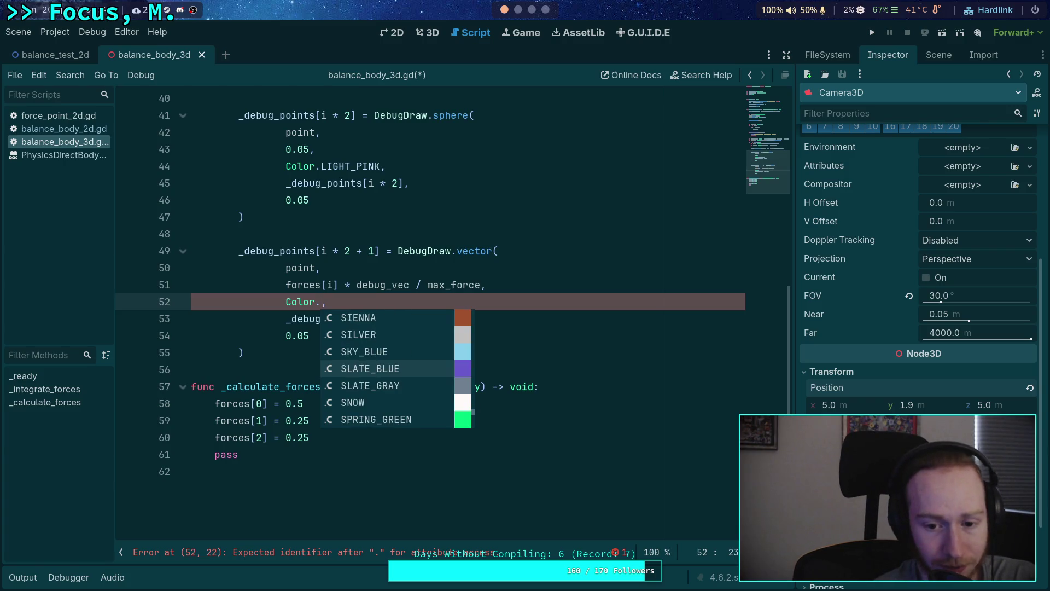
key("Down")
key("Up")
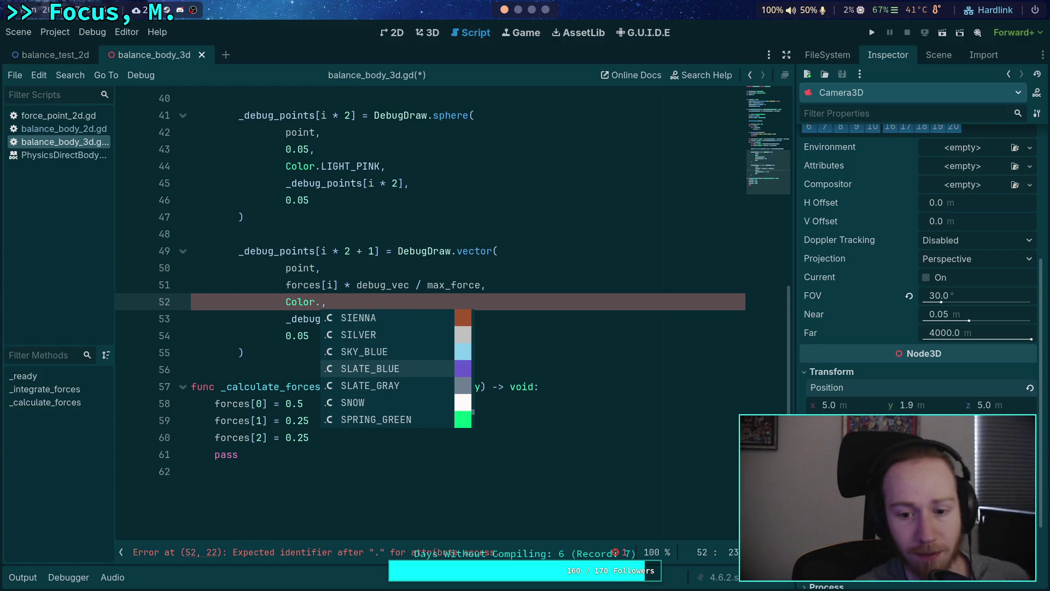
key("Return")
key("ctrl+s")
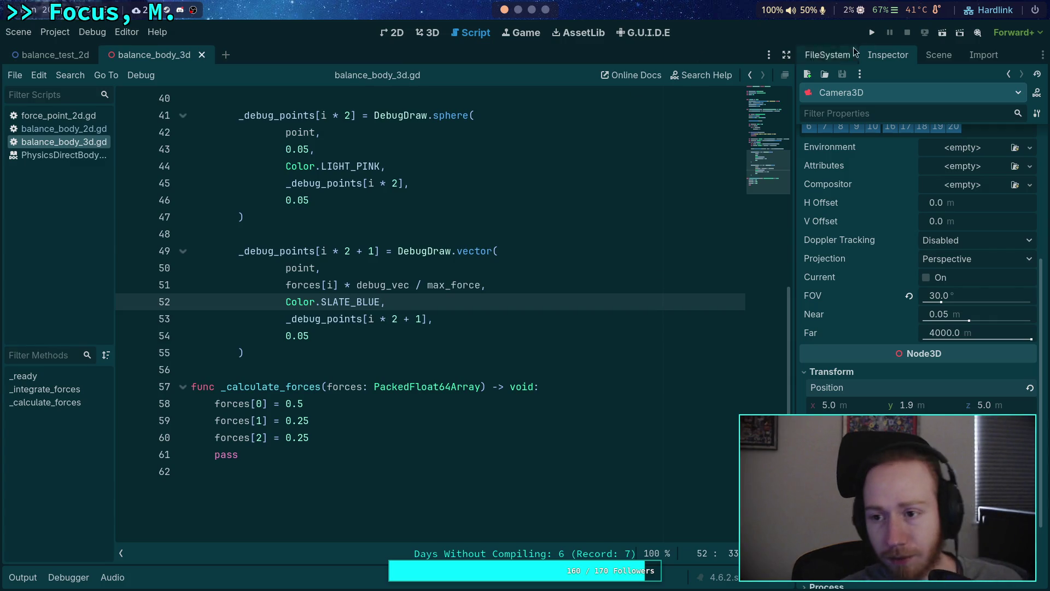
left_click(872, 32)
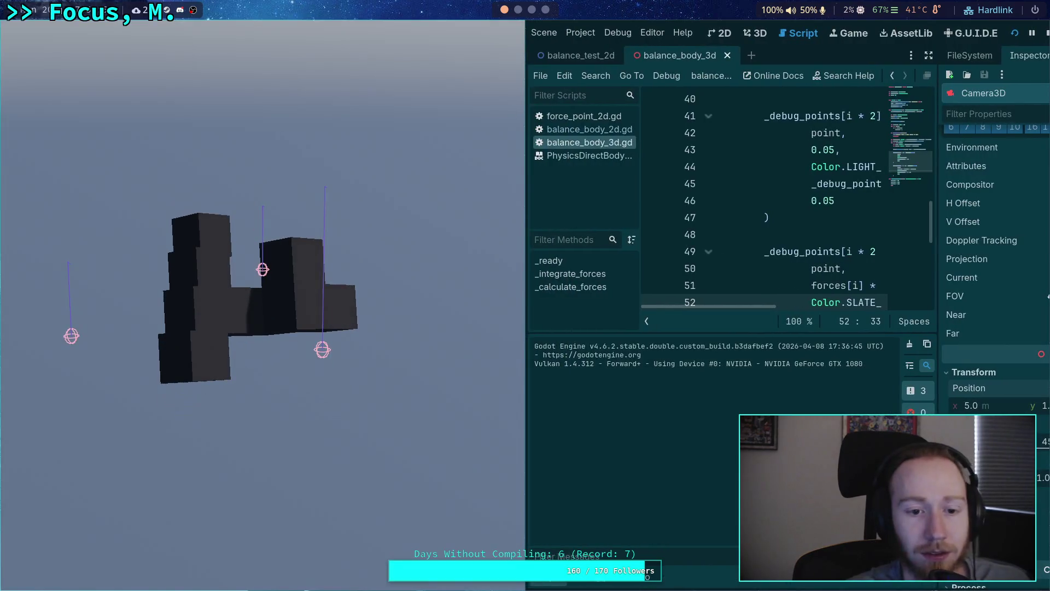
Step: Stop the game and change the force-vector colour on line 52 to Color.CRIMSON
left_click(1045, 34)
key("ctrl+shift+Left")
key("BackSpace")
key("ctrl+space")
key("Down")
key("Down")
key("Down")
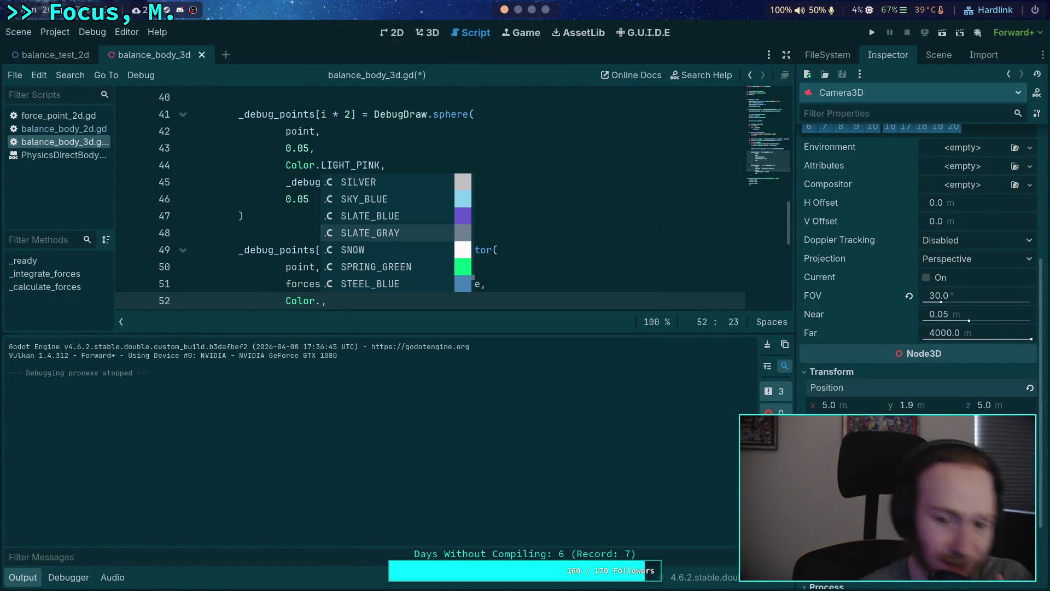
key("Down")
key("Down")
key("Down")
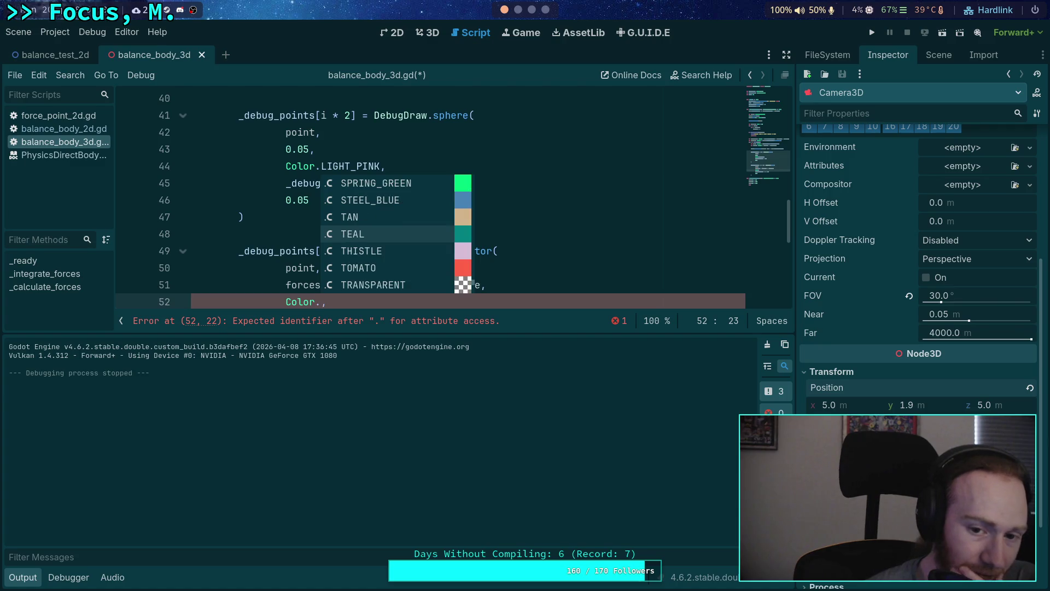
key("Down")
key("Down")
key("Down")
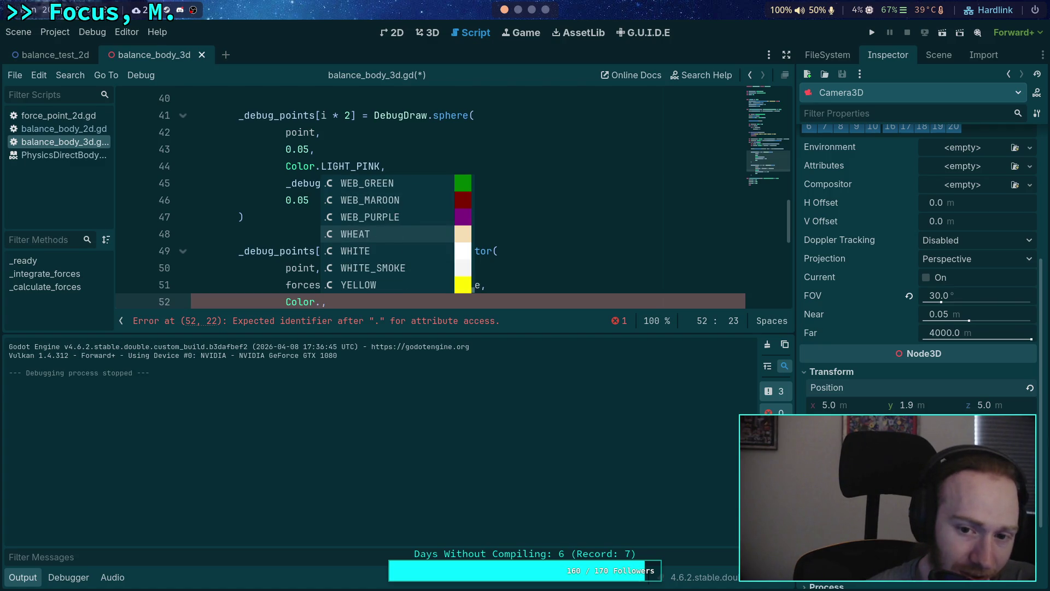
key("Down")
key("Down")
key("Down")
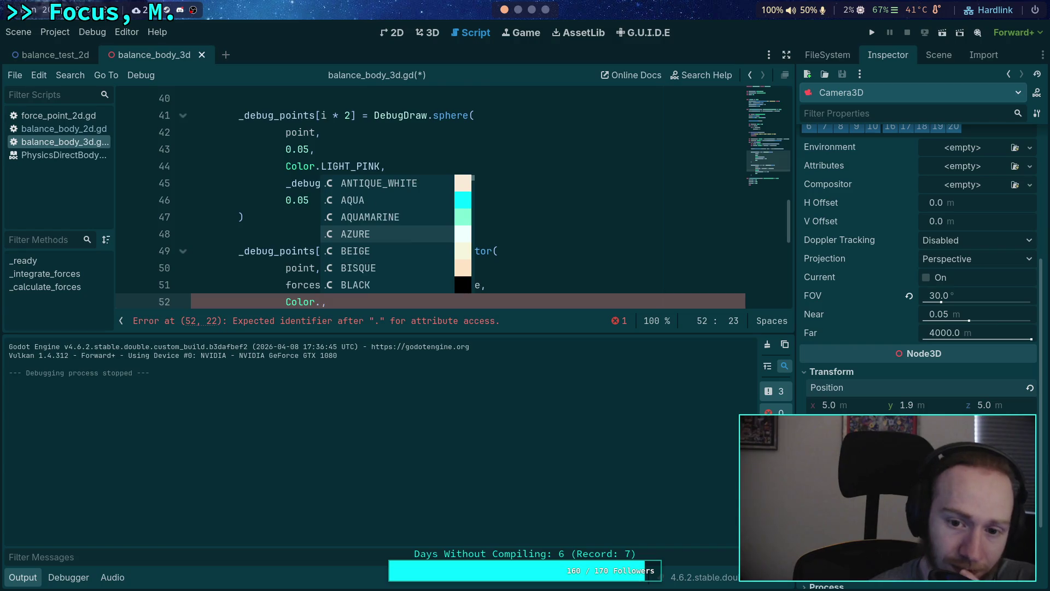
key("Down")
key("Down")
key("Down")
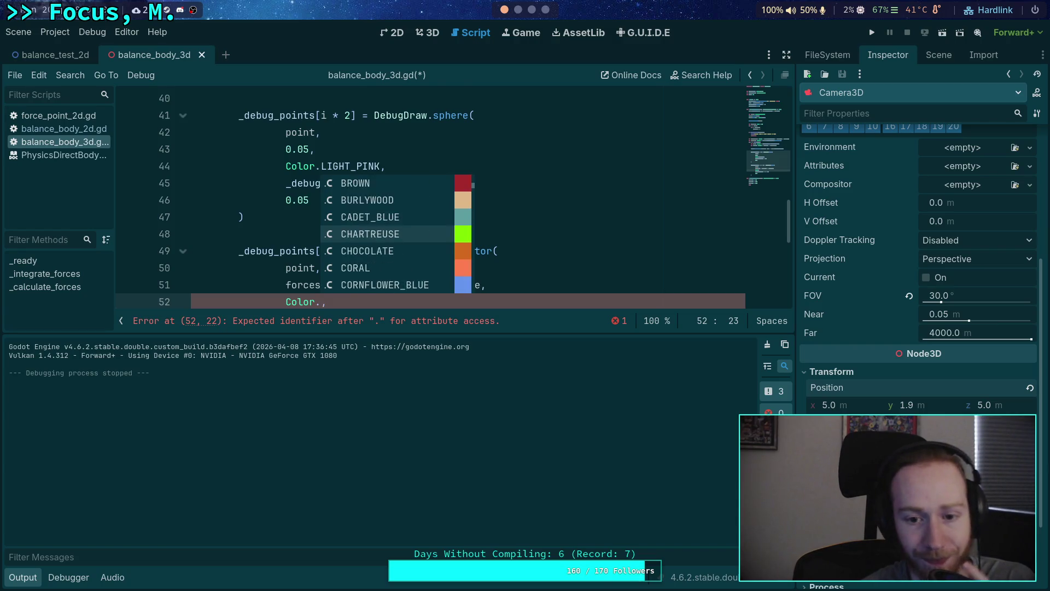
type("CRIMSON")
key("Return")
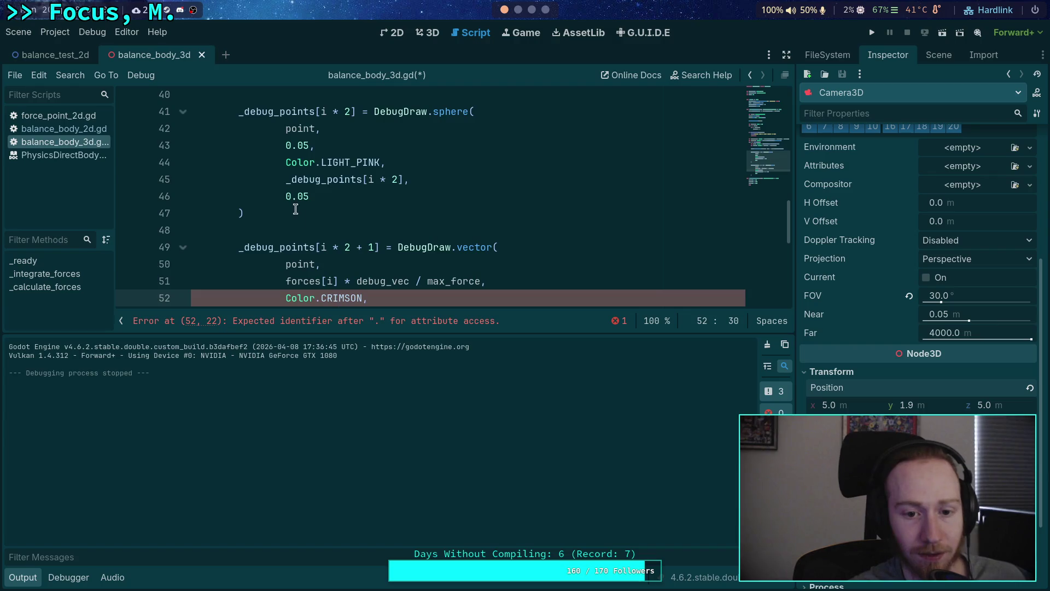
Step: Change the line 44 sphere colour from LIGHT_PINK to Color.DARK_GREEN, save, and rerun the project
left_click(350, 166)
double_click(350, 165)
key("BackSpace")
key("ctrl+space")
key("Down")
key("Down")
key("Down")
key("Down")
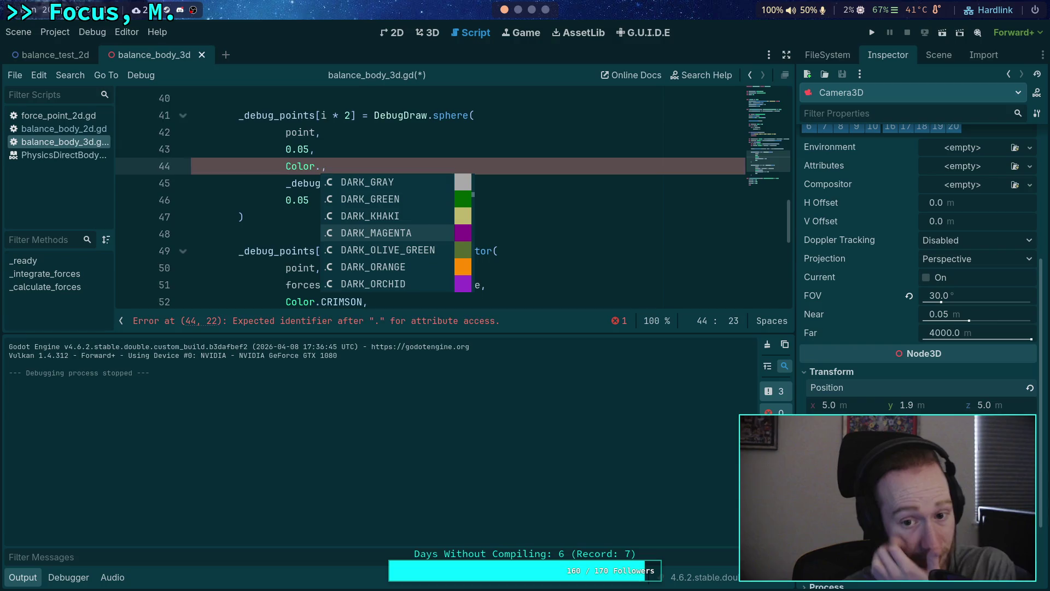
key("Up")
key("Up")
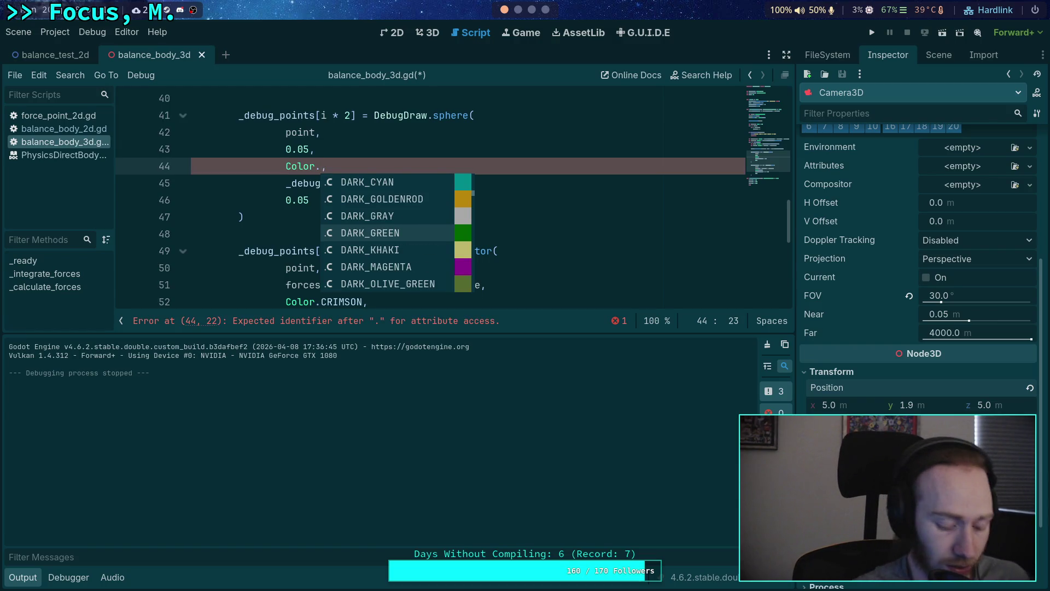
key("Return")
key("ctrl+s")
left_click(872, 33)
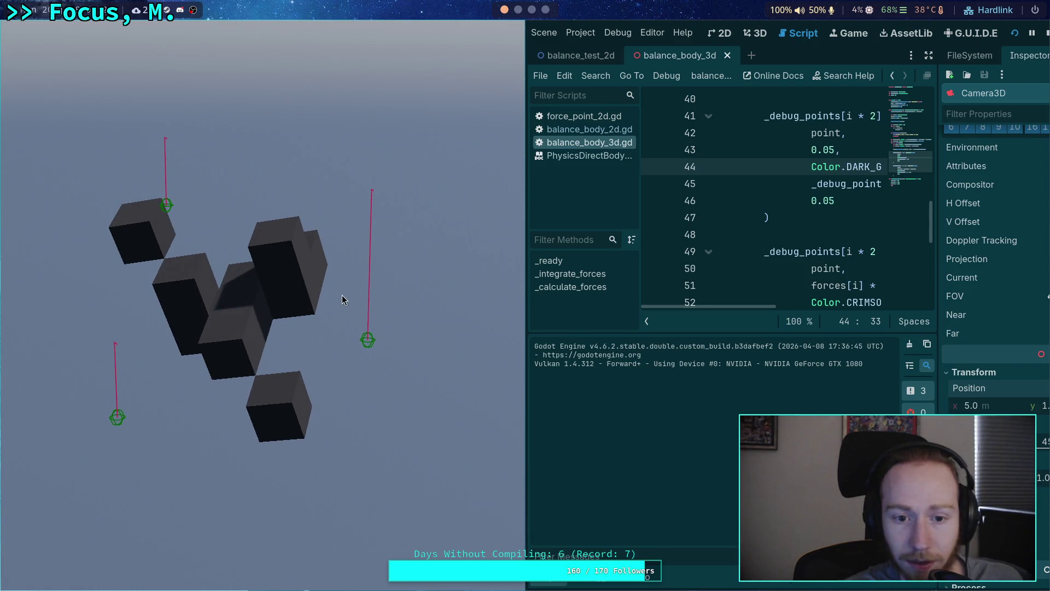
Step: Stop the game, set the line 44 sphere colour to Color.DARK_ORCHID, save, and run it
left_click(1046, 34)
double_click(365, 166)
key("BackSpace")
key("ctrl+space")
key("Down")
key("Down")
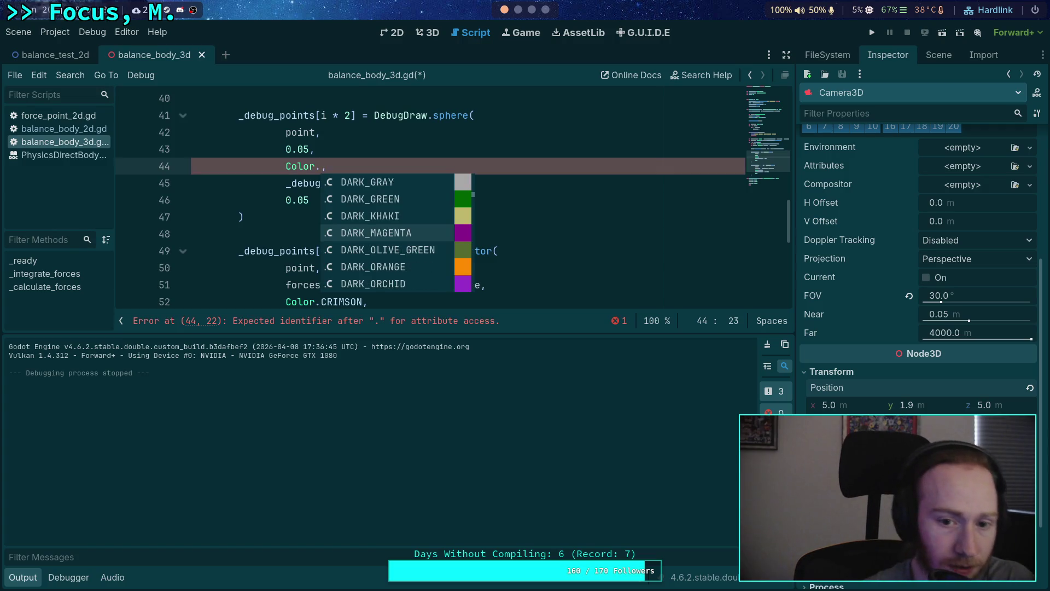
key("Down")
key("Down")
key("Down")
key("Return")
key("ctrl+s")
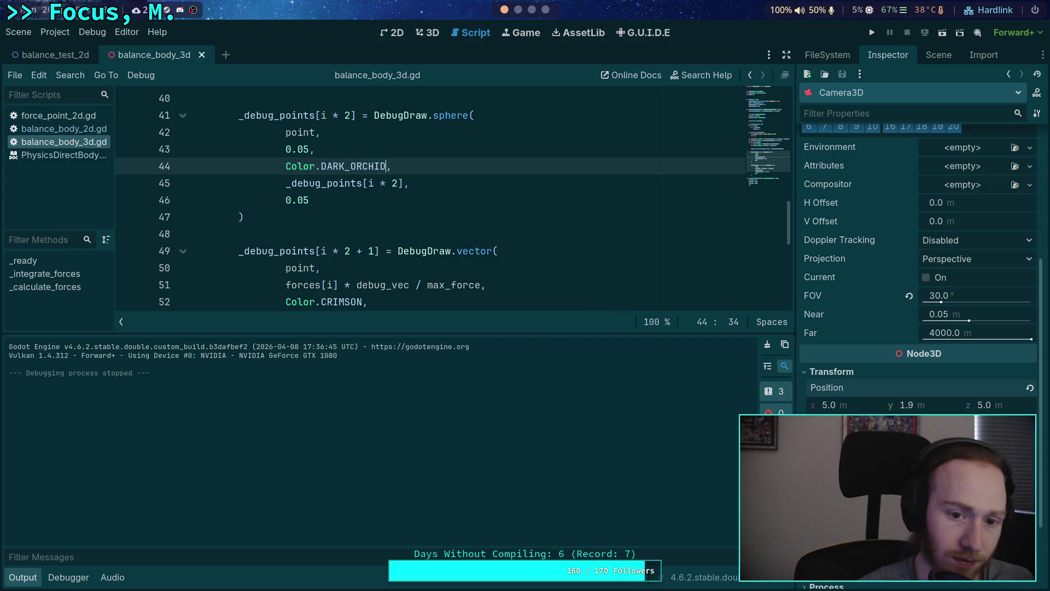
left_click(868, 32)
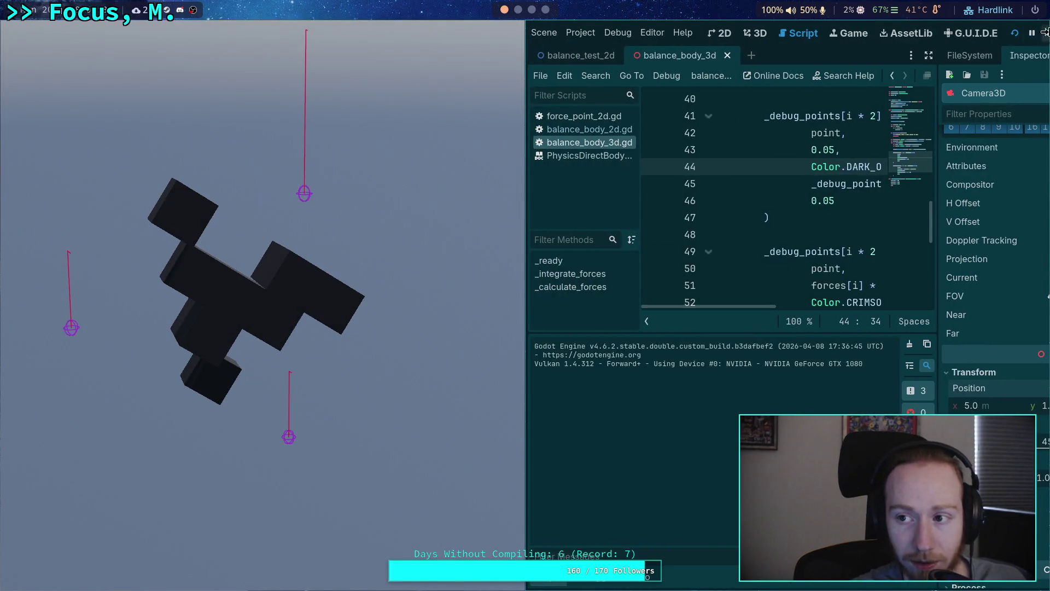
Step: Stop the game, switch the sphere colour to Color.DARK_SLATE_GRAY, save, and run it
key("F8")
key("ctrl+shift+Left")
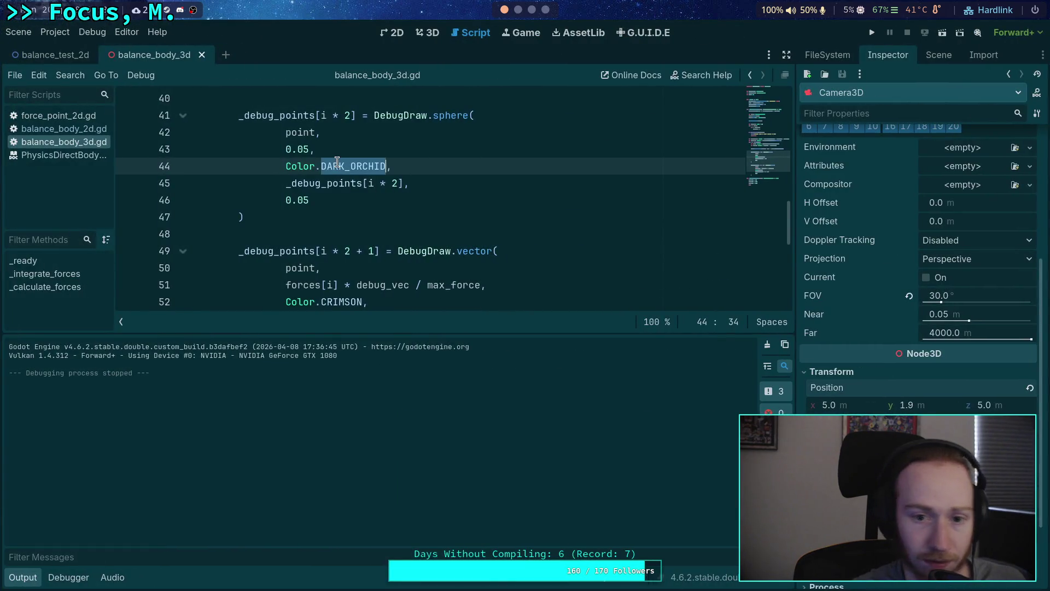
key("BackSpace")
key("ctrl+space")
key("Up")
key("Up")
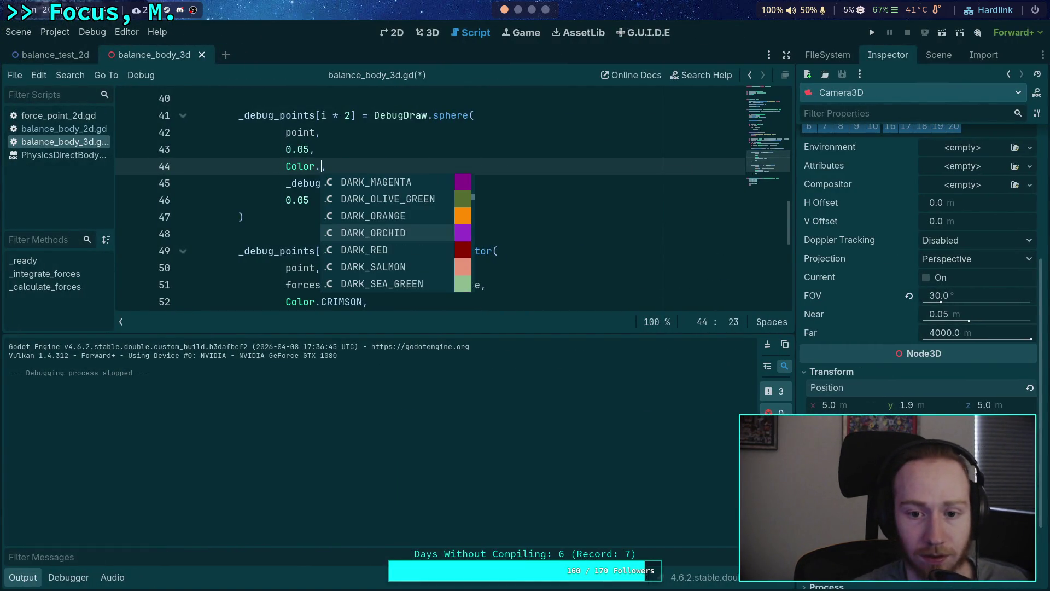
key("Down")
key("Down")
key("Down")
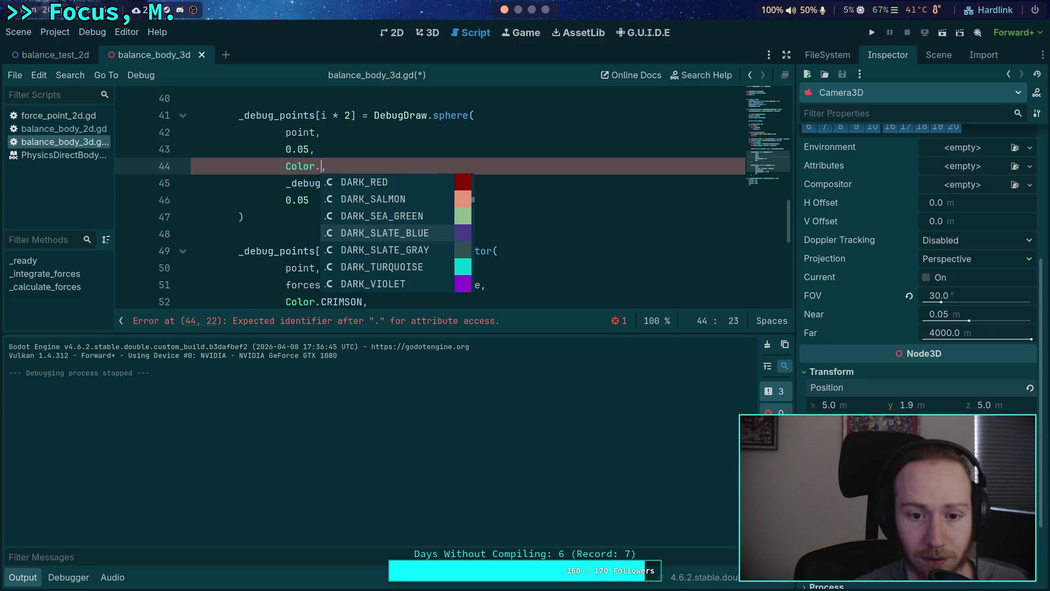
key("Down")
key("Return")
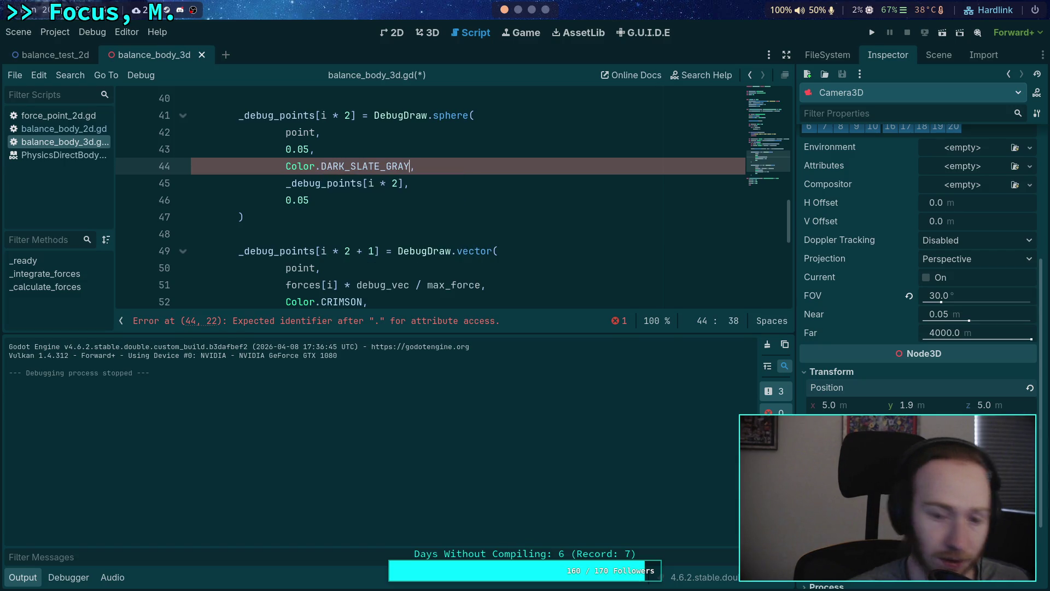
key("ctrl+s")
left_click(872, 32)
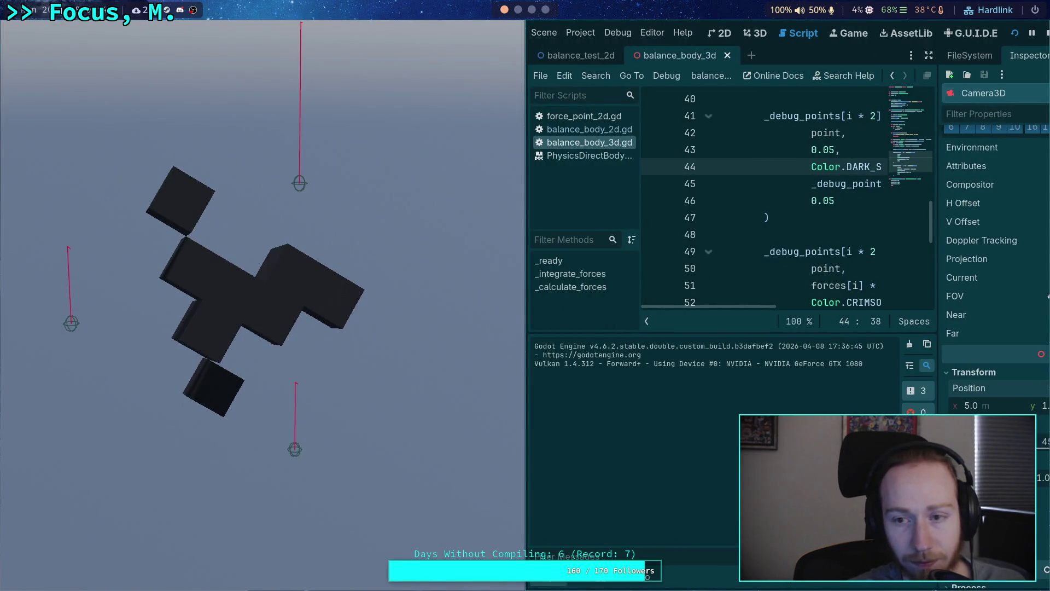
Step: Switch the sphere colour to Color.GOLD, save, run to check, and stop the game
left_click(1047, 34)
key("ctrl+shift+Left")
key("BackSpace")
key("ctrl+space")
key("Down")
key("Down")
key("Down")
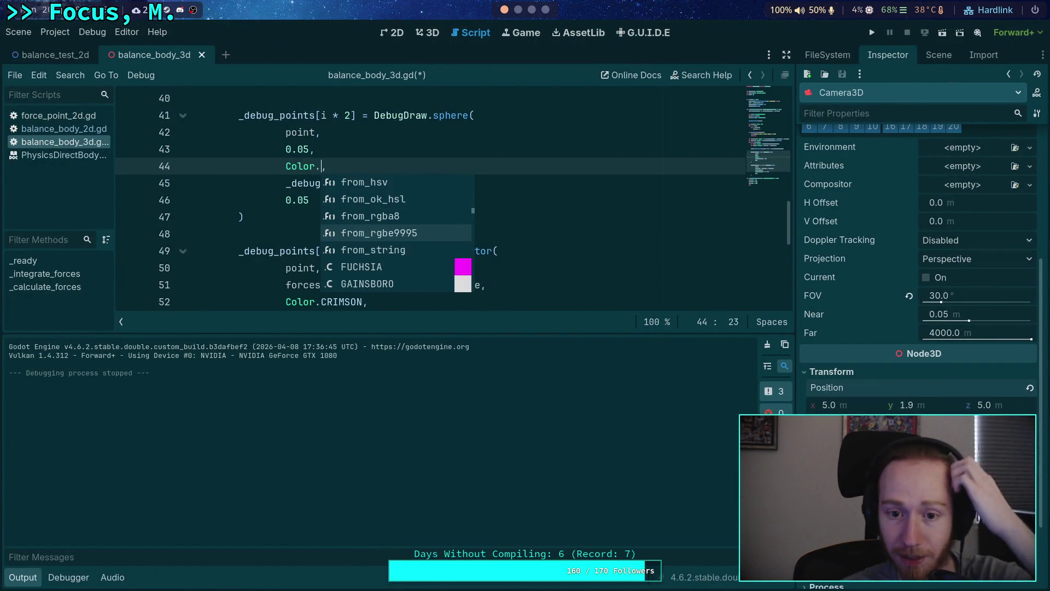
key("Up")
key("Up")
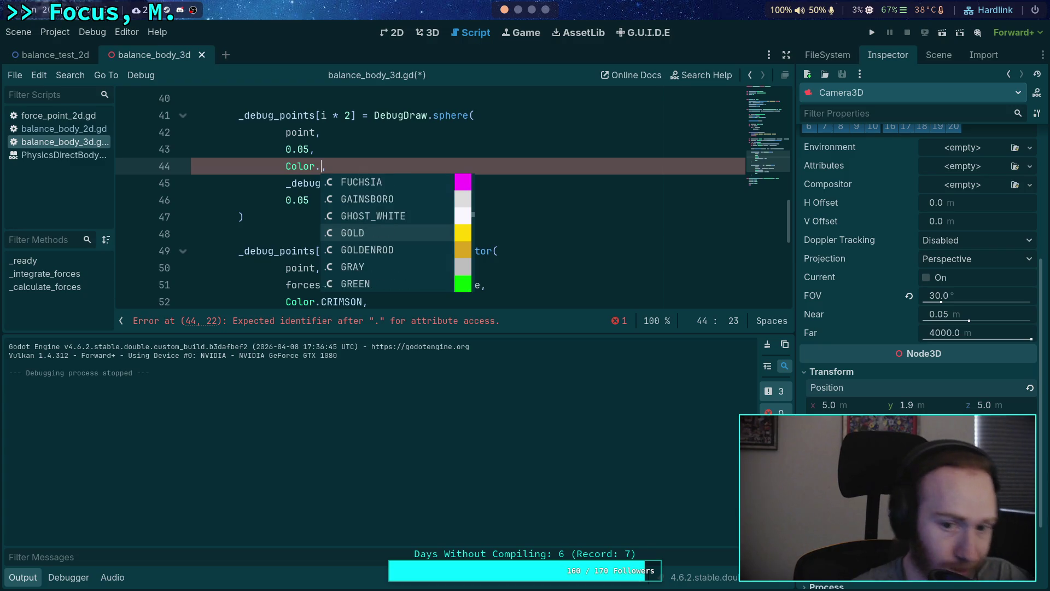
key("Return")
key("ctrl+s")
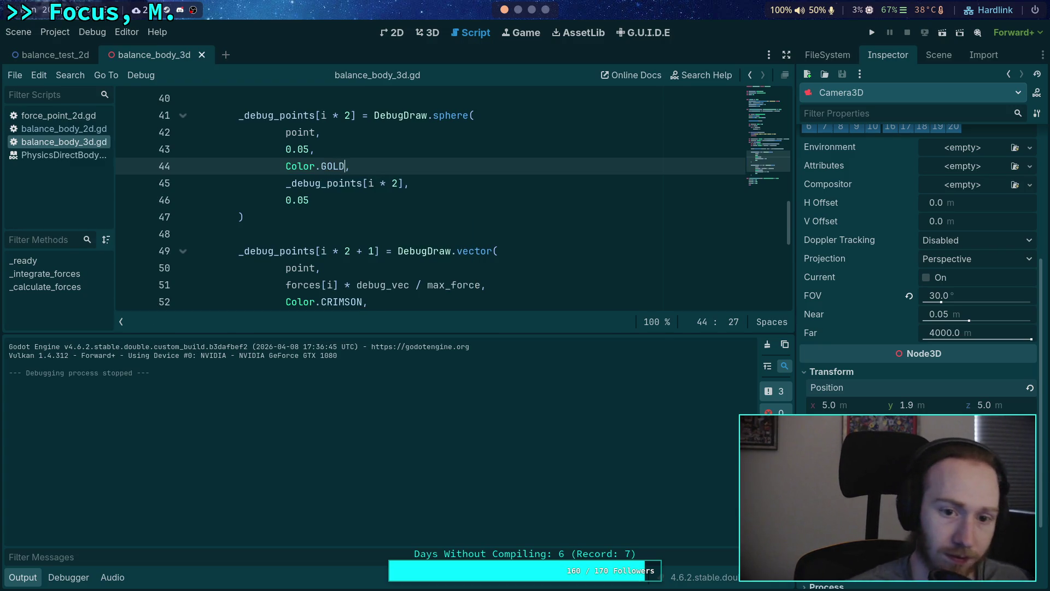
left_click(872, 34)
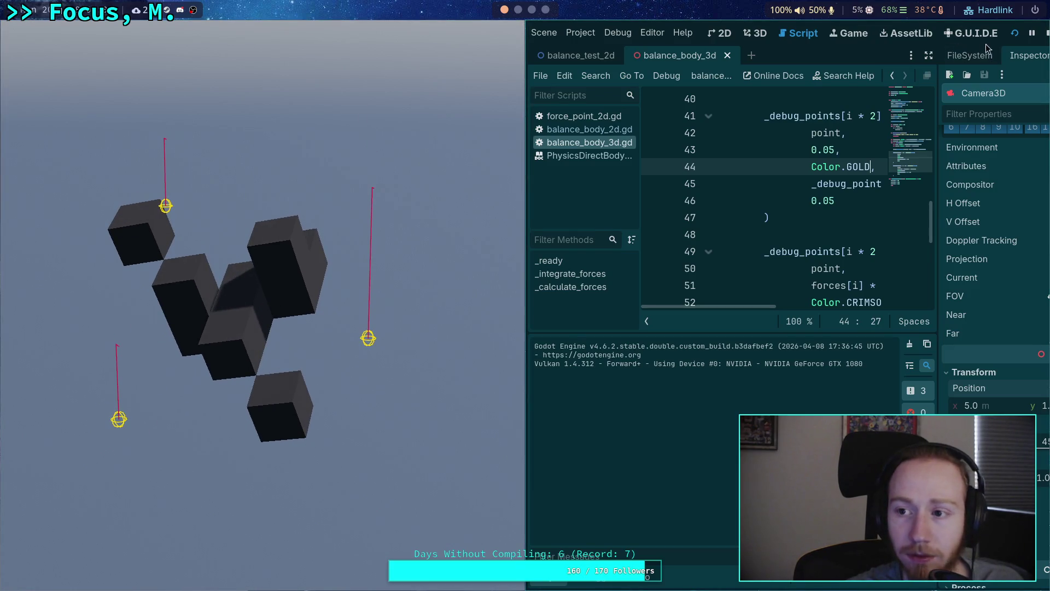
left_click(1045, 37)
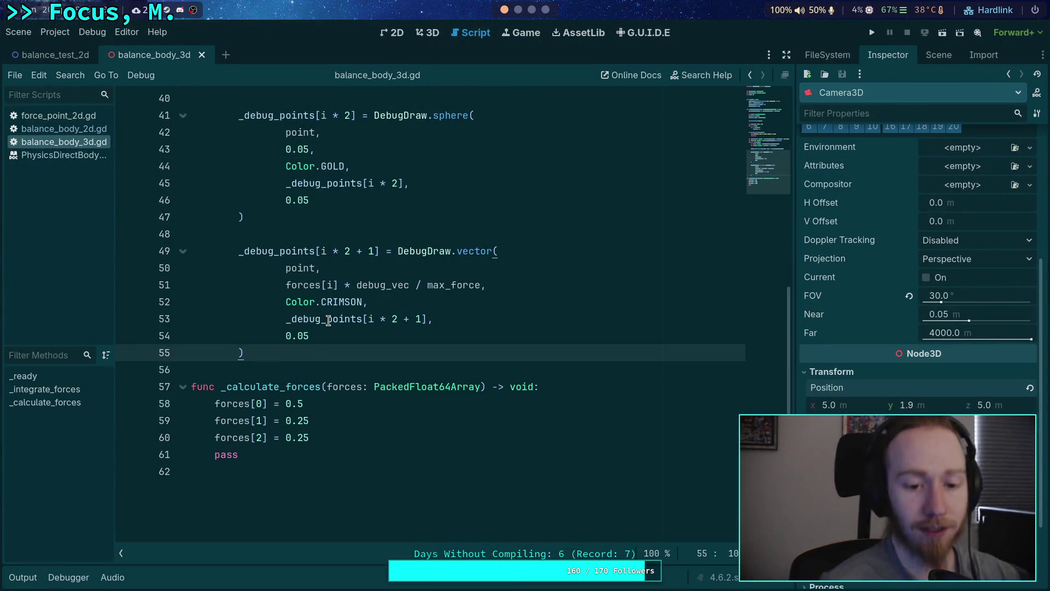
Step: Add a state: PhysicsDirectBodyState3D parameter before forces in the _calculate_forces signature
left_click_drag(310, 437, 212, 396)
left_click_drag(251, 457, 215, 401)
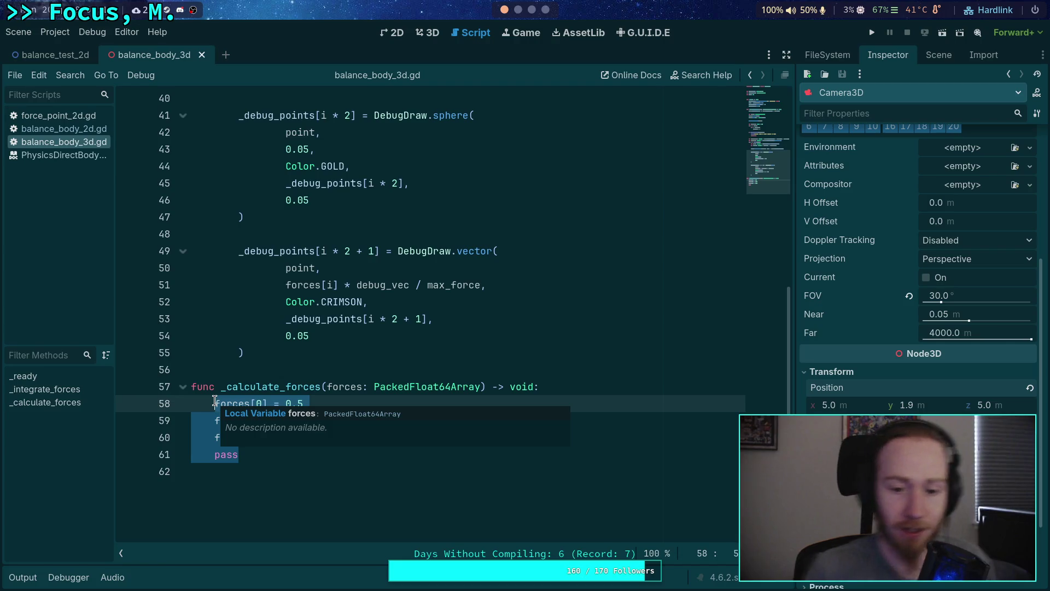
left_click(330, 387)
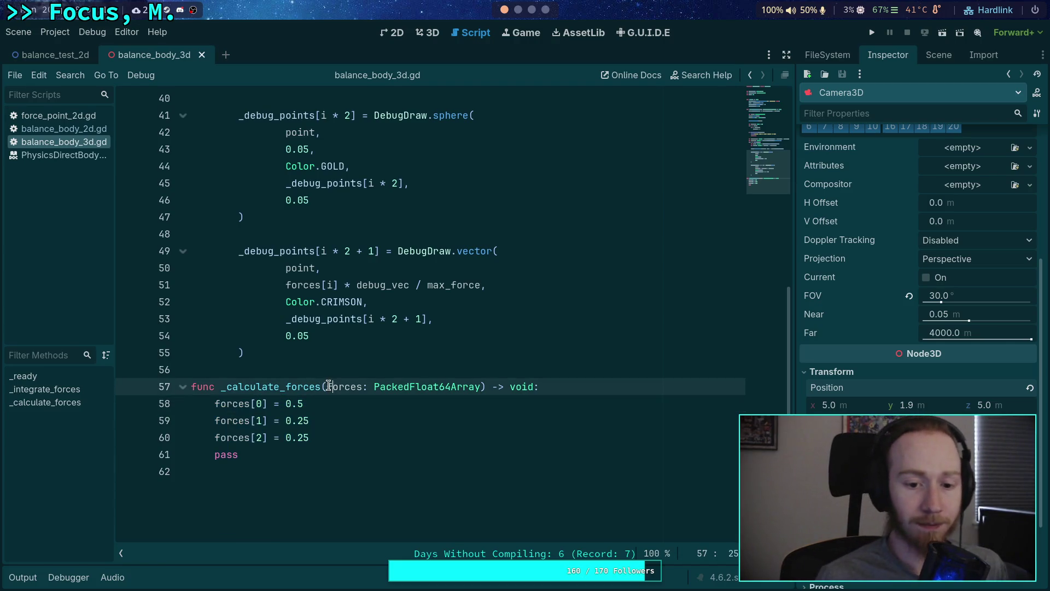
type("state.")
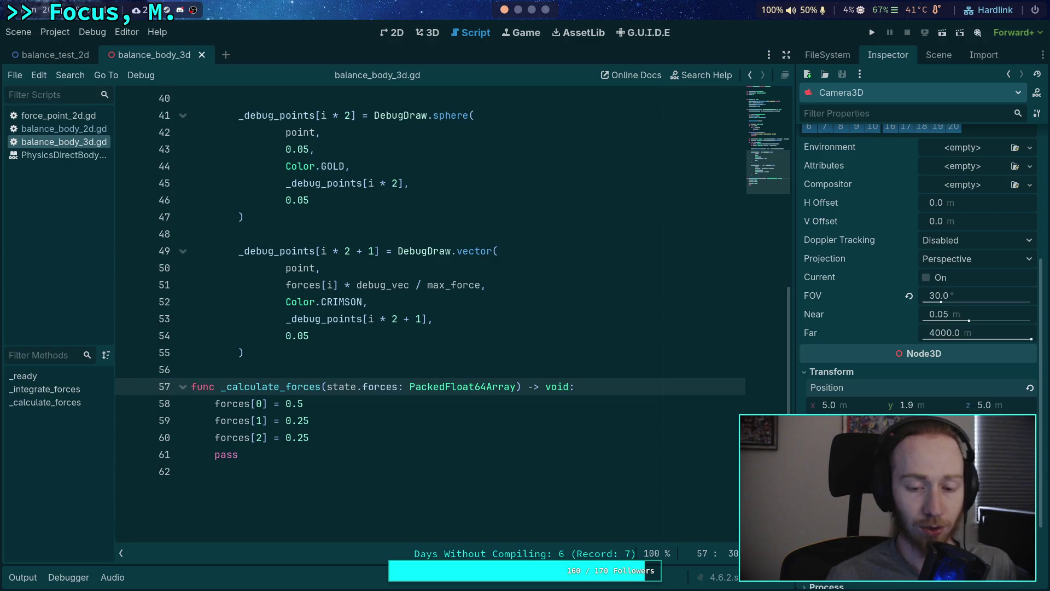
key("BackSpace")
type(",")
key("Left")
key("Left")
type(": Physics")
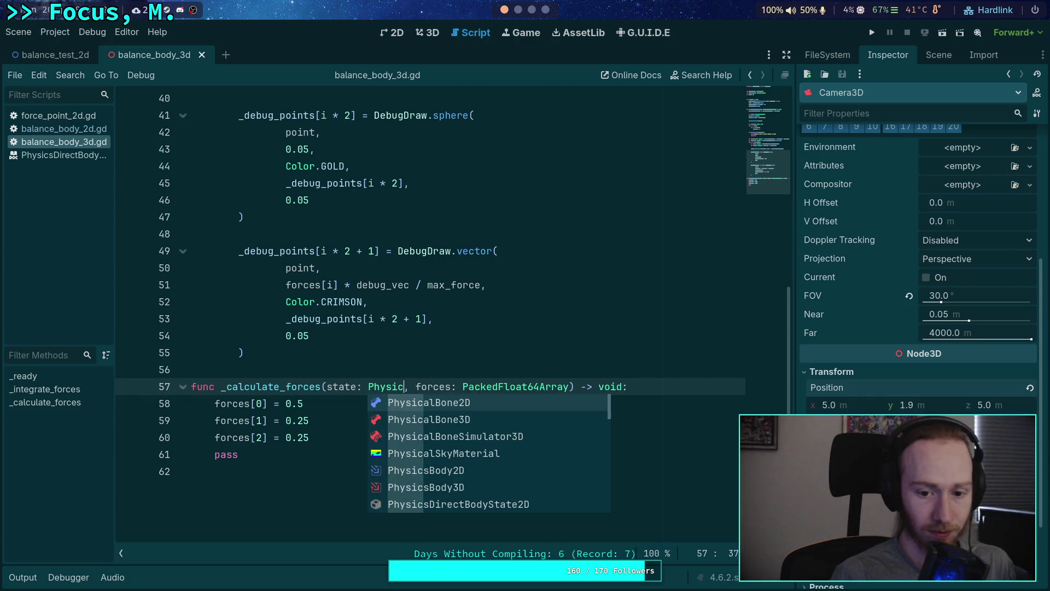
key("Down")
key("Down")
key("Down")
key("Return")
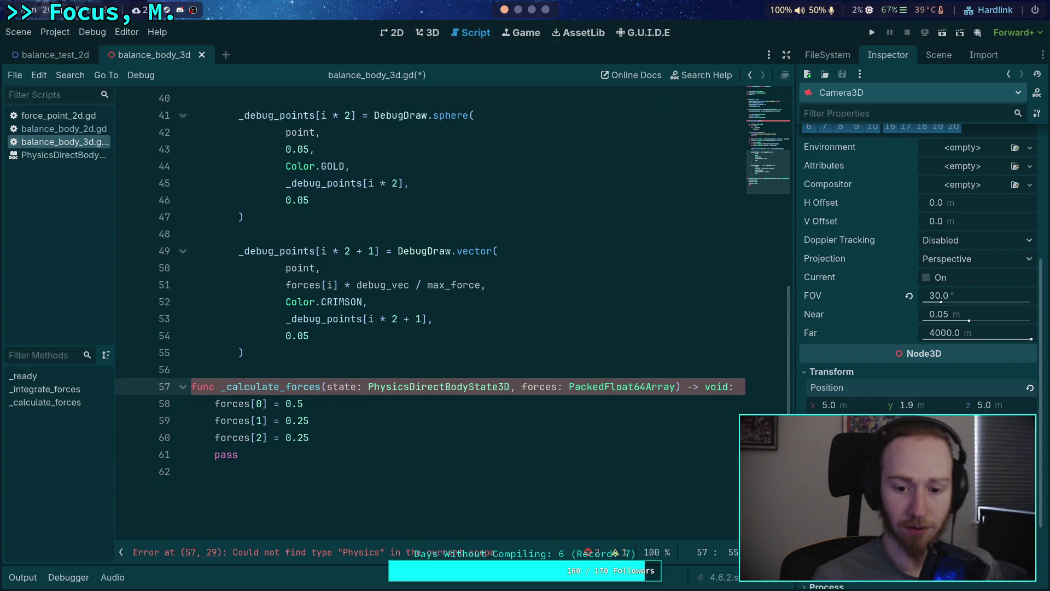
Step: Delete the placeholder forces assignments and the pass statement from _calculate_forces
left_click_drag(363, 439, 209, 404)
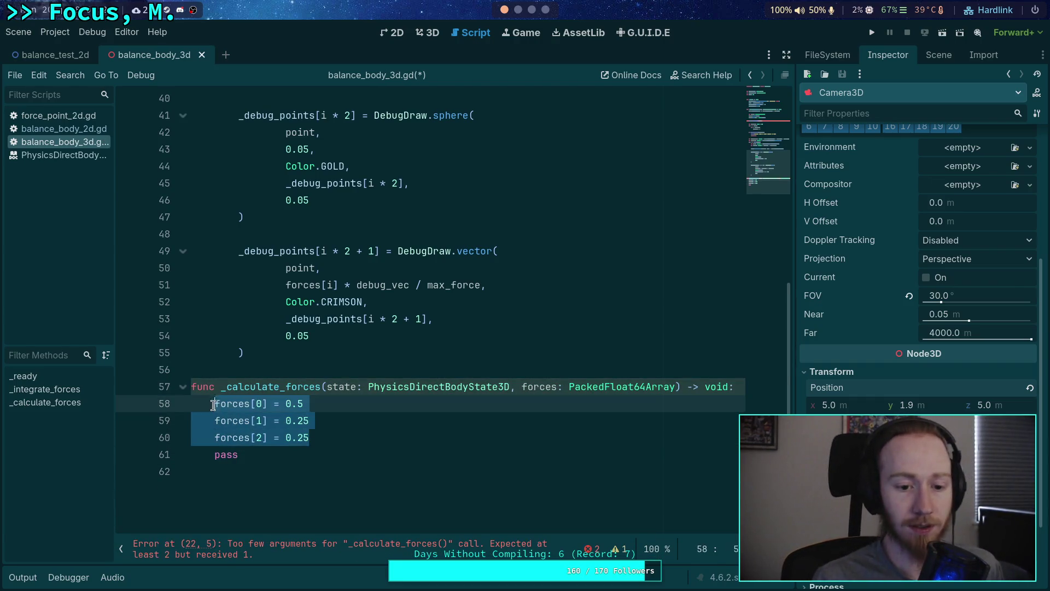
scroll(365, 414, "up", 8)
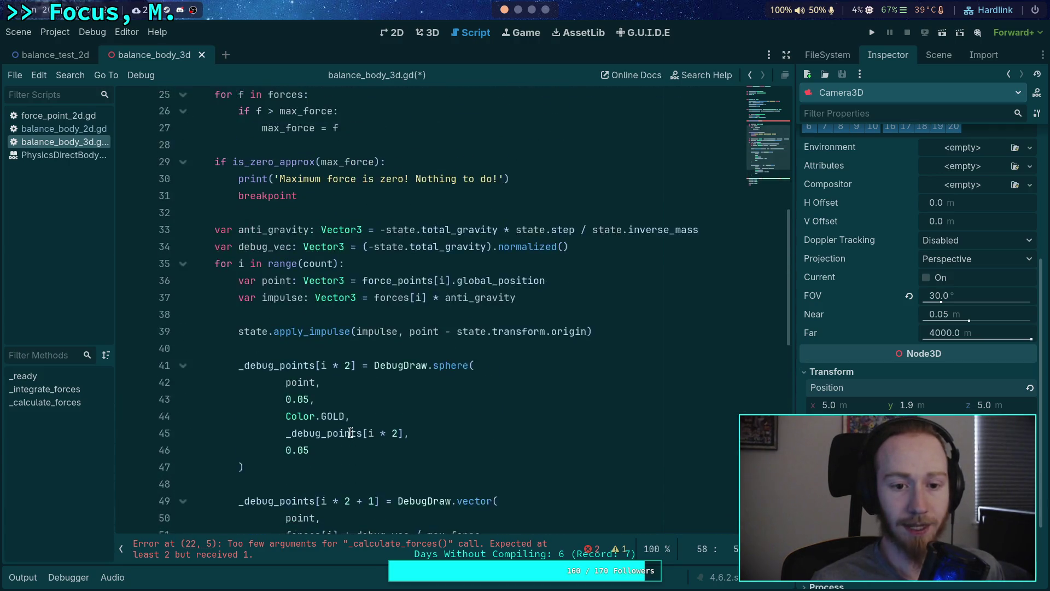
scroll(358, 425, "up", 3)
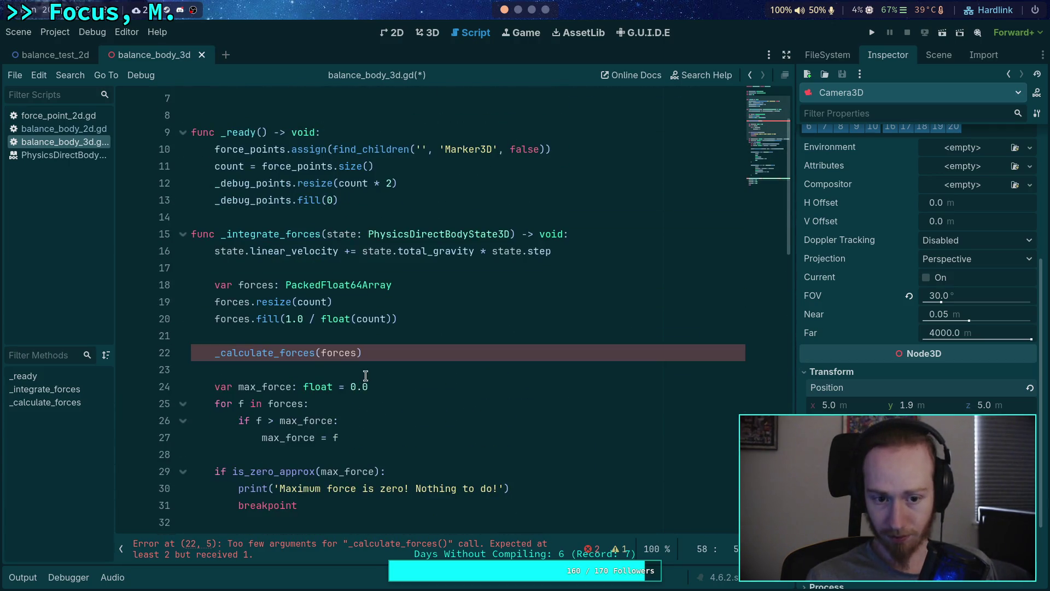
scroll(366, 375, "down", 7)
scroll(367, 375, "down", 6)
key("BackSpace")
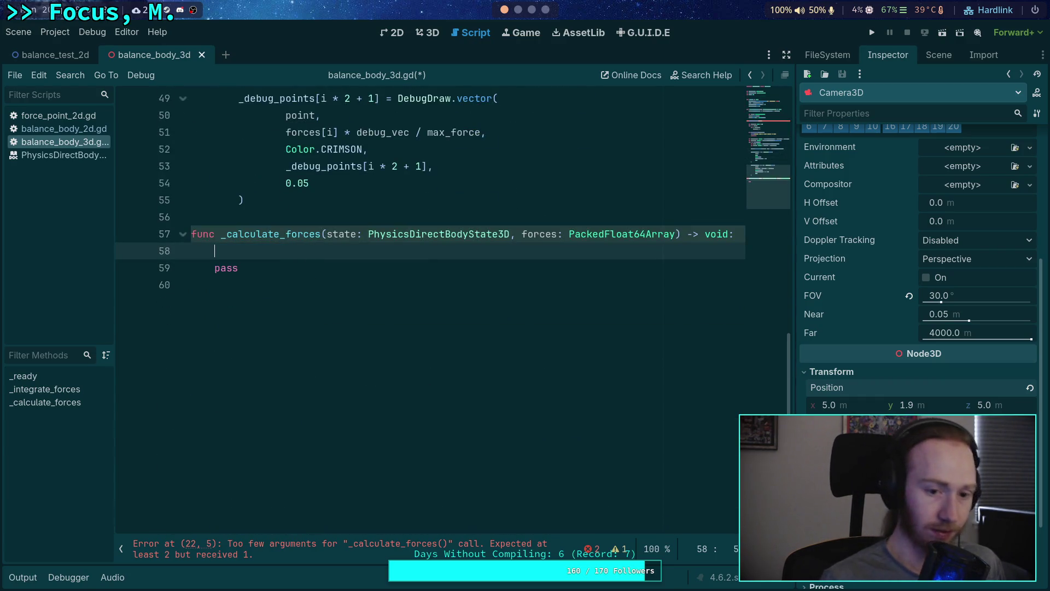
type("v")
left_click(216, 268)
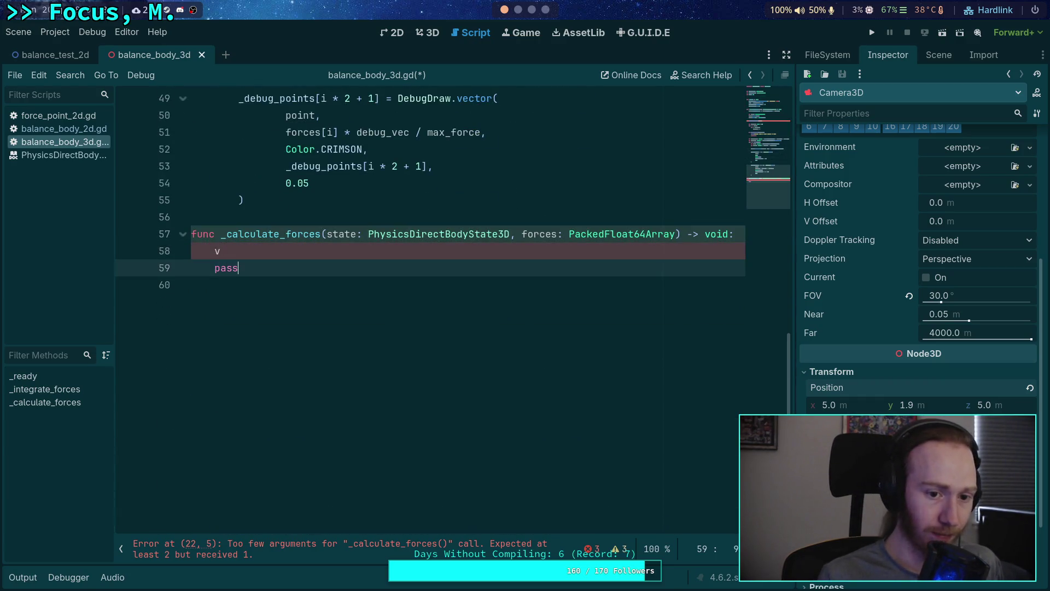
key("BackSpace")
key("BackSpace")
key("BackSpace")
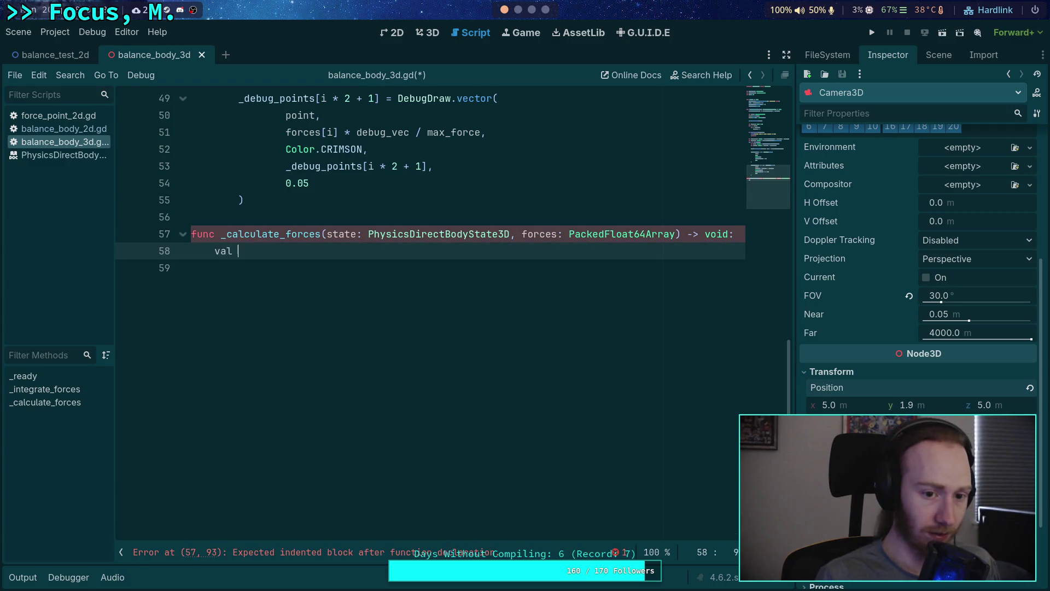
Step: Declare a rots PackedFloat64Array and resize it to count
type("rots")
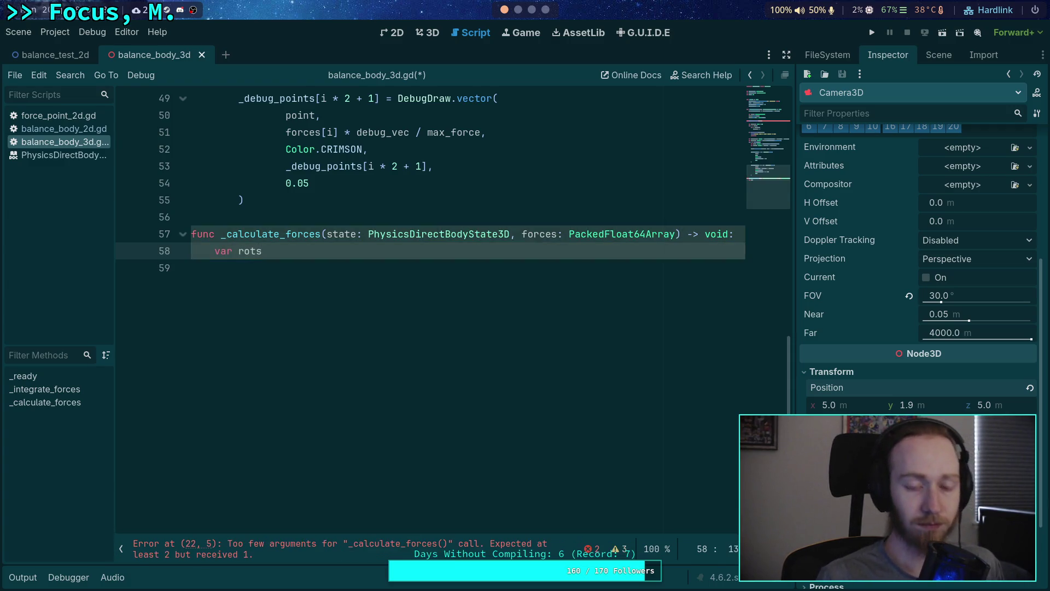
type(": Pak")
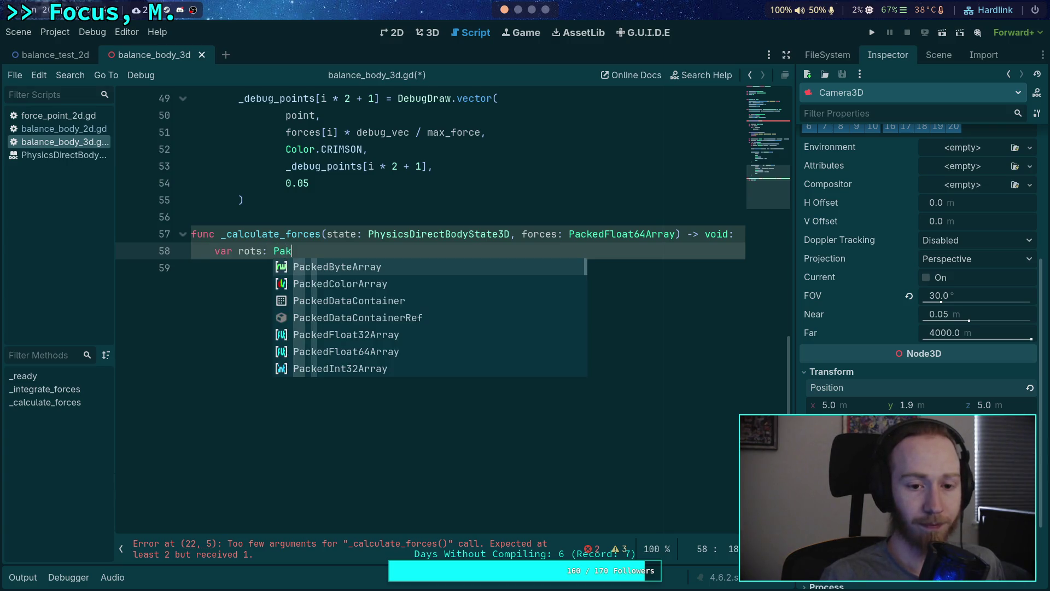
key("BackSpace")
type("cked")
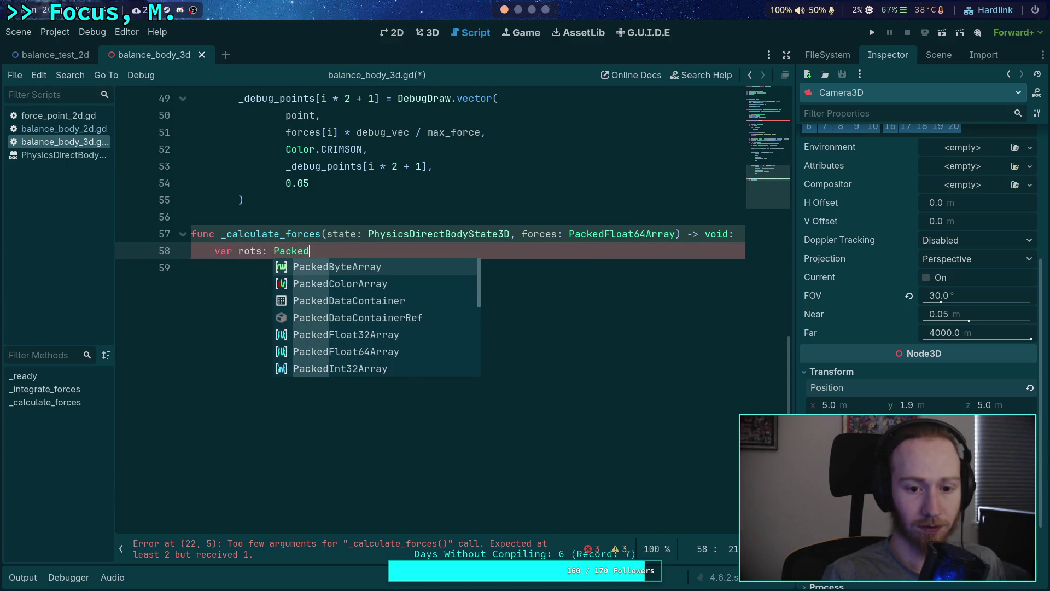
type("F")
key("Down")
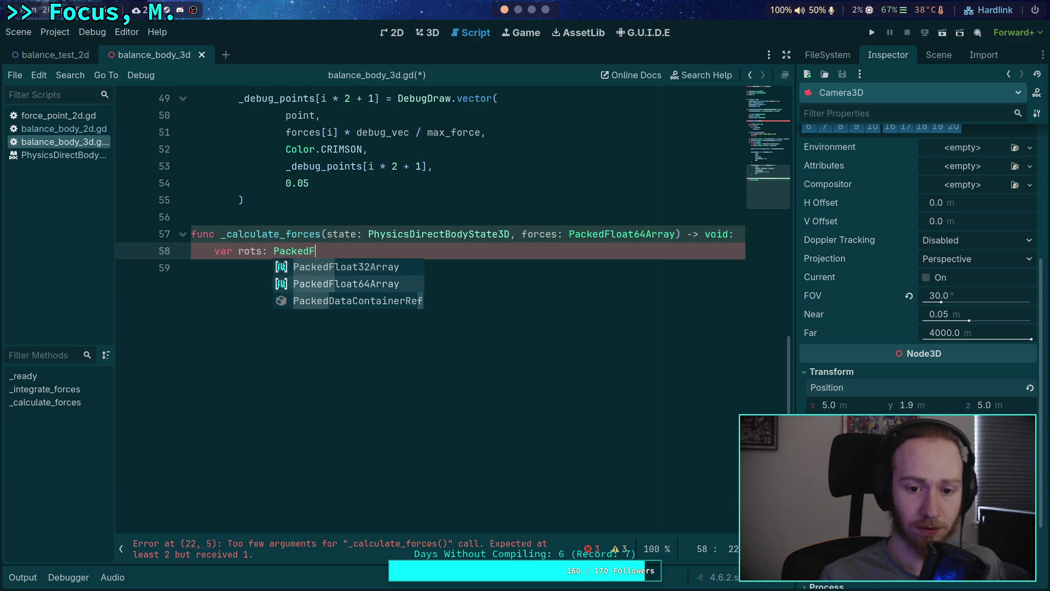
key("Return")
key("Return")
type("s.re")
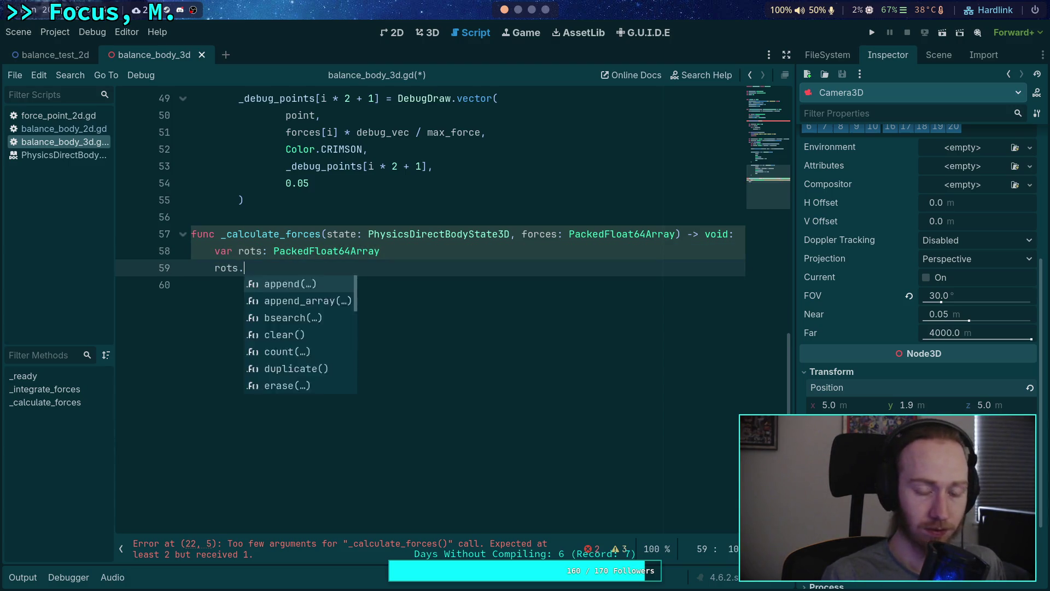
key("Return")
type("ount")
key("Return")
key("Return")
type("for")
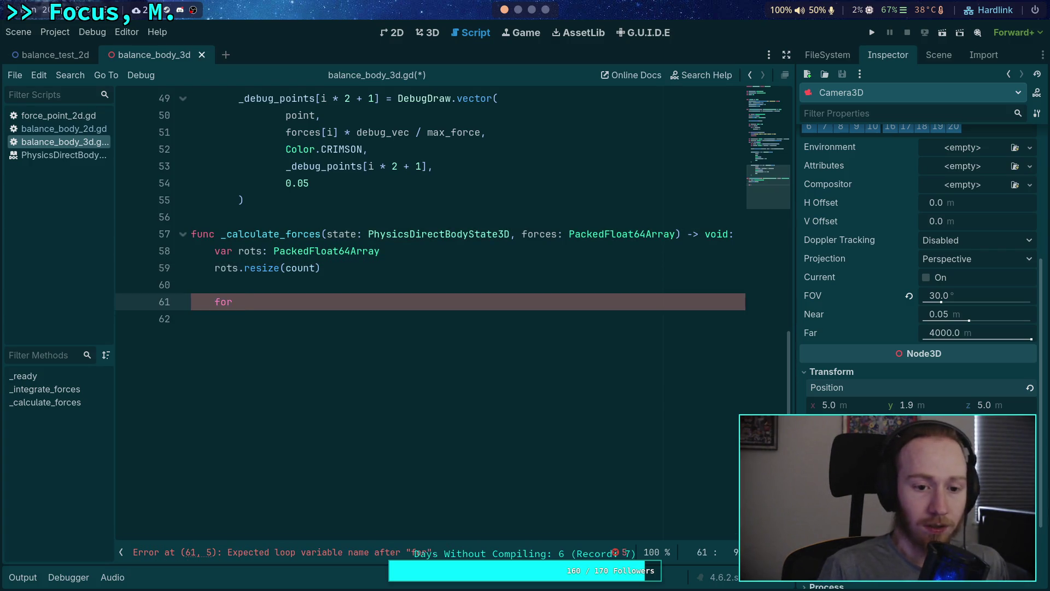
Step: Add a 'for p in force_points:' loop, then bring up balance_body_2d.gd for reference
type("p")
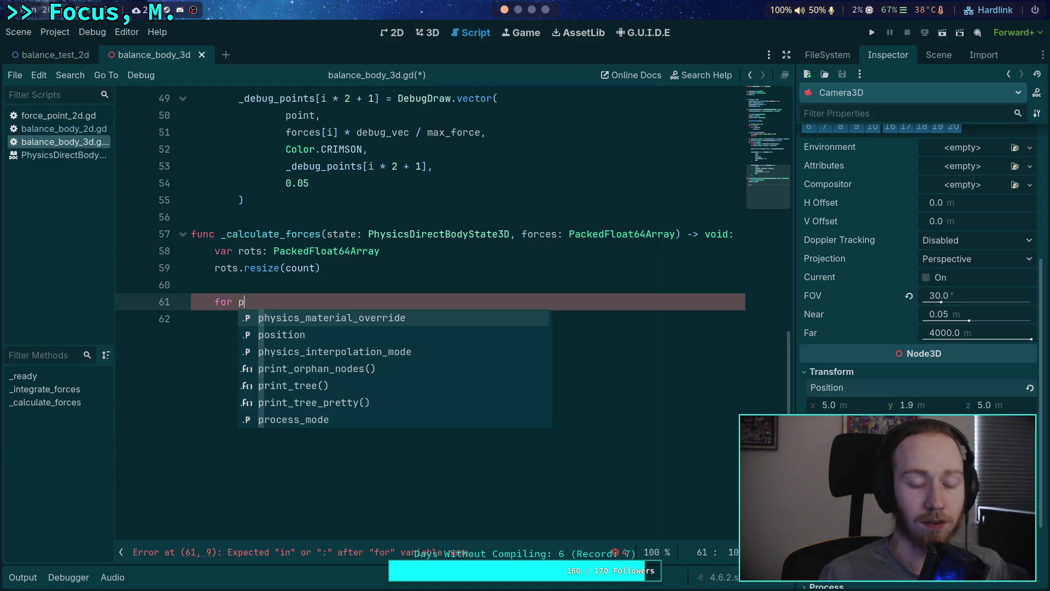
type(" in ")
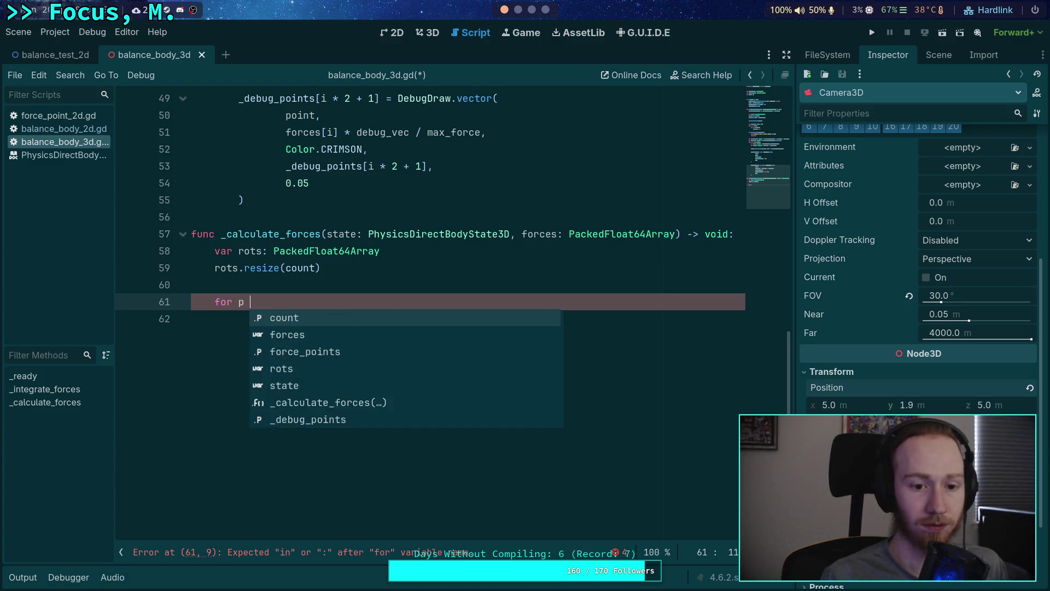
type("for")
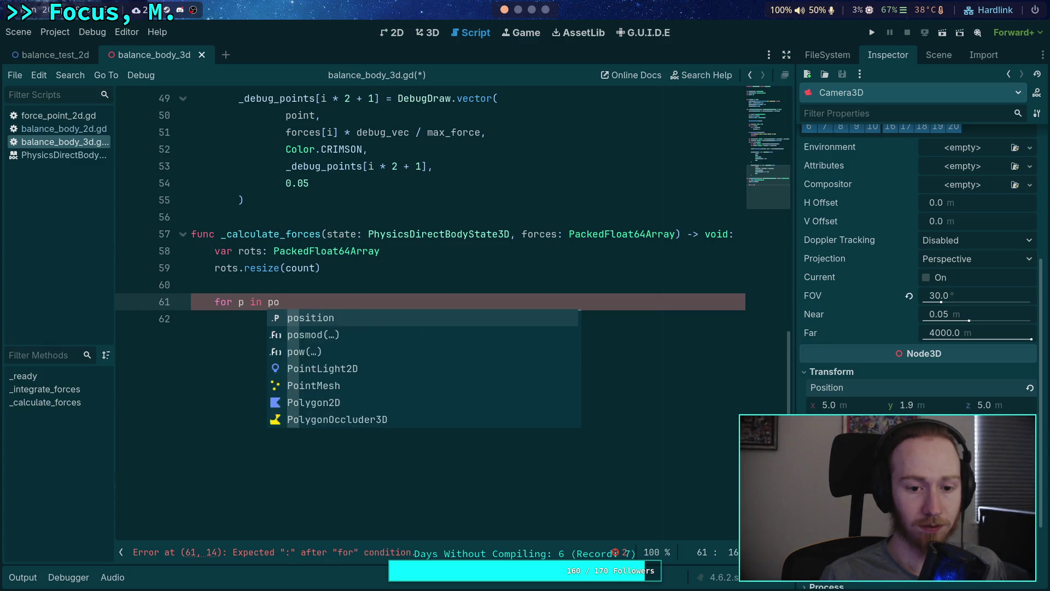
key("Down")
key("Return")
type(":")
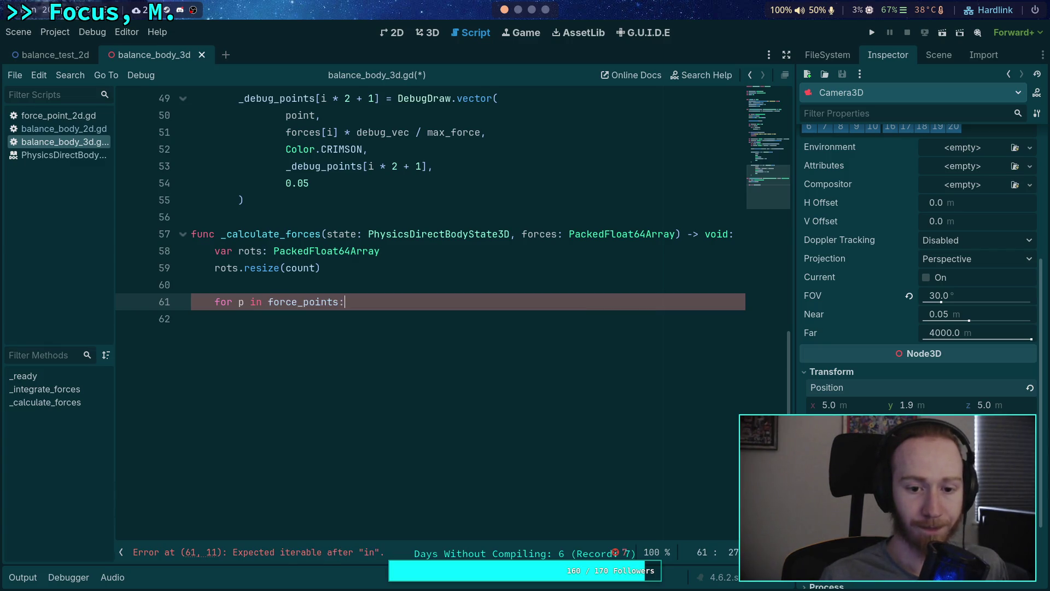
key("Return")
scroll(474, 493, "up", 3)
scroll(474, 493, "up", 4)
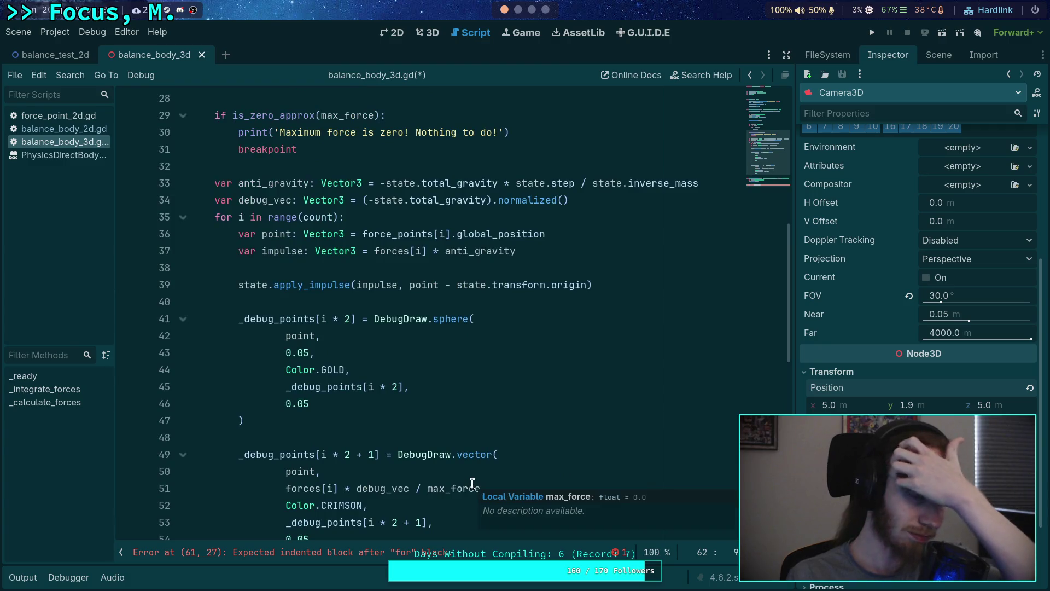
scroll(473, 483, "down", 4)
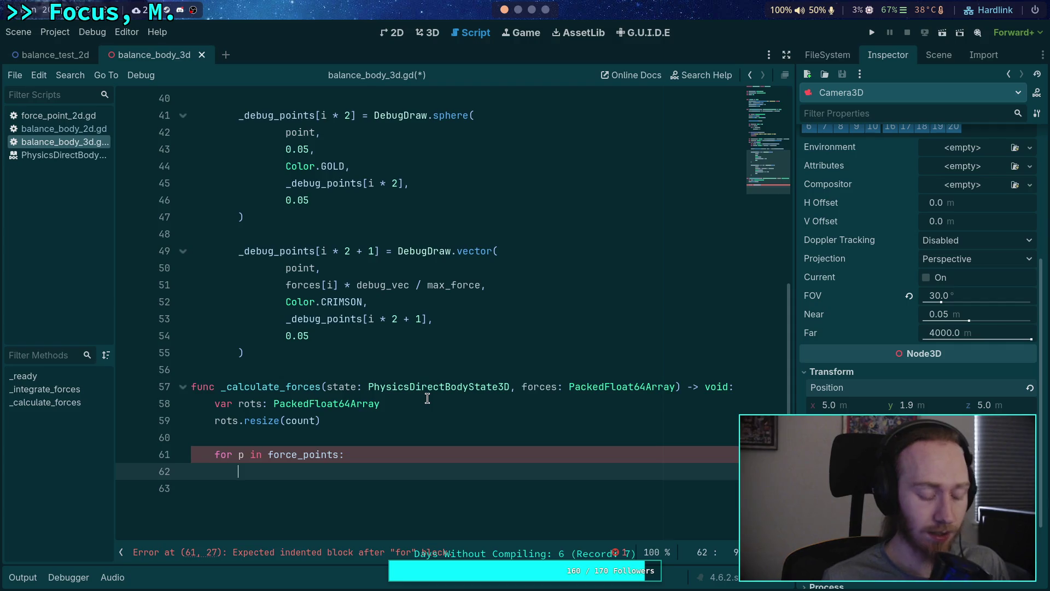
left_click(88, 131)
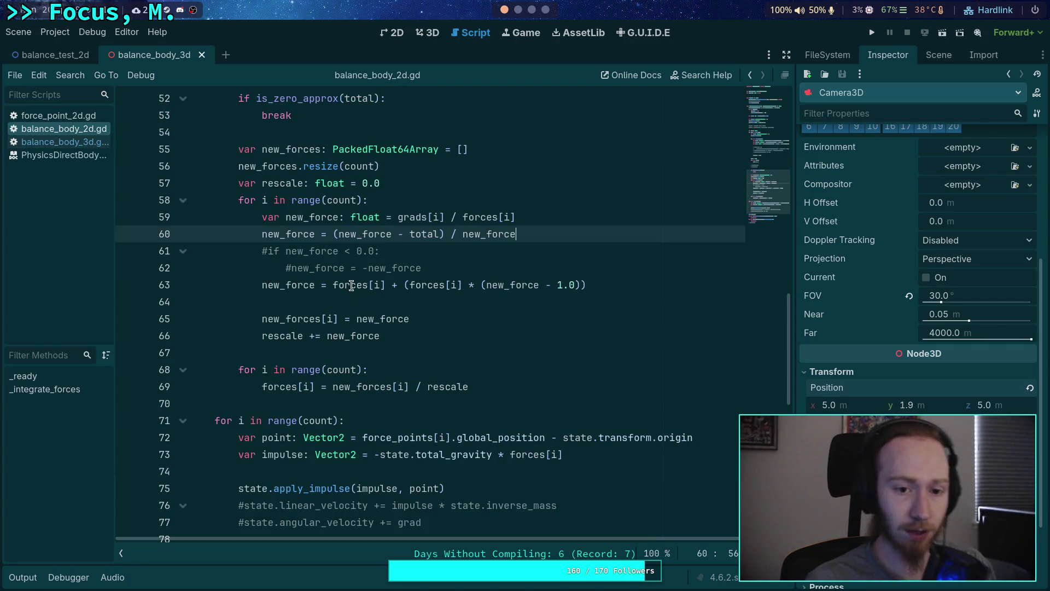
Step: Copy the point, impulse and grad lines from balance_body_2d.gd into the 3D force_points loop
scroll(353, 275, "up", 6)
scroll(353, 273, "up", 4)
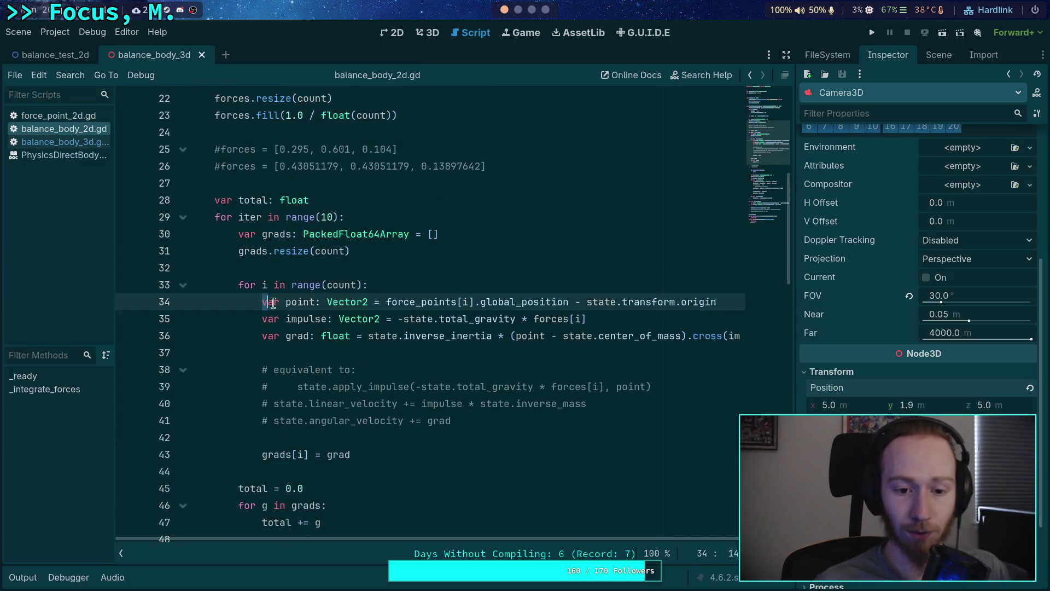
left_click_drag(262, 300, 760, 335)
right_click(601, 331)
left_click(625, 383)
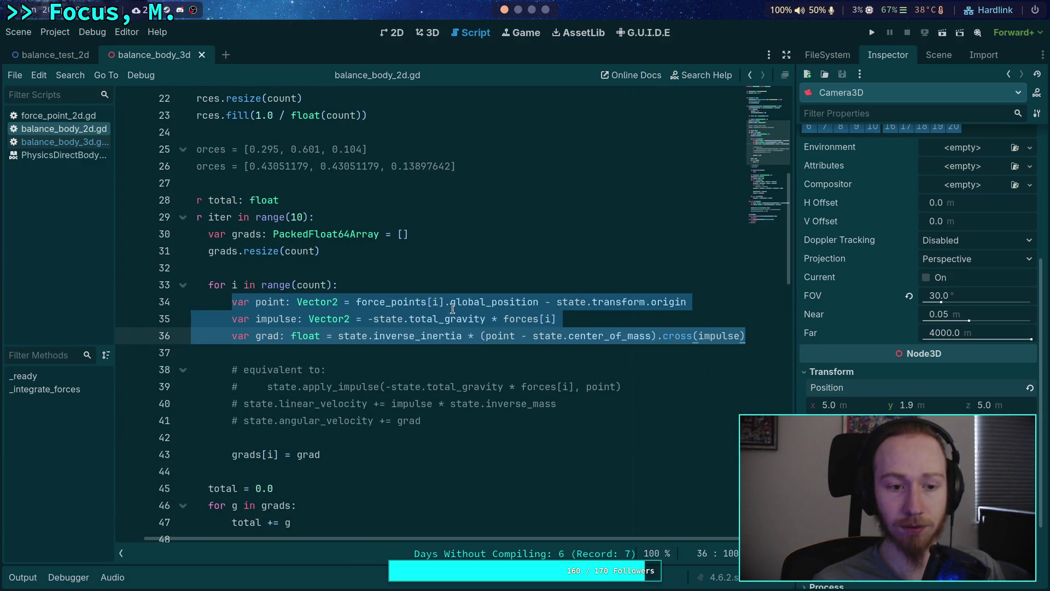
left_click(65, 142)
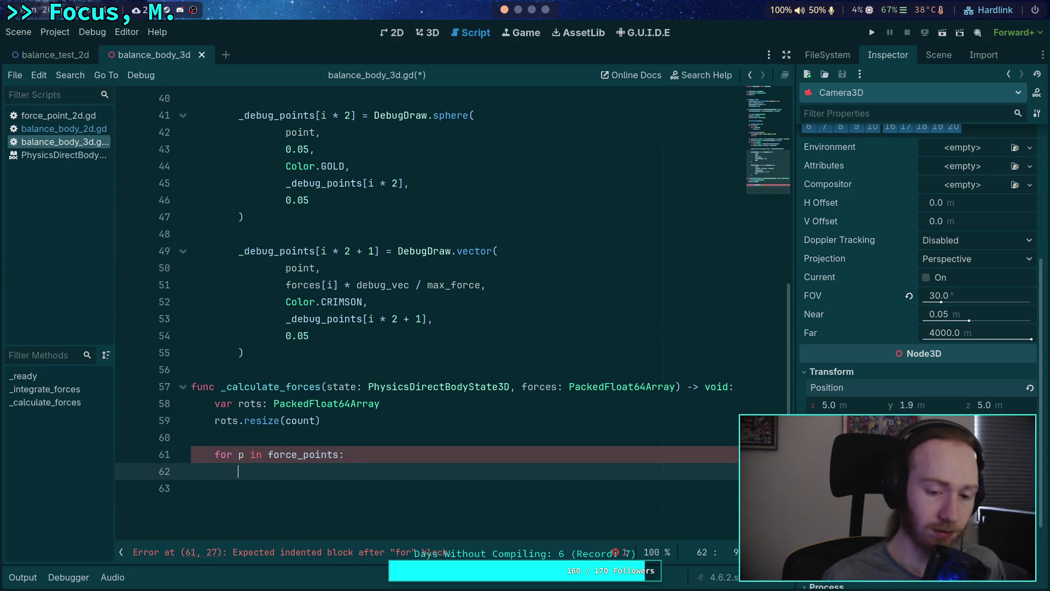
key("ctrl+v")
Step: Hide the script list so the code editor uses the full width
left_click_drag(193, 487, 338, 504)
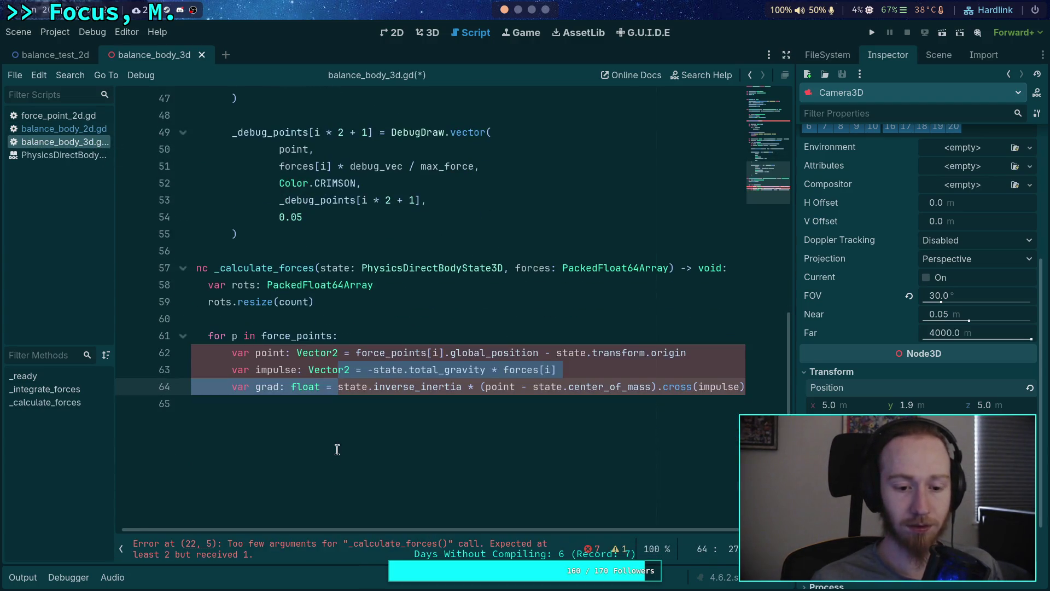
left_click(130, 552)
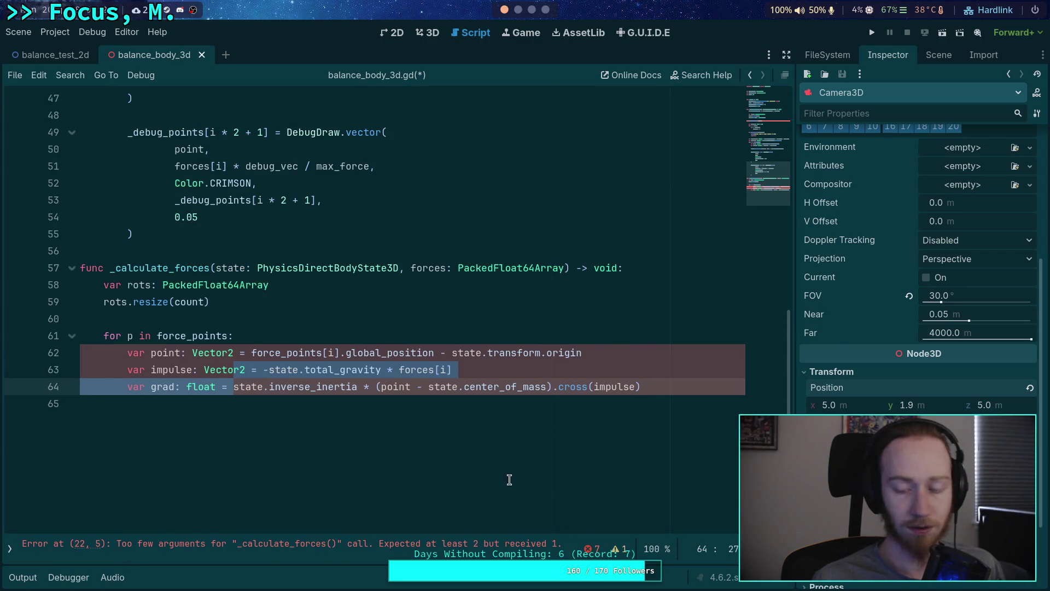
left_click_drag(798, 350, 897, 351)
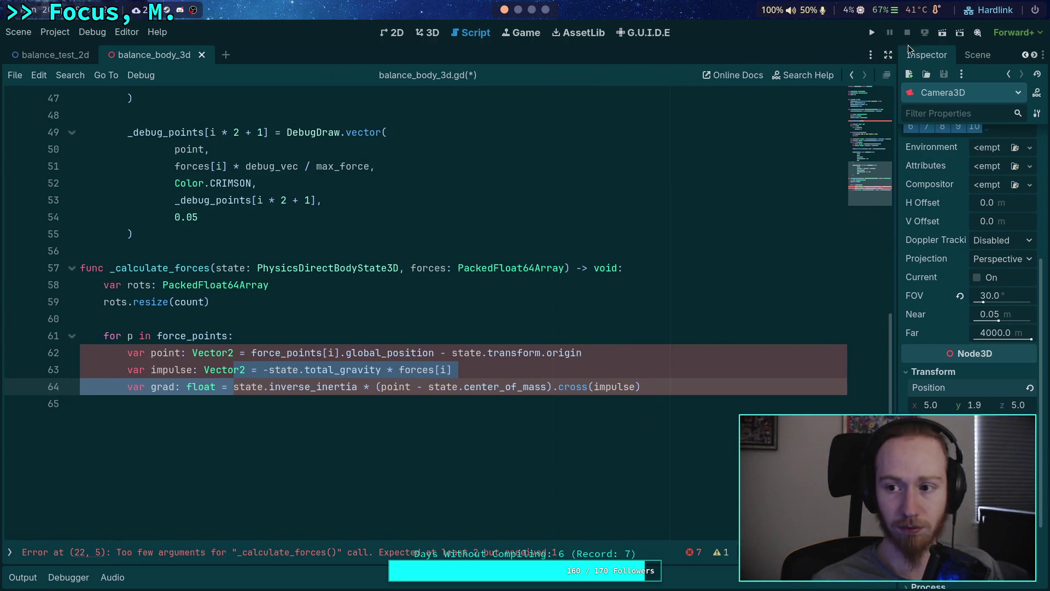
left_click(860, 55)
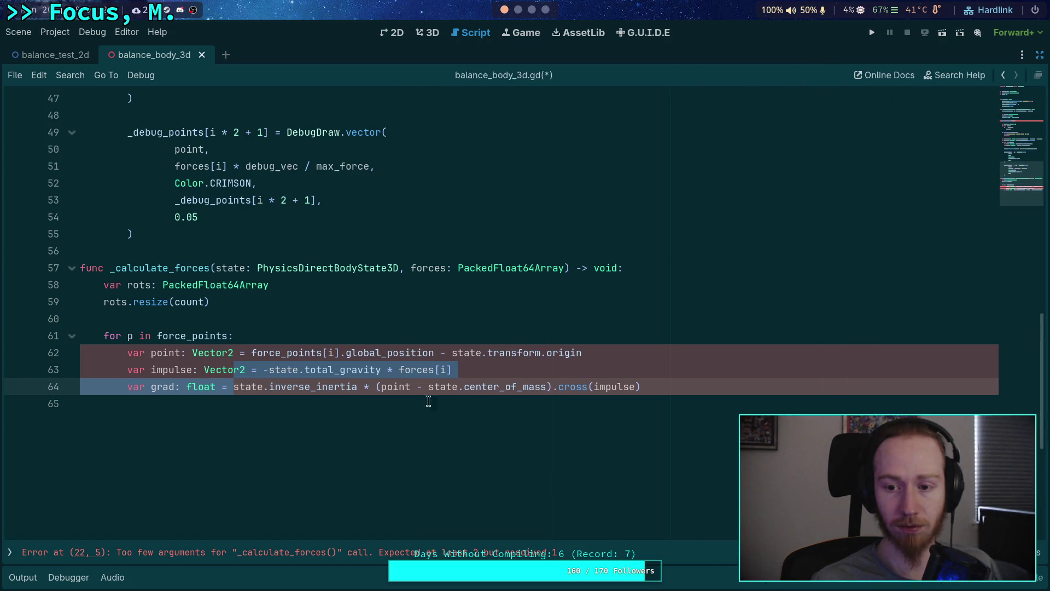
left_click(495, 398)
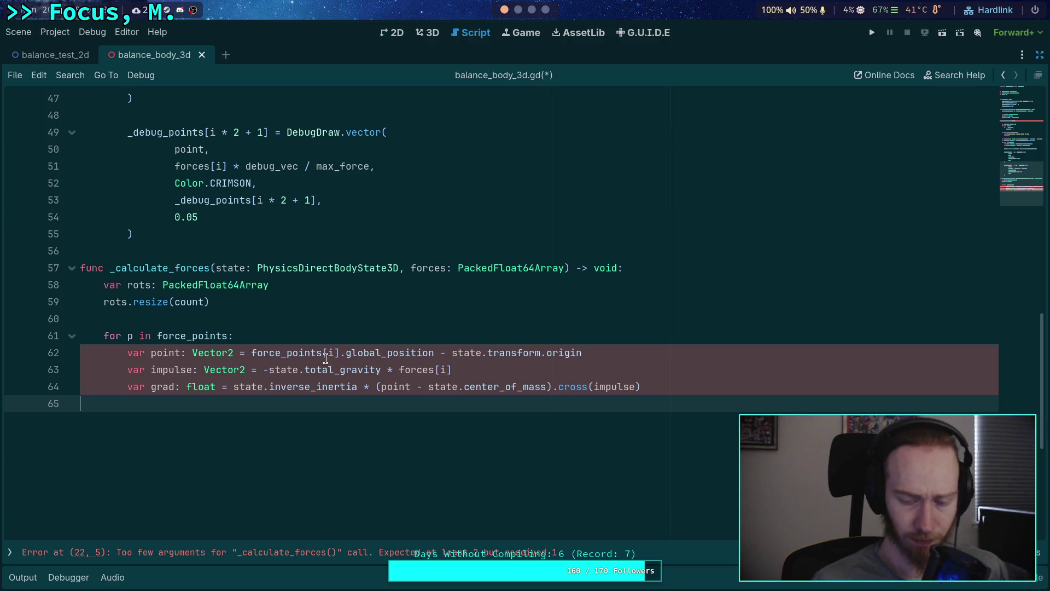
Step: Change force_points[i] to force_points[p] and review line 62 before returning to line 22
double_click(130, 336)
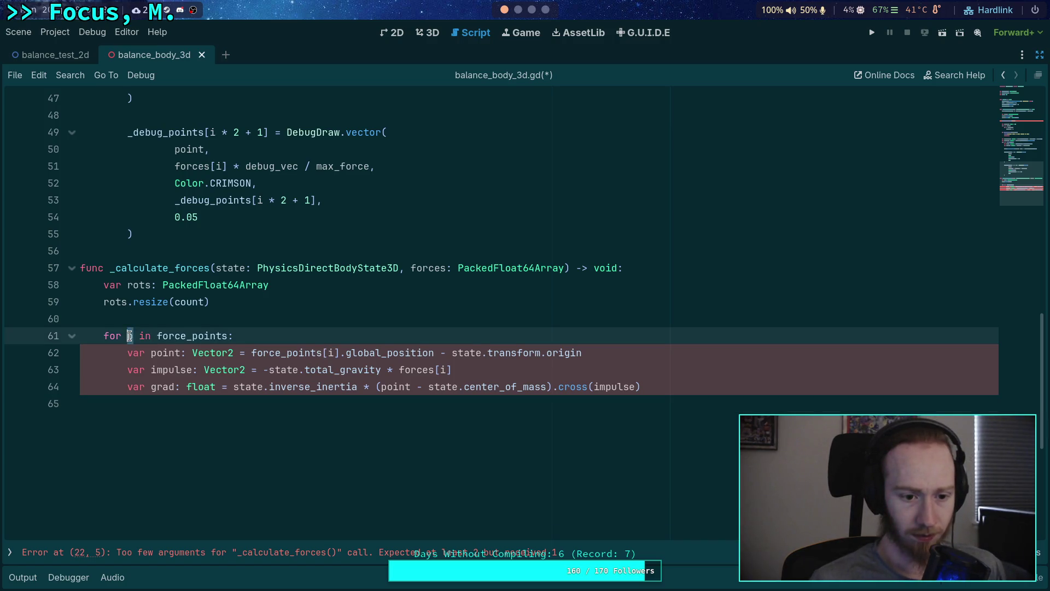
type("p")
double_click(330, 353)
type("p")
left_click(483, 342)
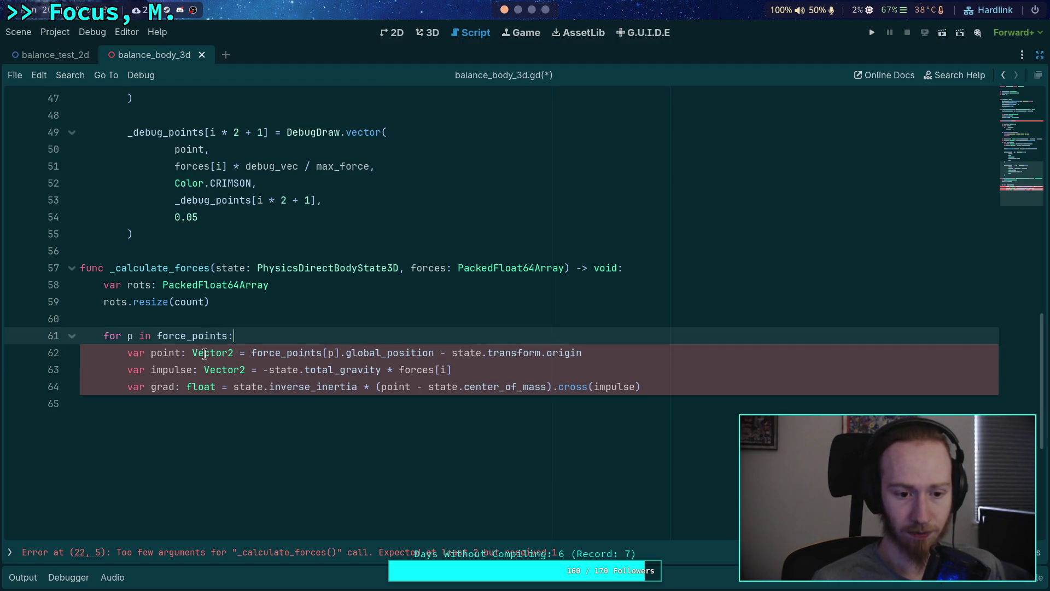
left_click_drag(263, 352, 523, 353)
left_click(445, 353)
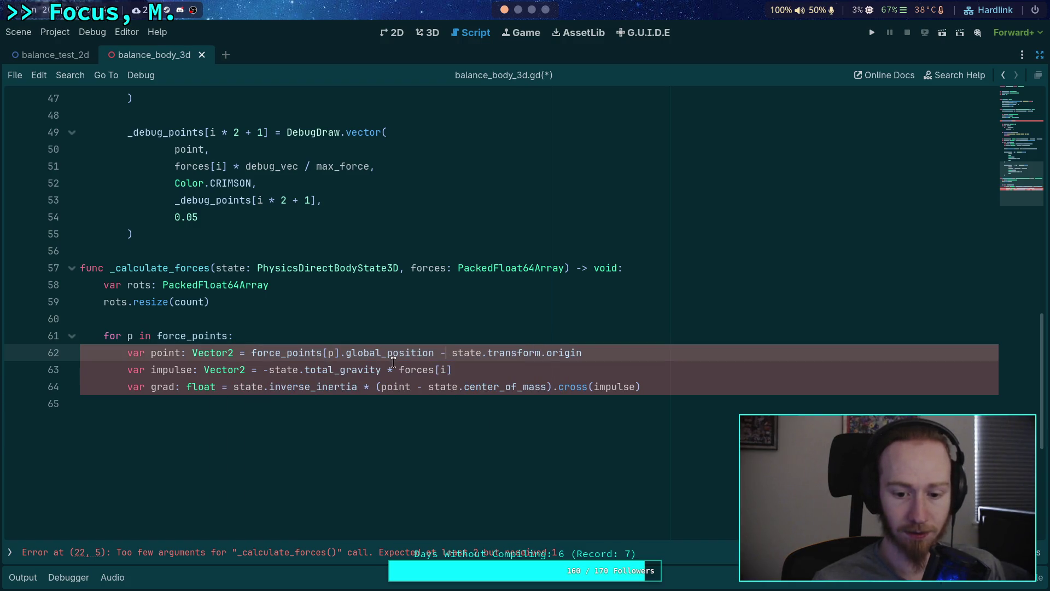
scroll(229, 315, "up", 10)
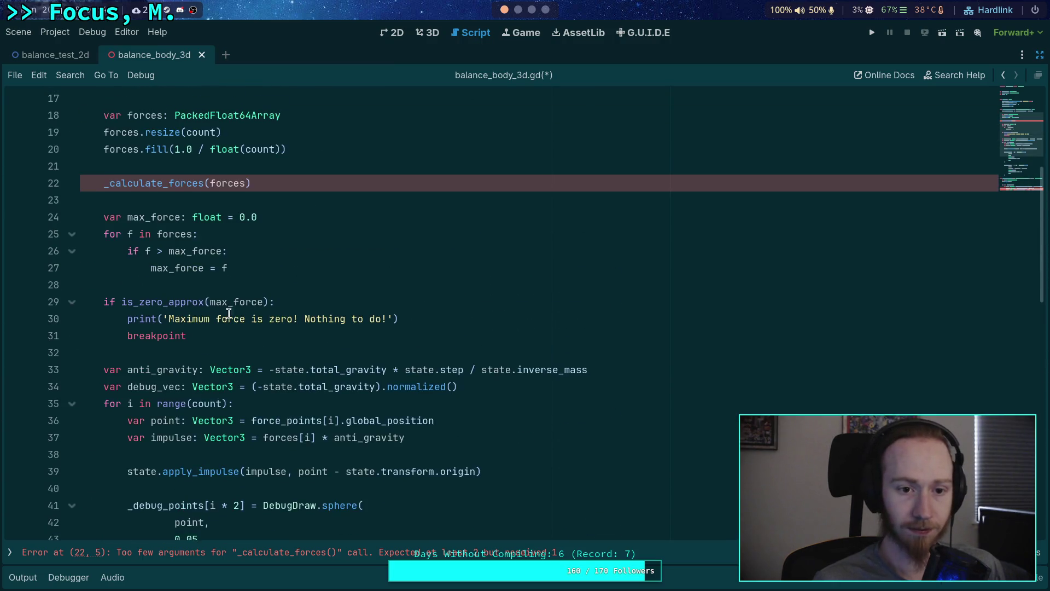
Step: Pass state as the first argument in the _calculate_forces call on line 22
left_click(213, 183)
type("state,")
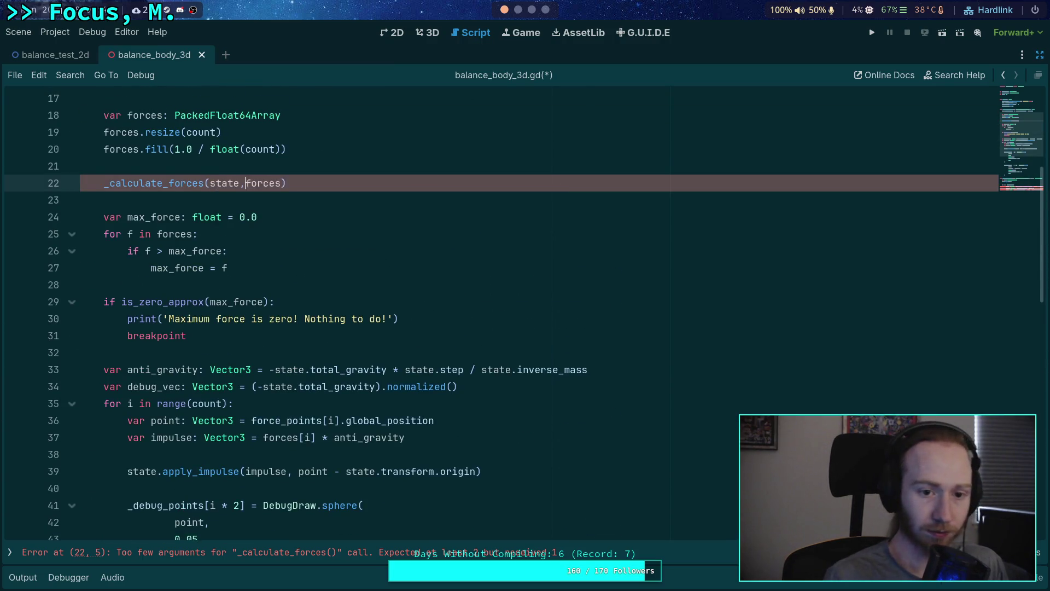
scroll(306, 383, "down", 10)
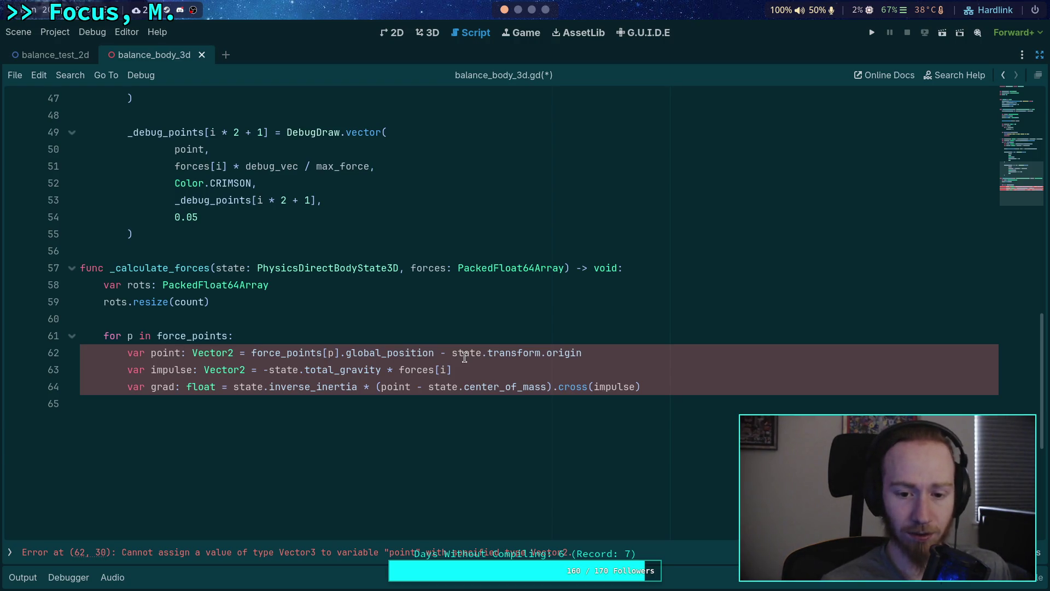
Step: Make point and impulse on lines 62–63 Vector3 instead of Vector2
left_click(231, 353)
type("3")
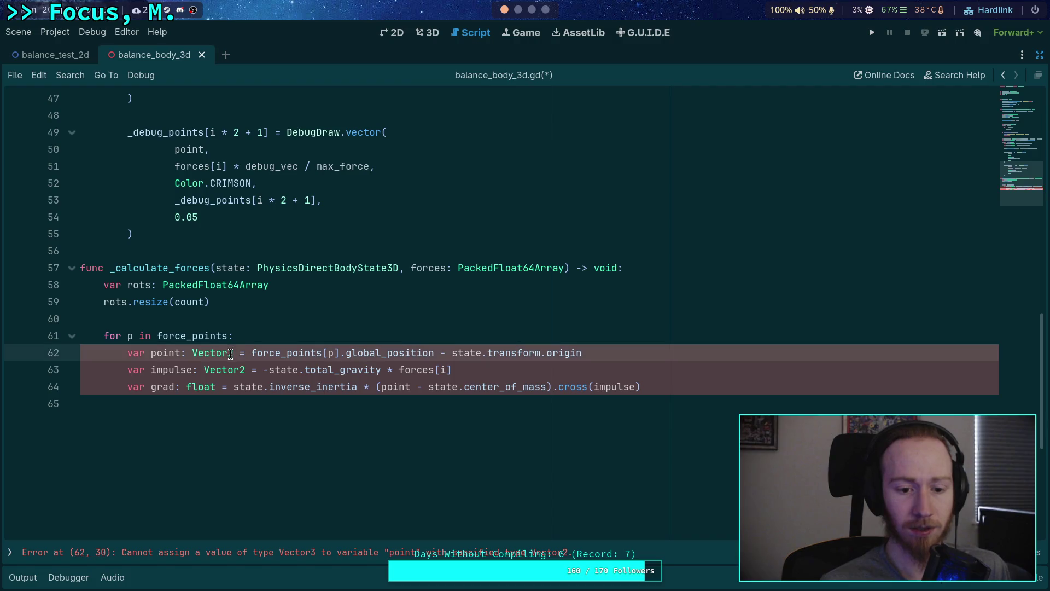
left_click(257, 330)
left_click(247, 370)
key("BackSpace")
type("3")
left_click(422, 353)
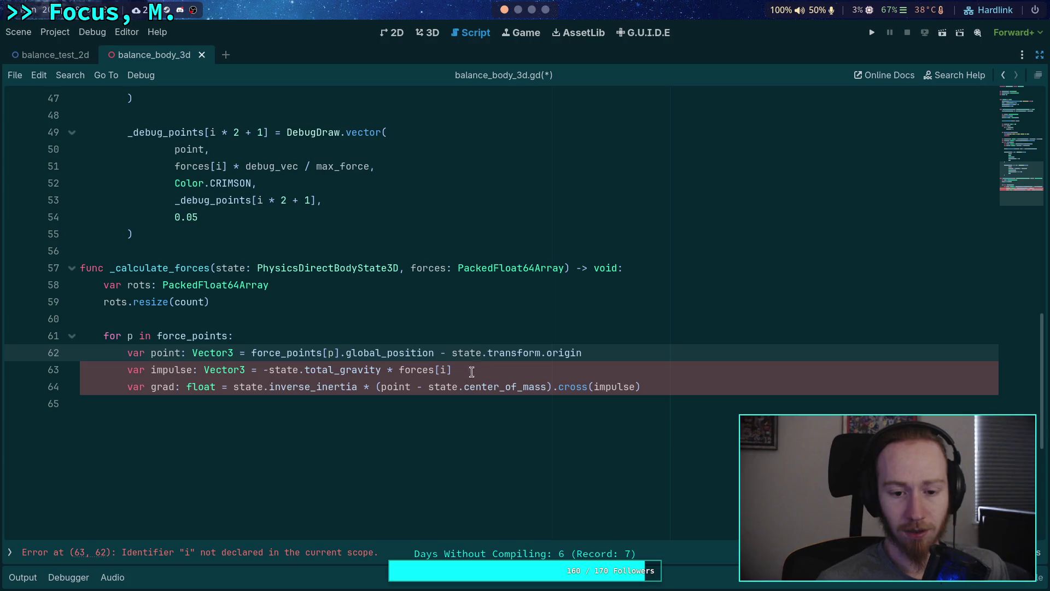
Step: Index the forces array with p instead of i
mouse_move(354, 381)
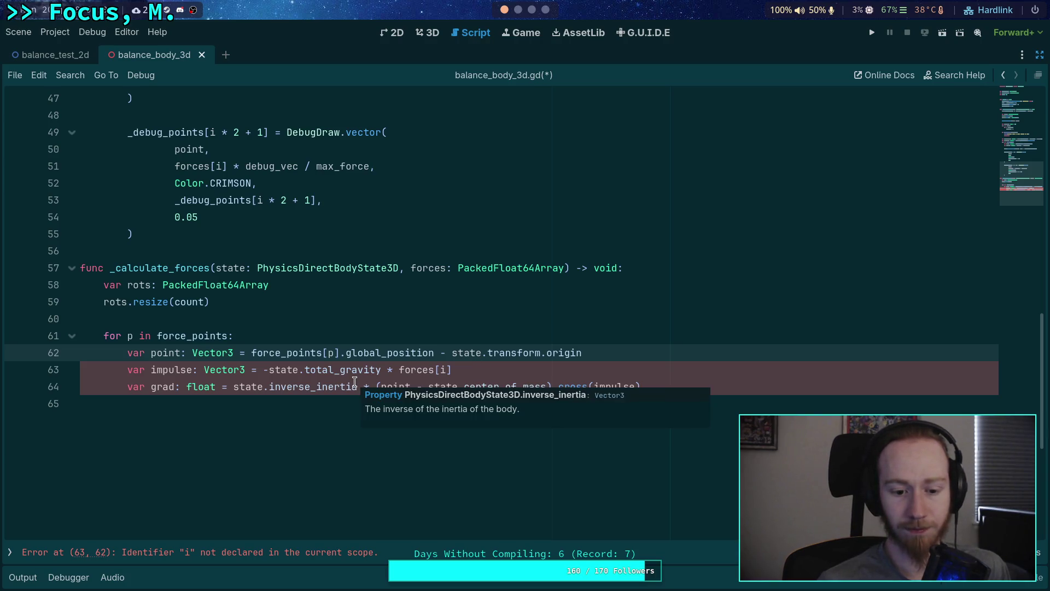
double_click(440, 364)
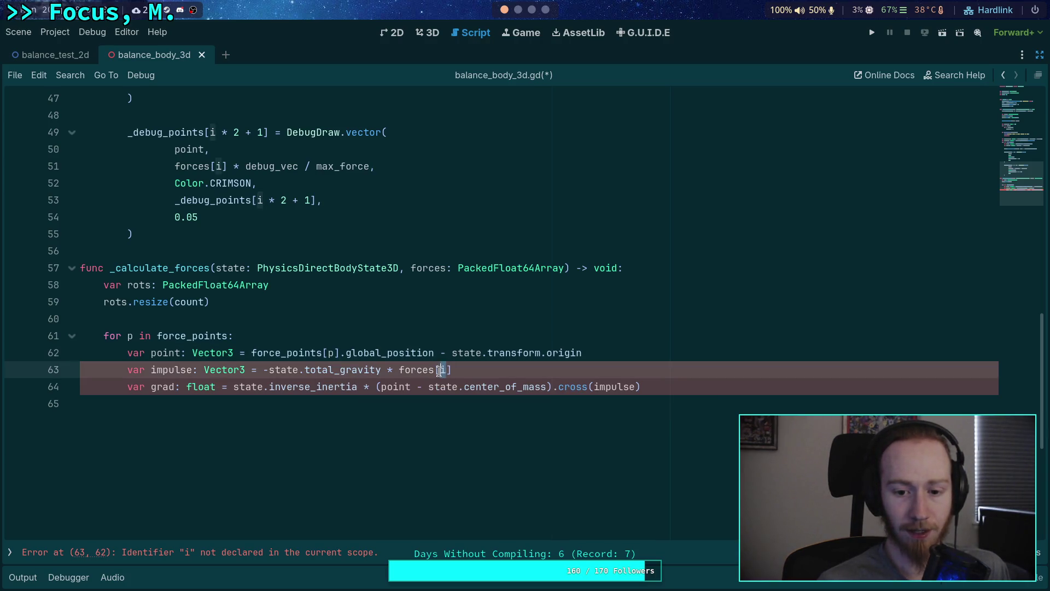
type("p")
key("Escape")
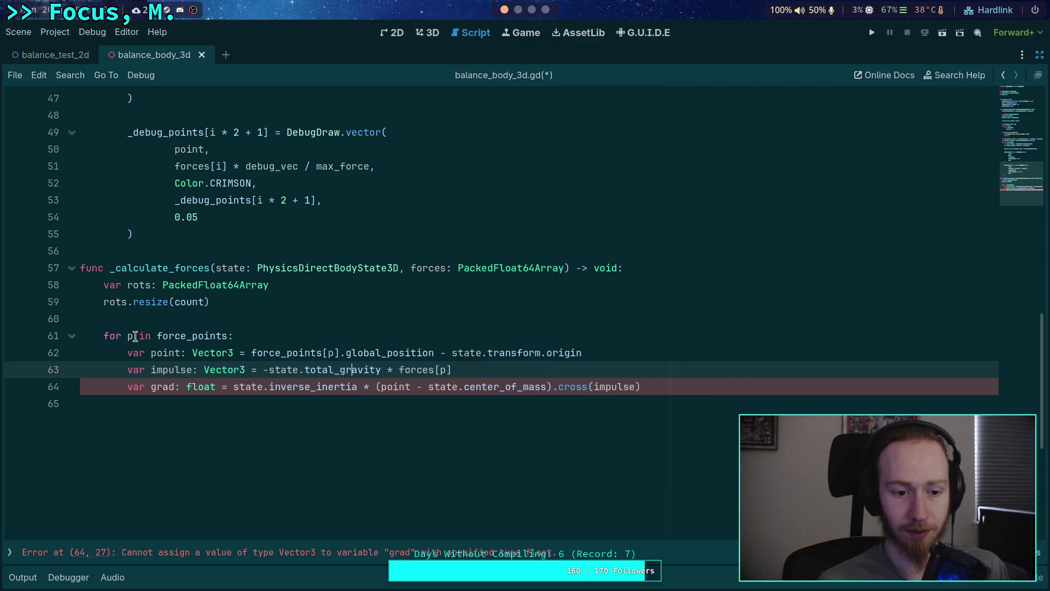
key("Up")
key("Up")
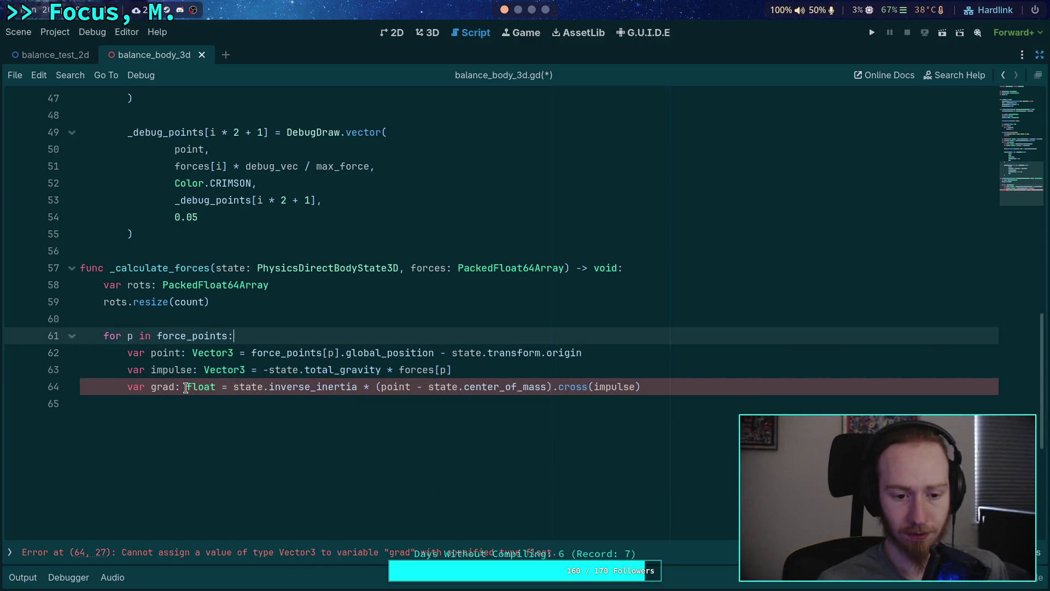
Step: Rename the grad variable on line 64 to rot and inspect its state-based assignment
left_click(162, 387)
left_click_drag(125, 387, 218, 386)
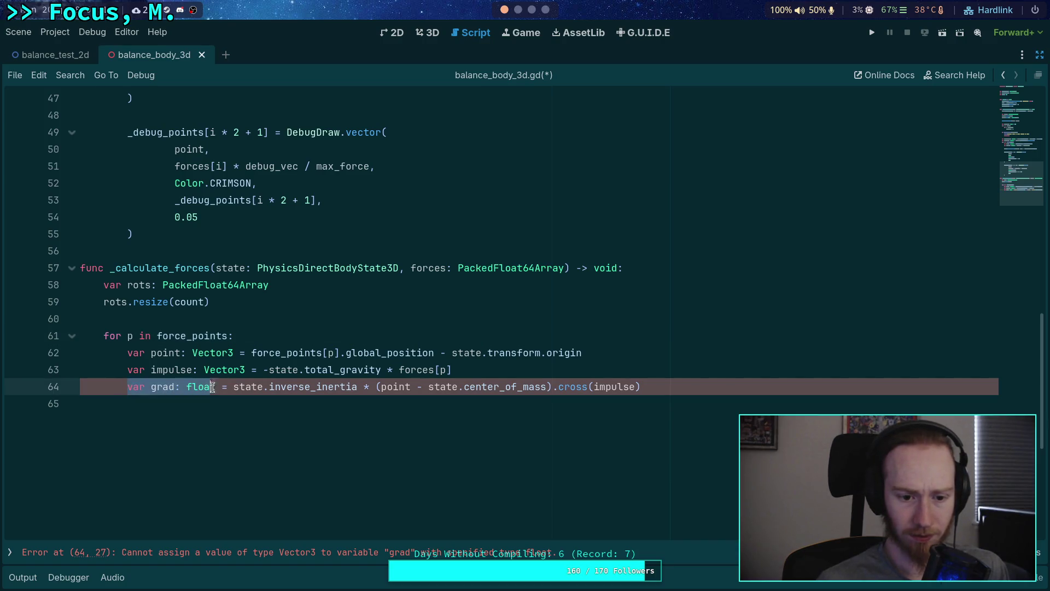
double_click(158, 388)
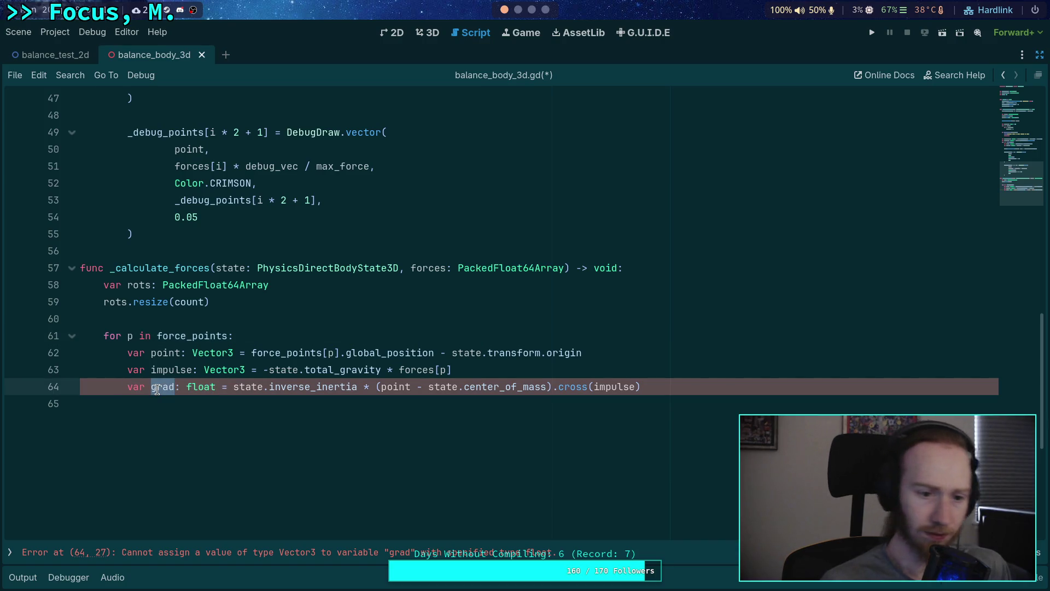
type("rotation")
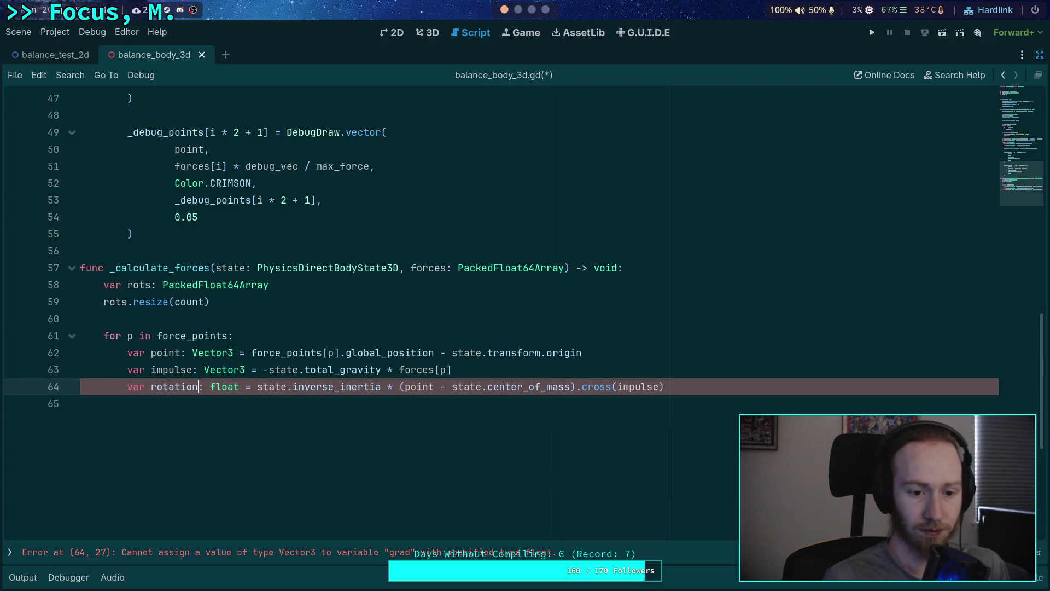
key("BackSpace")
key("BackSpace")
key("BackSpace")
key("BackSpace")
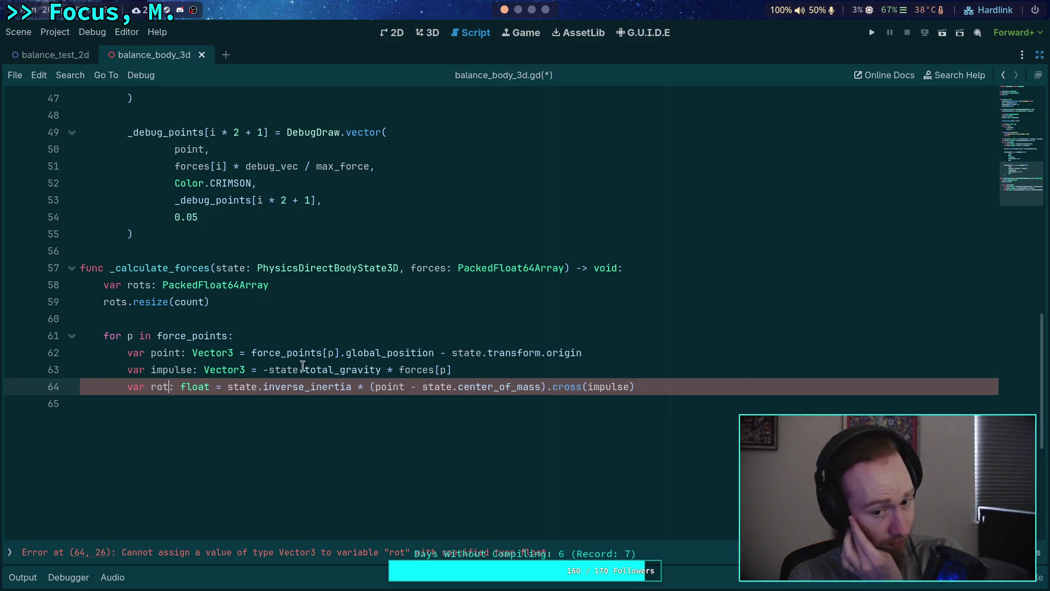
key("Up")
key("Up")
key("Up")
key("End")
left_click_drag(634, 387, 227, 386)
left_click(226, 386)
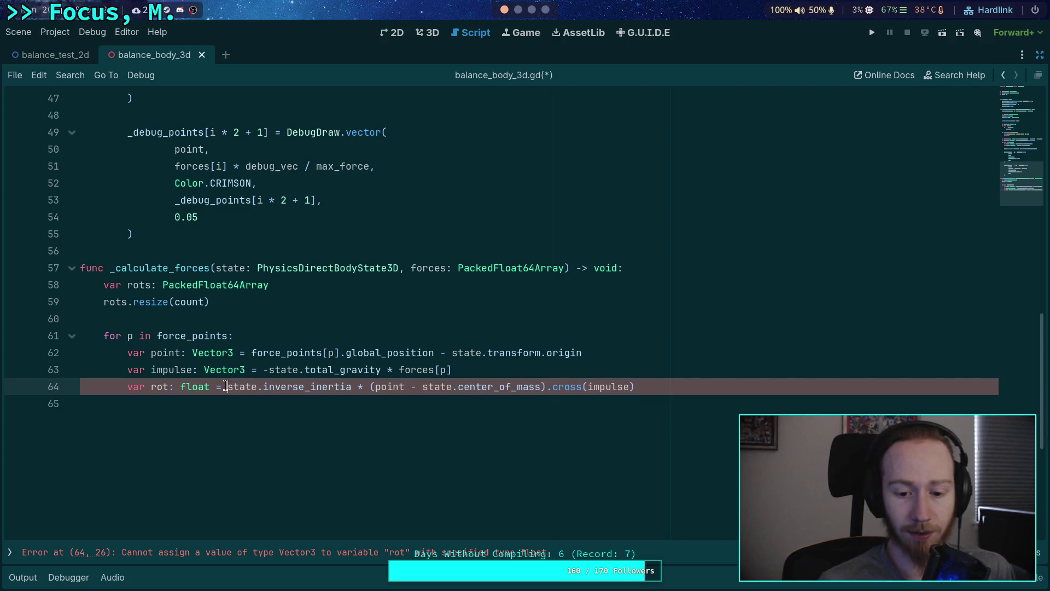
left_click(518, 10)
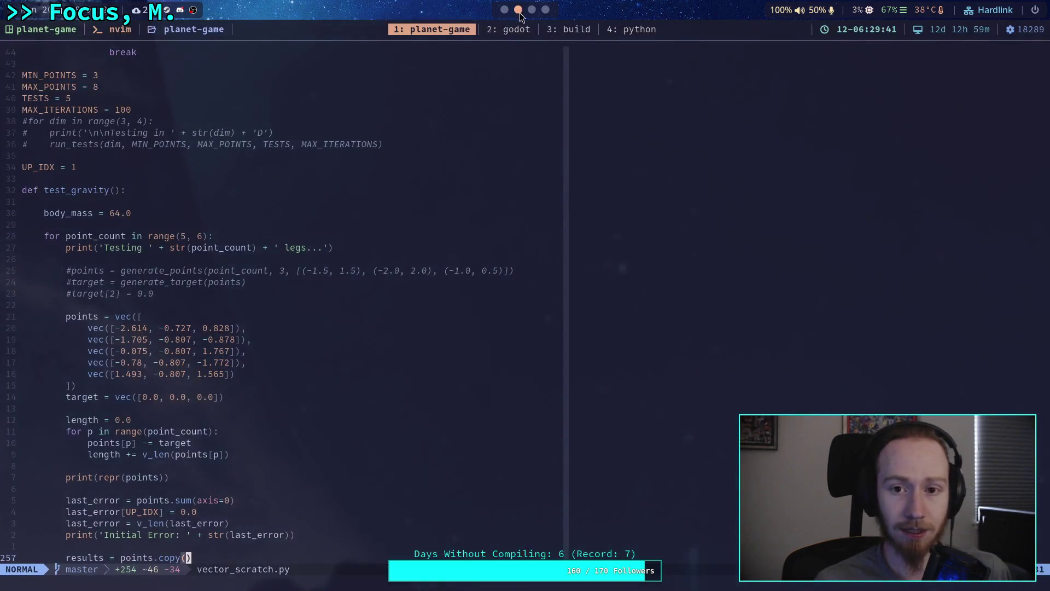
Step: Live-grep the Godot source for AddImpulse and open jolt_body_3d.cpp at the line 943 match
left_click(513, 31)
scroll(477, 228, "up", 10)
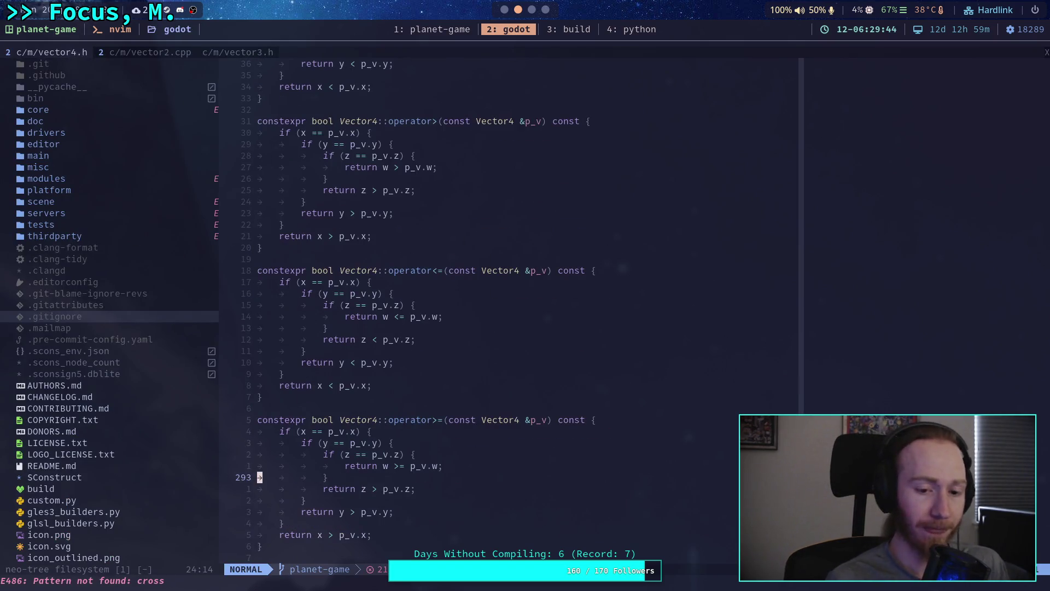
key("space")
key("f")
key("g")
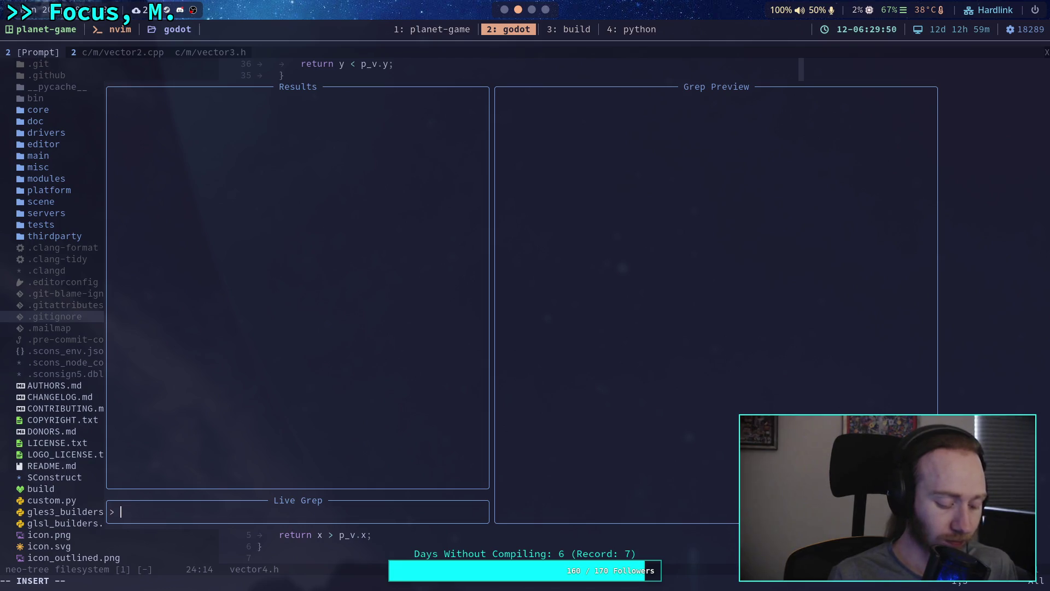
type("Add")
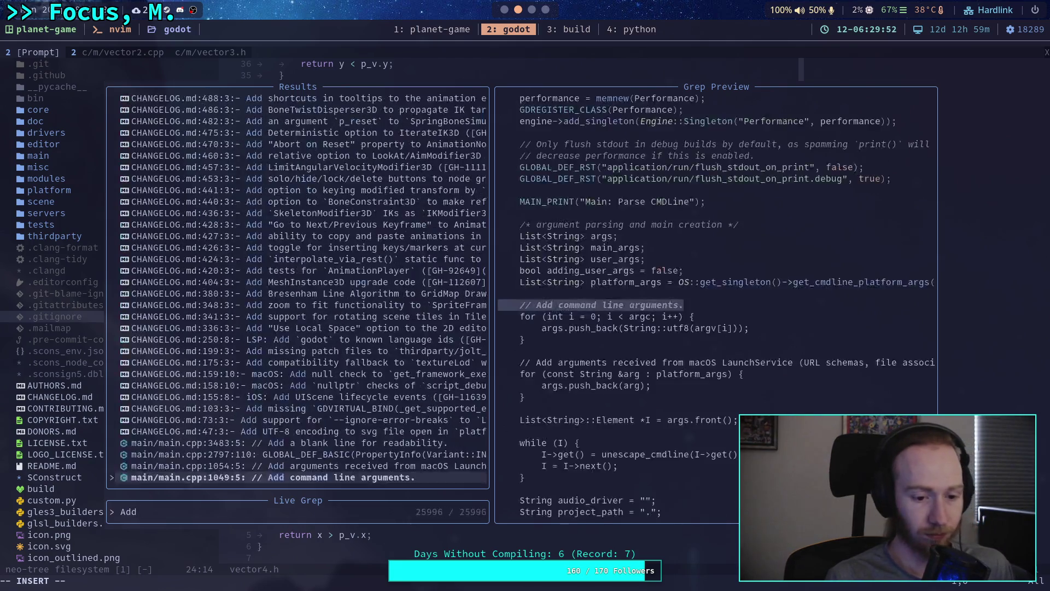
type("Impulse")
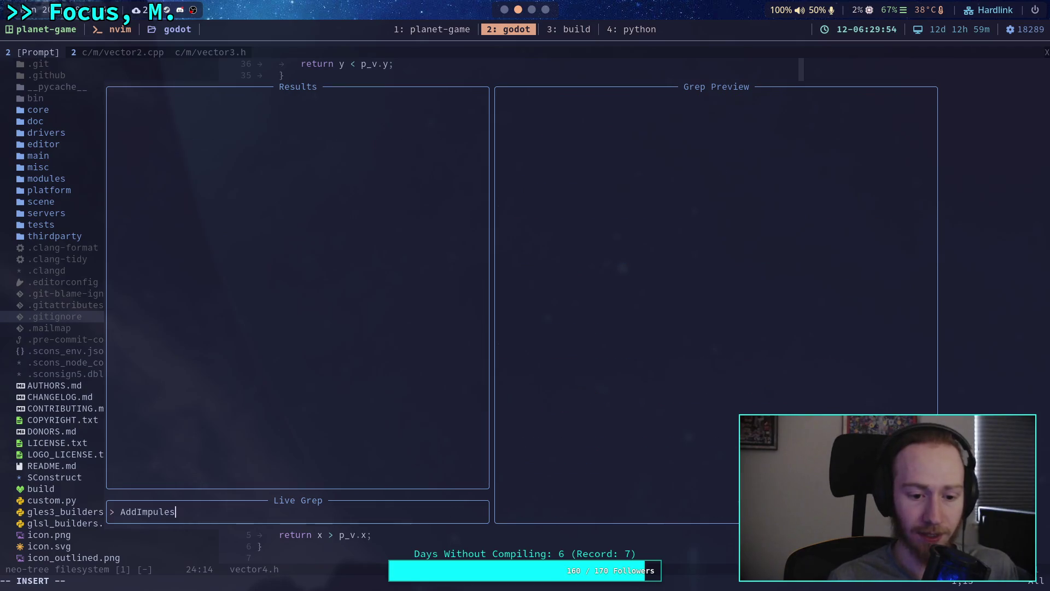
key("Up")
key("Up")
key("Up")
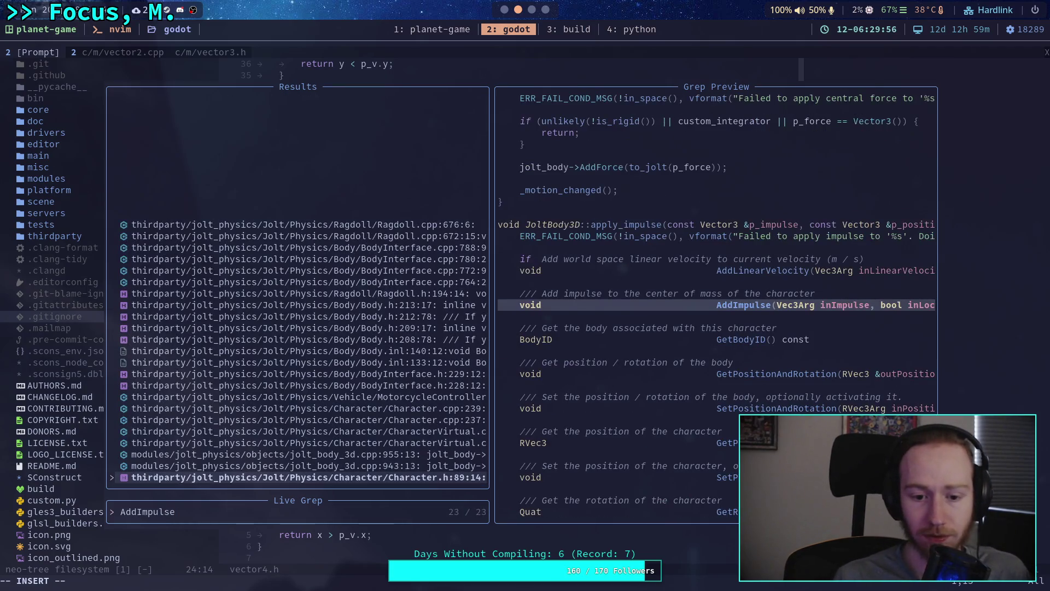
key("Down")
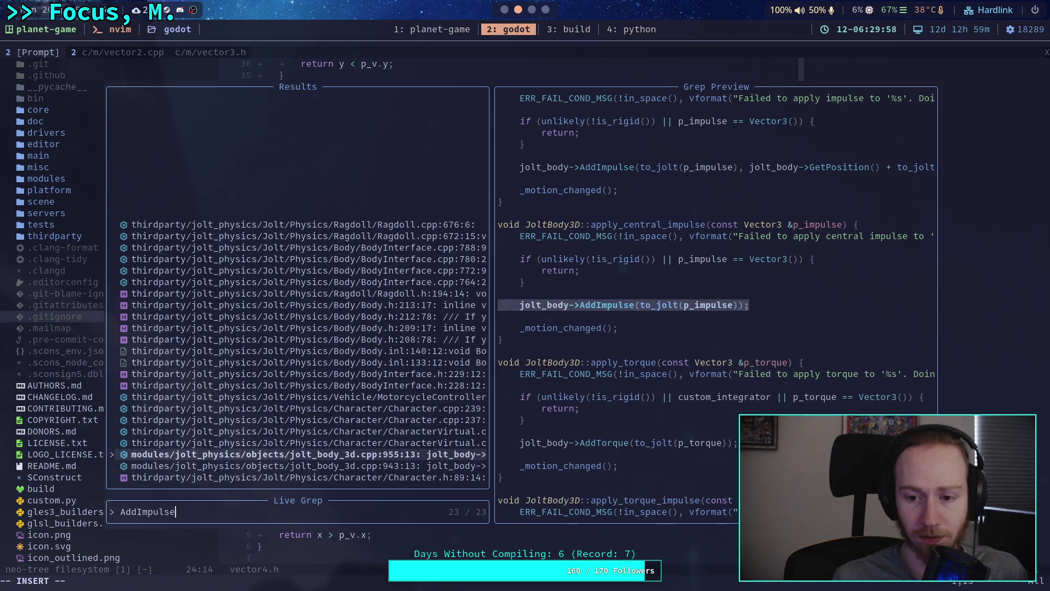
key("Down")
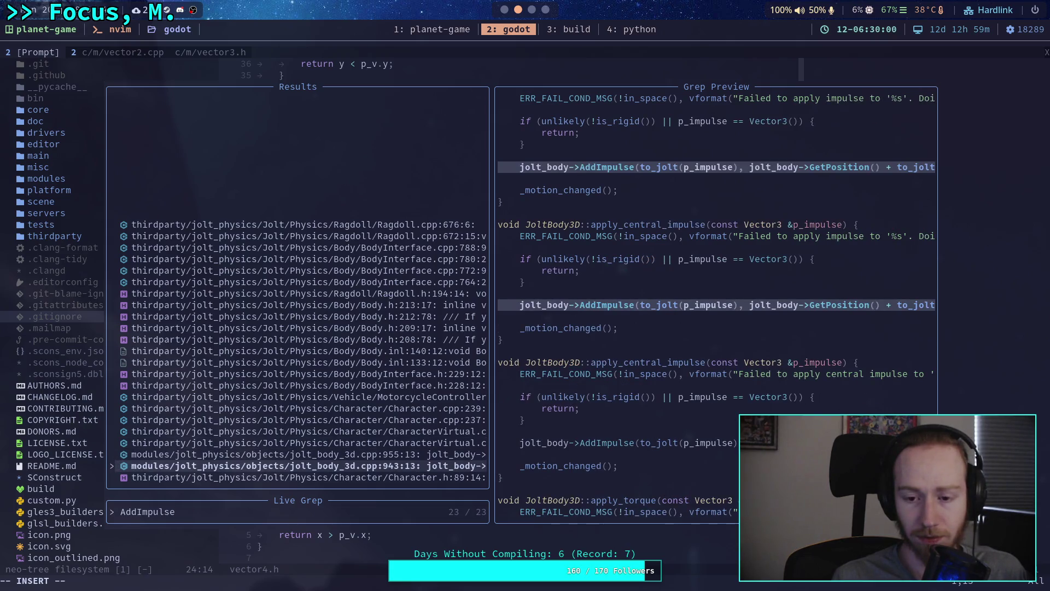
key("Up")
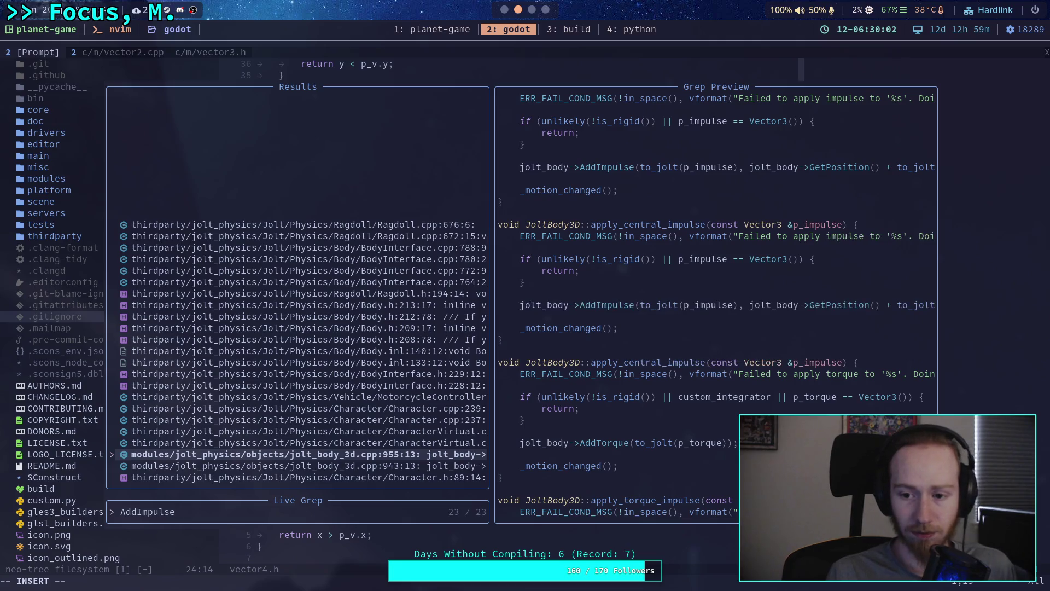
key("Down")
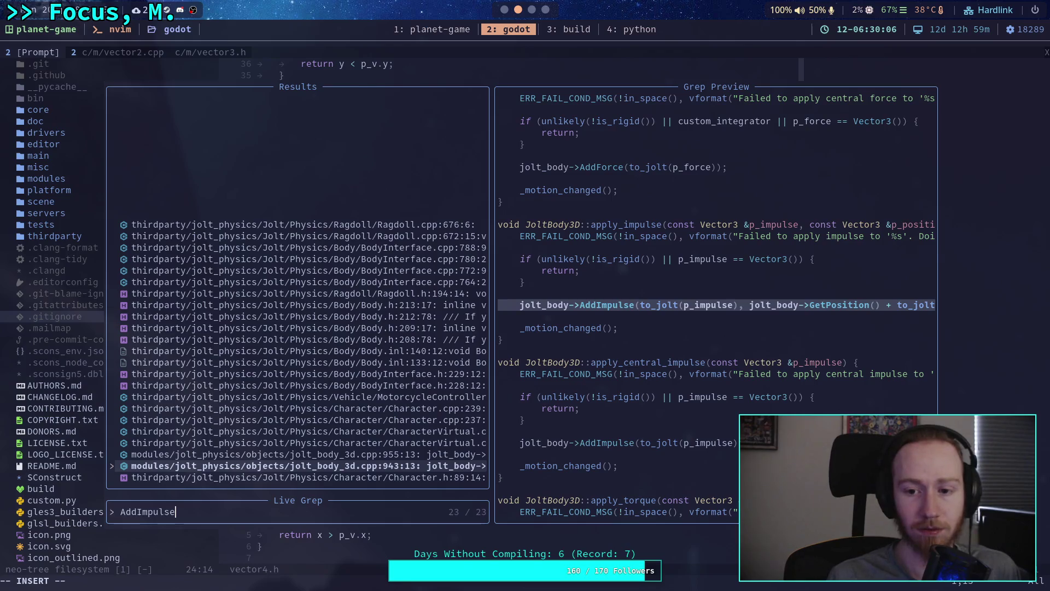
key("Return")
Step: Grep AddImpulse again and open BodyInterface.h at its line 229 declaration
key("slash")
key("Escape")
key("space")
type("fg")
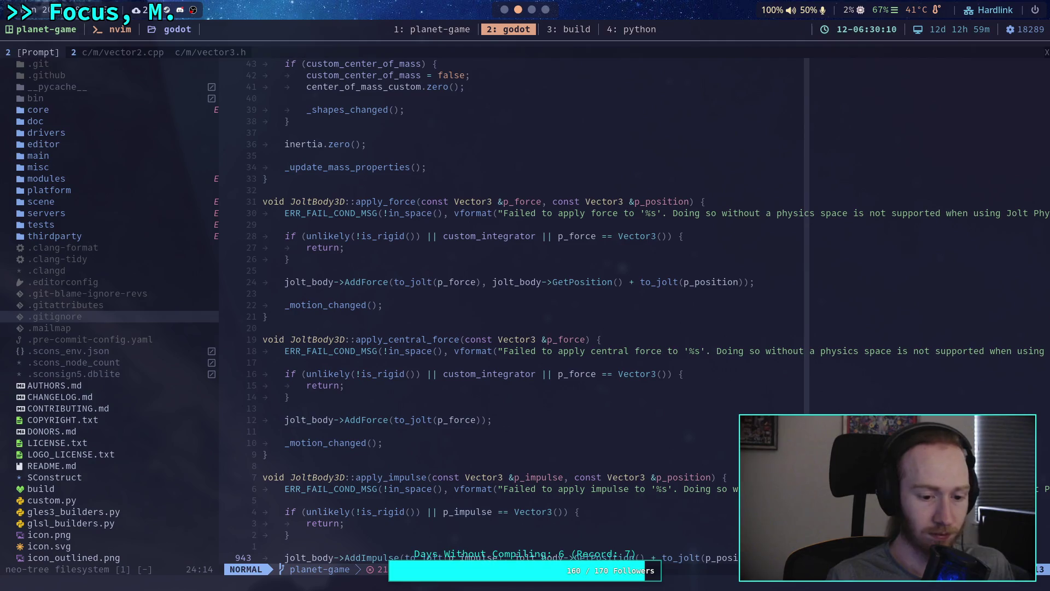
type("ADdIm")
key("BackSpace")
key("BackSpace")
key("BackSpace")
type("dd")
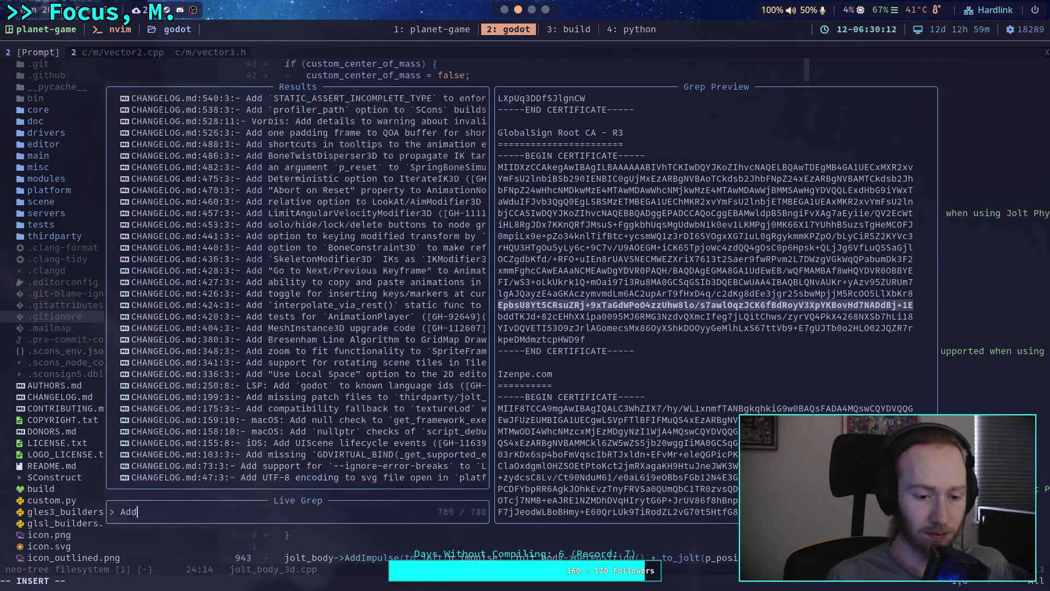
type("Impulse")
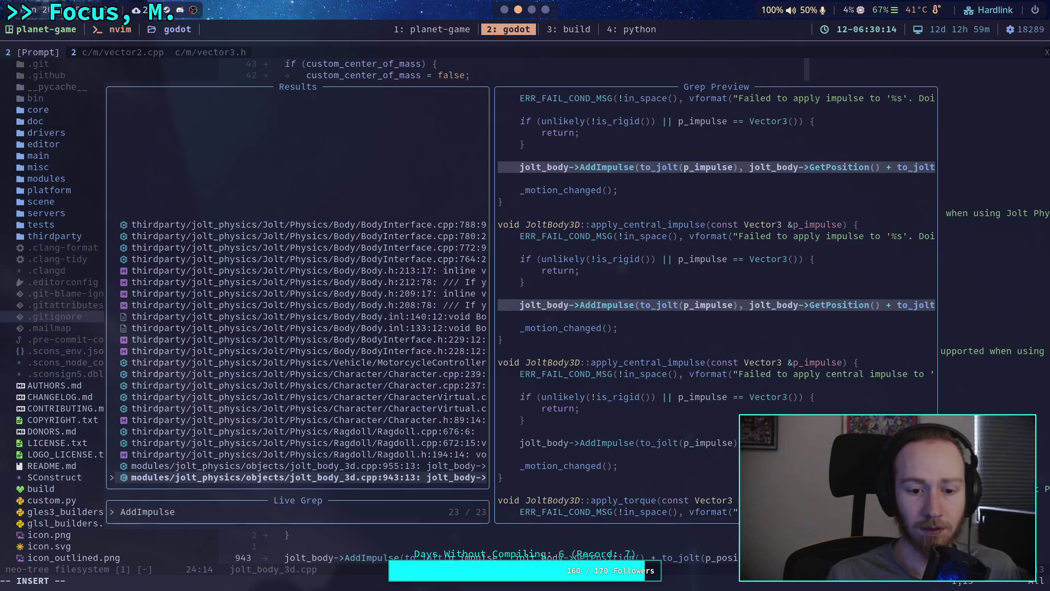
key("Up")
key("Up")
key("Up")
key("Up")
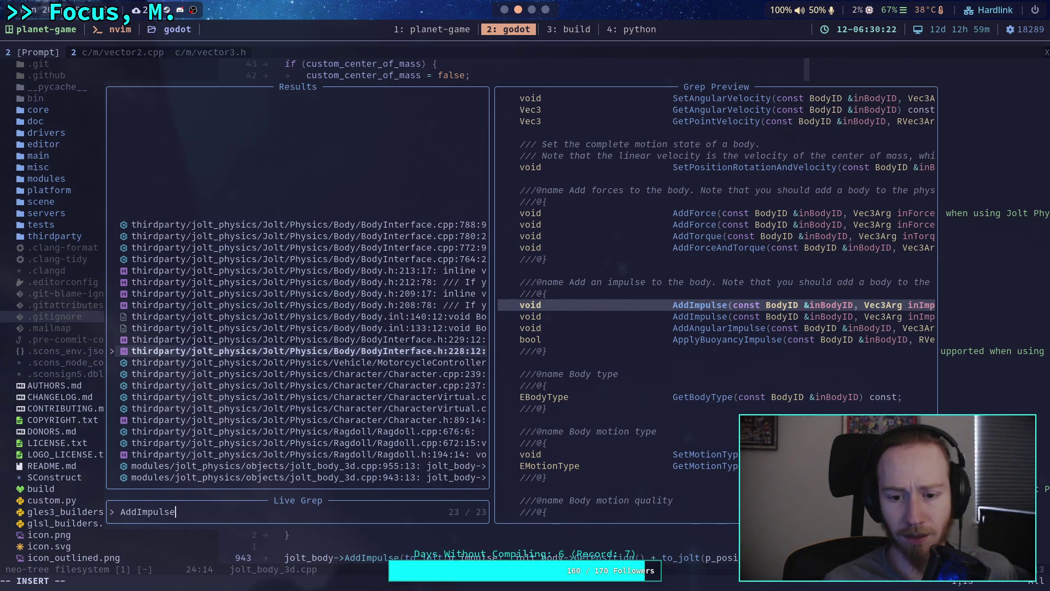
key("Up")
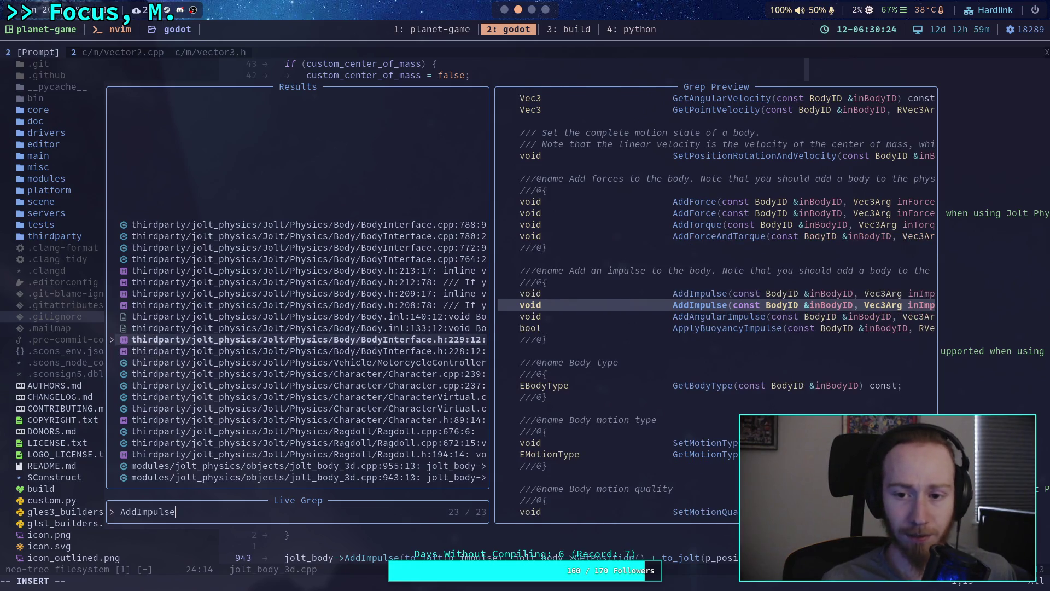
key("Return")
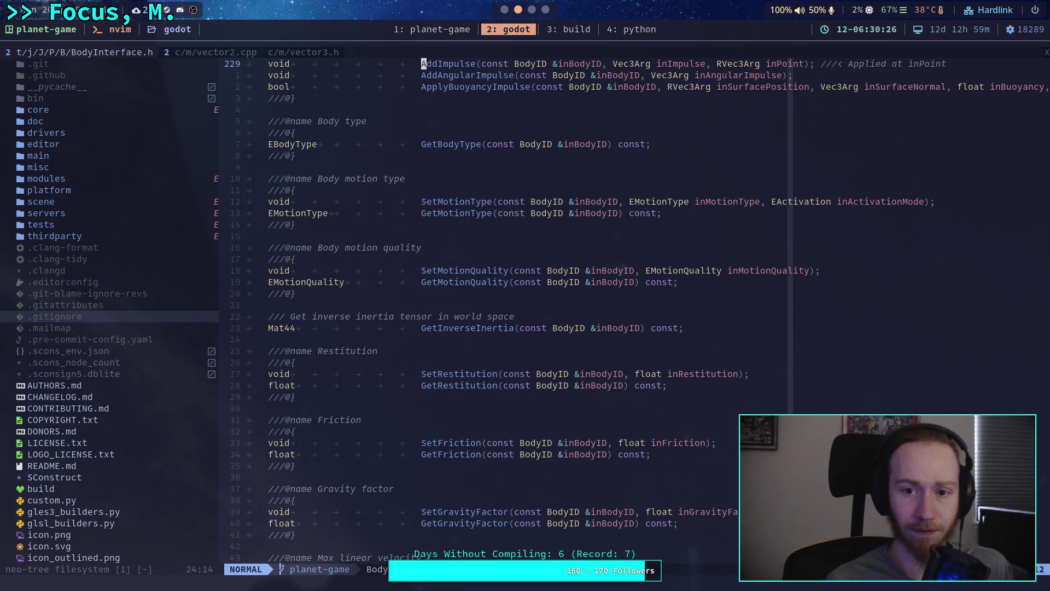
Step: Grep AddImpulse once more and open Body.inl at the overload taking a position, around line 146
key("space")
type("fgAd")
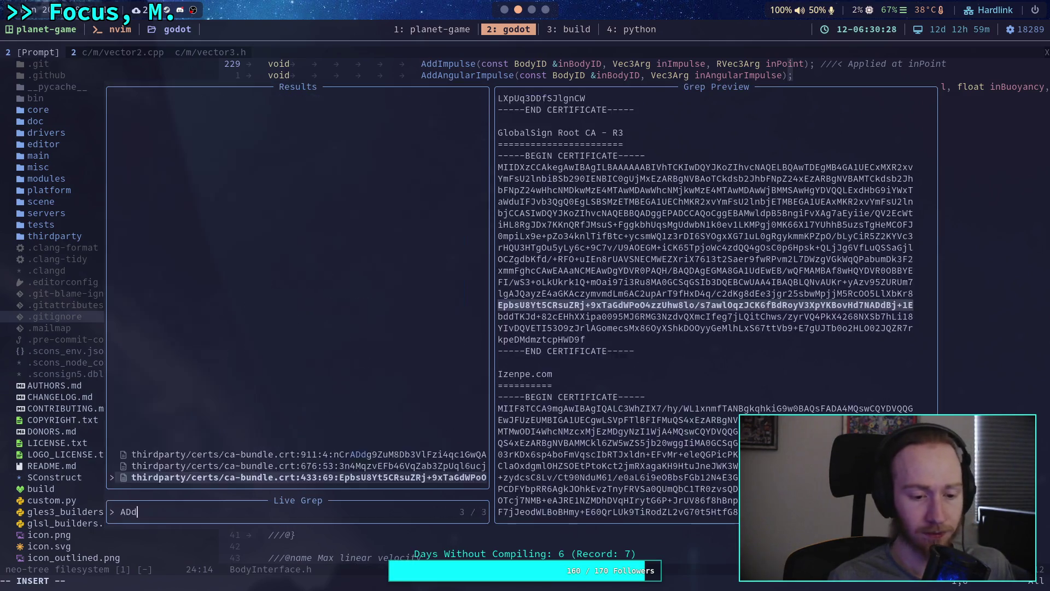
type("dImpulse")
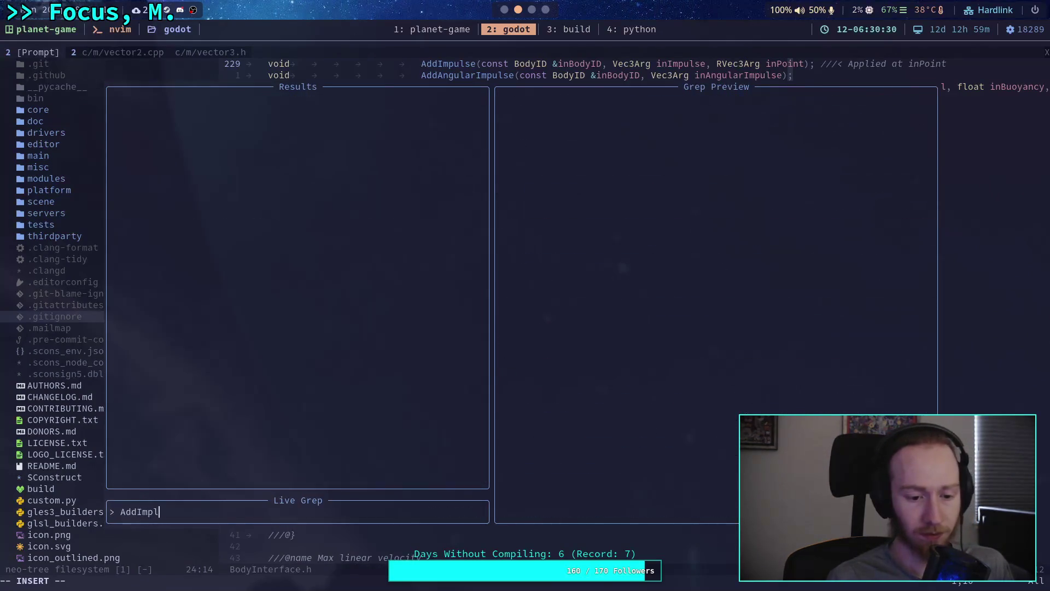
key("ctrl+p")
key("ctrl+p")
key("ctrl+p")
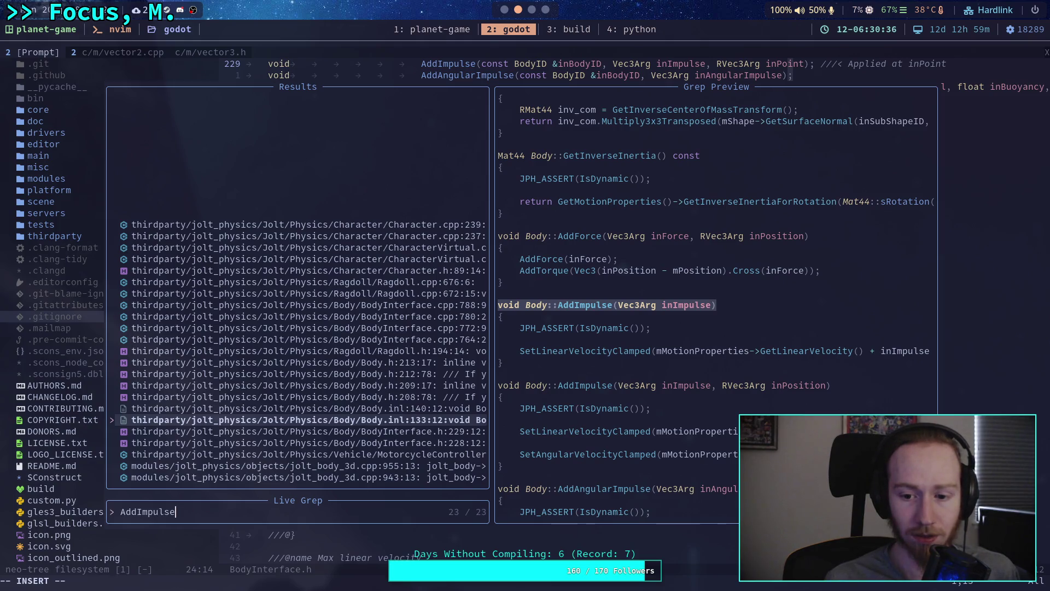
key("ctrl+p")
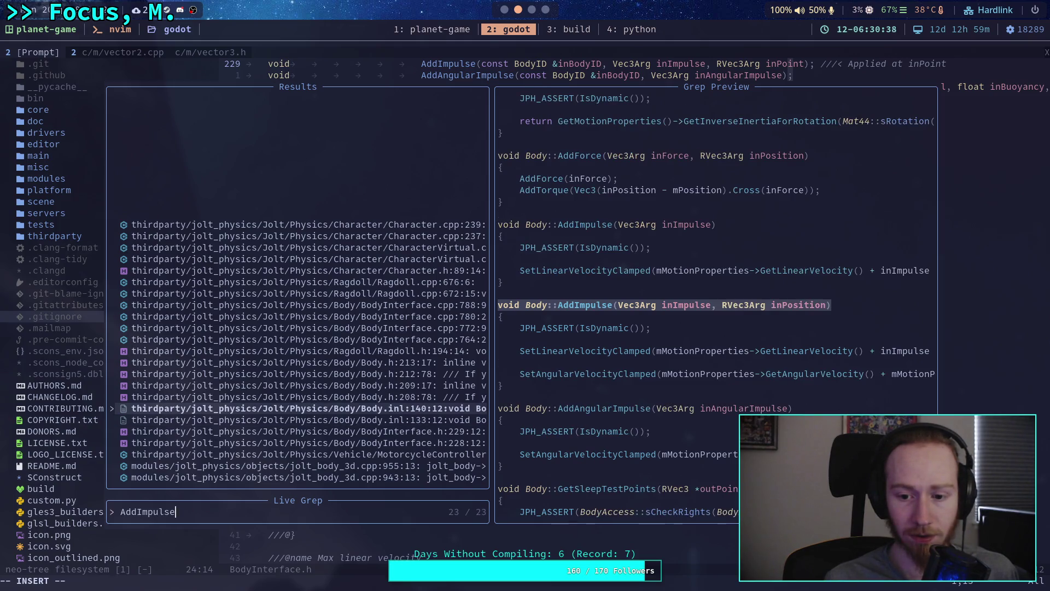
key("Return")
key("j")
key("j")
key("j")
key("l")
key("l")
key("l")
key("l")
key("l")
key("l")
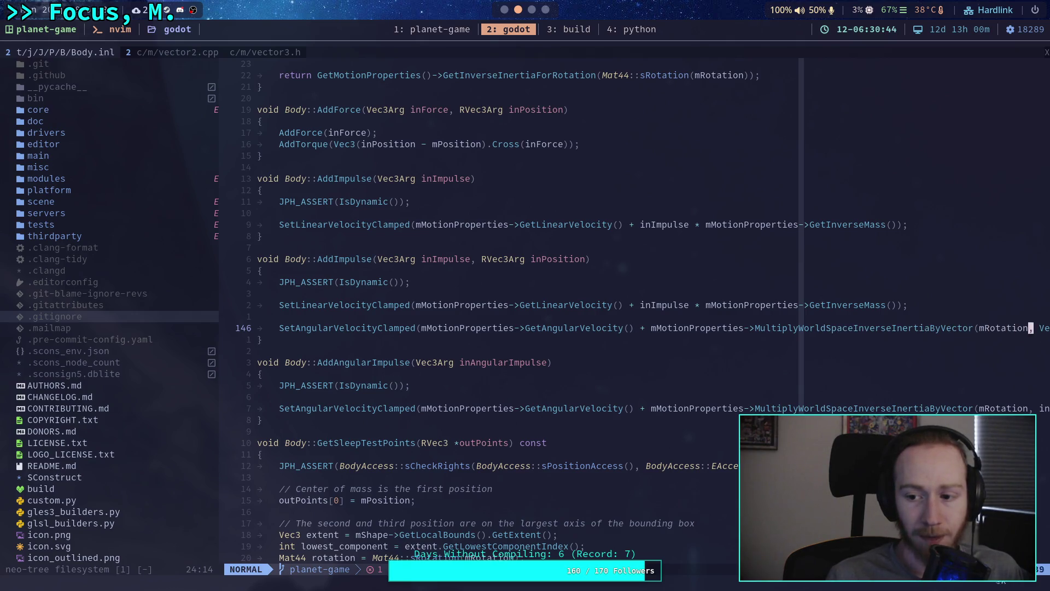
Step: Move through Body.inl from the end of line 146 down to line 153 in AddAngularImpulse
key("l")
key("l")
key("l")
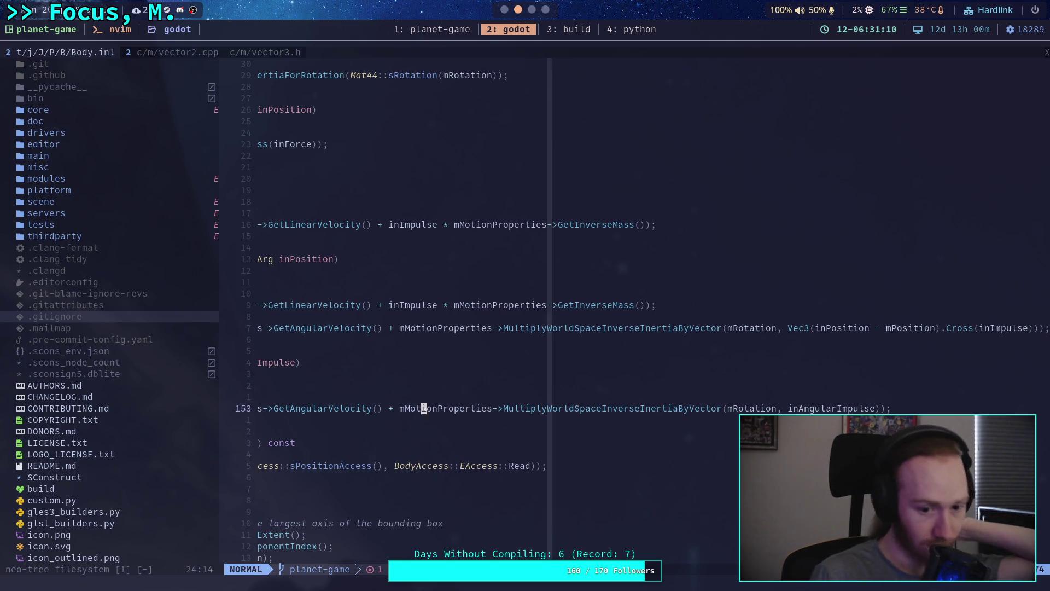
key("7")
key("j")
key("0")
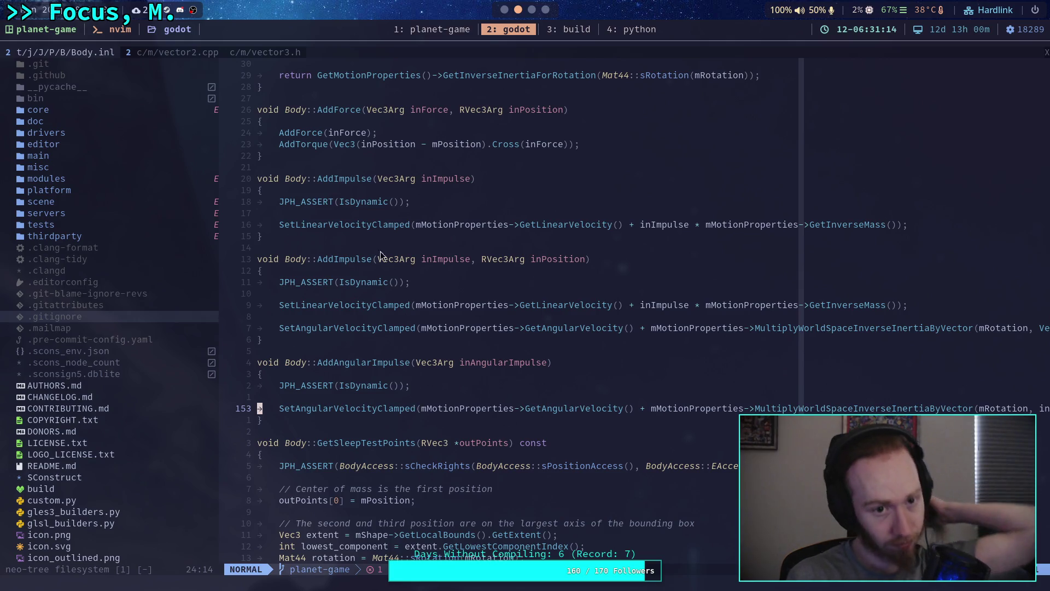
Step: Switch to vector2.cpp and start a live grep for MultiplyWorldSpaceInverseInertiaByVector
left_click(186, 50)
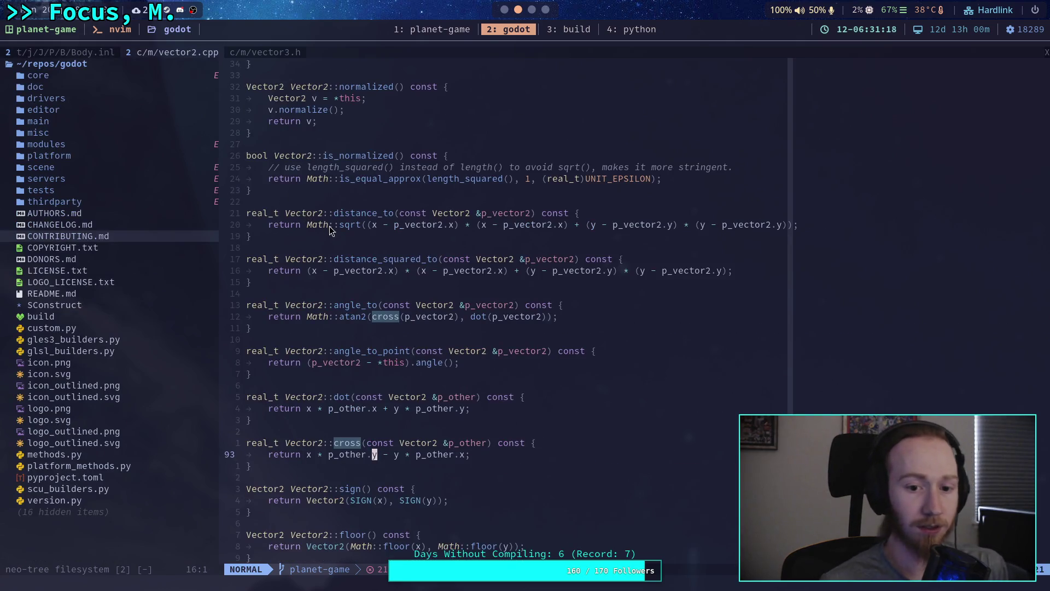
key("space")
type("fg")
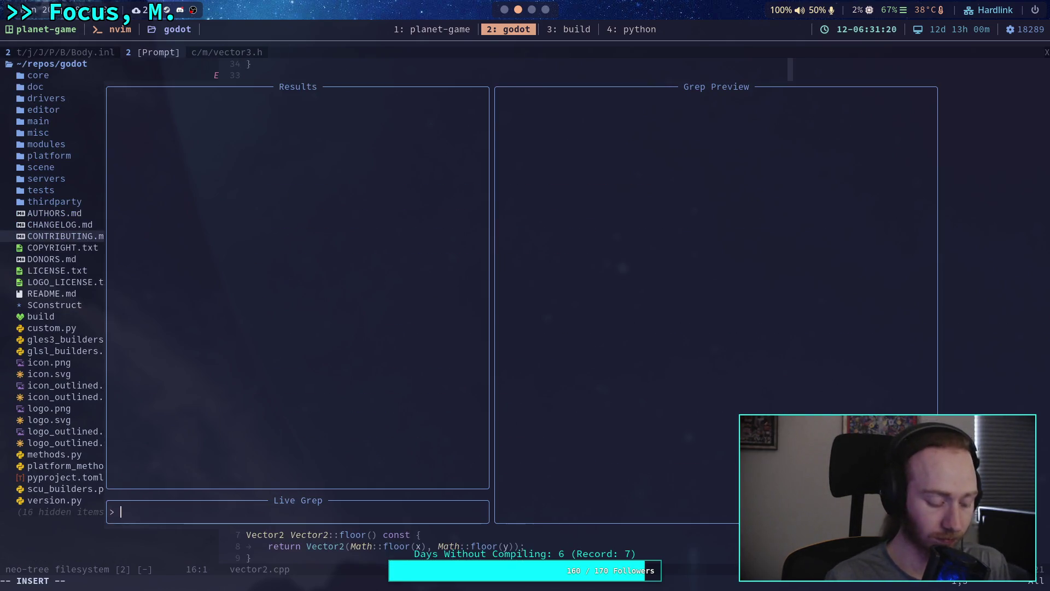
type("MultiplyWorldSpace")
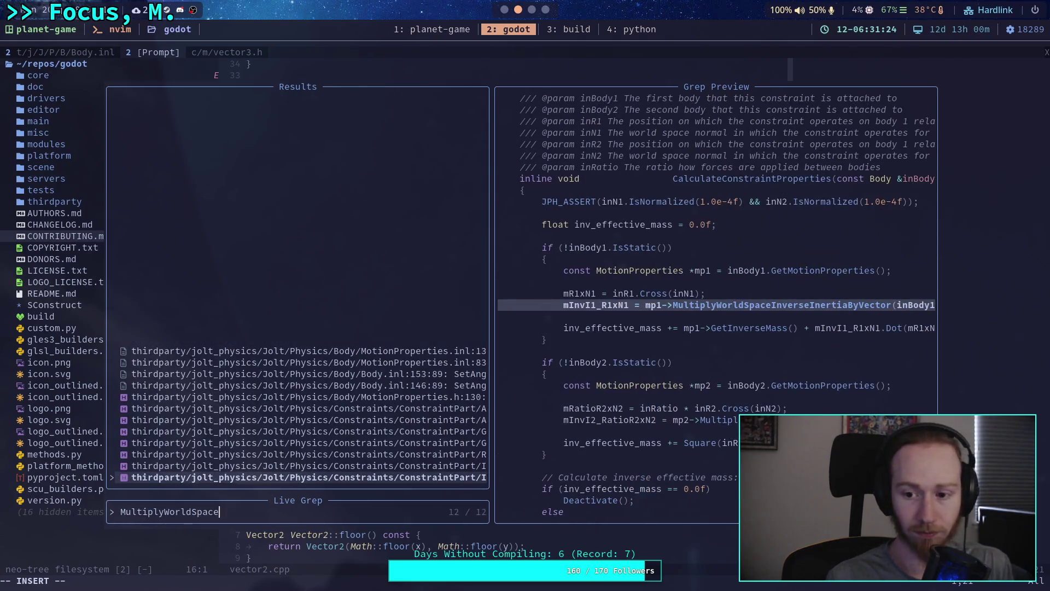
type("Inverse")
type("InertiaByVector")
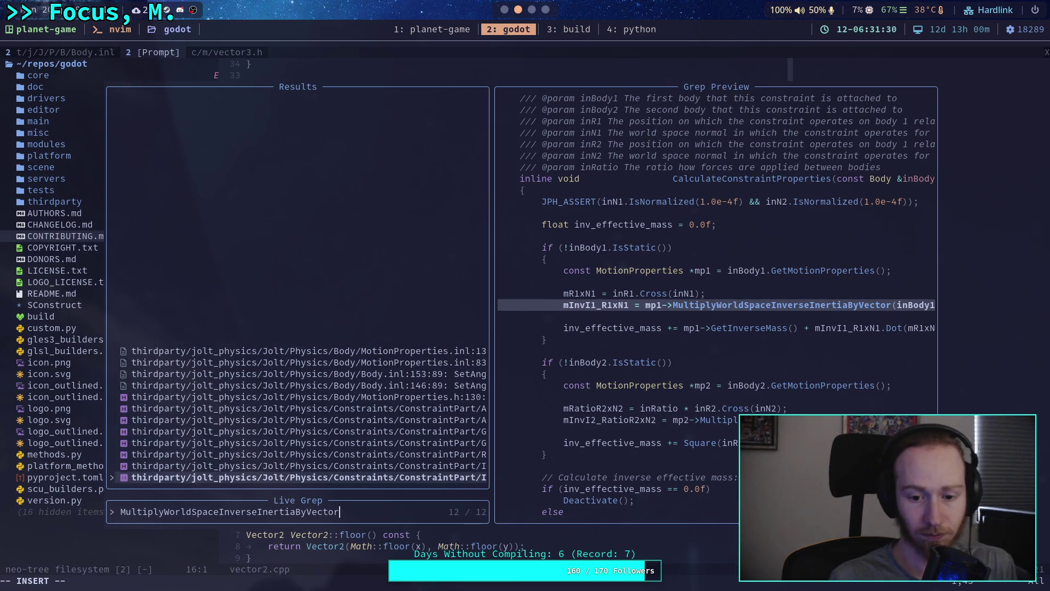
Step: Open MotionProperties.inl at the line 83 definition of MultiplyWorldSpaceInverseInertiaByVector and read its return statement
key("Up")
key("Up")
key("Up")
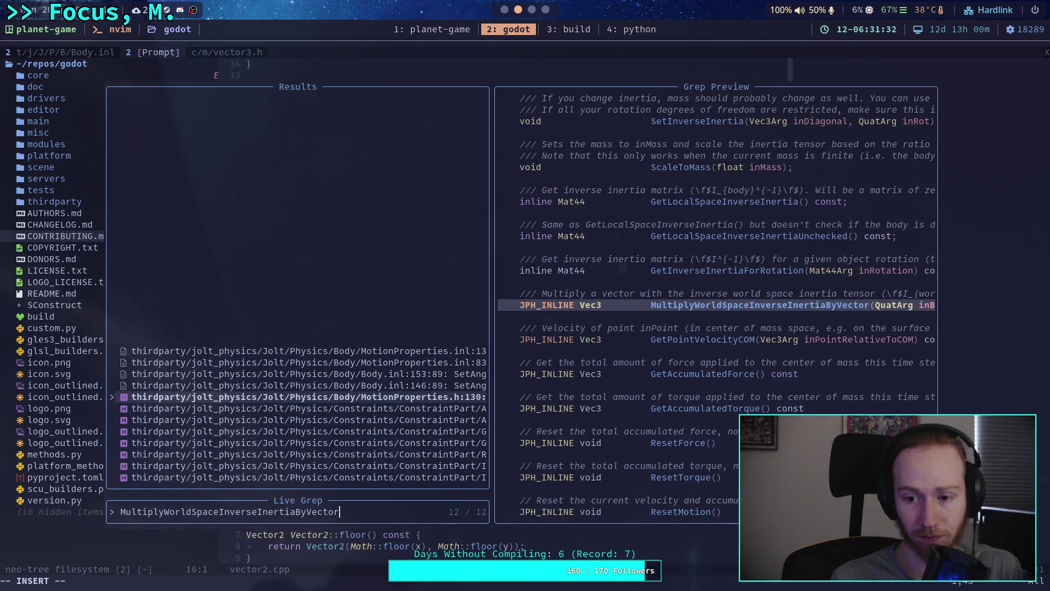
key("Up")
key("Up")
key("Up")
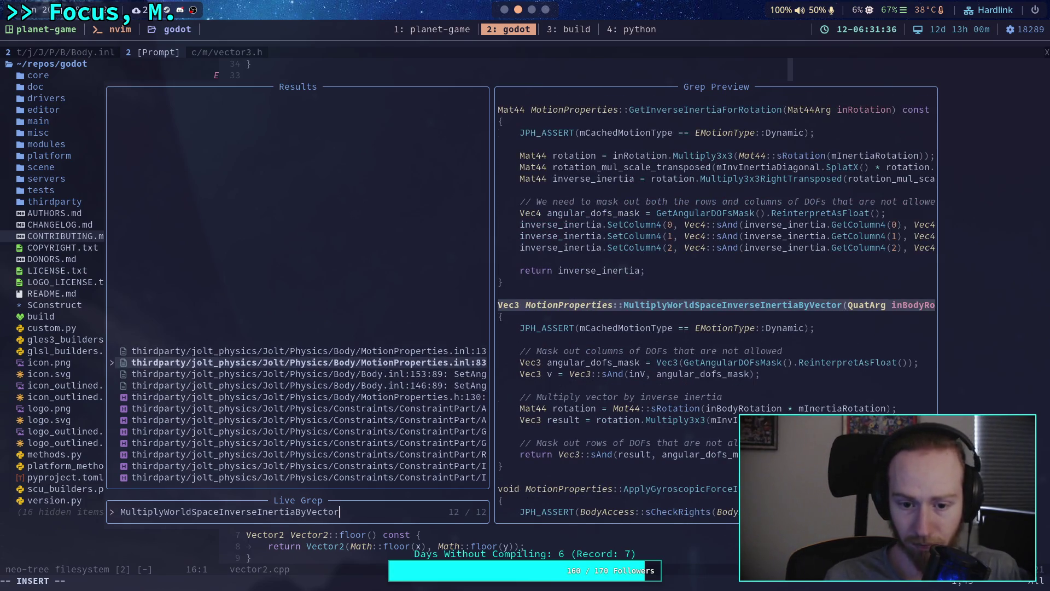
key("Up")
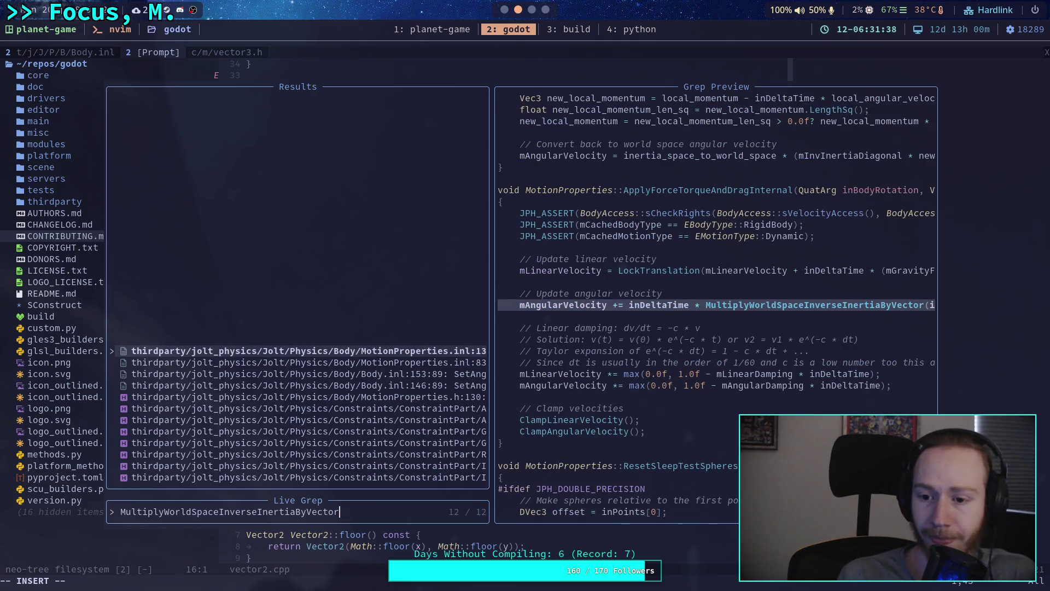
key("Down")
key("Return")
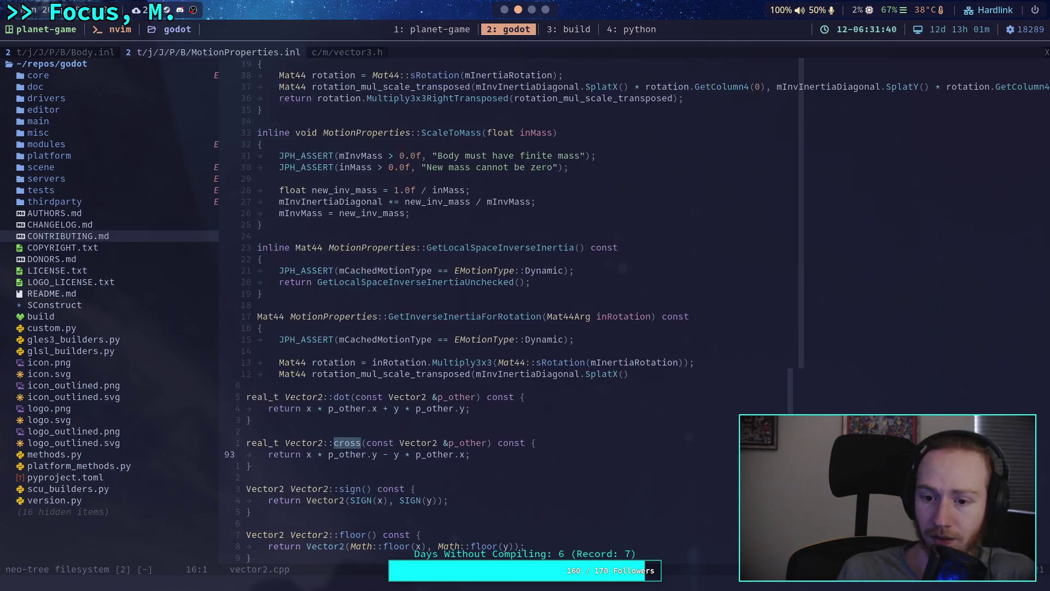
key("j")
key("j")
key("j")
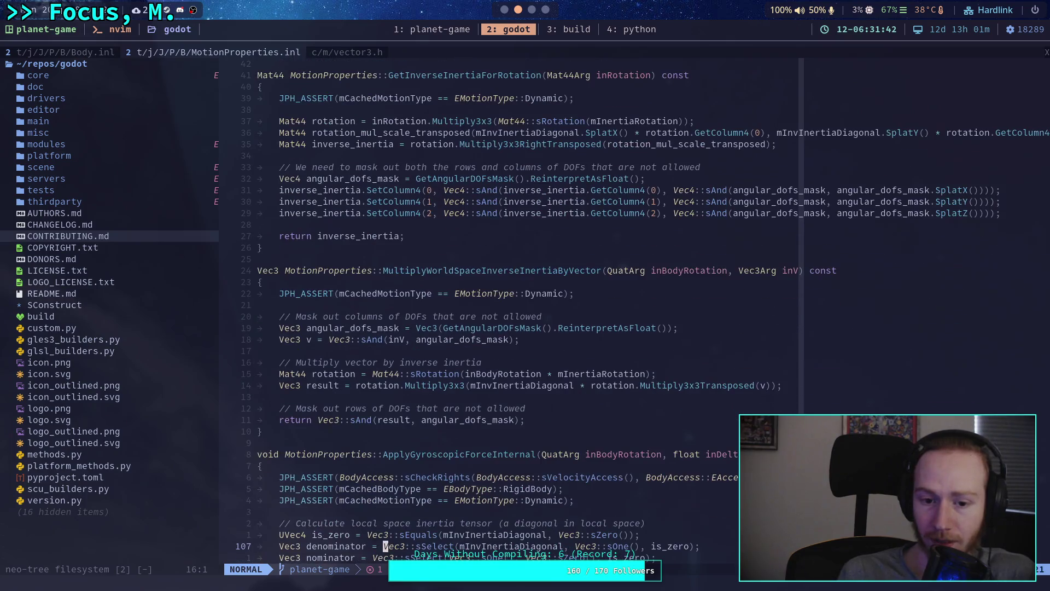
key("k")
key("k")
key("k")
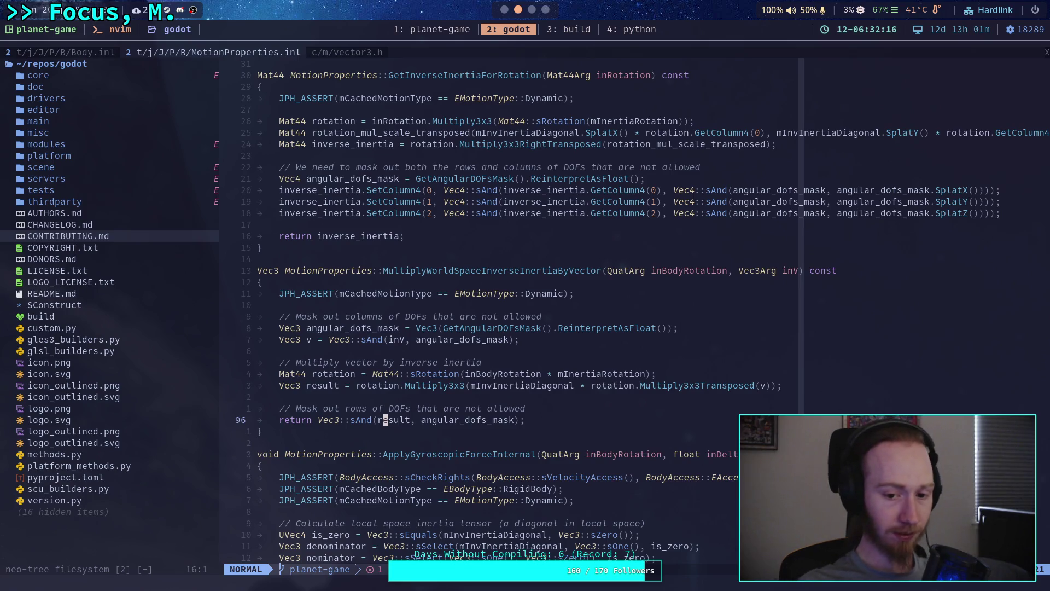
left_click(505, 10)
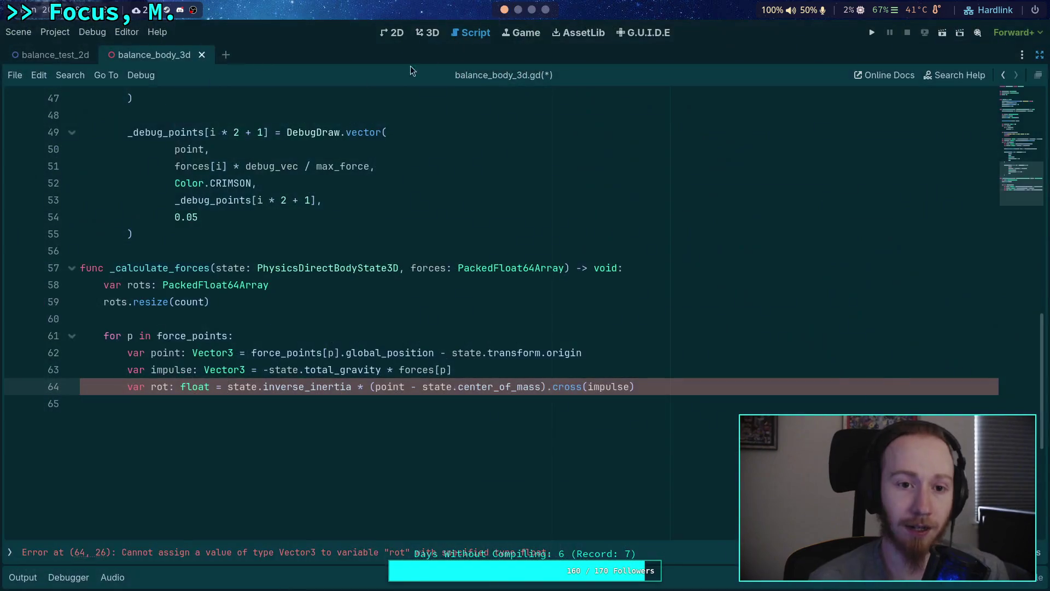
Step: Show the script list and a widened side dock switched to the FileSystem tree
left_click(12, 552)
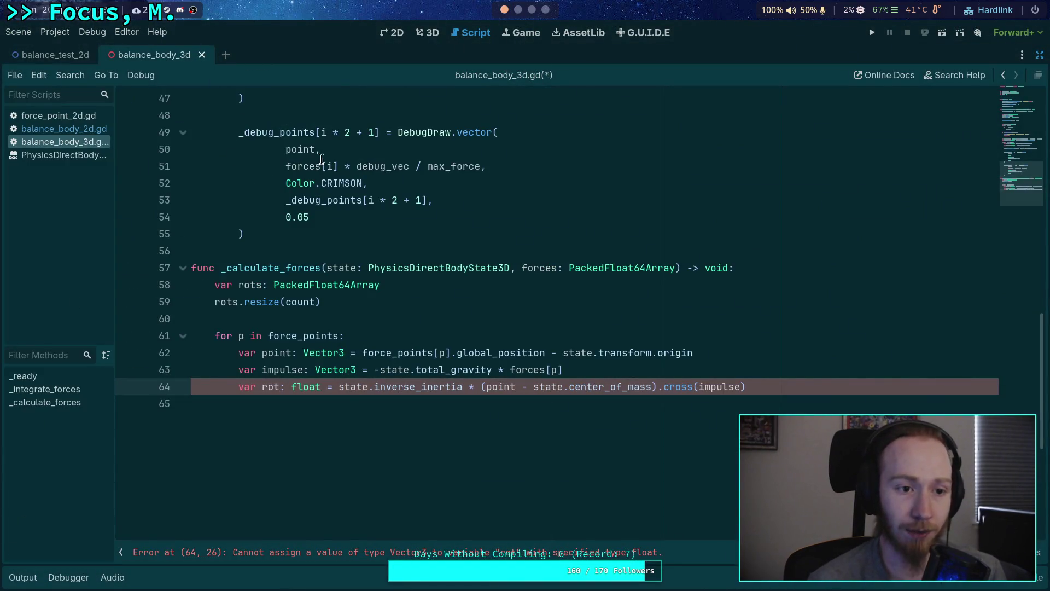
left_click(1040, 55)
left_click(953, 54)
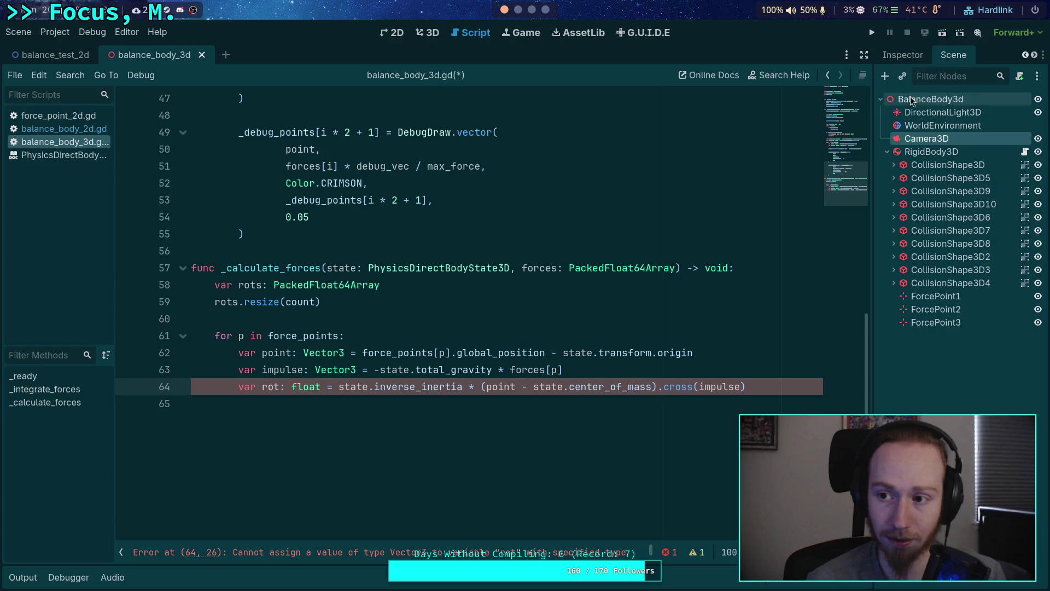
left_click_drag(872, 124, 816, 111)
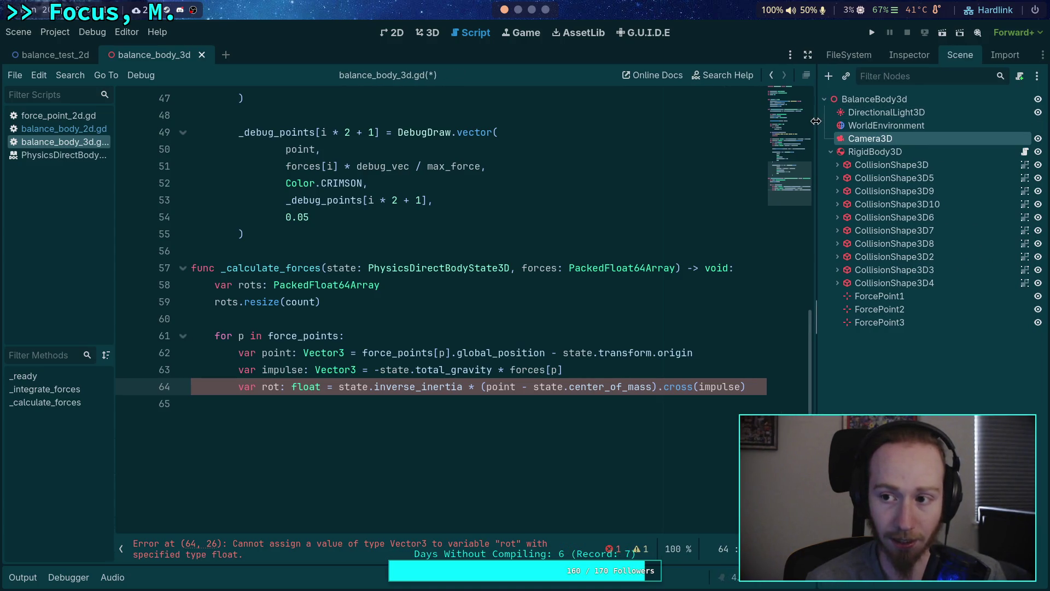
left_click(842, 52)
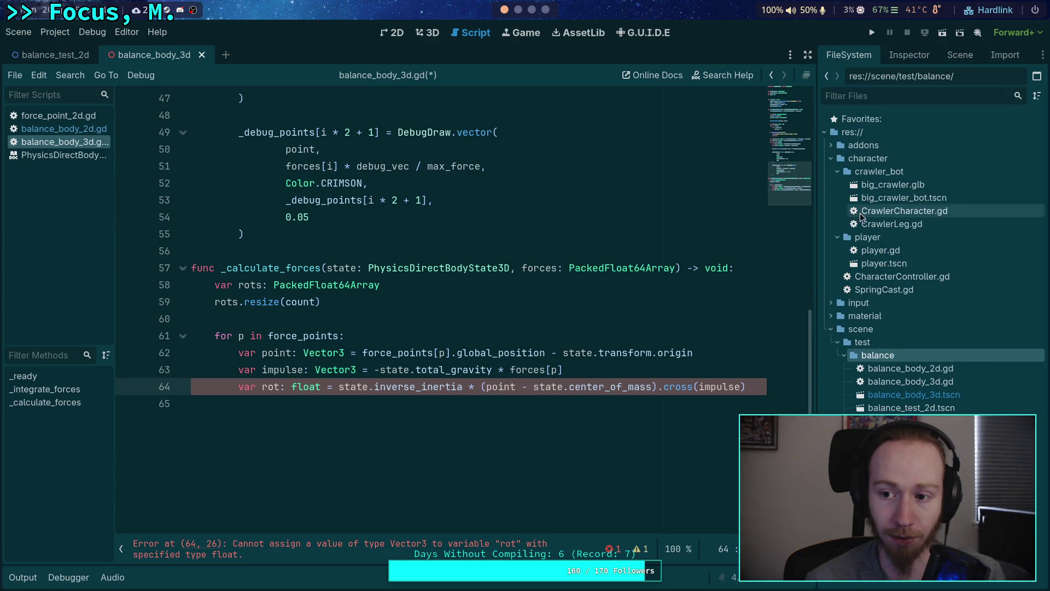
Step: Open CrawlerCharacter.gd and scroll through it to review its apply_impulse code
left_click(900, 212)
double_click(899, 212)
scroll(558, 367, "up", 12)
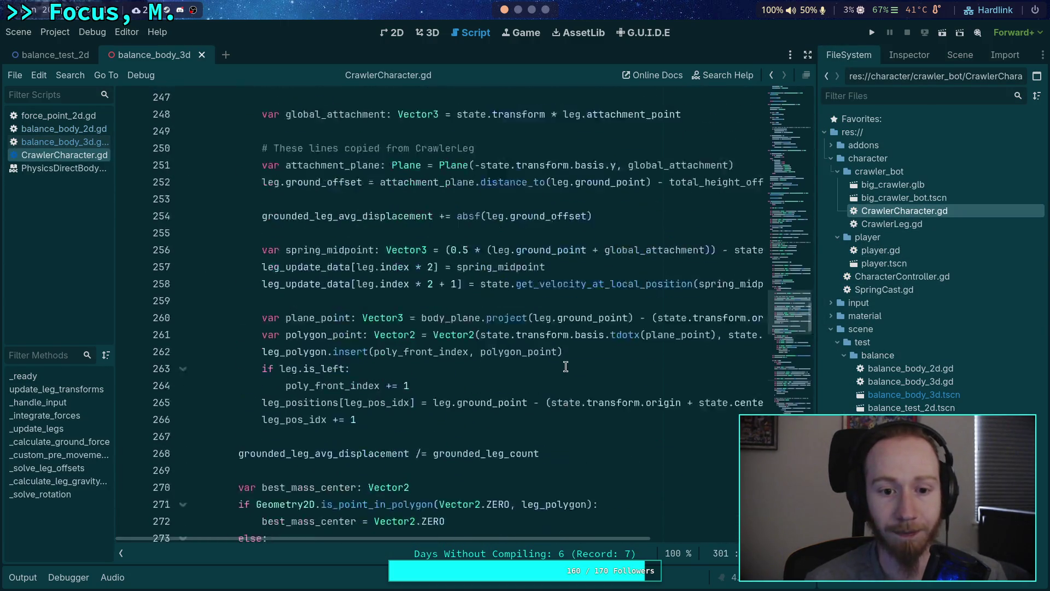
scroll(562, 370, "up", 5)
scroll(405, 347, "up", 6)
scroll(455, 339, "down", 7)
scroll(397, 317, "down", 20)
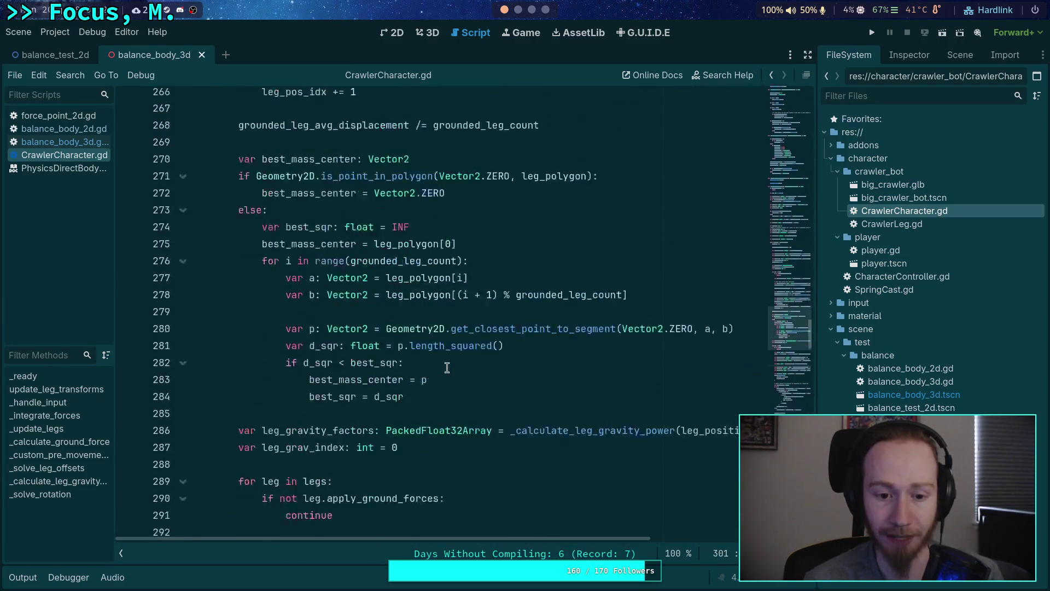
scroll(447, 368, "down", 10)
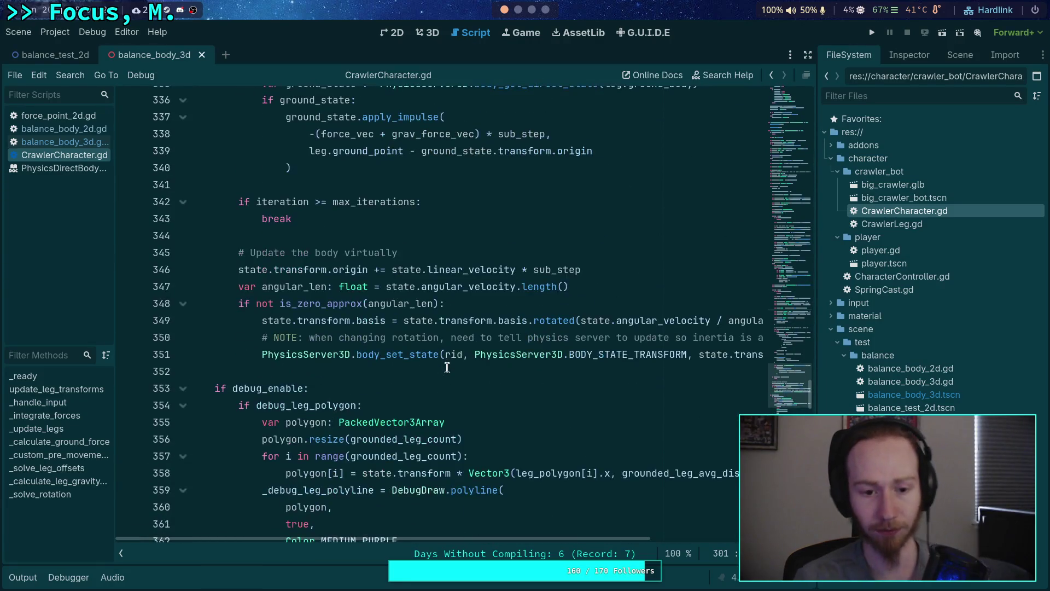
mouse_move(458, 539)
left_mouse_down()
mouse_move(689, 551)
mouse_move(634, 519)
mouse_move(371, 476)
left_mouse_up()
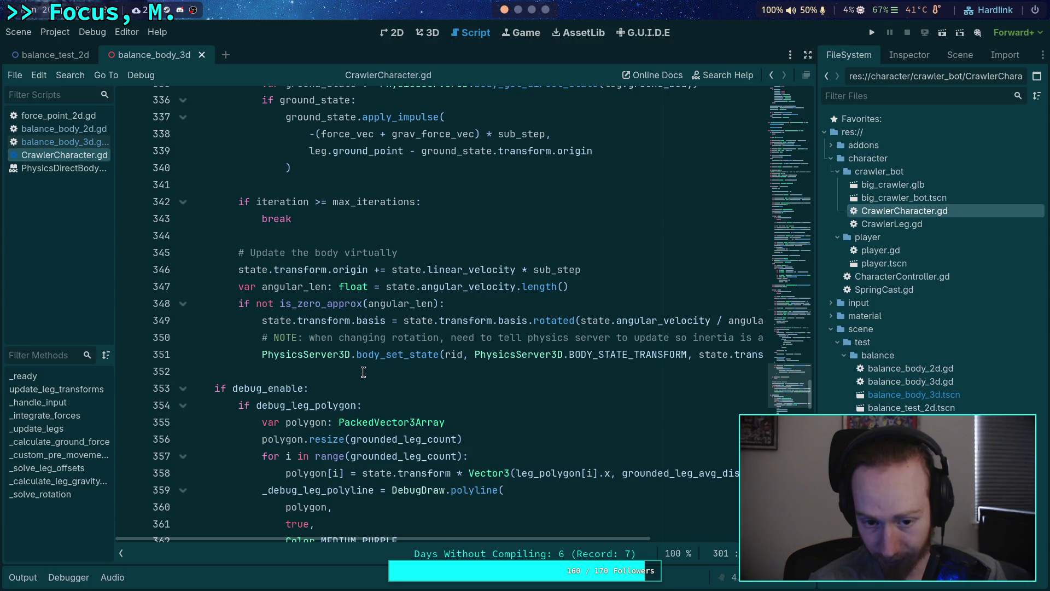
key("super+3")
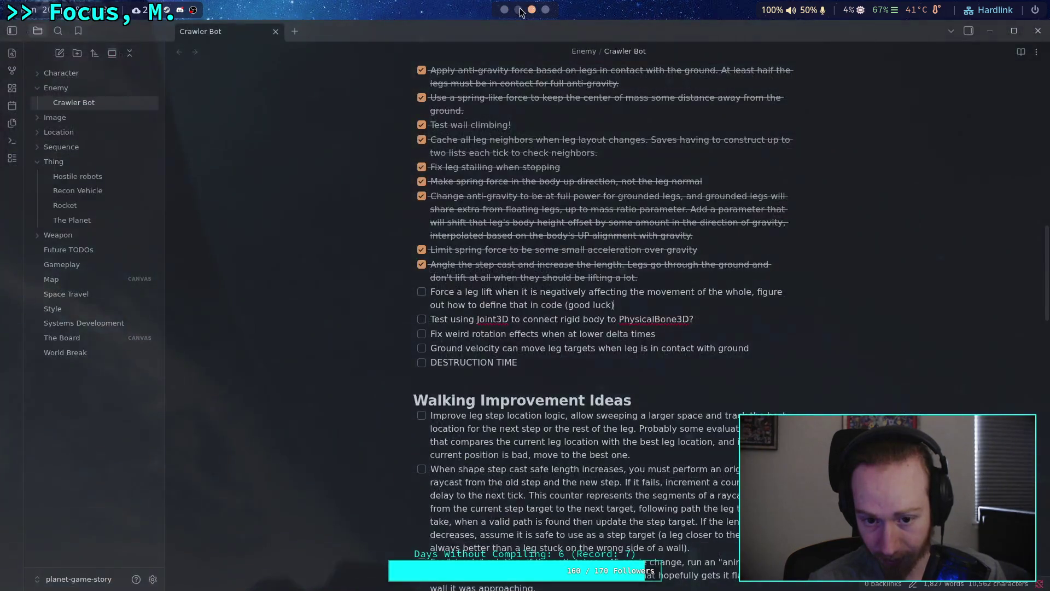
Step: Switch from the Obsidian Crawler Bot note to the Neovim workspace
key("super+2")
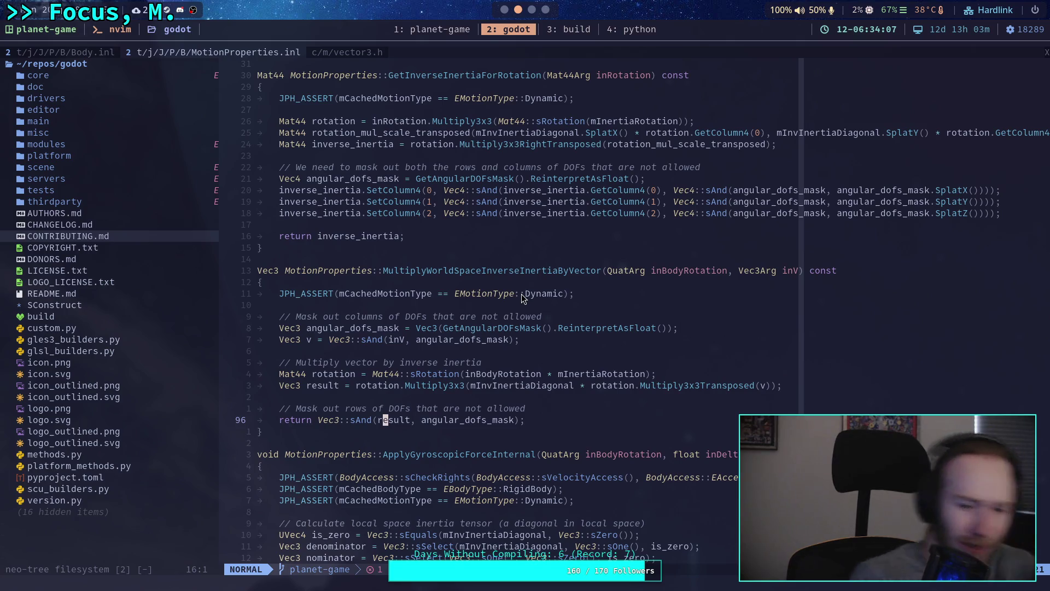
Step: Back in Godot, close the CrawlerCharacter.gd script from the script list
left_click(506, 11)
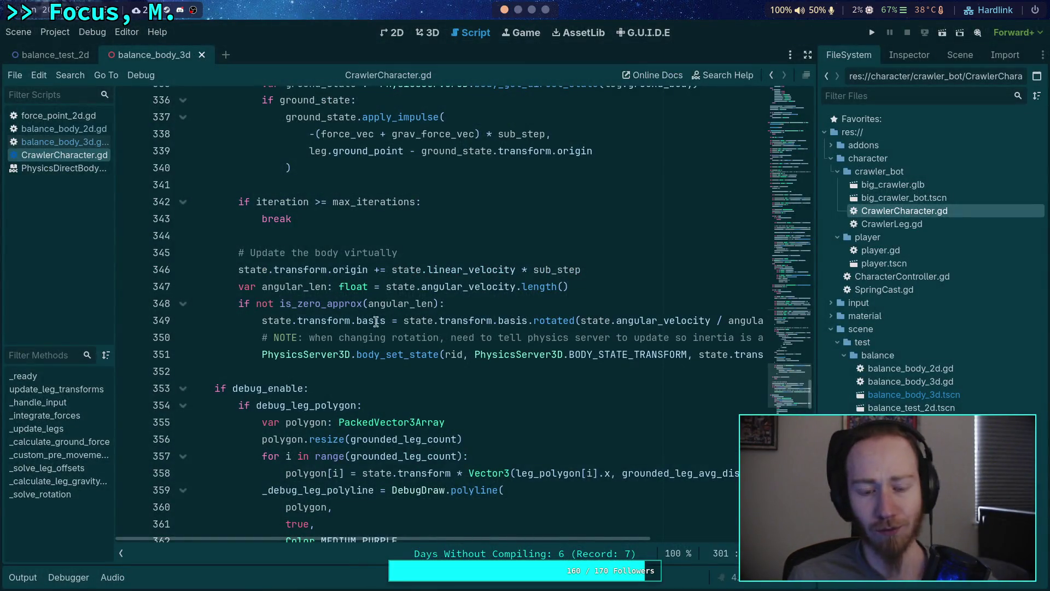
right_click(67, 157)
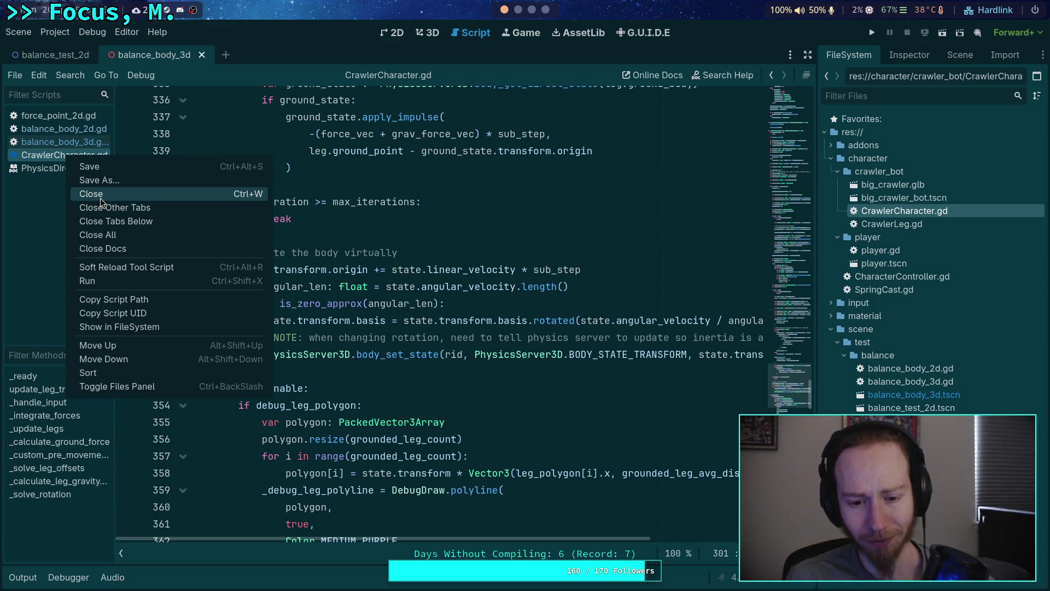
left_click(508, 253)
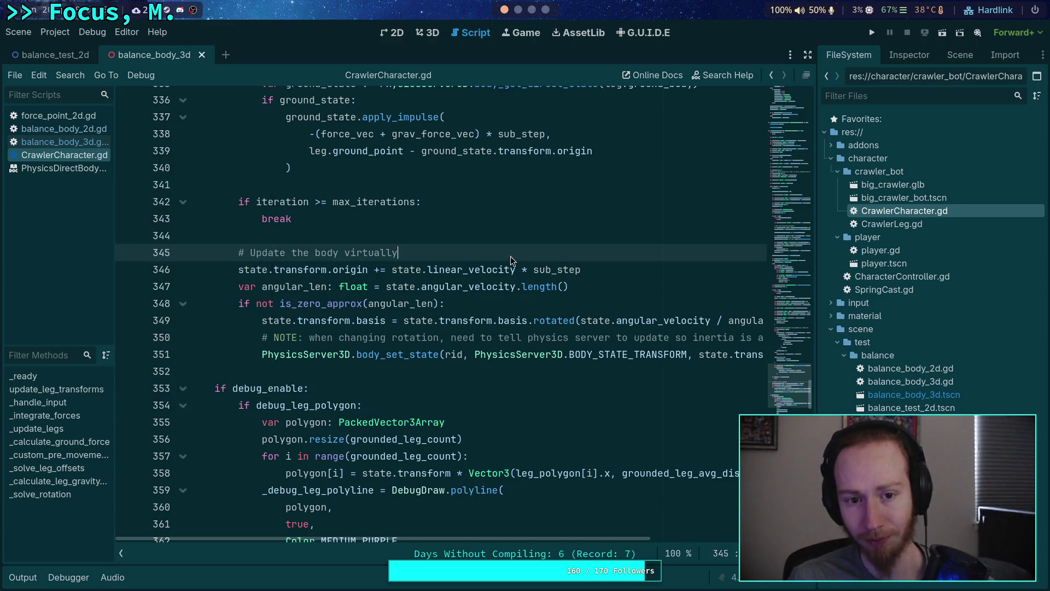
scroll(512, 277, "up", 5)
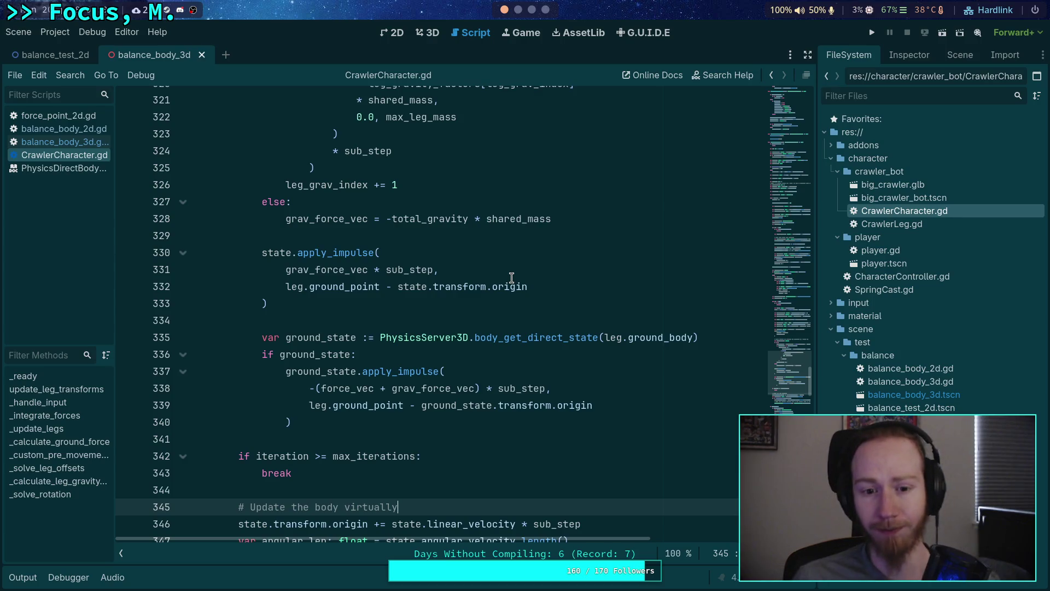
scroll(511, 278, "up", 10)
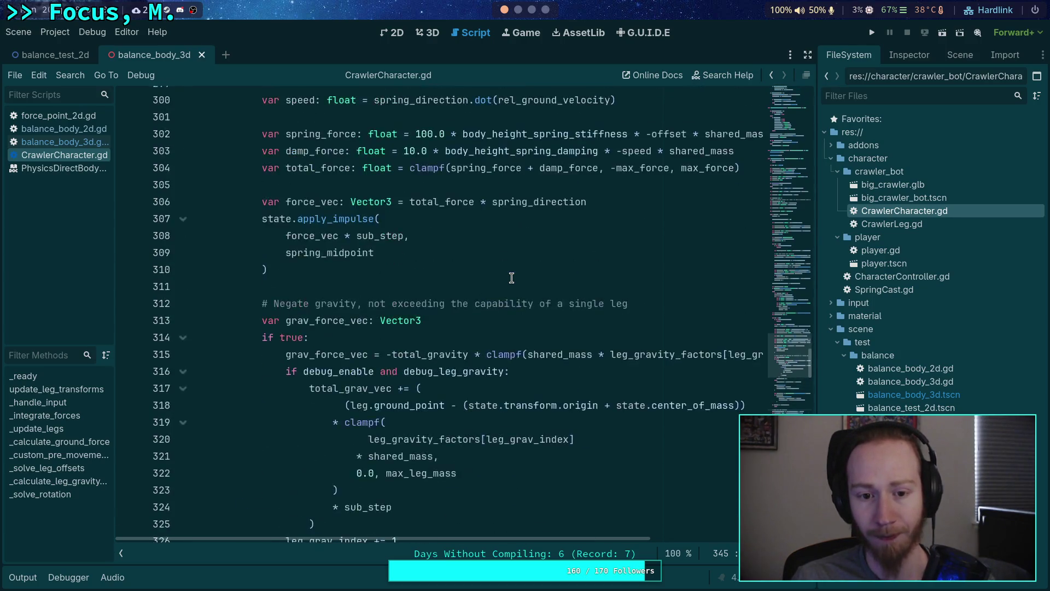
scroll(511, 278, "up", 10)
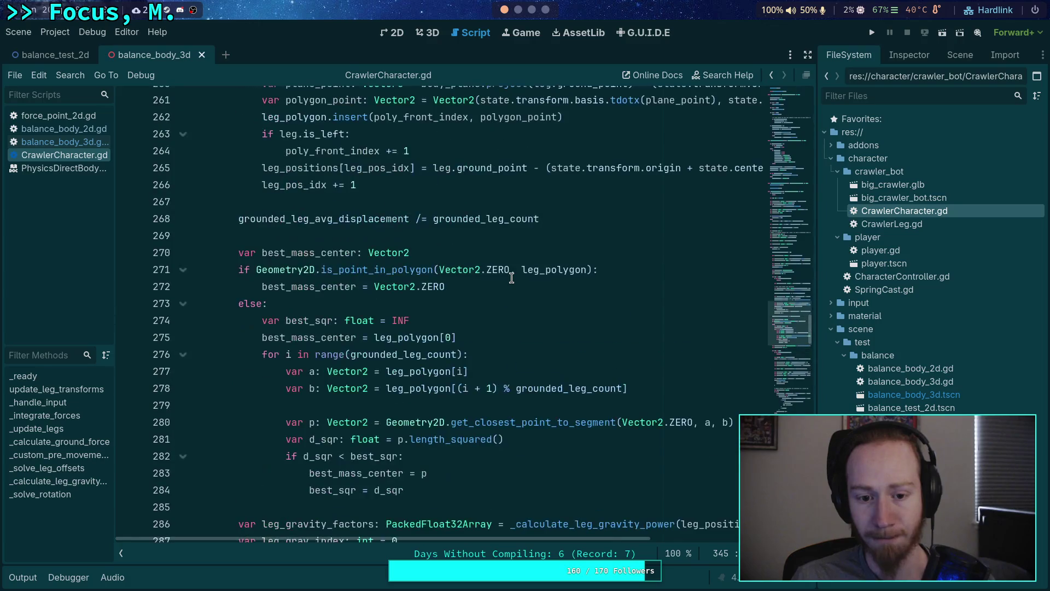
scroll(405, 304, "up", 8)
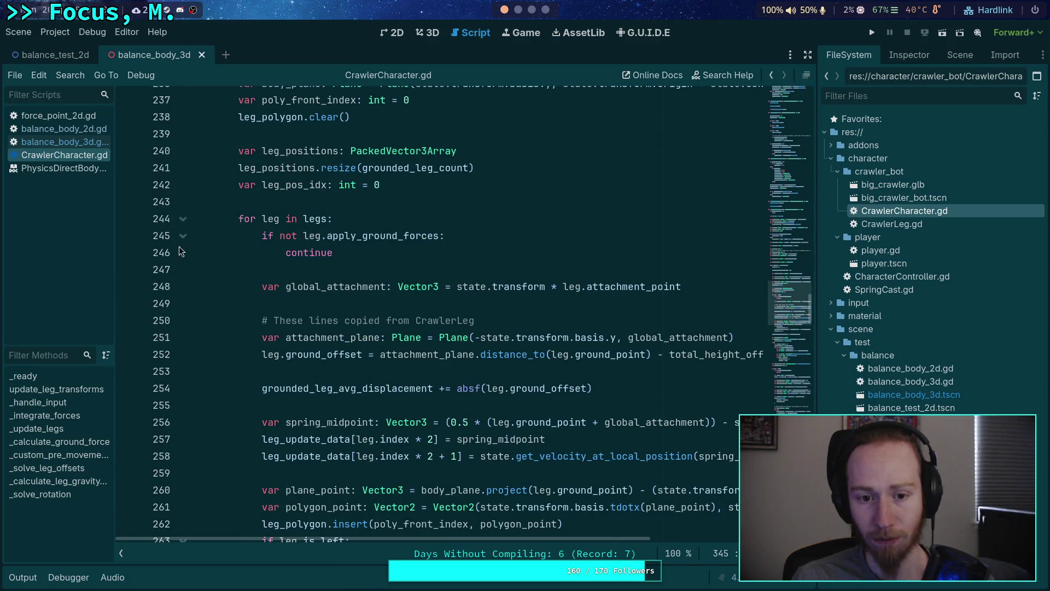
right_click(41, 165)
left_click(82, 196)
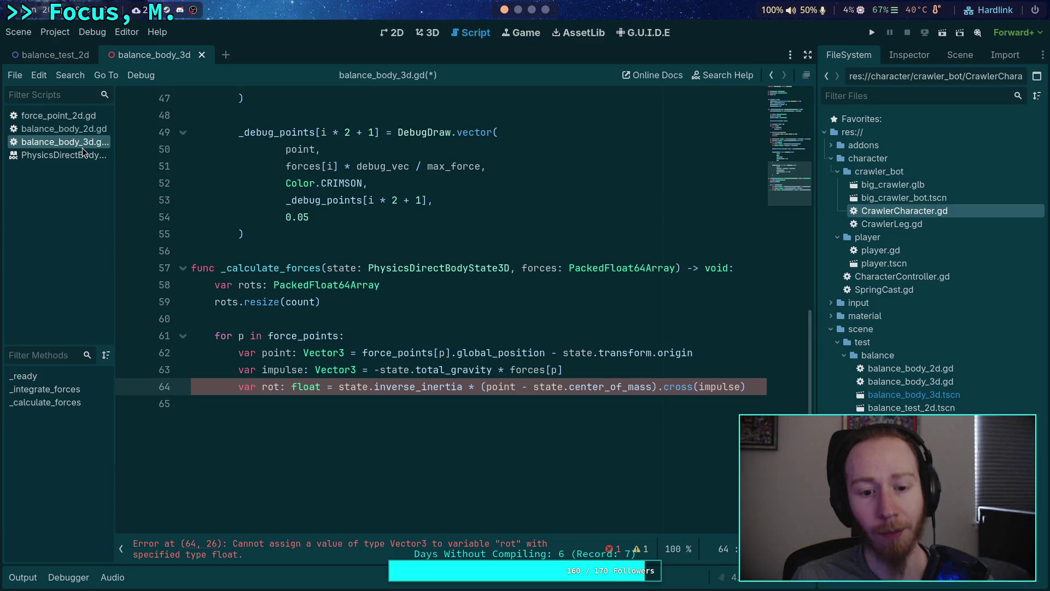
Step: Hide the script list, select inverse_inertia on line 64, and return to Neovim
left_click(121, 549)
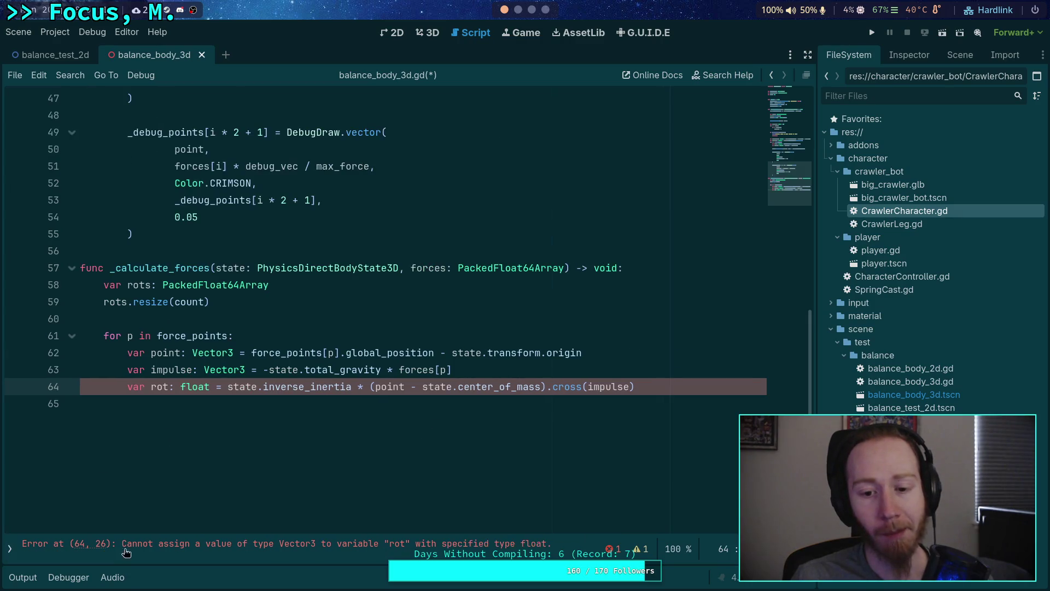
double_click(328, 388)
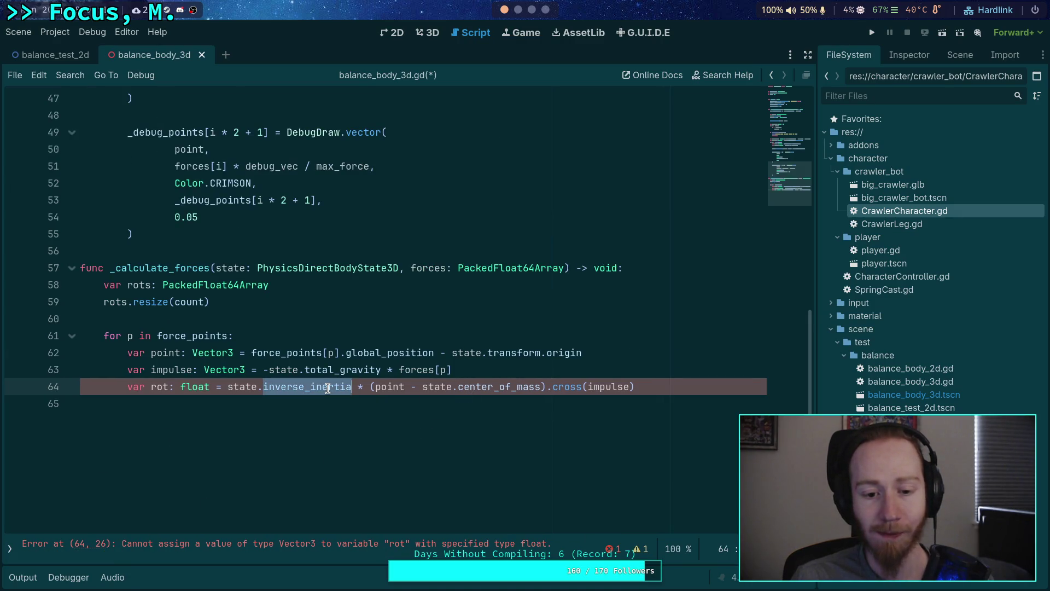
left_click(518, 10)
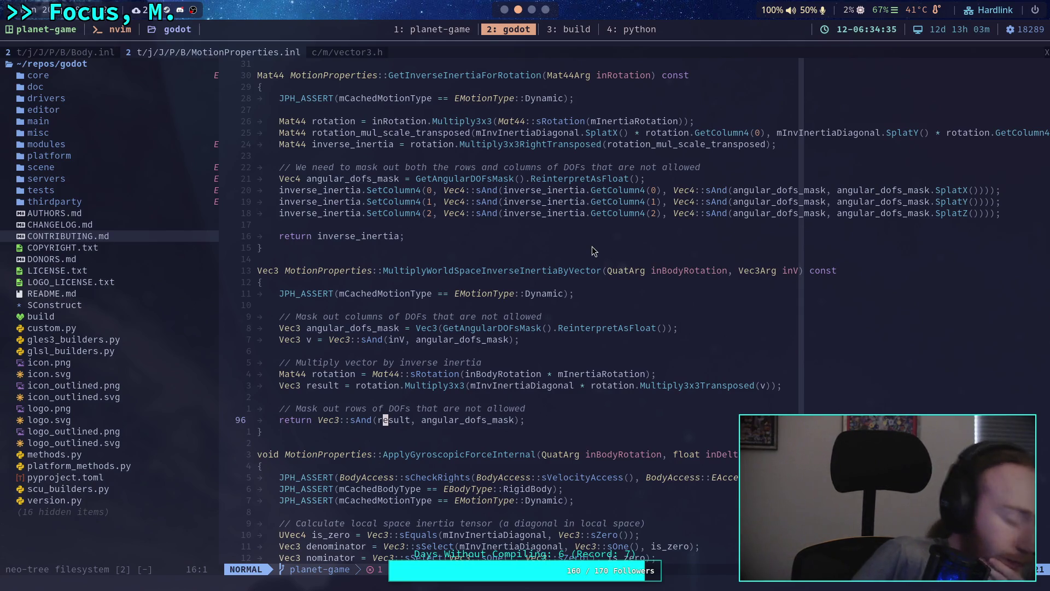
Step: Show Body.inl in Neovim, after clearing the inverse_inertia selection in Godot
left_click(61, 50)
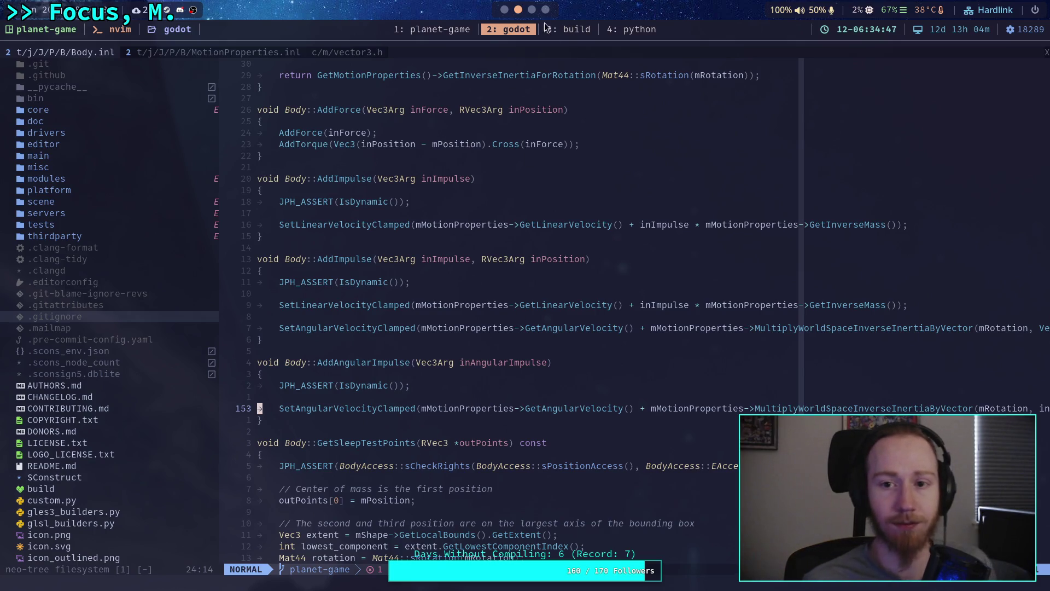
key("super+3")
key("super+1")
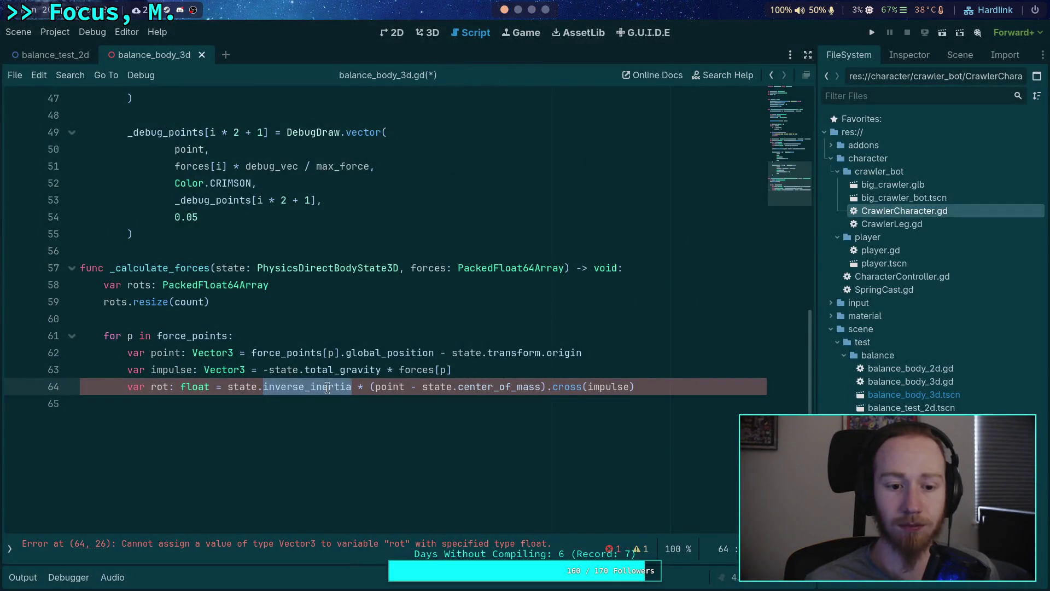
left_click(262, 391)
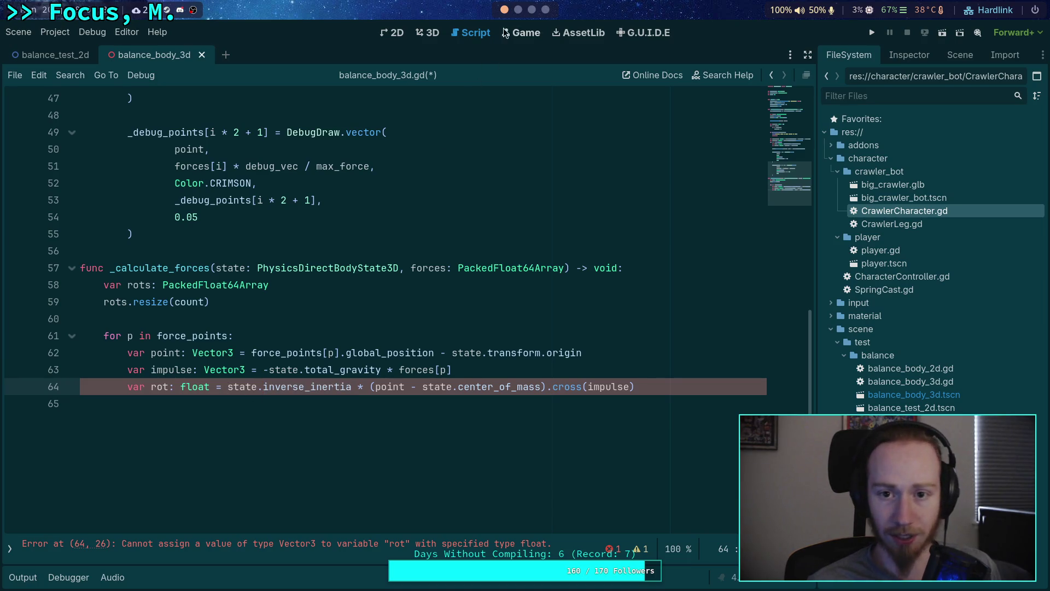
key("super+2")
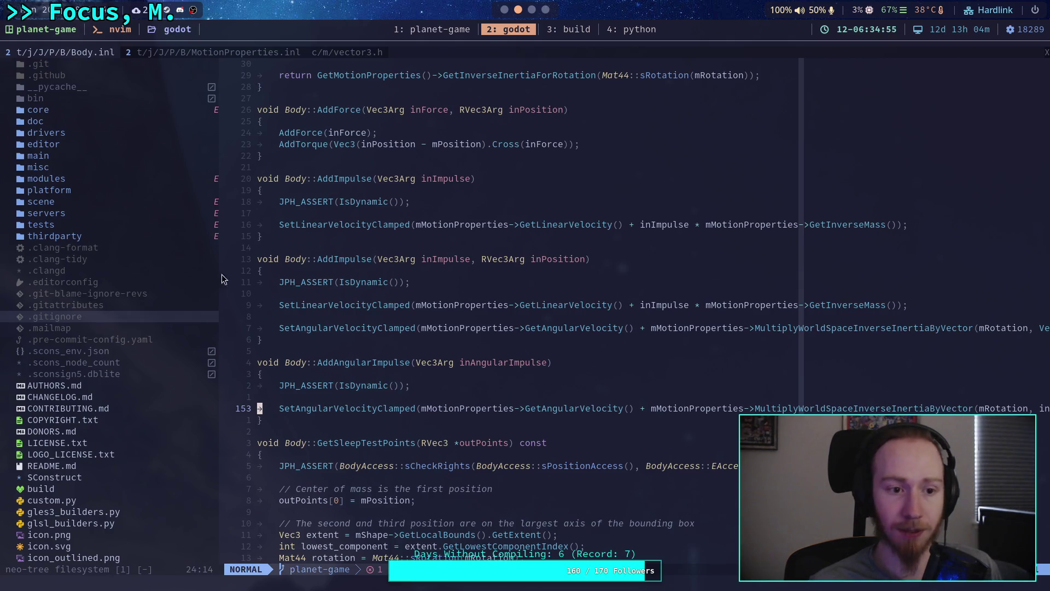
Step: Flip between MotionProperties.inl and Body.inl, then jump to the ends of lines 153 and 146
key("ctrl+o")
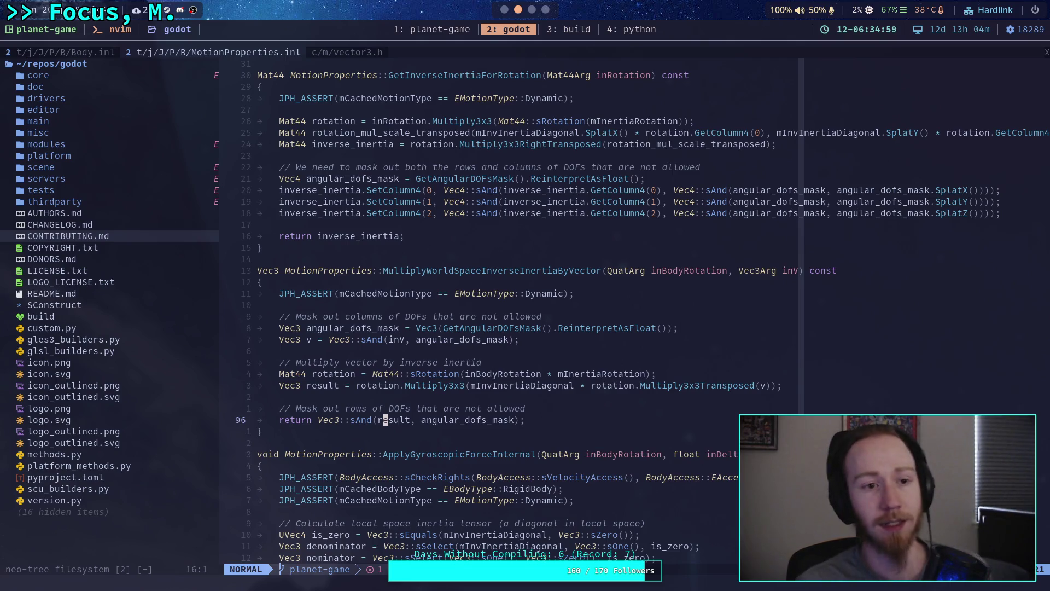
key("ctrl+o")
left_click(668, 408)
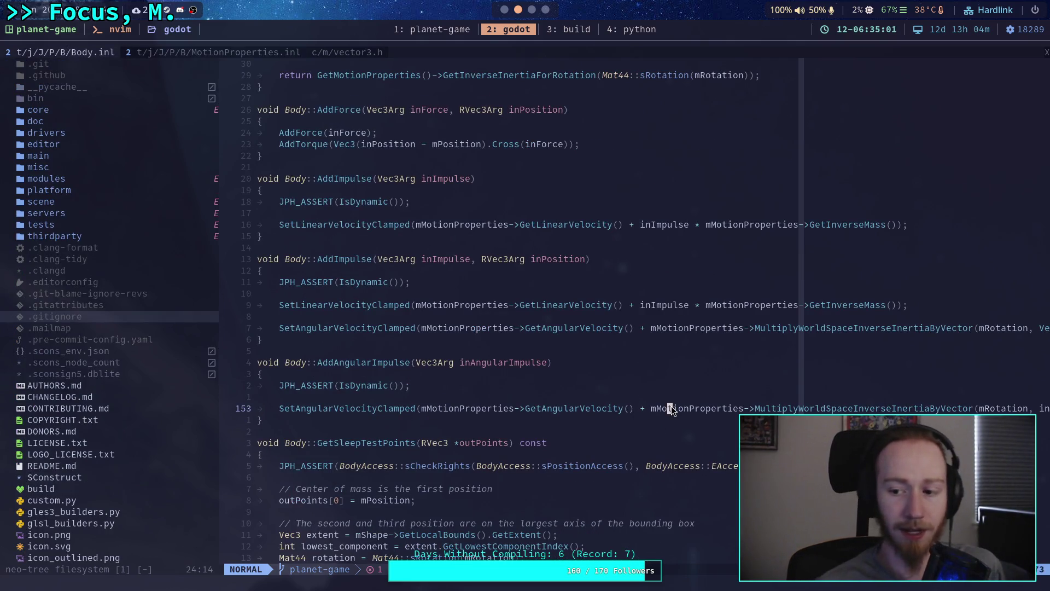
key("dollar")
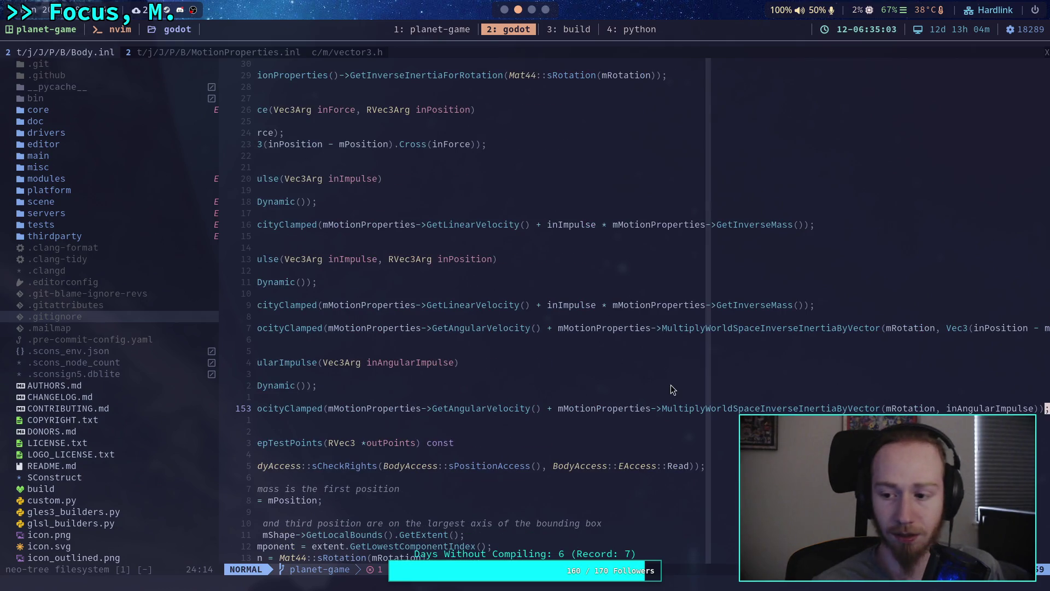
key("6")
key("k")
key("dollar")
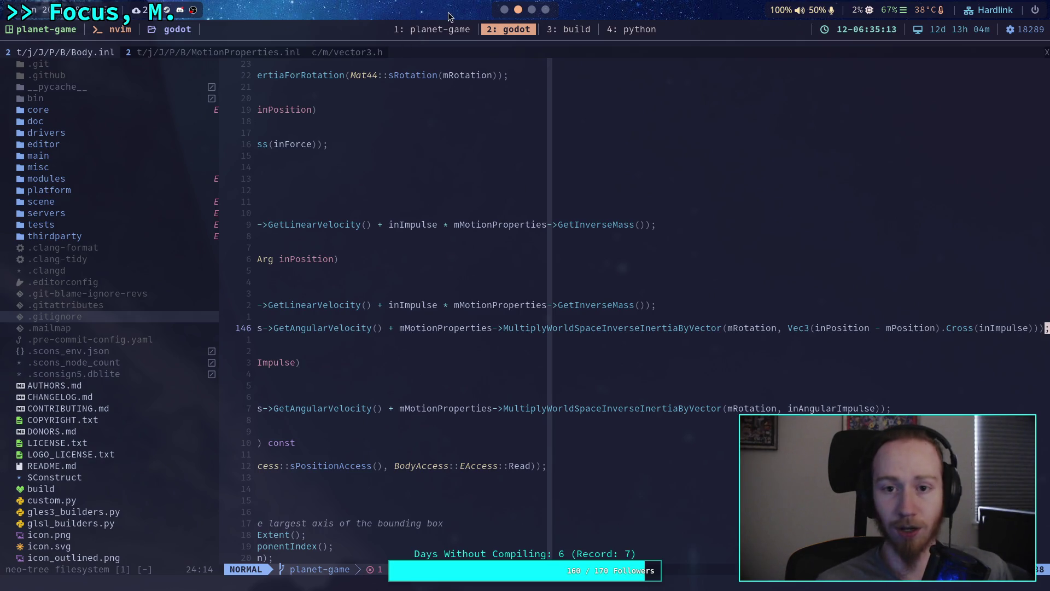
Step: After a quick glance at Godot, open a fresh Telescope live grep in Neovim
left_click(504, 10)
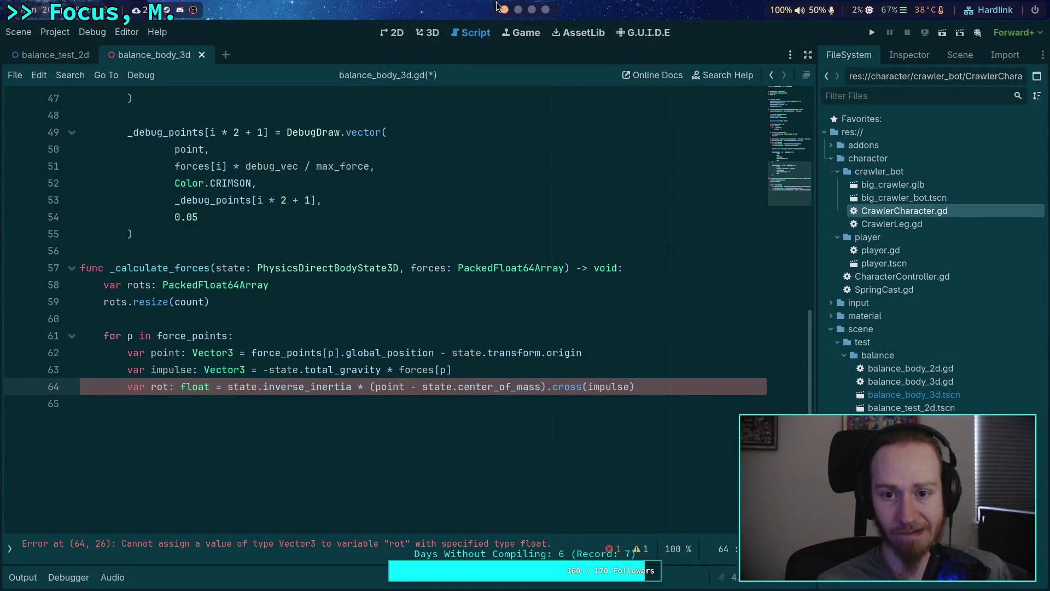
left_click(521, 10)
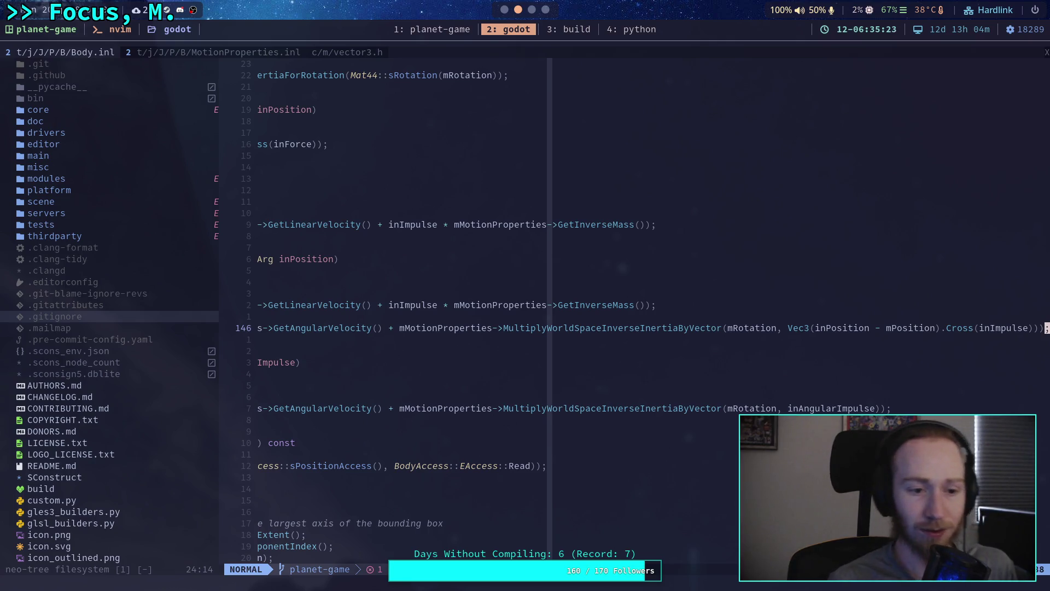
key("space")
key("f")
key("g")
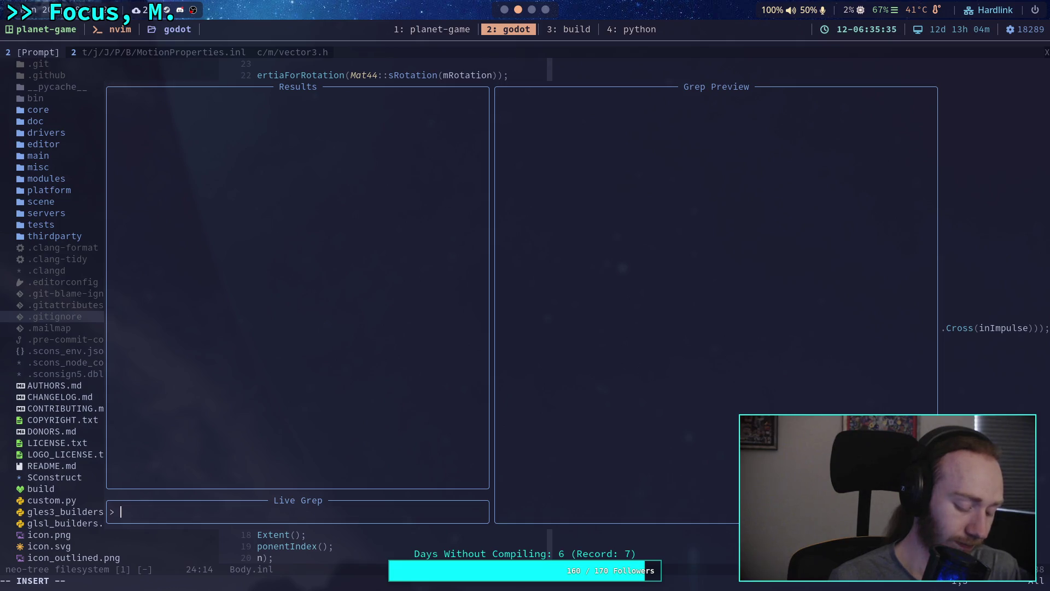
Step: Search for apply_impulse and open the godot_body_2d.h match
type("apply_imp")
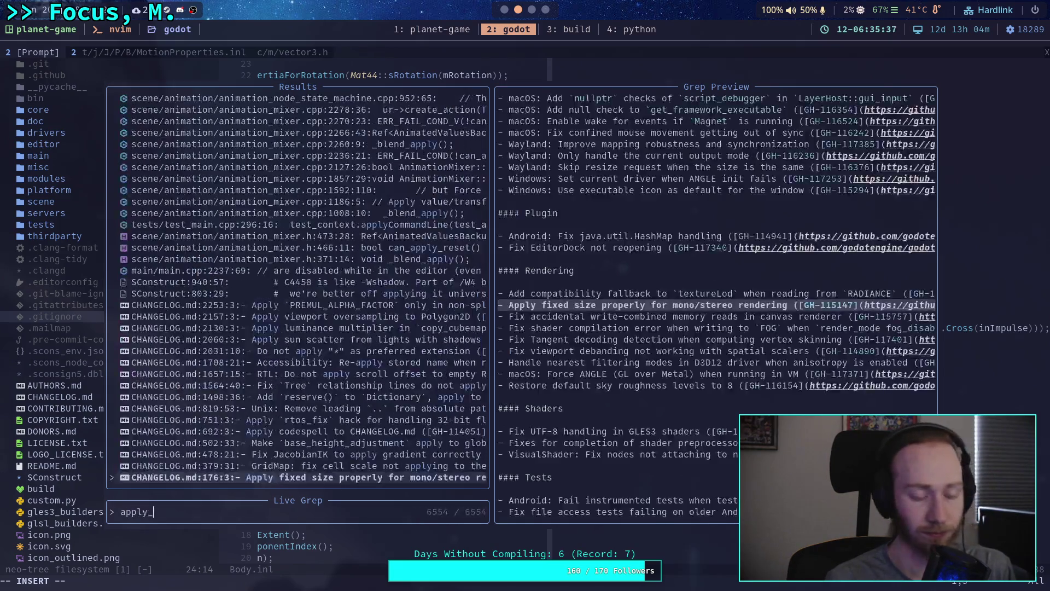
type("ulse")
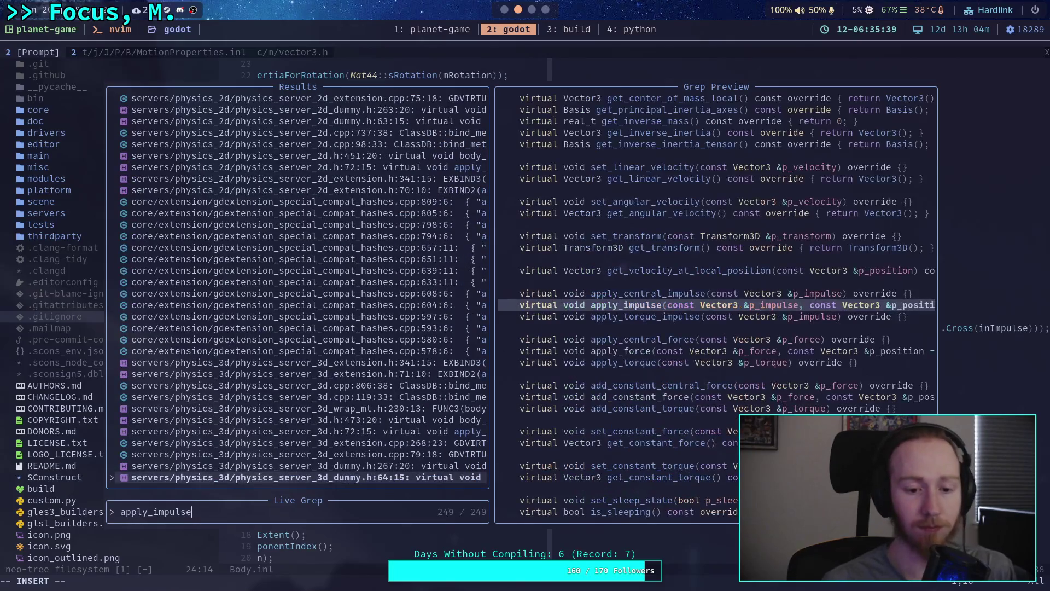
key("Up")
key("Up")
key("Up")
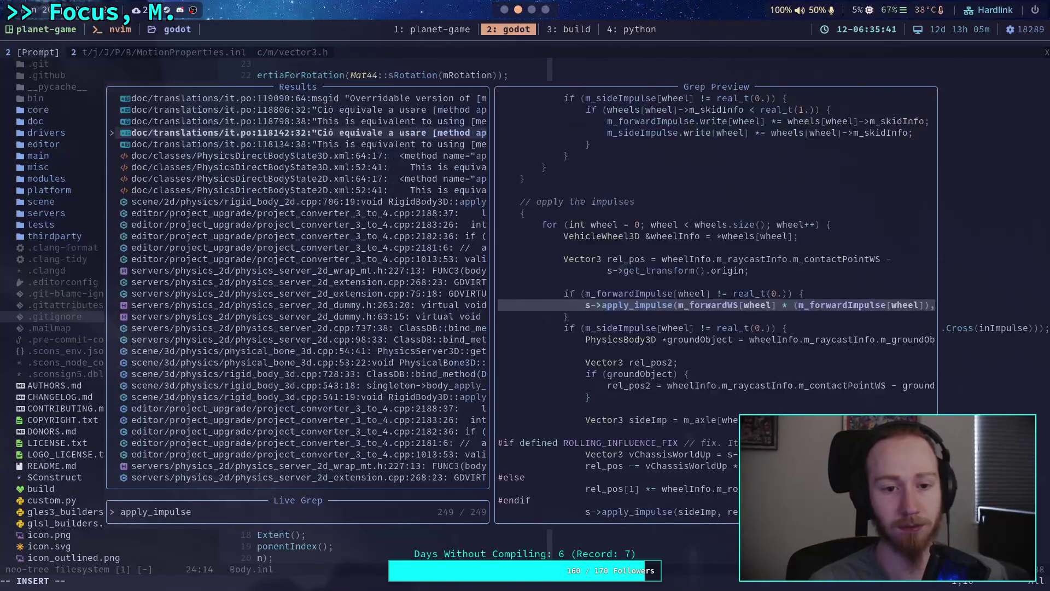
key("Up")
key("Up")
key("Up")
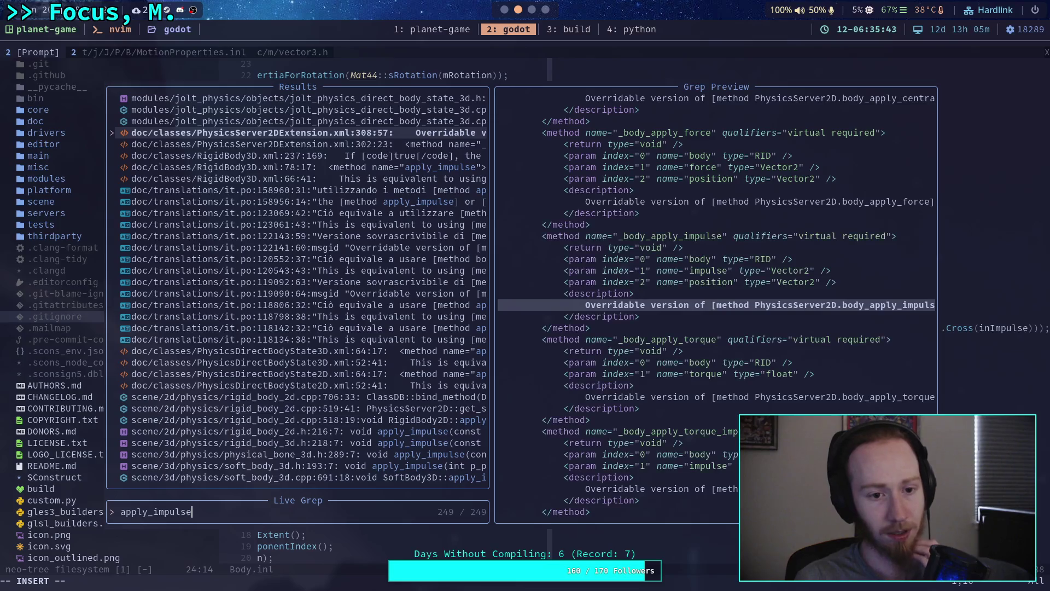
key("Up")
key("Up")
key("Up")
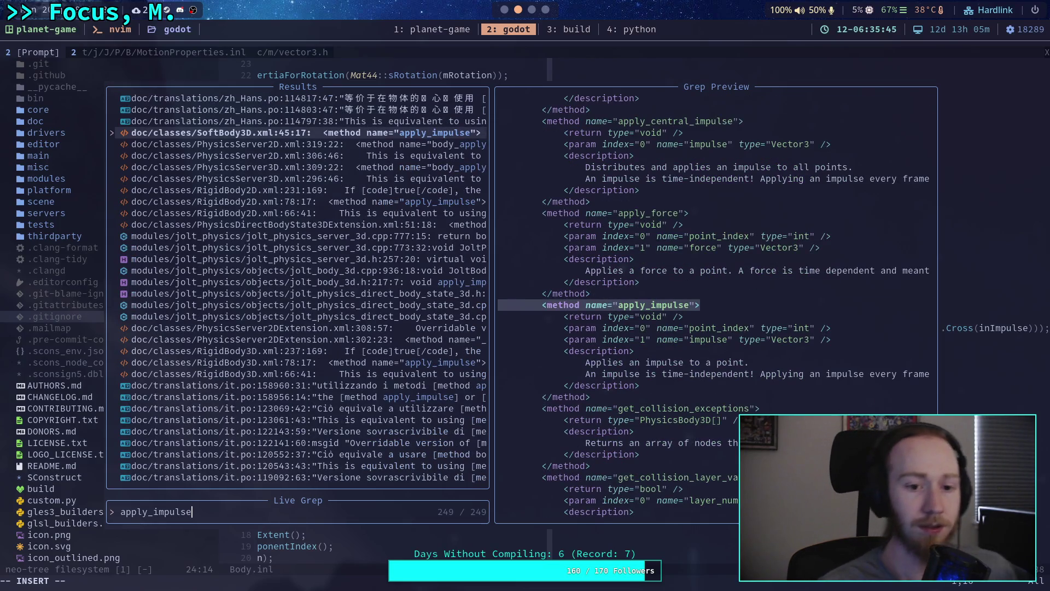
key("Up")
key("Up")
key("Up")
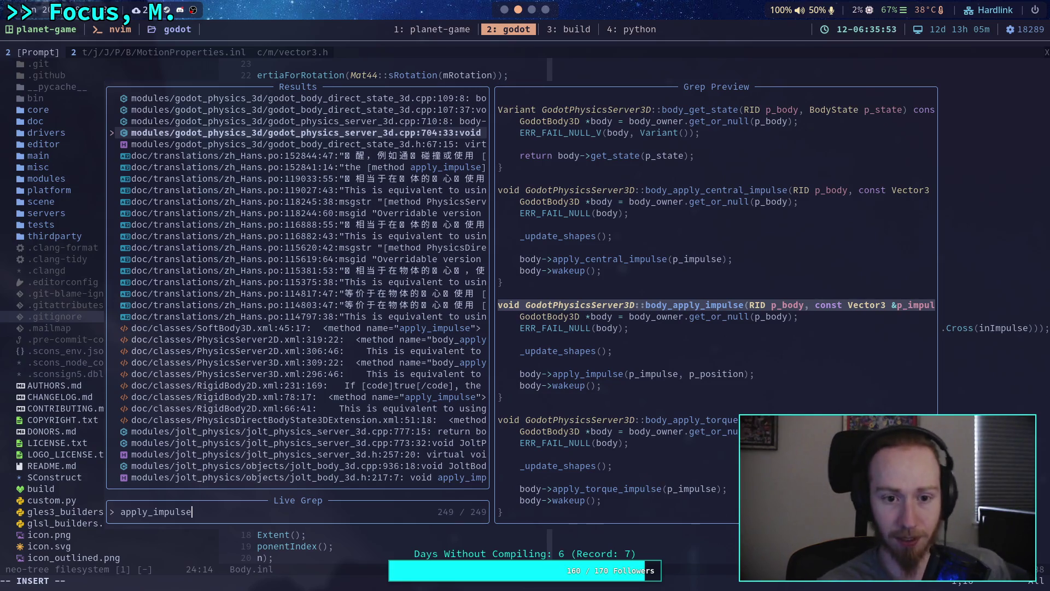
key("Up")
key("Up")
key("Up")
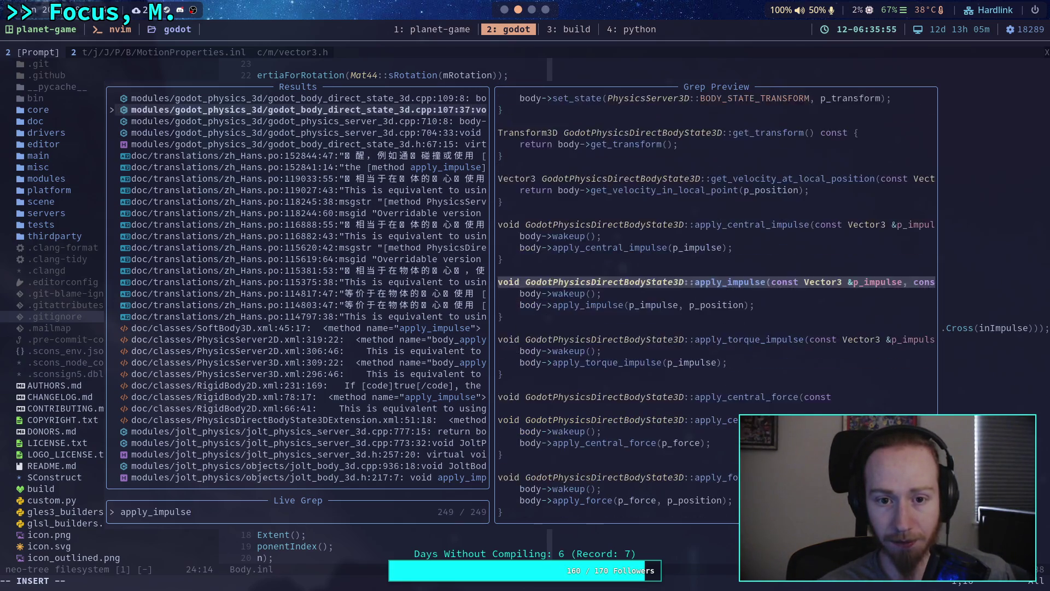
key("Up")
key("Down")
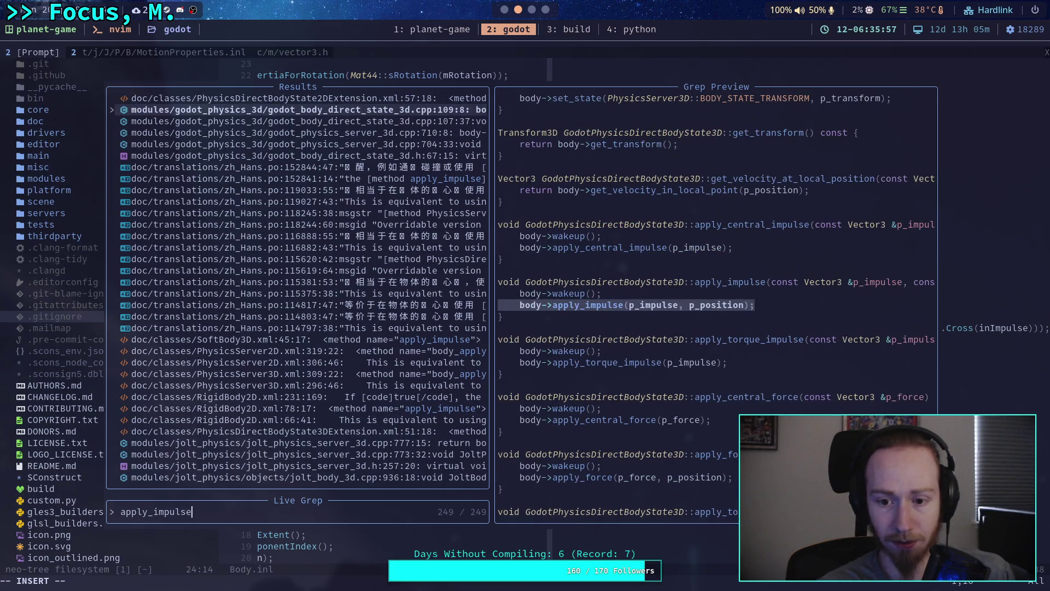
key("Up")
key("Up")
key("Up")
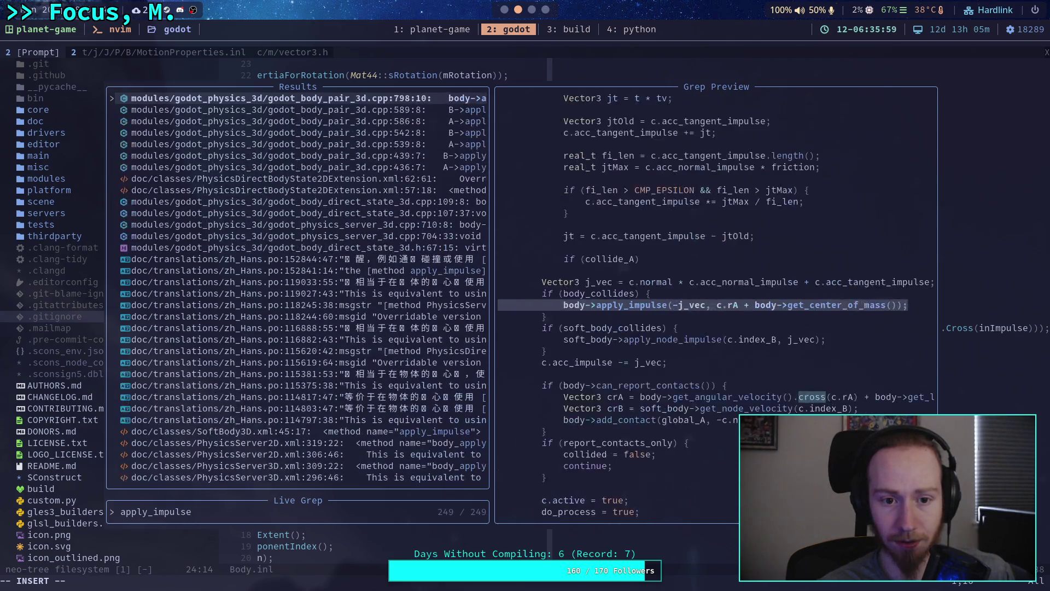
key("Up")
key("Up")
key("Up")
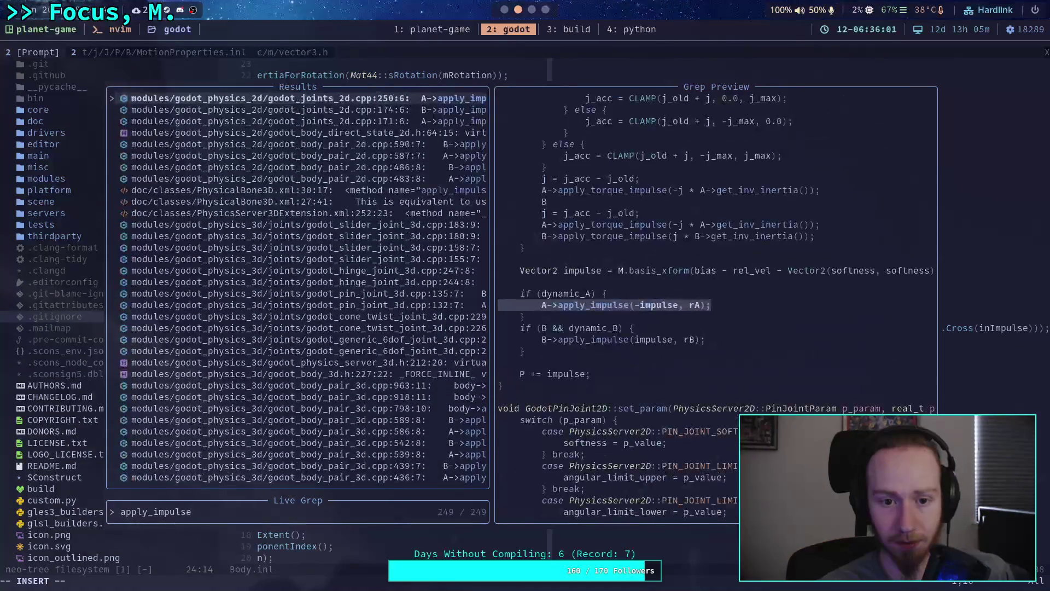
key("Up")
key("Up")
key("Up")
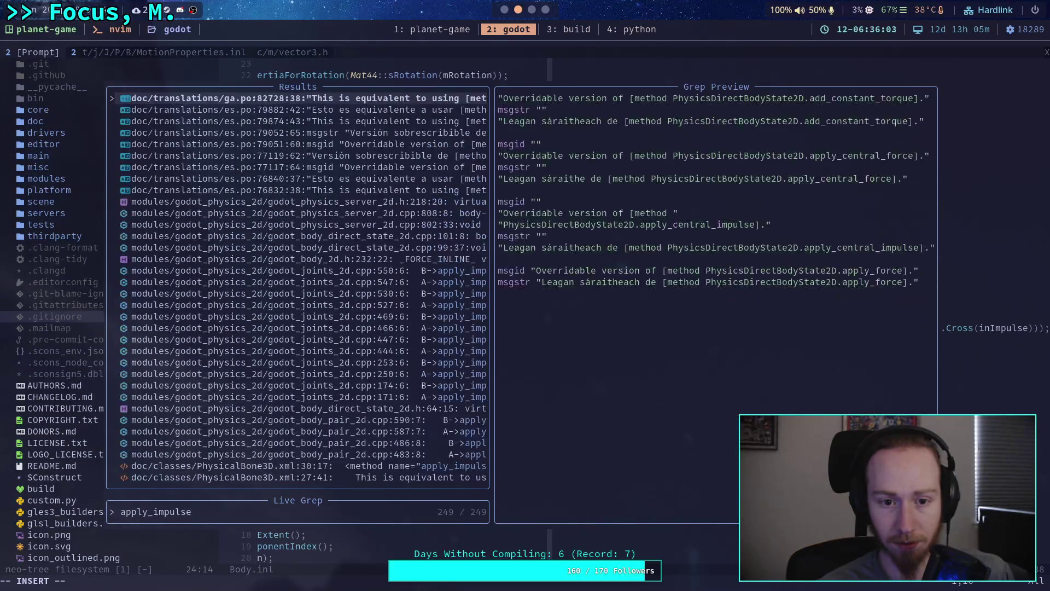
key("Down")
key("Down")
key("Down")
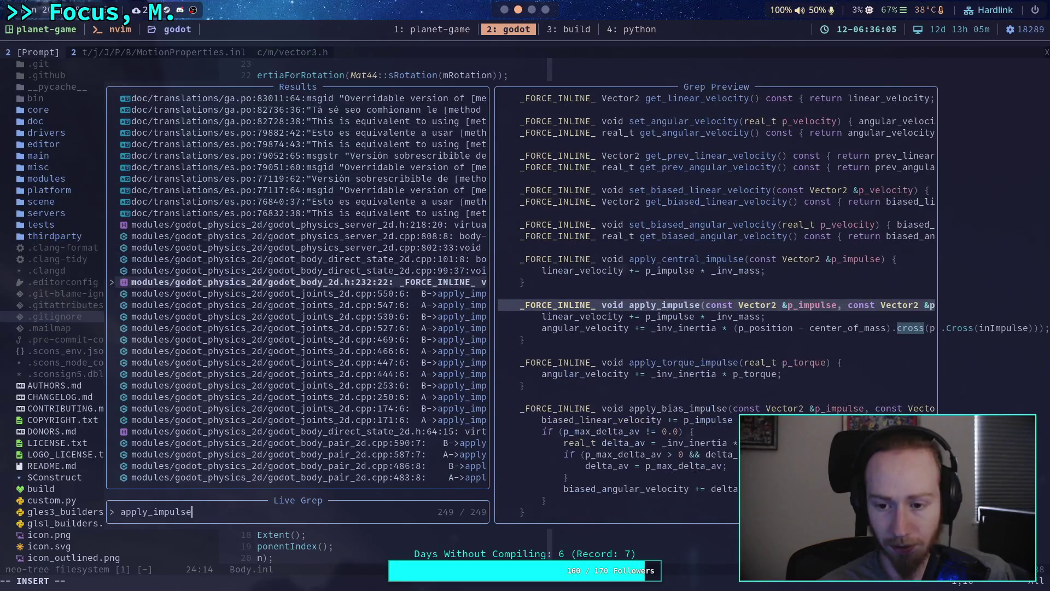
key("Return")
Step: Read the angular velocity line of apply_impulse, then go back to the Godot editor
key("j")
key("j")
key("0")
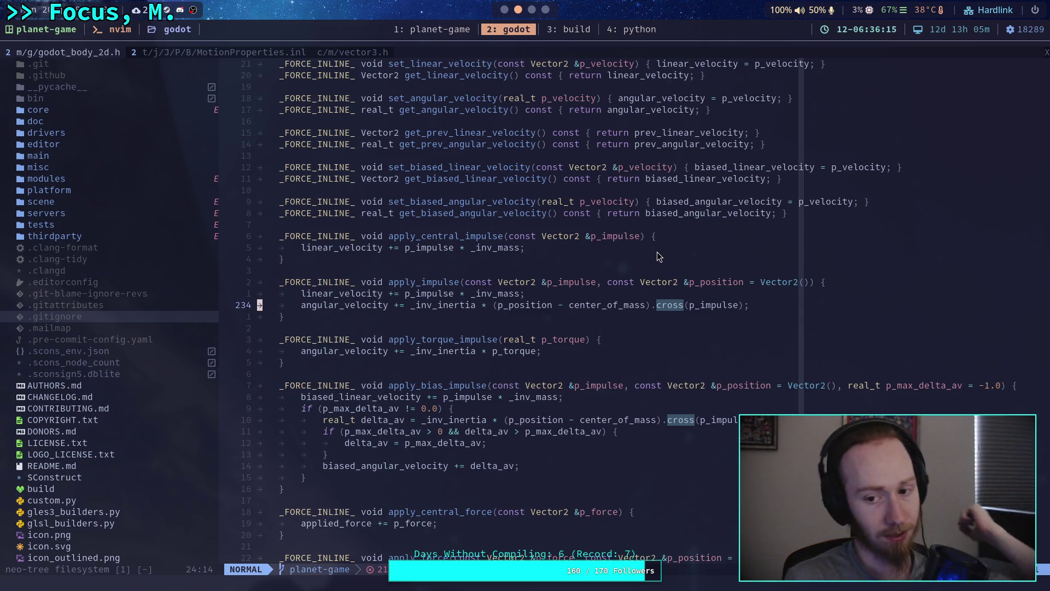
left_click(504, 9)
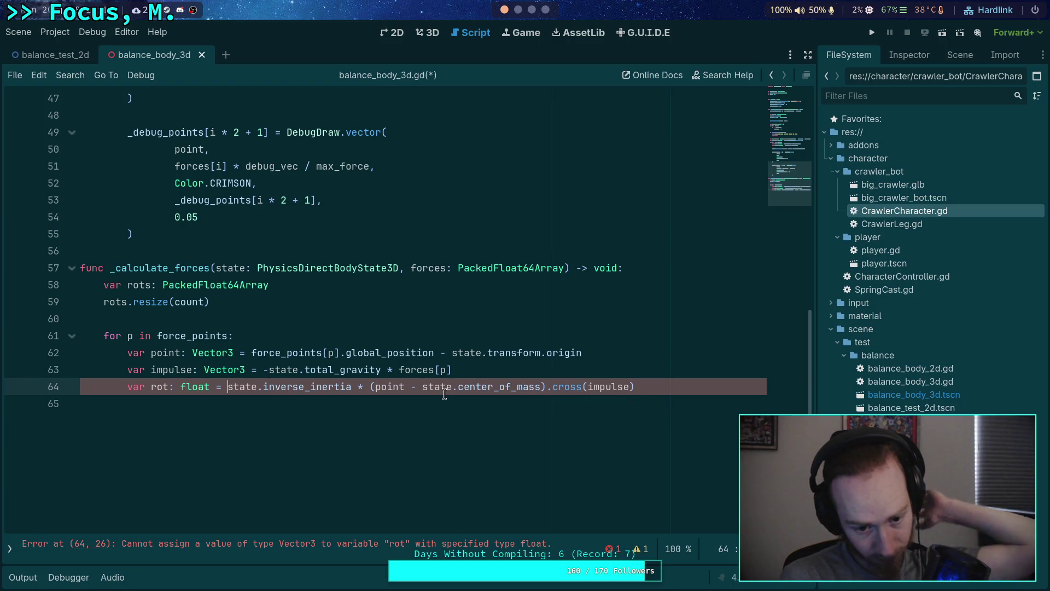
Step: Change rot's type to Vector3 and rots' type to PackedVector3Array
double_click(199, 384)
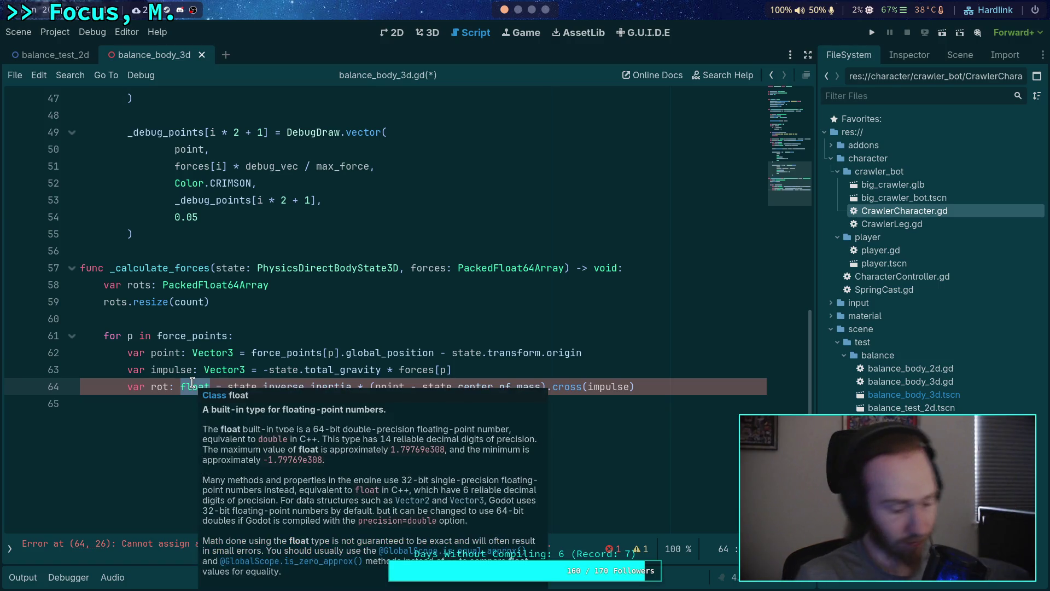
type("Vector3")
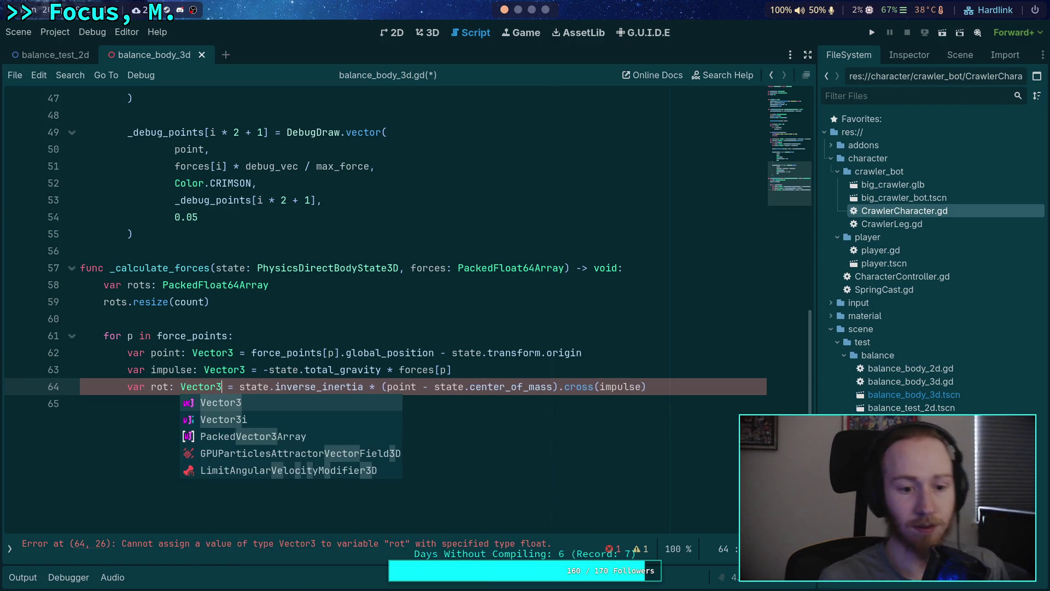
left_click(228, 284)
left_click_drag(198, 285, 240, 286)
key("BackSpace")
type("V")
key("Return")
key("Delete")
key("Delete")
key("Delete")
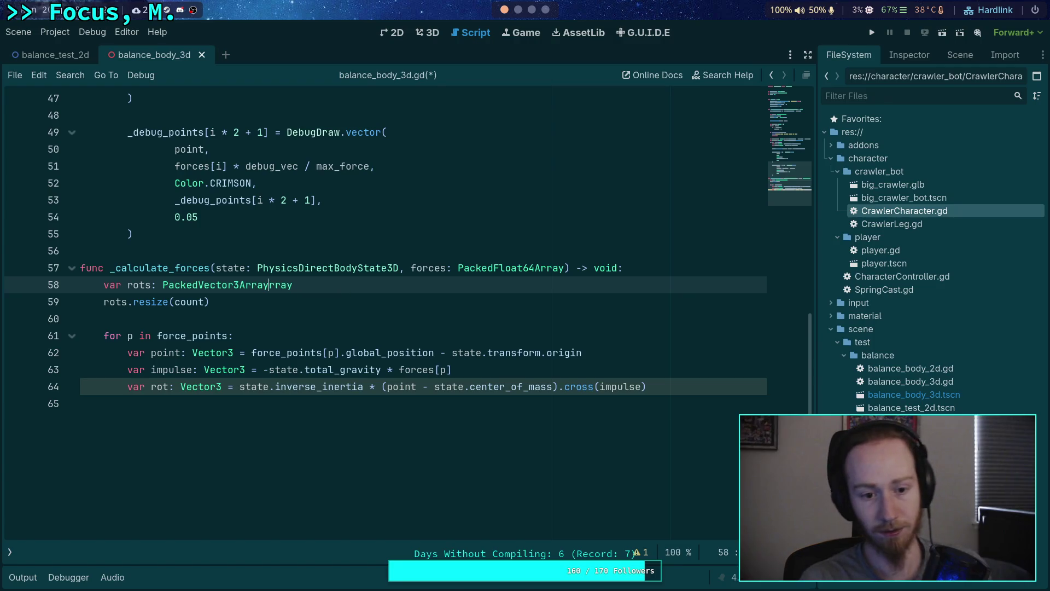
Step: Assign the rotation expression directly to rots[i], removing the separate rot variable
left_click(354, 422)
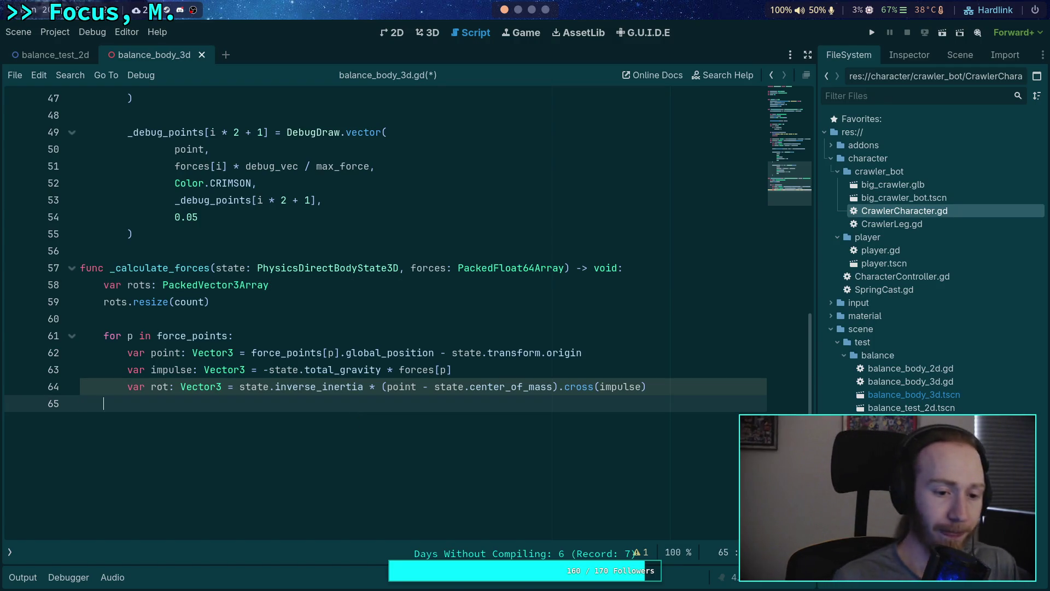
key("Return")
type("rots[i]")
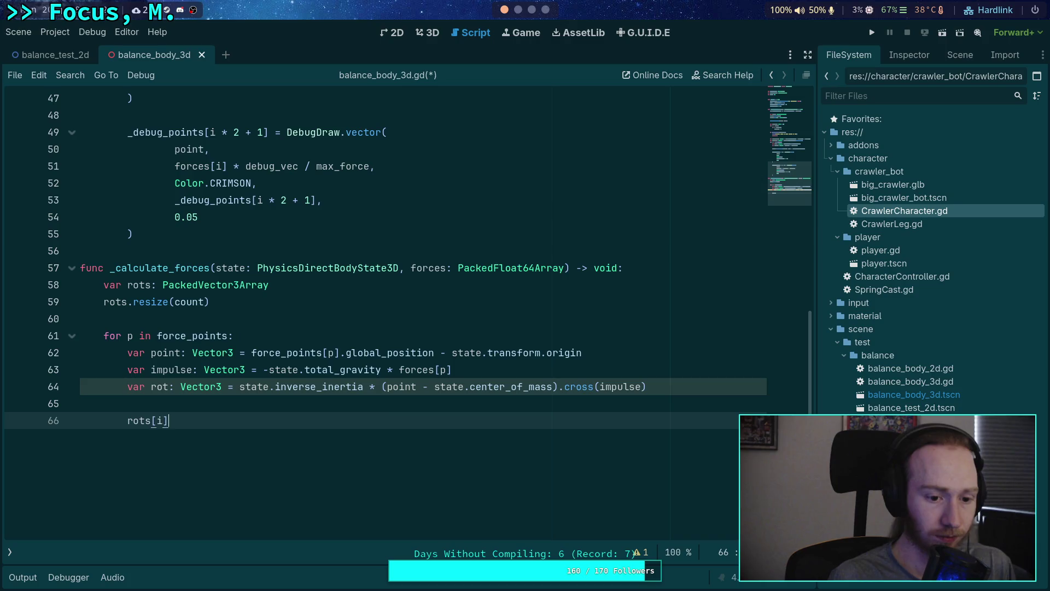
type(" = rot")
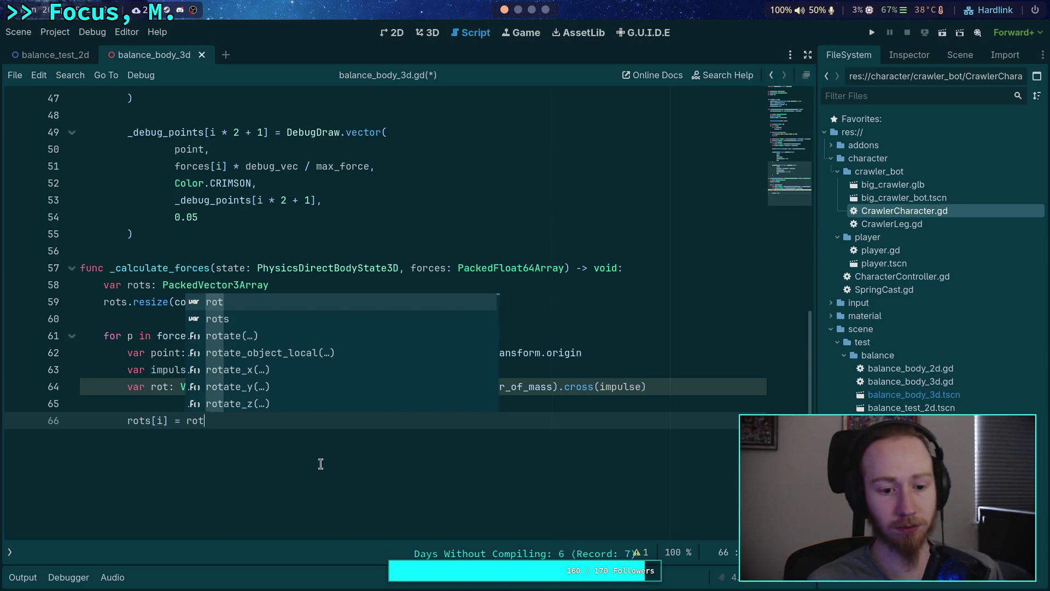
key("Escape")
left_click_drag(241, 387, 668, 391)
key("ctrl+c")
key("BackSpace")
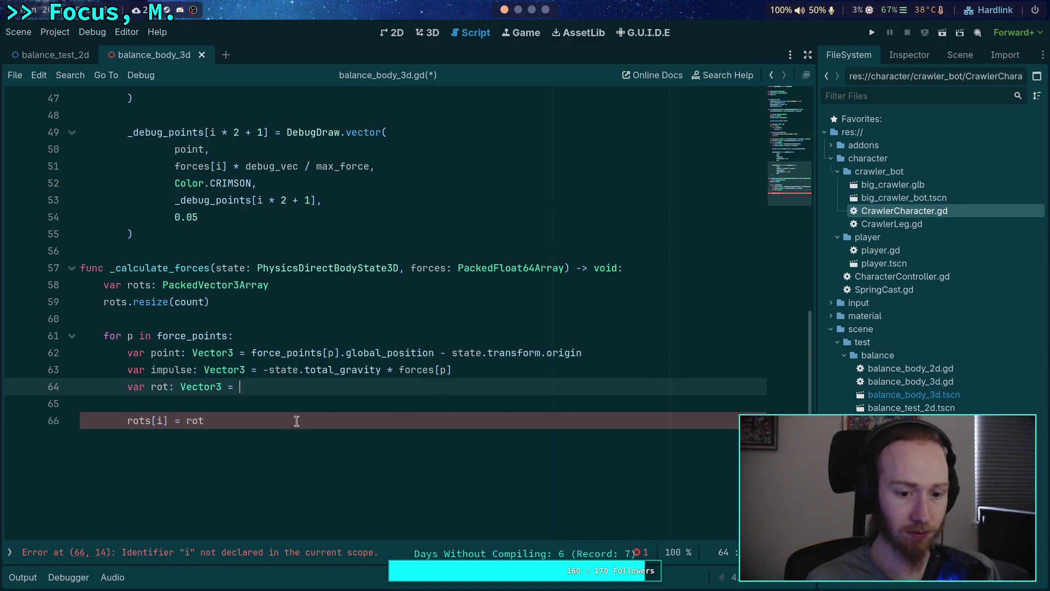
left_click(241, 421)
double_click(195, 421)
key("ctrl+v")
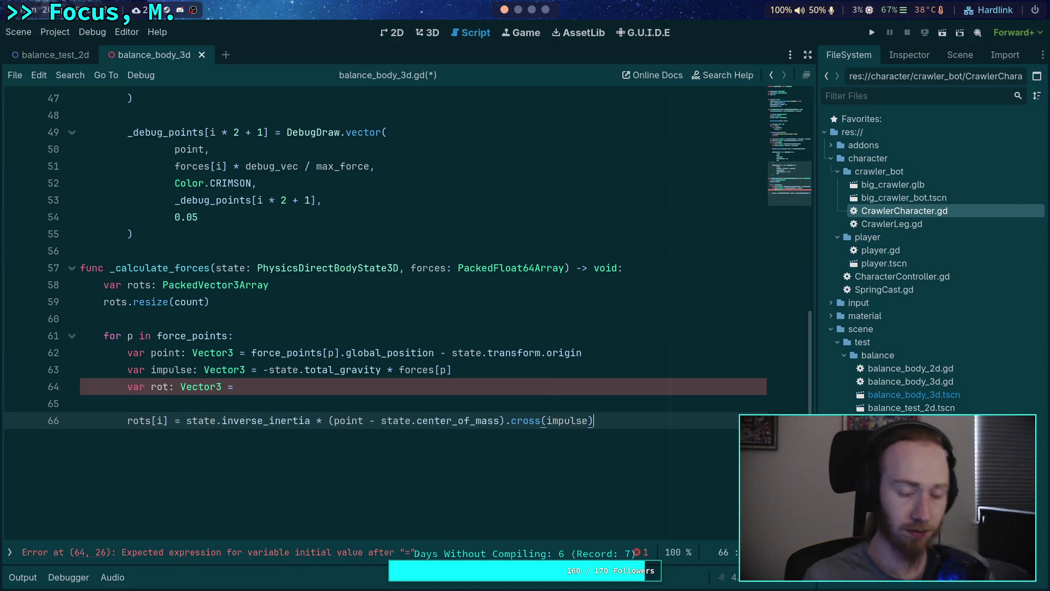
key("shift+Home")
key("BackSpace")
key("Delete")
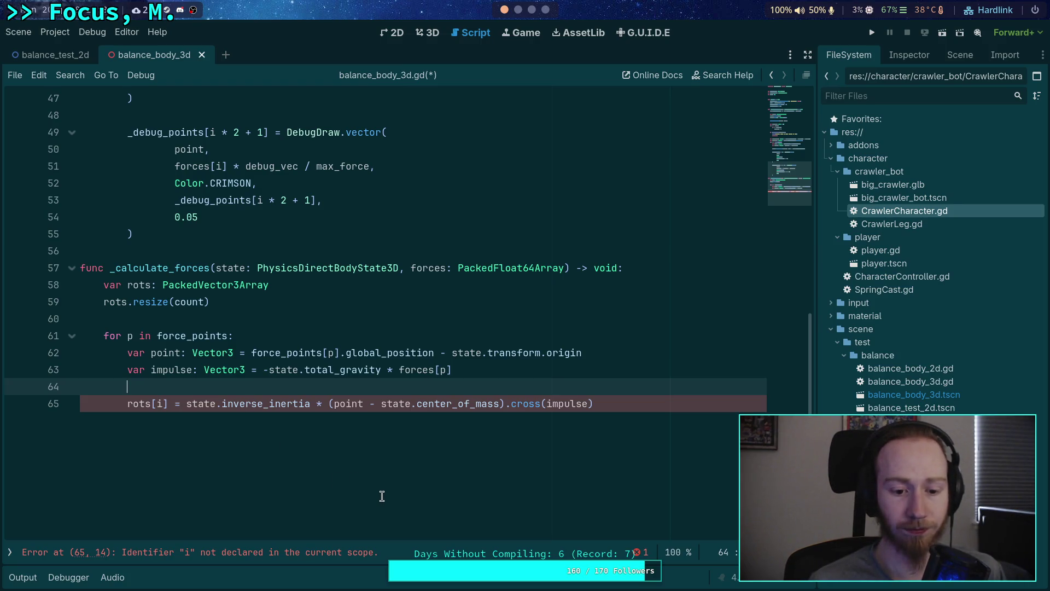
Step: Rewrite the loop header as 'for i in range(count)'
double_click(158, 404)
type("p")
key("Escape")
left_click(130, 335)
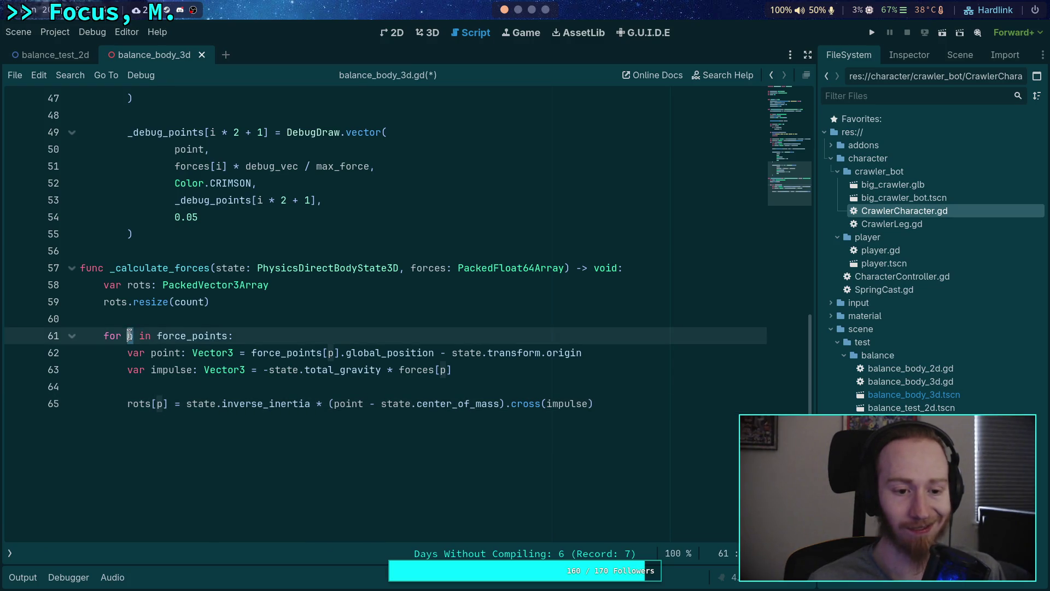
type("in ")
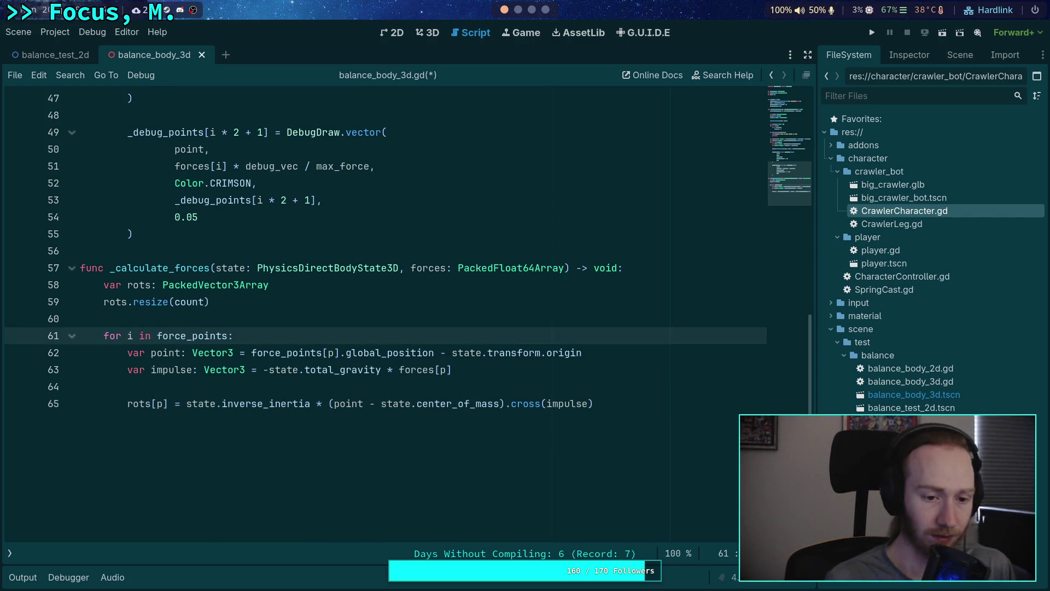
type("range(count)")
key("Delete")
key("Delete")
key("Delete")
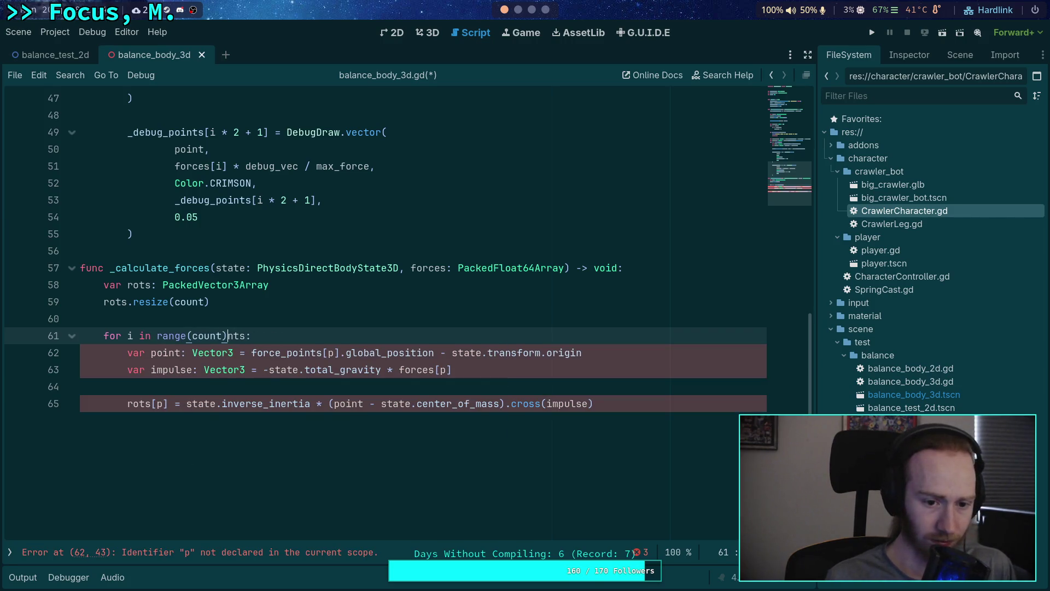
Step: Index force_points, forces and rots by i instead of p, and add a line after the loop
double_click(331, 352)
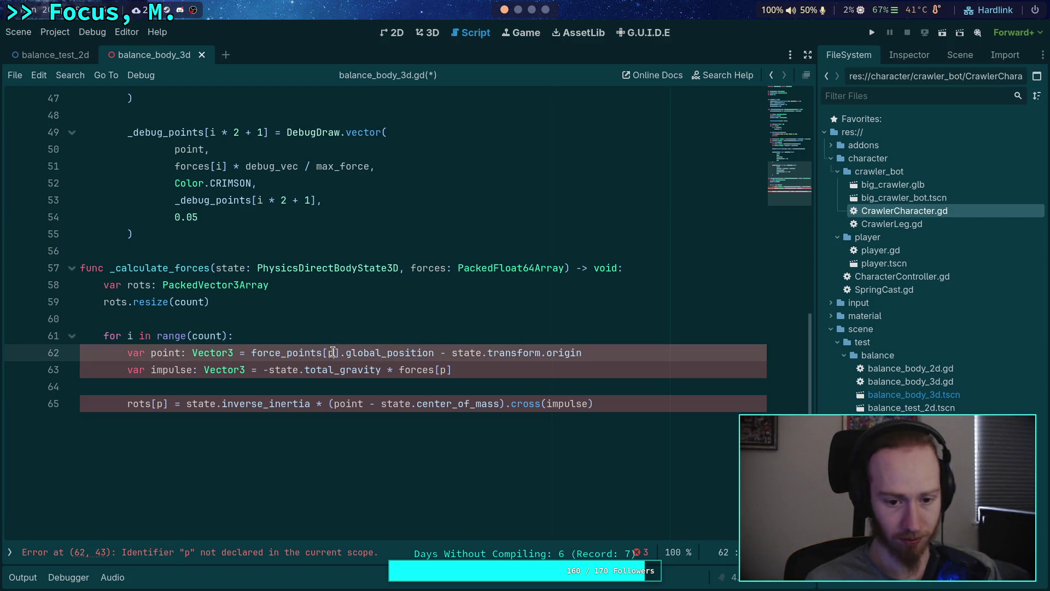
type("i")
left_click(427, 334)
double_click(441, 369)
type("i")
double_click(162, 403)
type("i")
key("Escape")
left_click(151, 432)
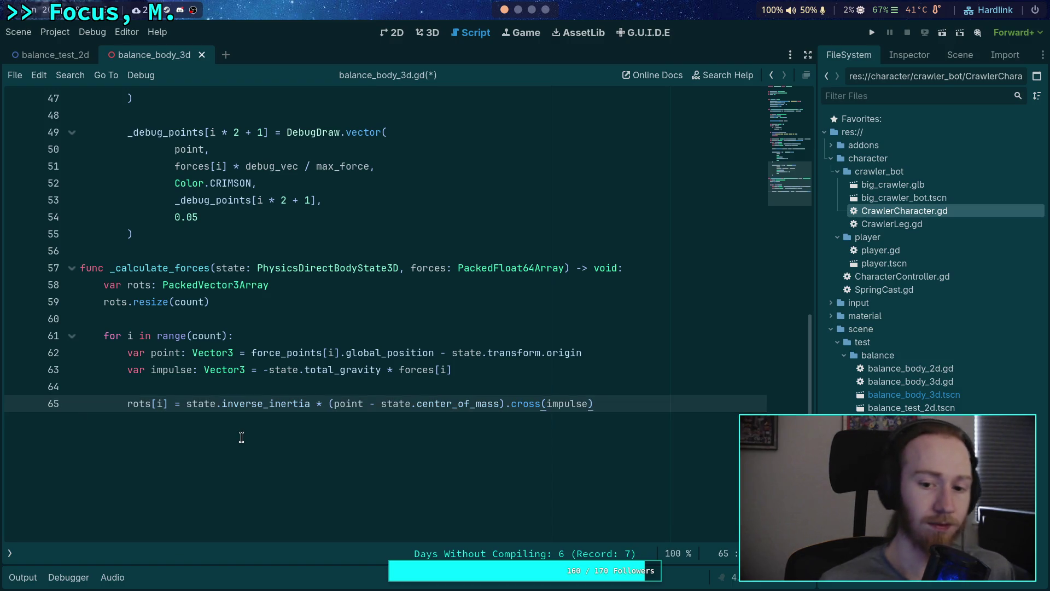
key("Return")
key("Return")
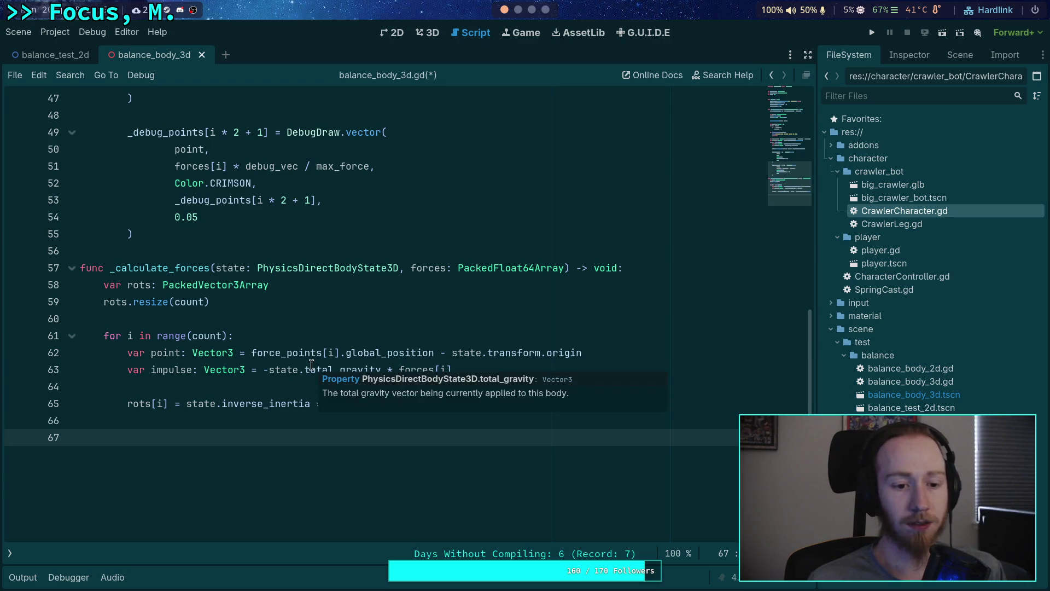
Step: Append print(rots) and a breakpoint line after the loop in _calculate_forces, save, and run with F6
left_click(305, 311)
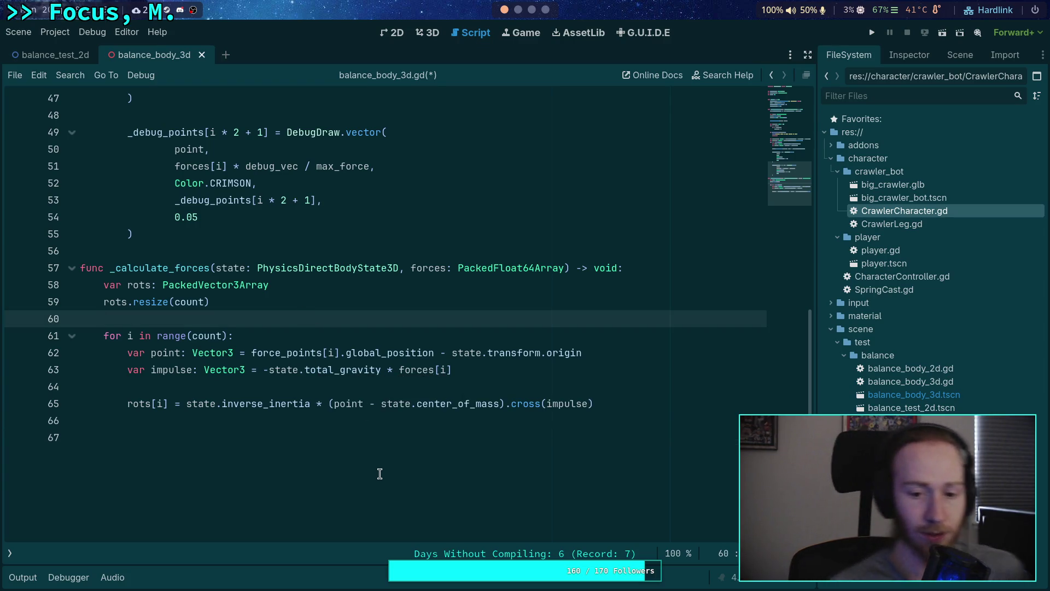
left_click(380, 474)
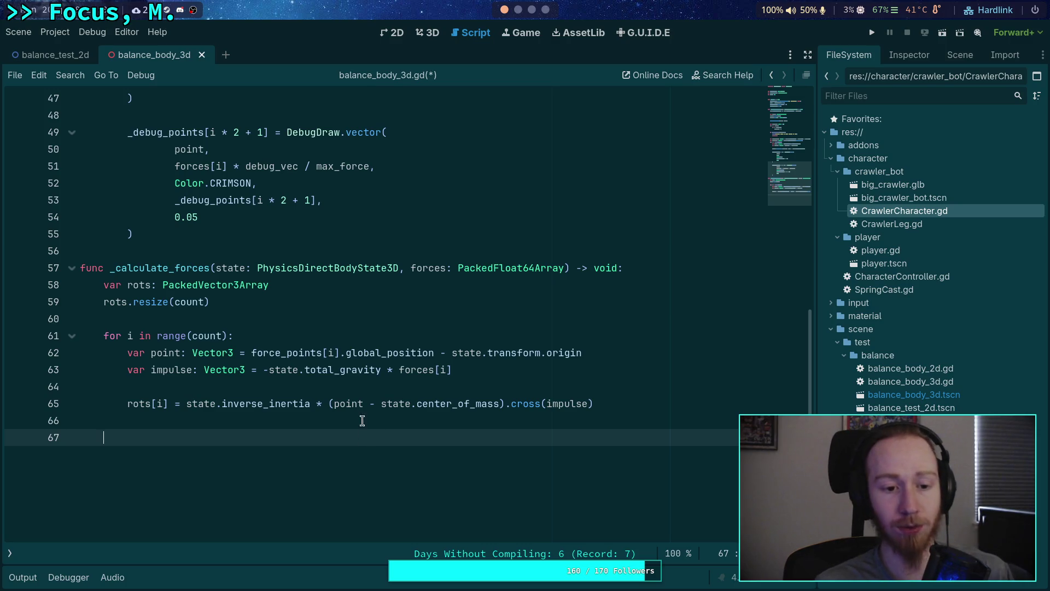
left_click(387, 322)
left_click(313, 461)
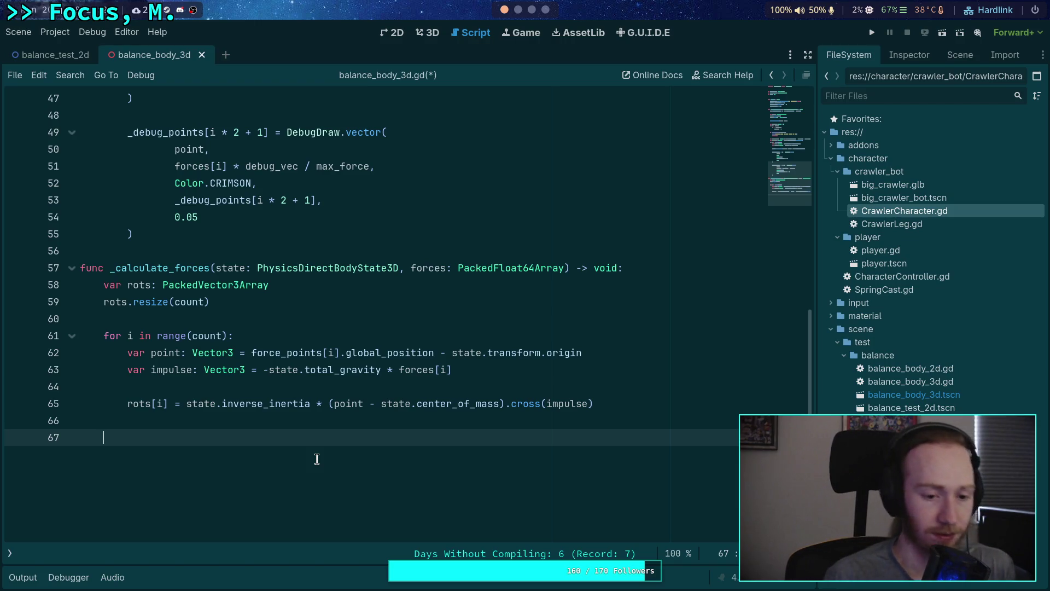
type("print(rots)")
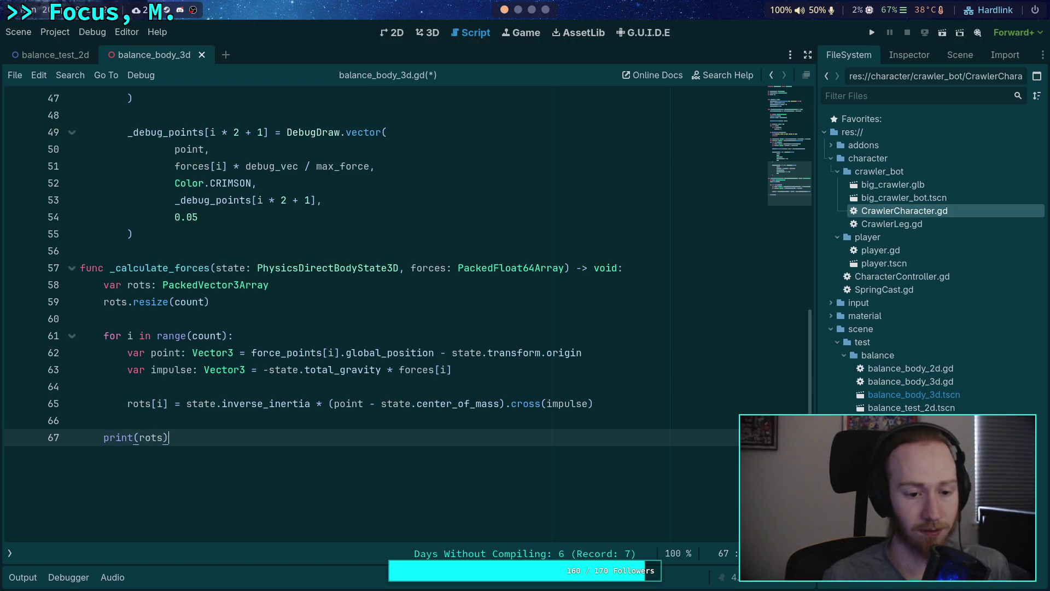
key("Return")
type("breakpoint")
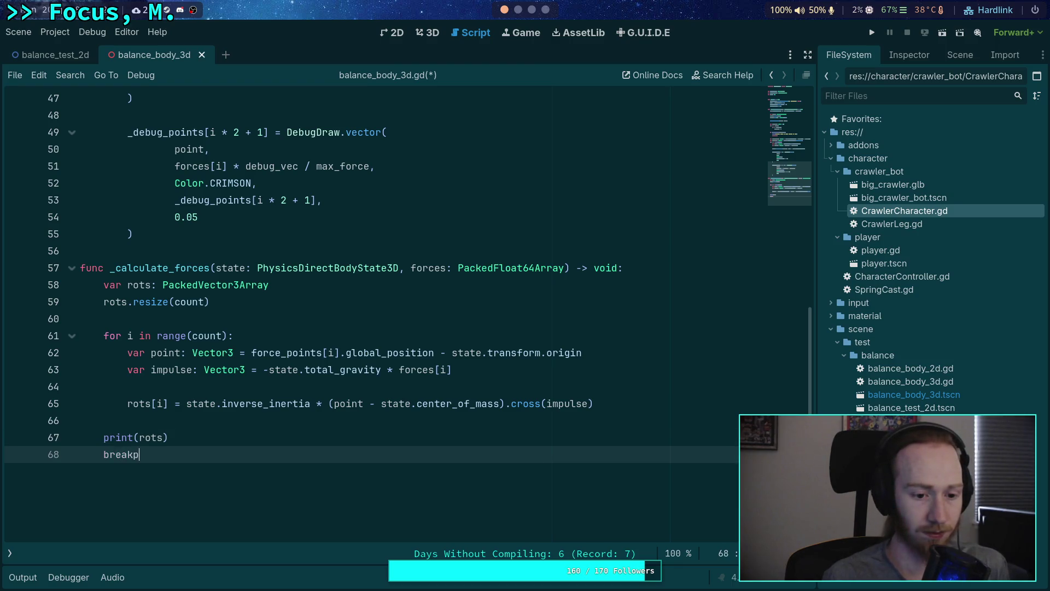
key("ctrl+s")
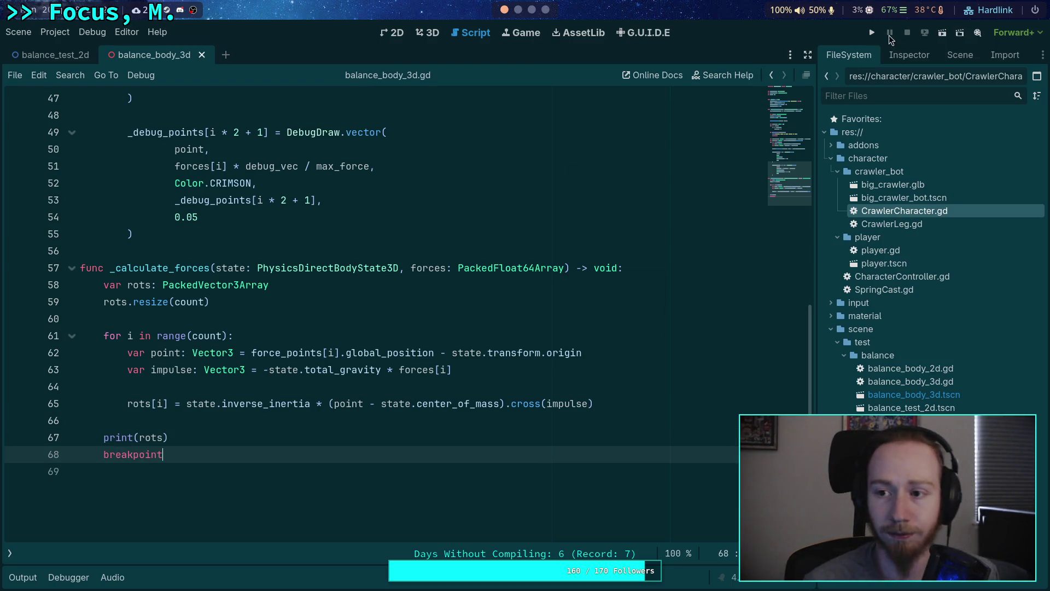
key("F6")
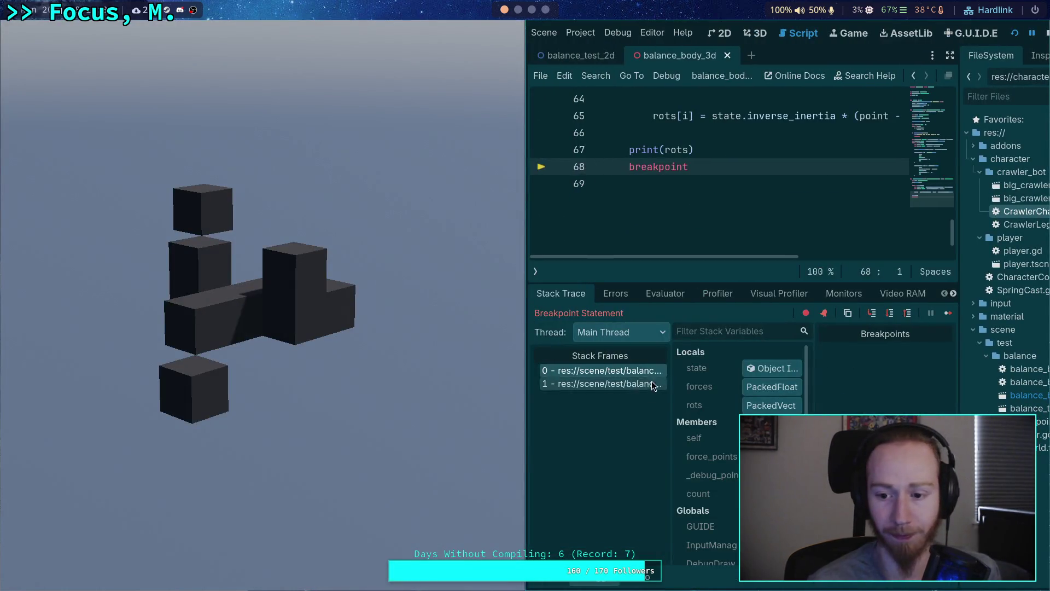
Step: Check the output log and continue past the breakpoint several times
left_click(549, 580)
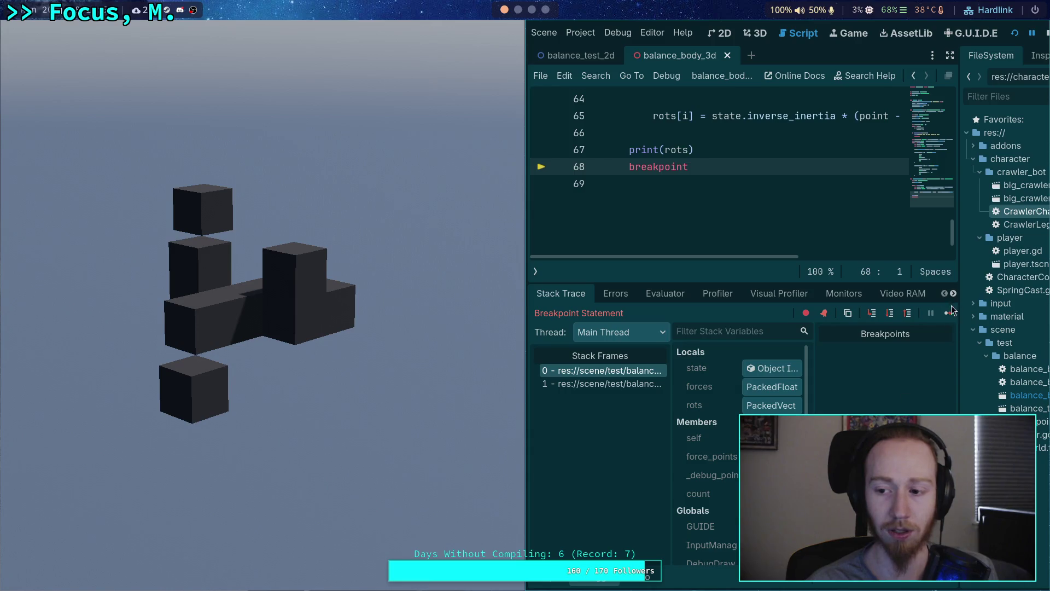
left_click(947, 314)
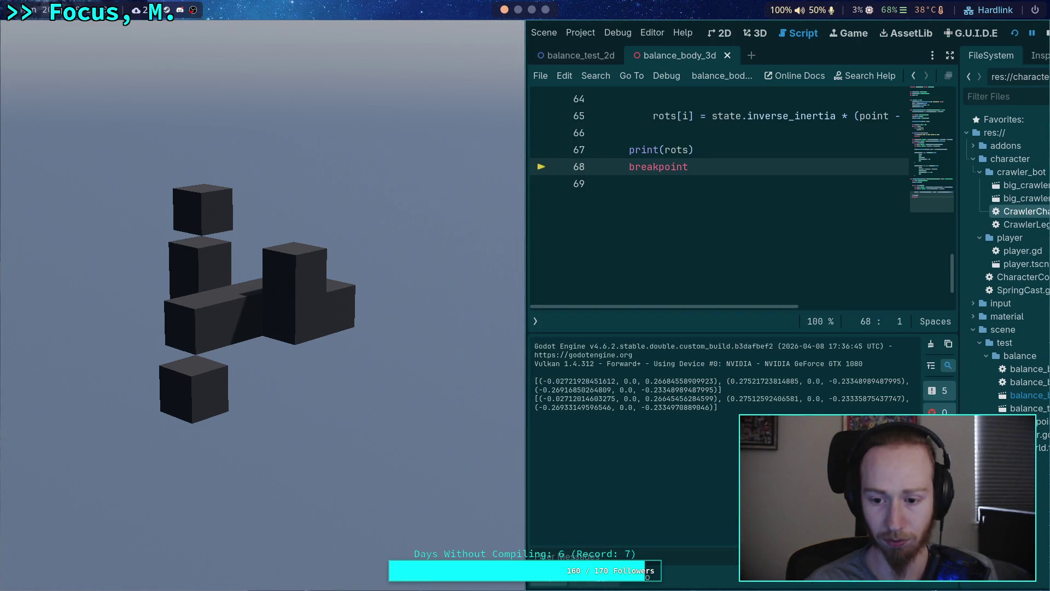
left_click(947, 313)
left_click(948, 313)
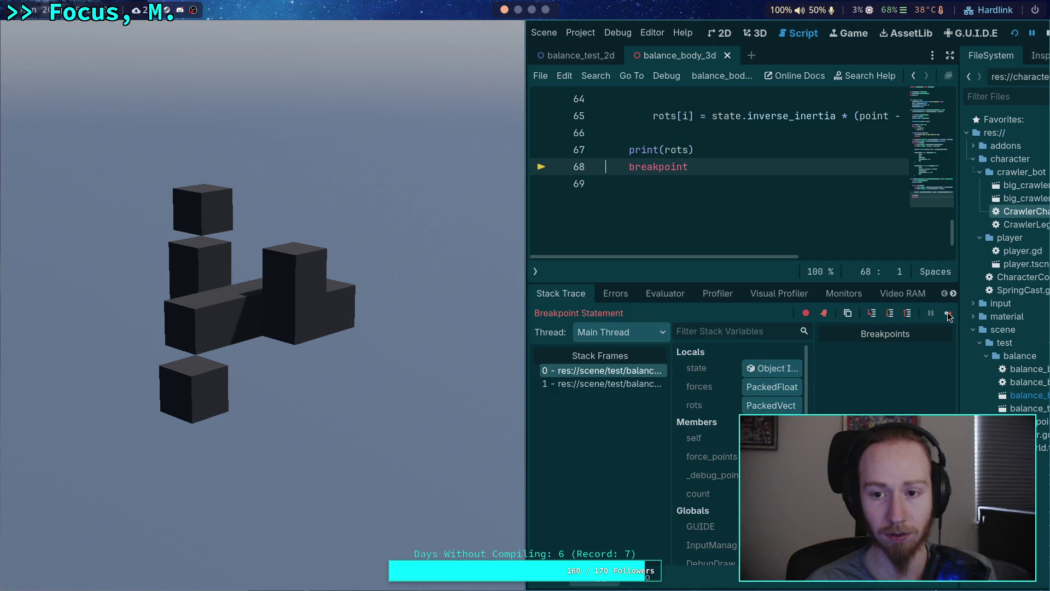
left_click(946, 314)
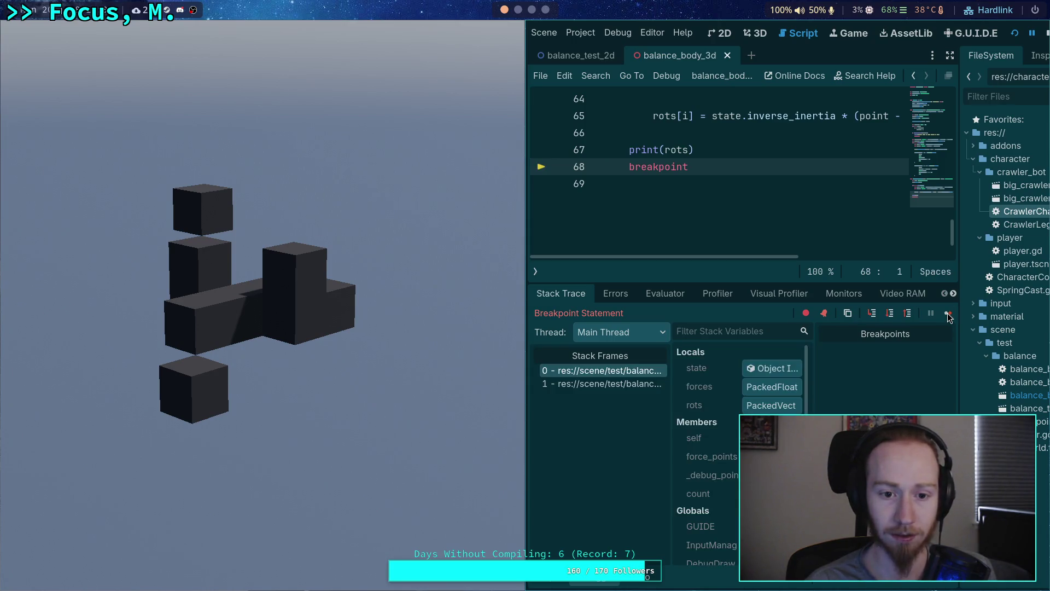
left_click(948, 314)
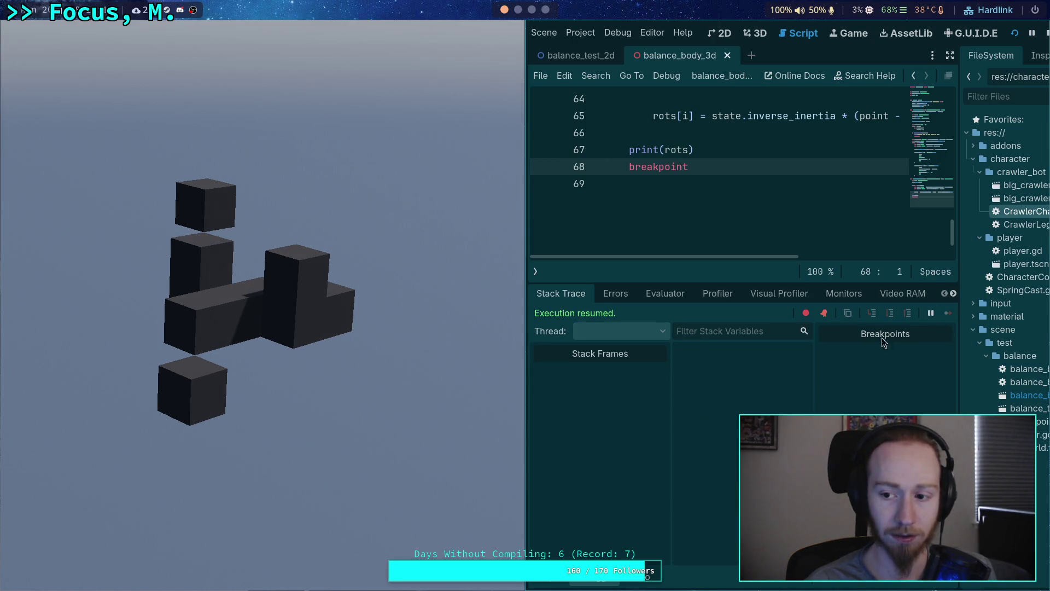
Step: Scroll through the printed rots arrays in the output log, then resume execution
left_click(552, 583)
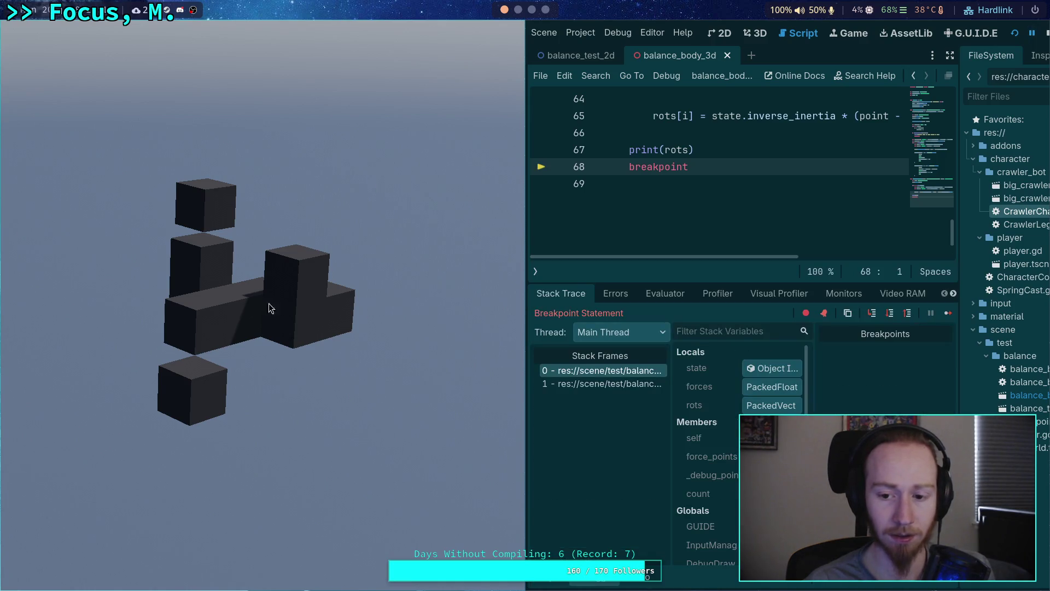
scroll(687, 221, "up", 3)
scroll(686, 221, "down", 2)
scroll(714, 235, "up", 5)
scroll(714, 234, "up", 11)
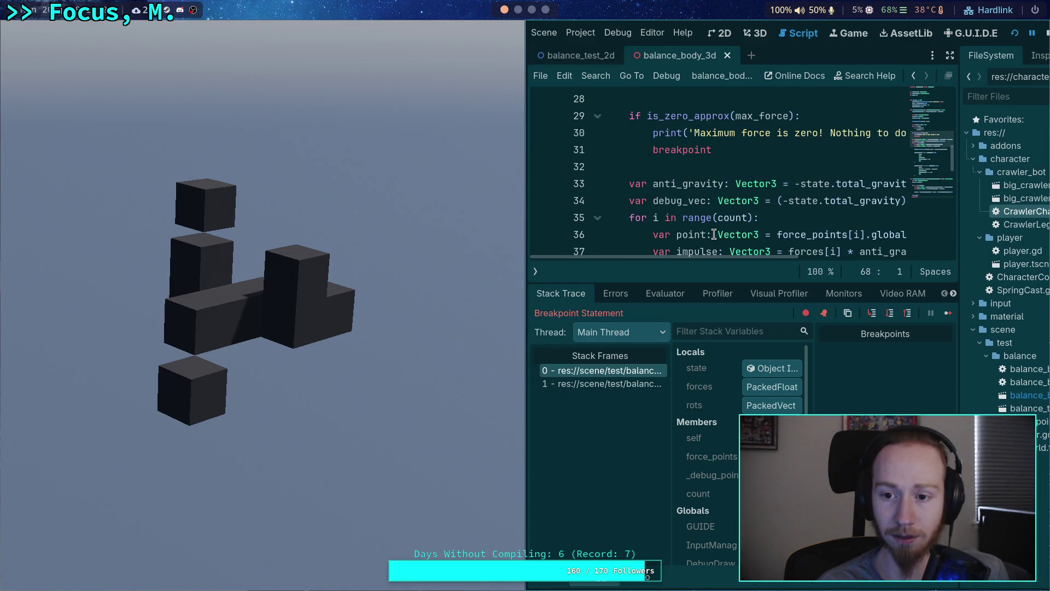
scroll(715, 234, "up", 3)
scroll(714, 234, "down", 4)
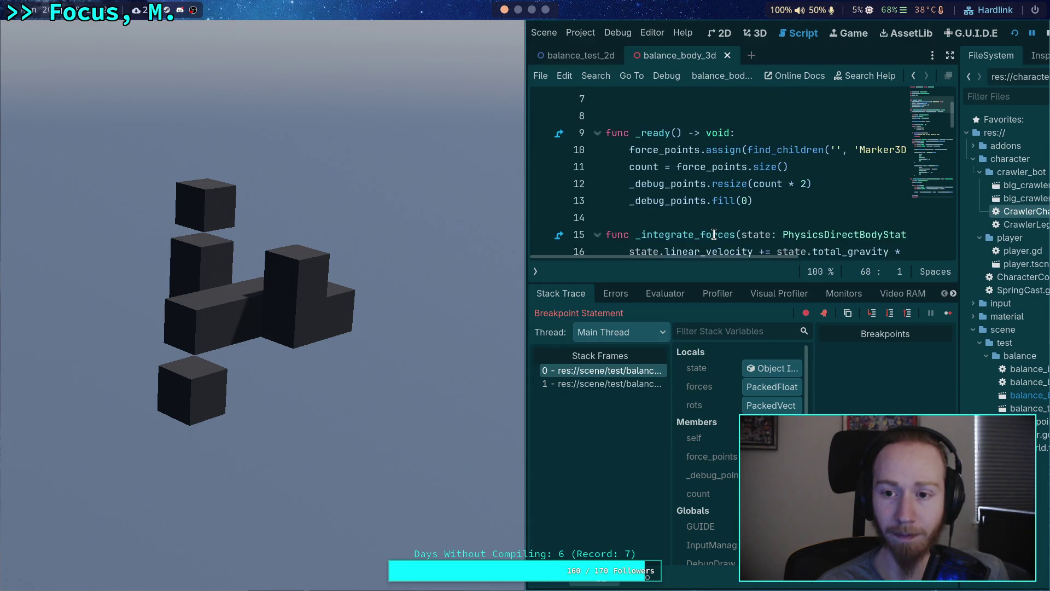
left_click(949, 314)
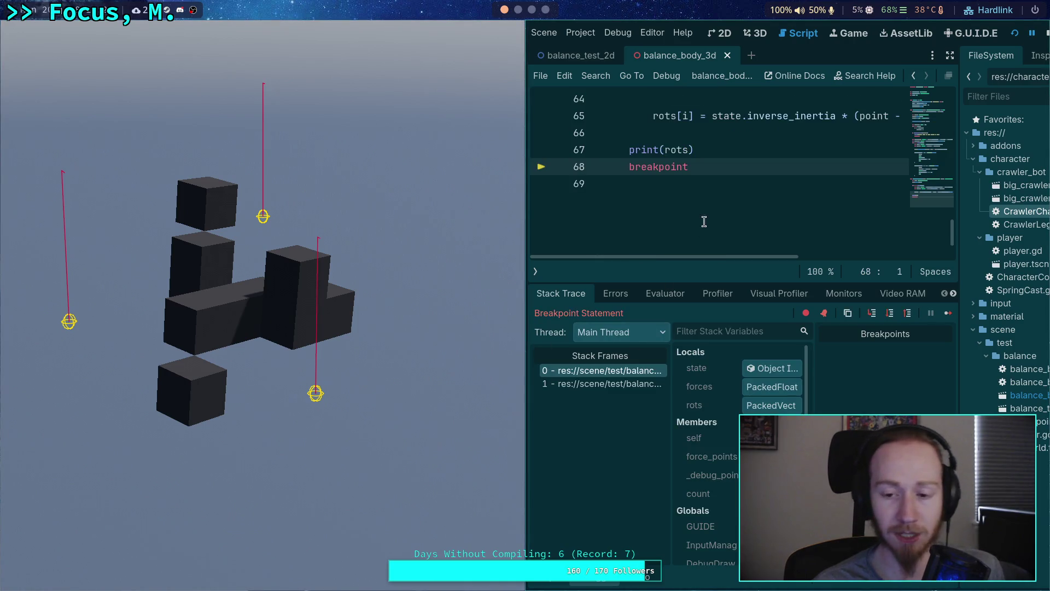
Step: Select the last printed rotation line and stop the running game
left_click(548, 584)
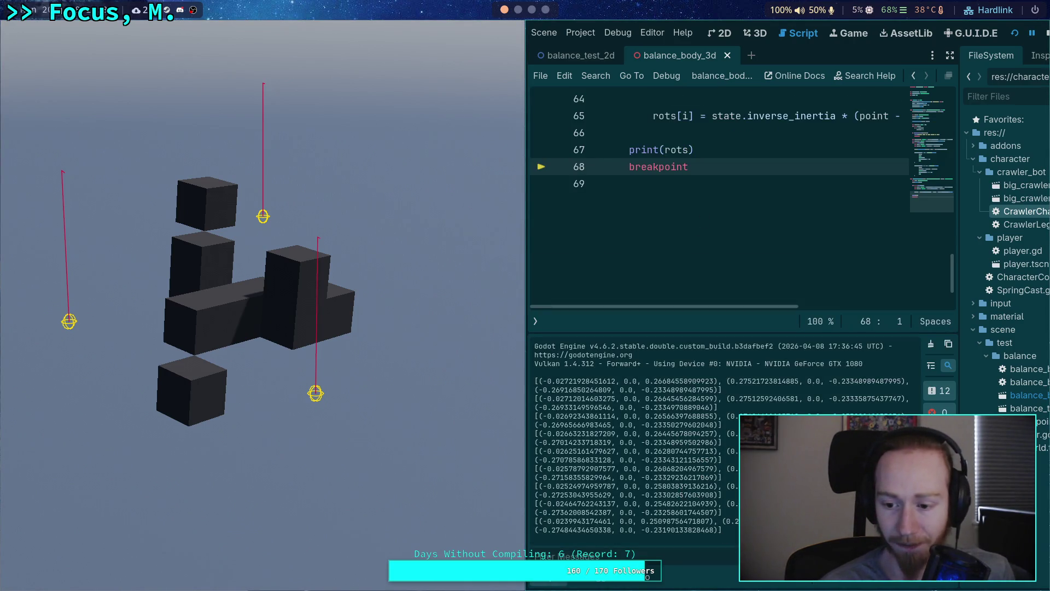
left_click_drag(723, 529, 535, 529)
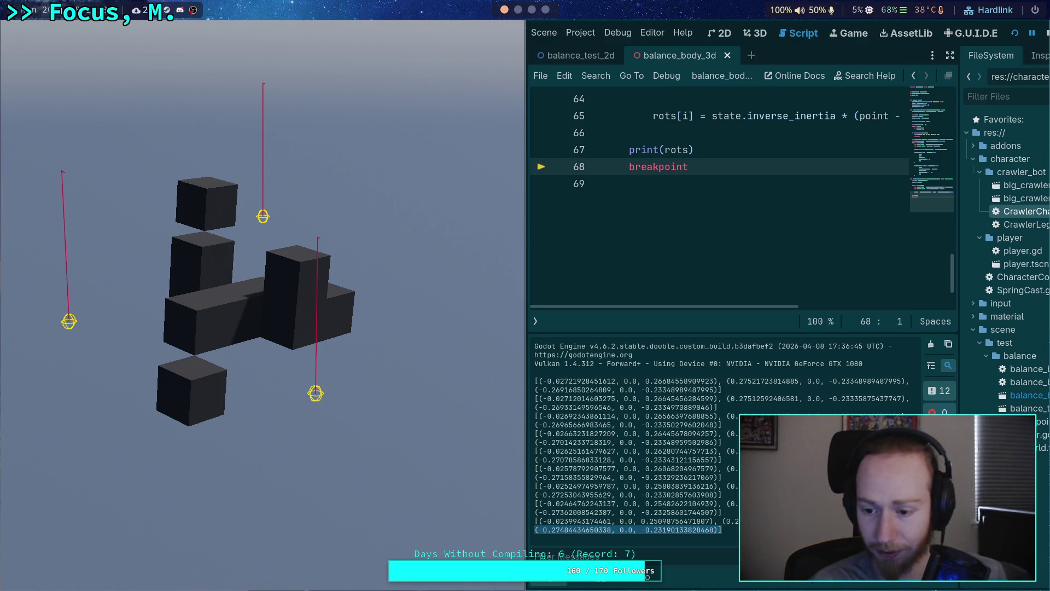
left_click(1046, 33)
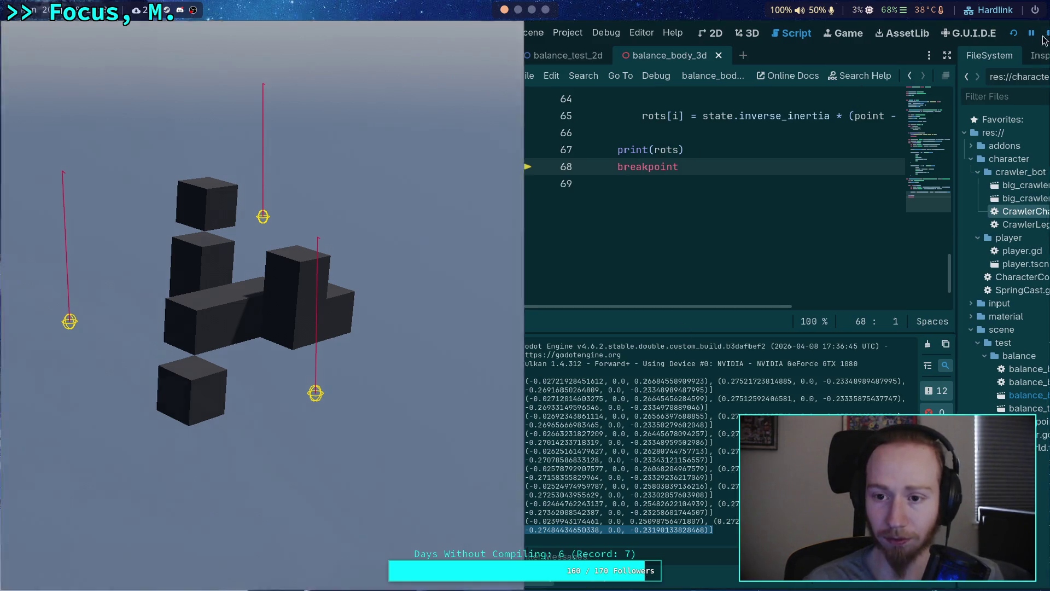
left_click_drag(103, 165, 235, 159)
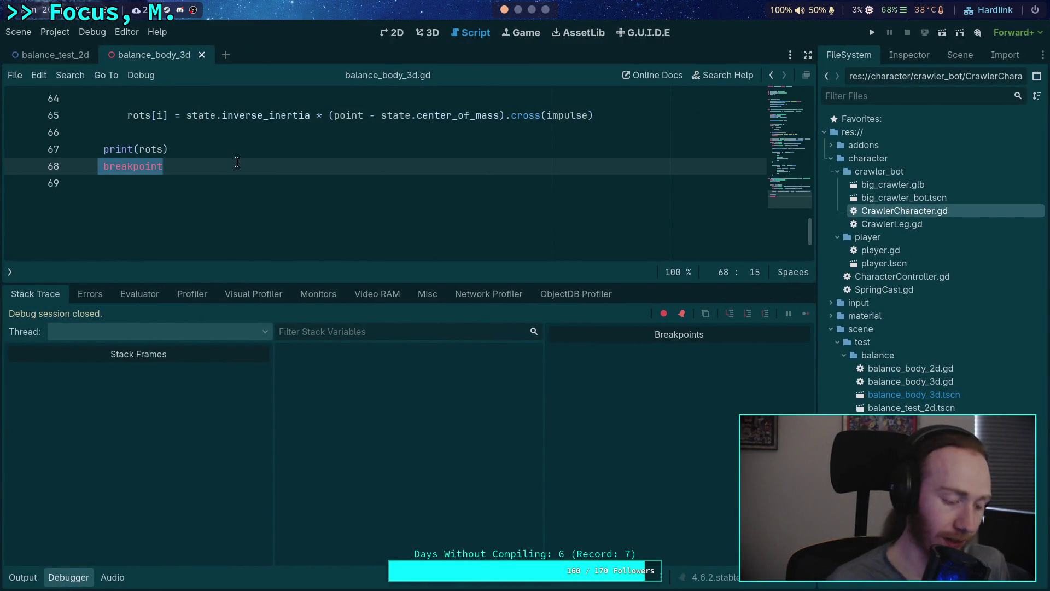
Step: Comment out the breakpoint line with #, run the project once, stop it, and collapse the output
key("Left")
type("#")
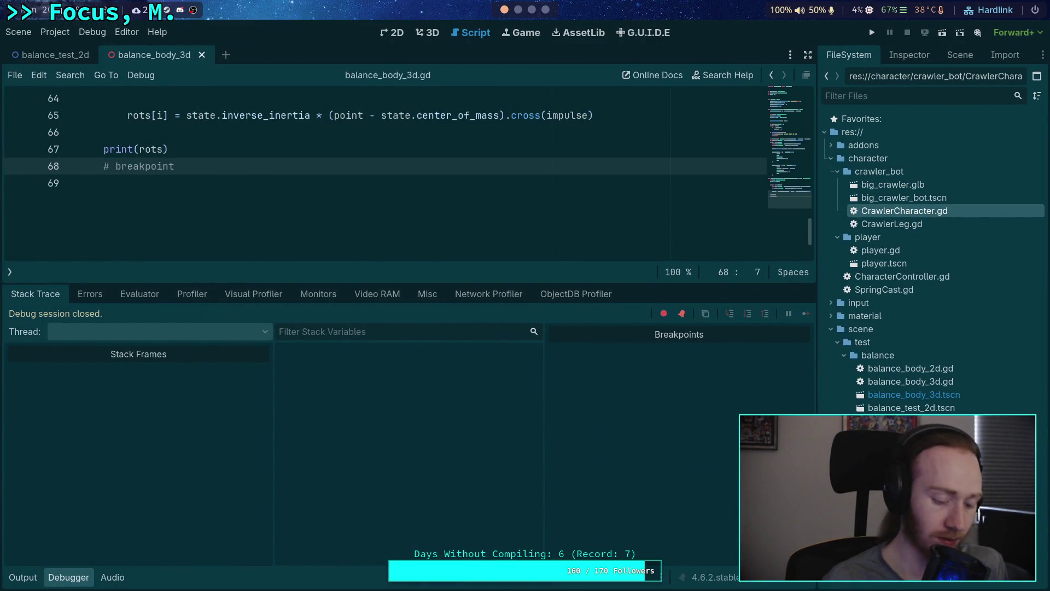
key("F5")
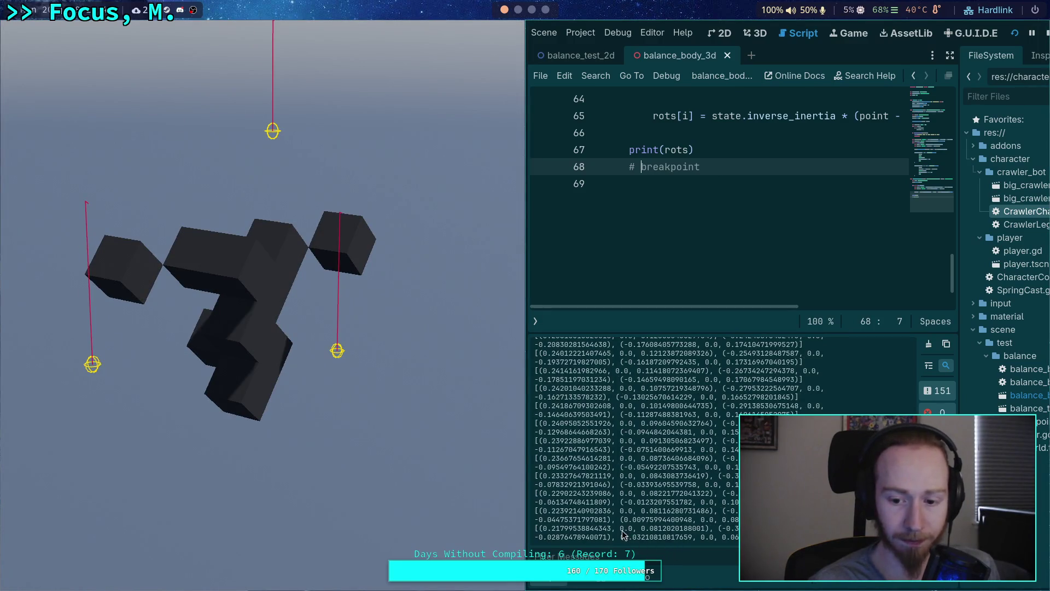
left_click(1045, 33)
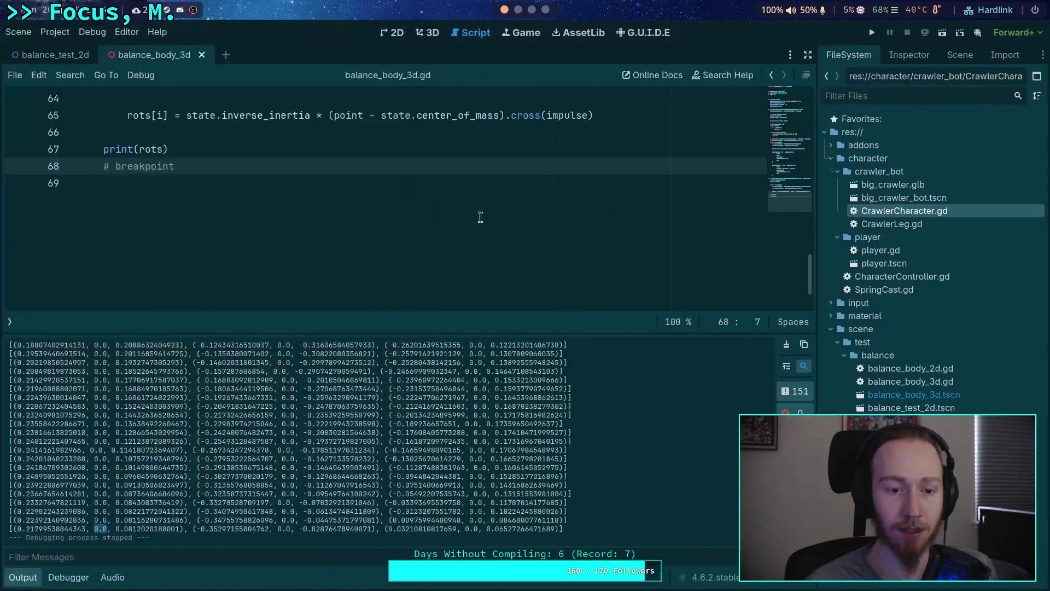
left_click(34, 578)
scroll(295, 213, "up", 5)
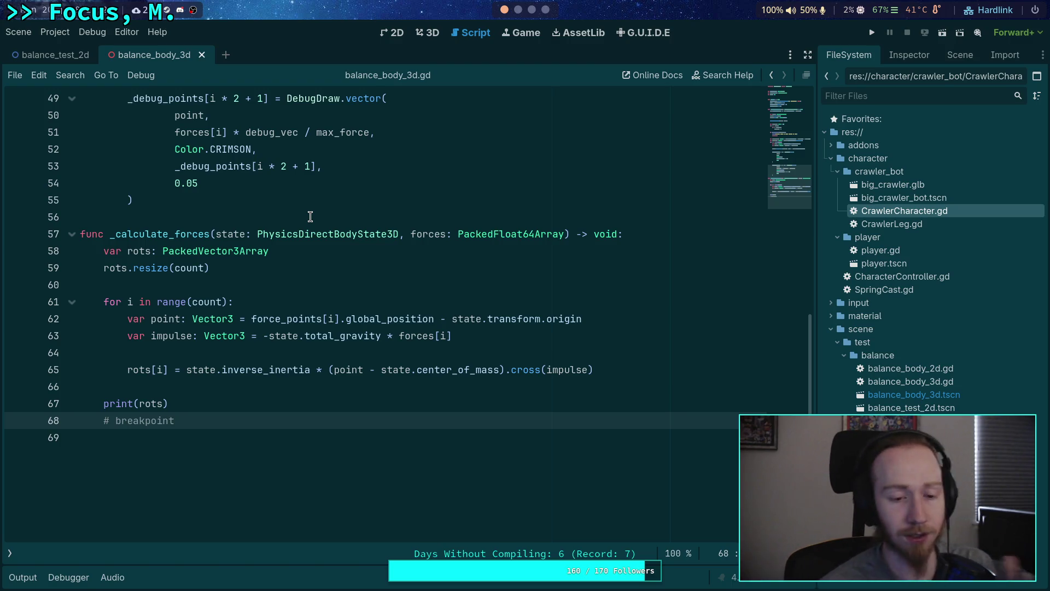
Step: Rerun the project to watch the cubes and printed rotations, stop it, and switch to the Neovim workspace
left_click(277, 285)
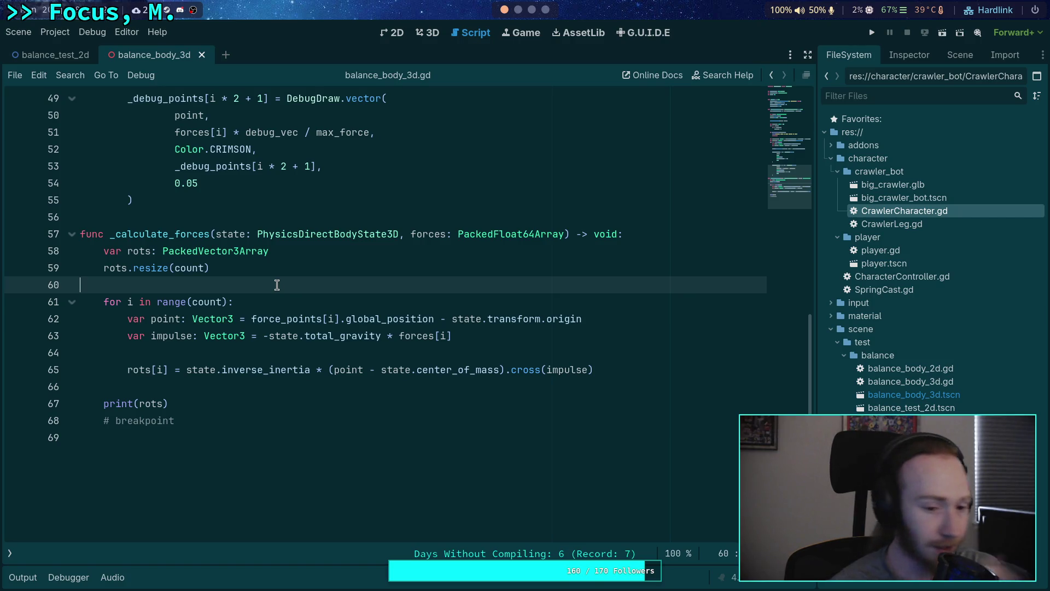
scroll(314, 309, "up", 2)
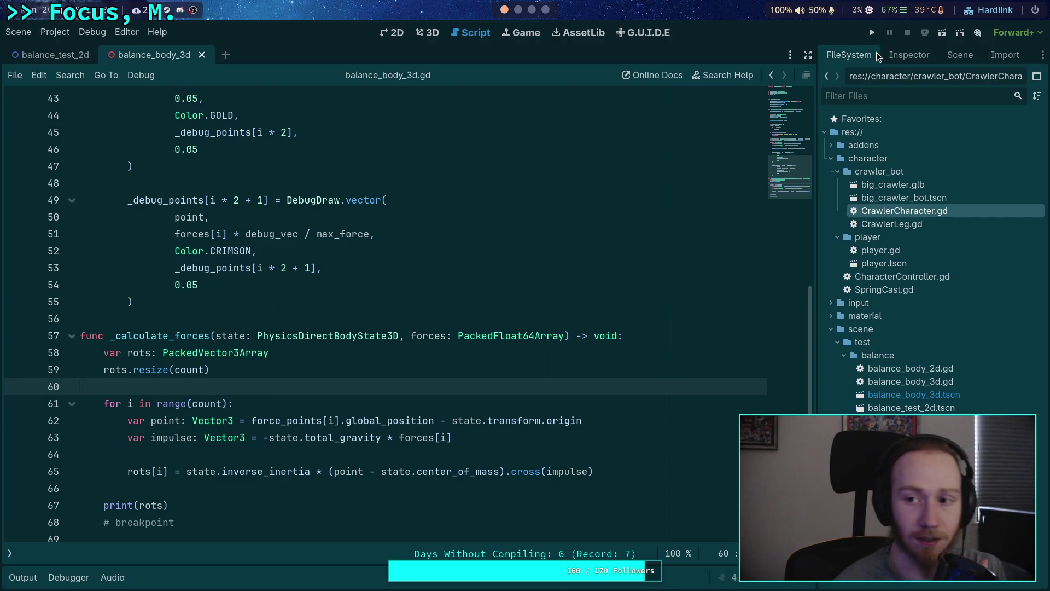
left_click(872, 34)
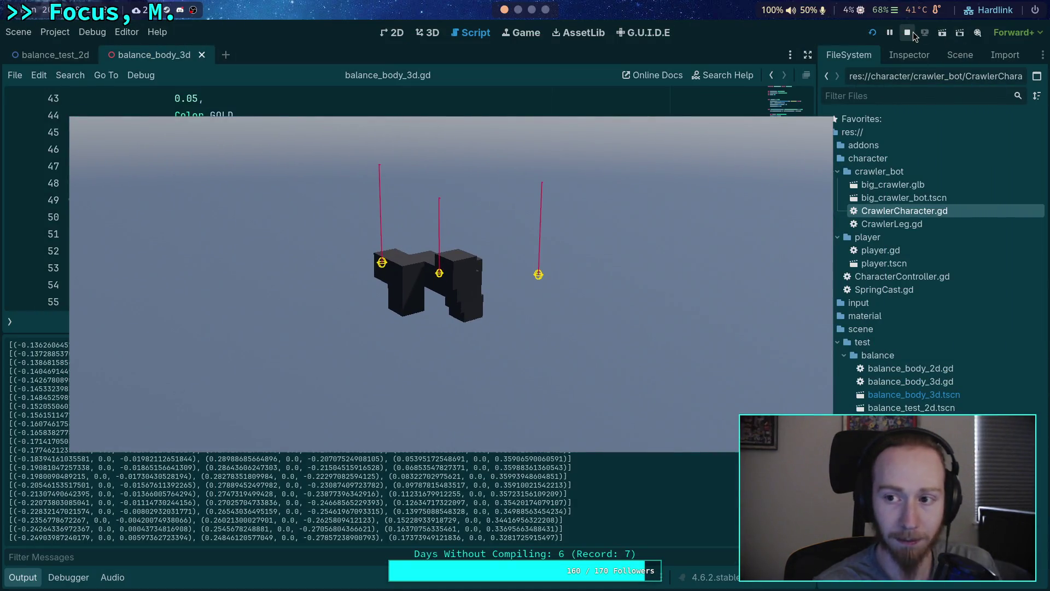
left_click(910, 32)
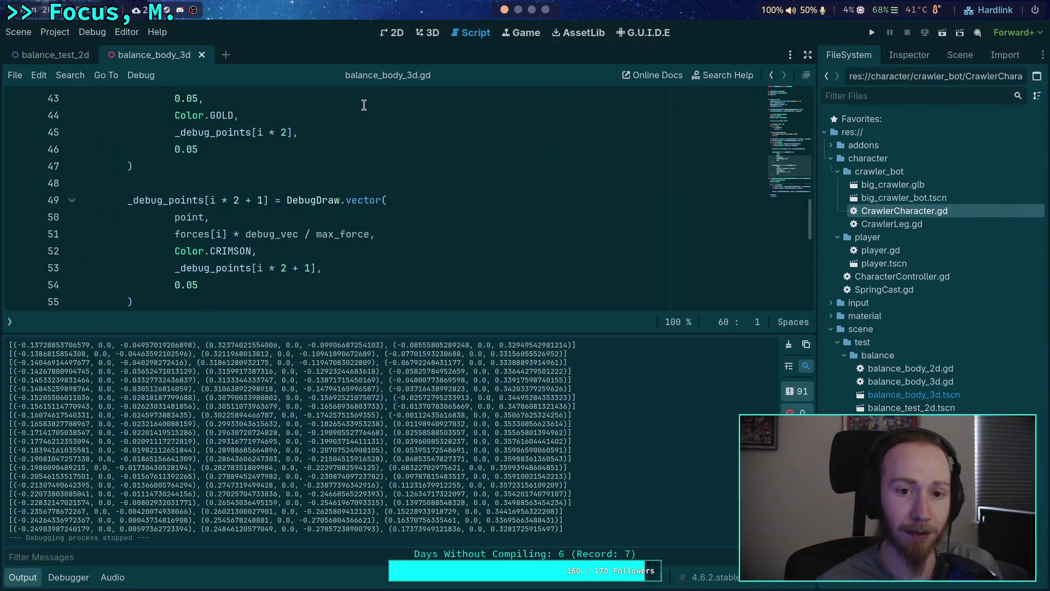
left_click(522, 14)
left_click(519, 10)
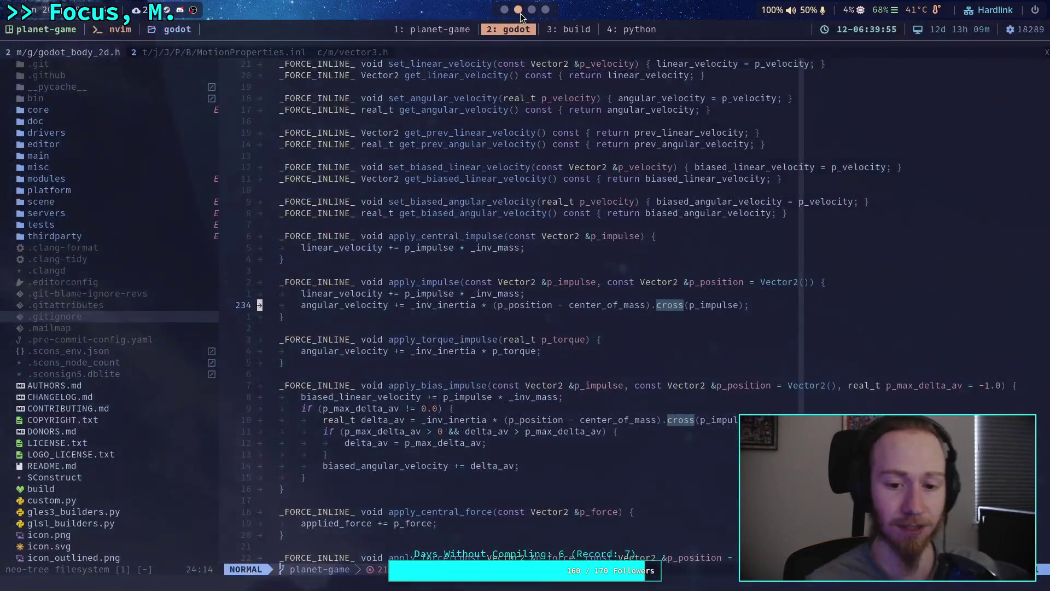
Step: Start a Python REPL in the tmux window and evaluate 960*(1080/1920), giving 540.0
left_click(629, 29)
key("BackSpace")
key("BackSpace")
key("BackSpace")
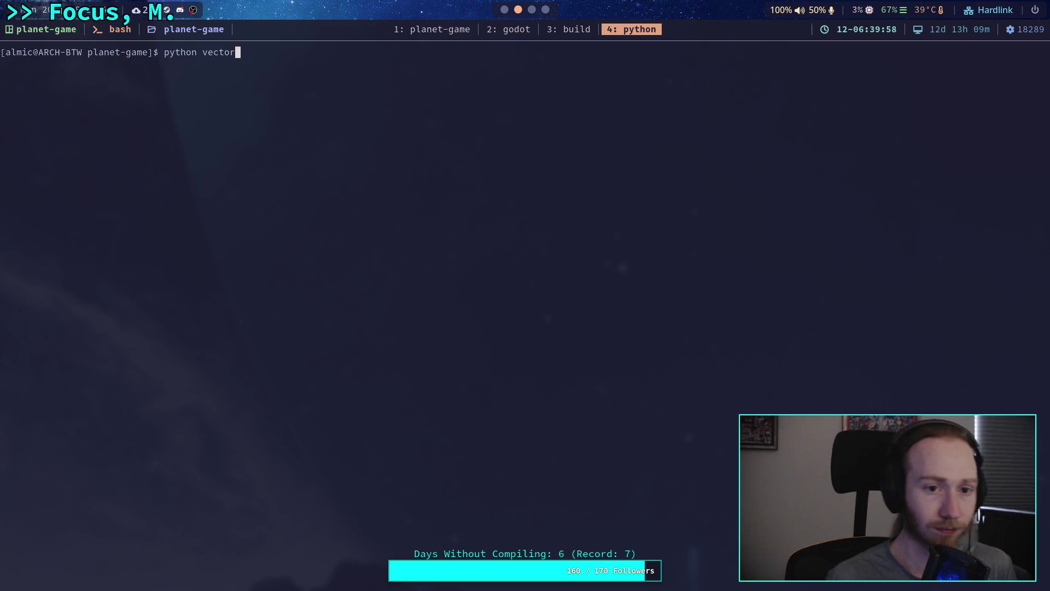
key("Return")
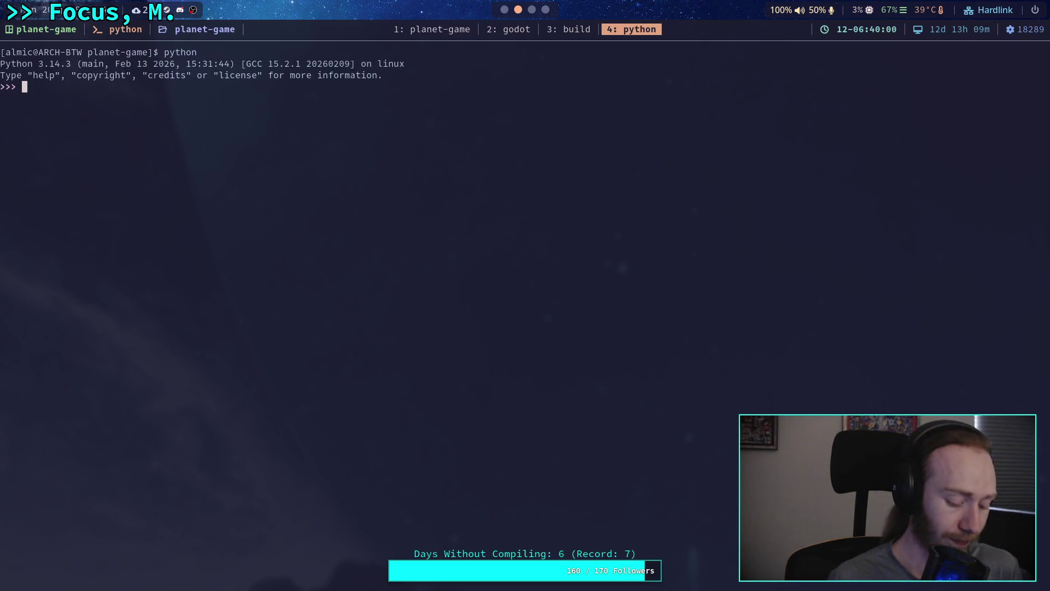
type("960")
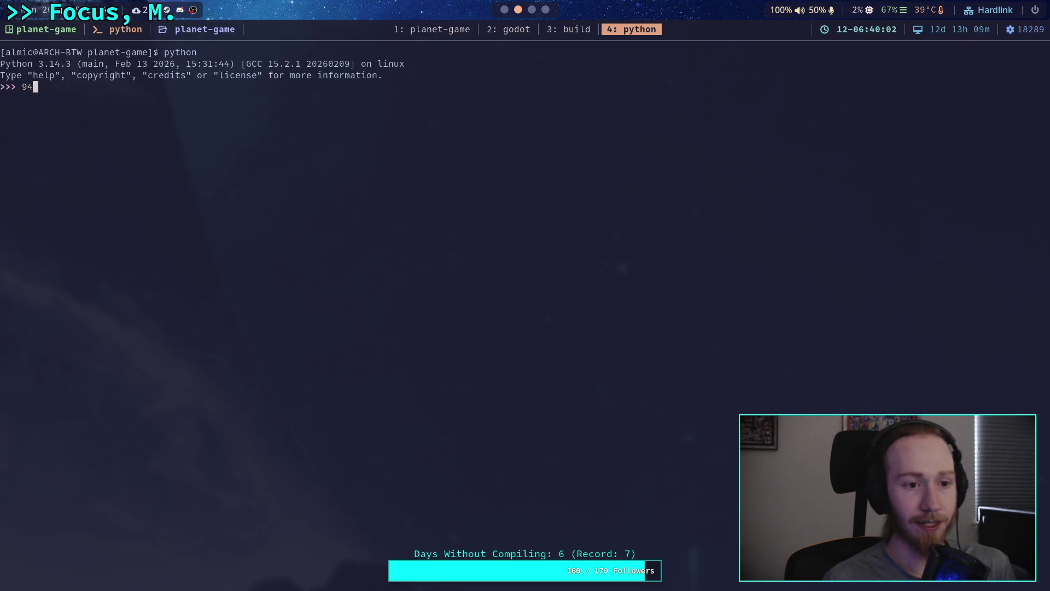
type("*(")
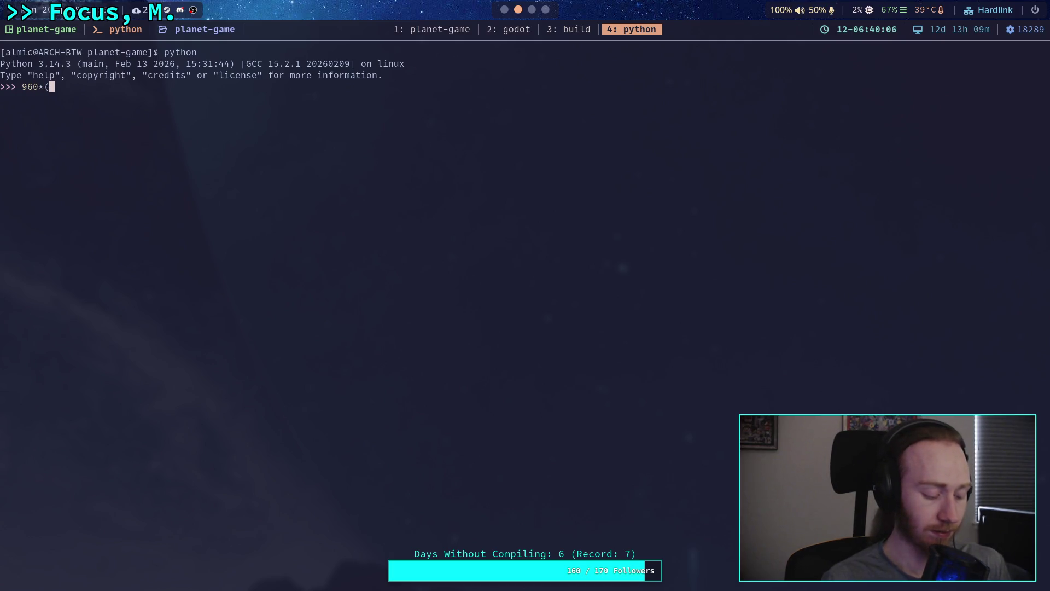
type("101")
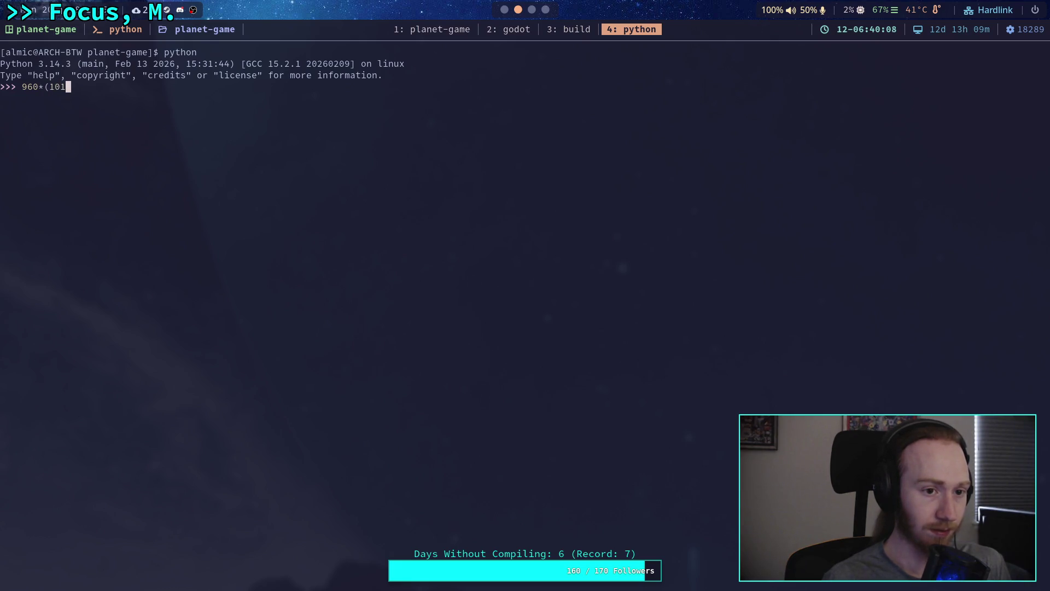
key("BackSpace")
type("80/1920)")
key("Return")
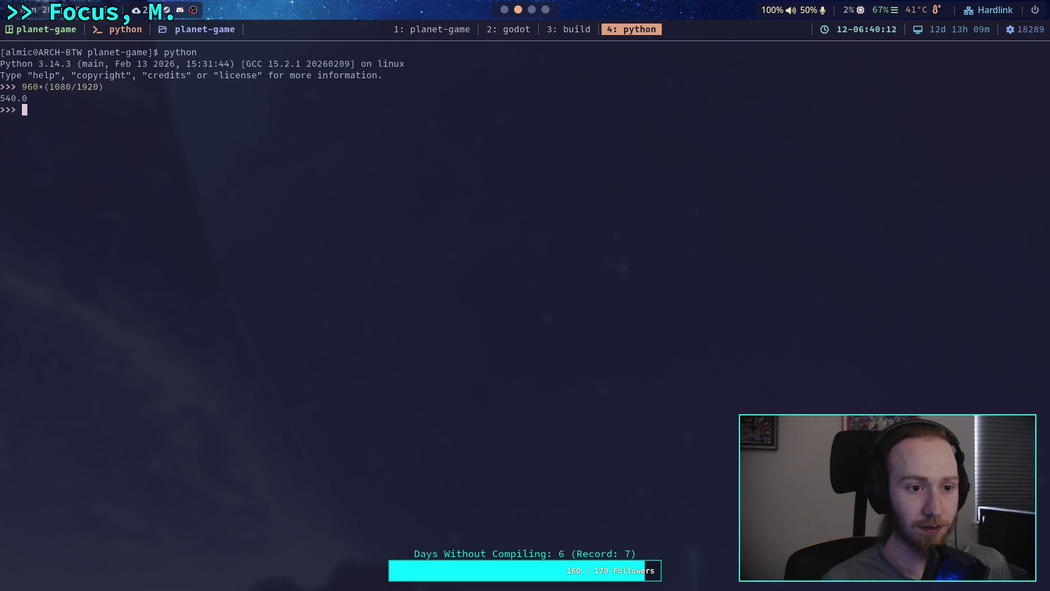
key("super+2")
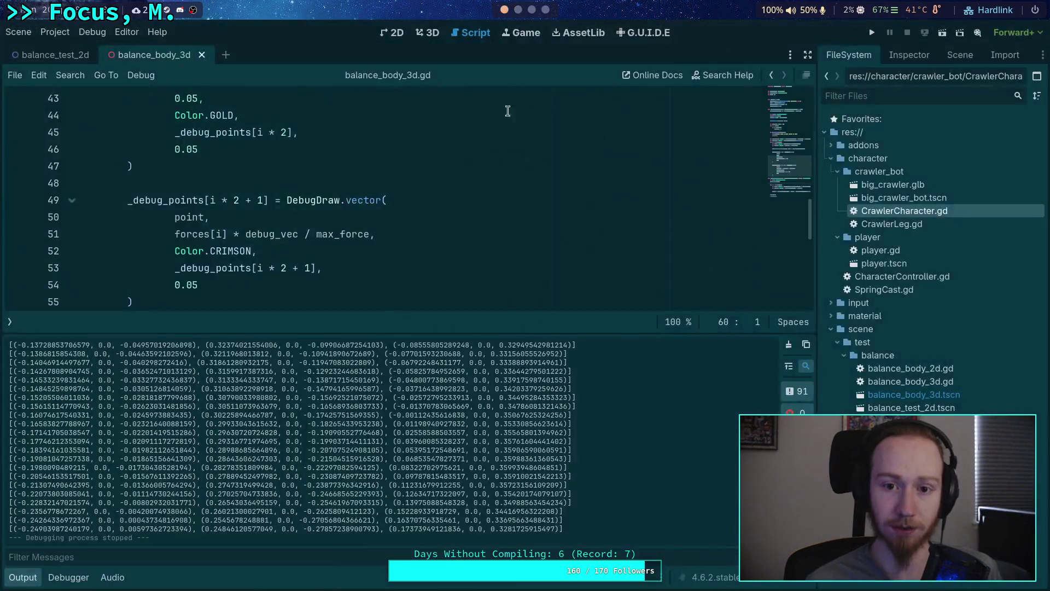
Step: In Project Settings > Display > Window, change Viewport Width from 1920 to 960
left_click(57, 34)
left_click(61, 49)
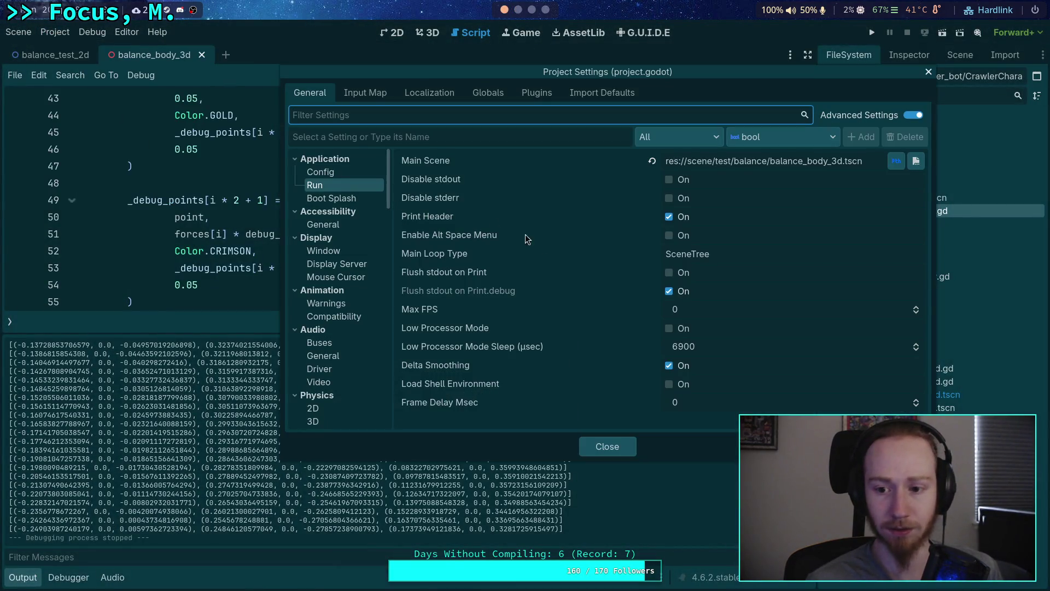
left_click(341, 198)
left_click(345, 174)
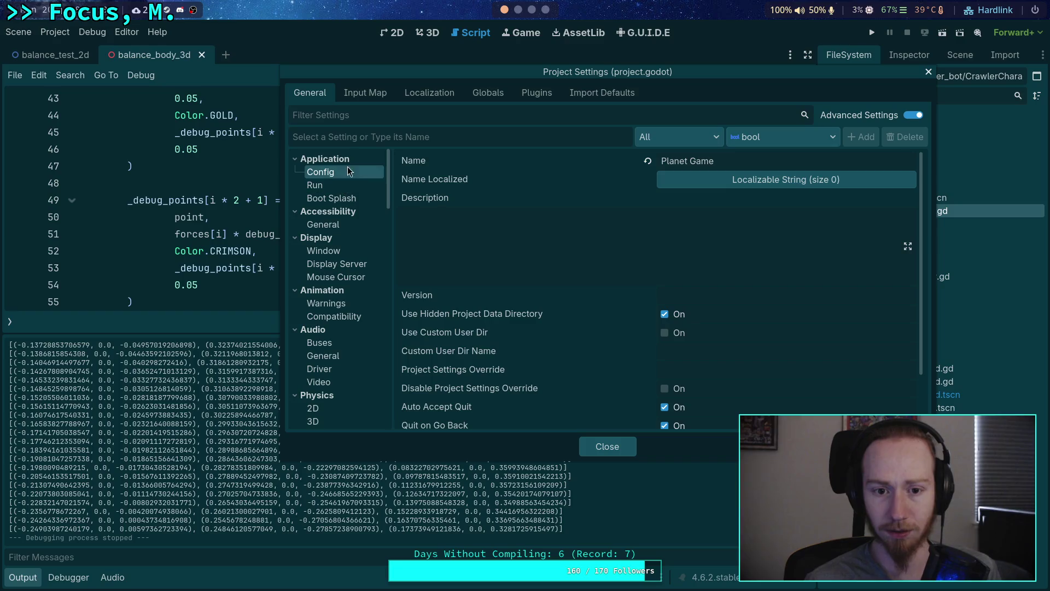
scroll(651, 251, "down", 2)
left_click(336, 186)
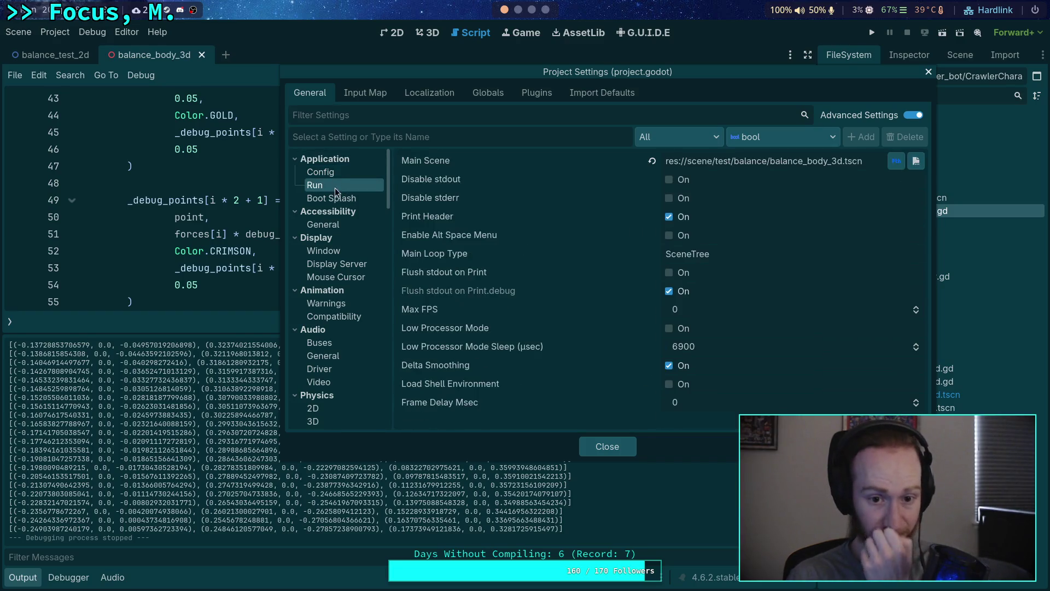
left_click(330, 255)
left_click(720, 173)
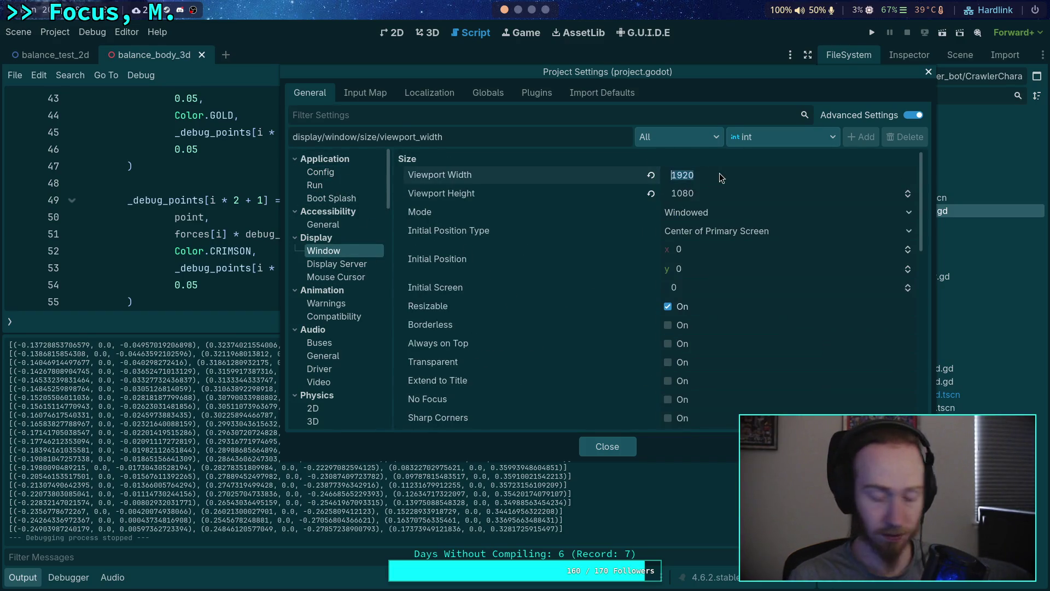
type("9")
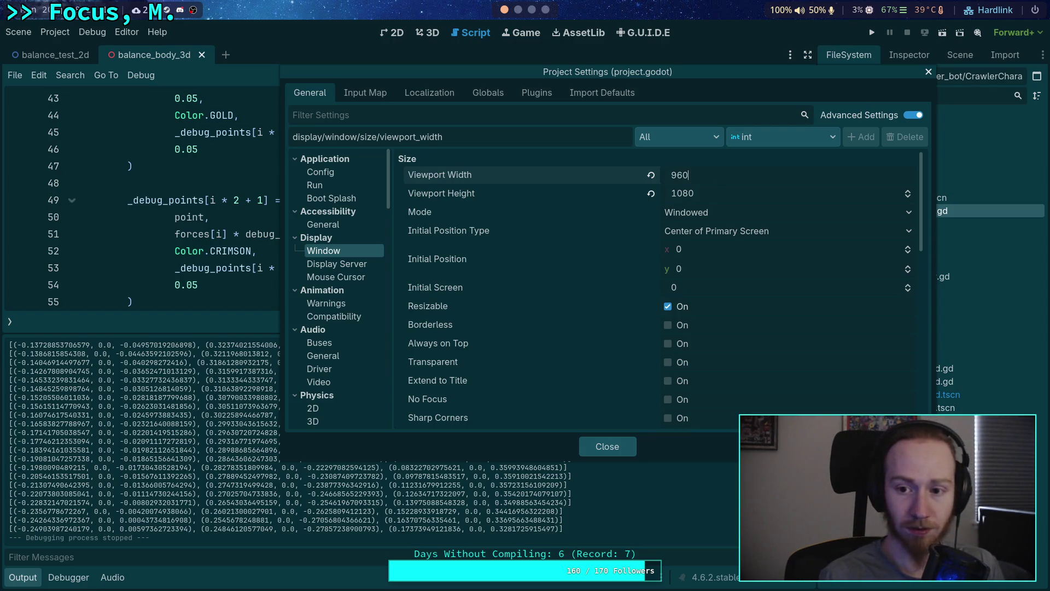
left_click(738, 198)
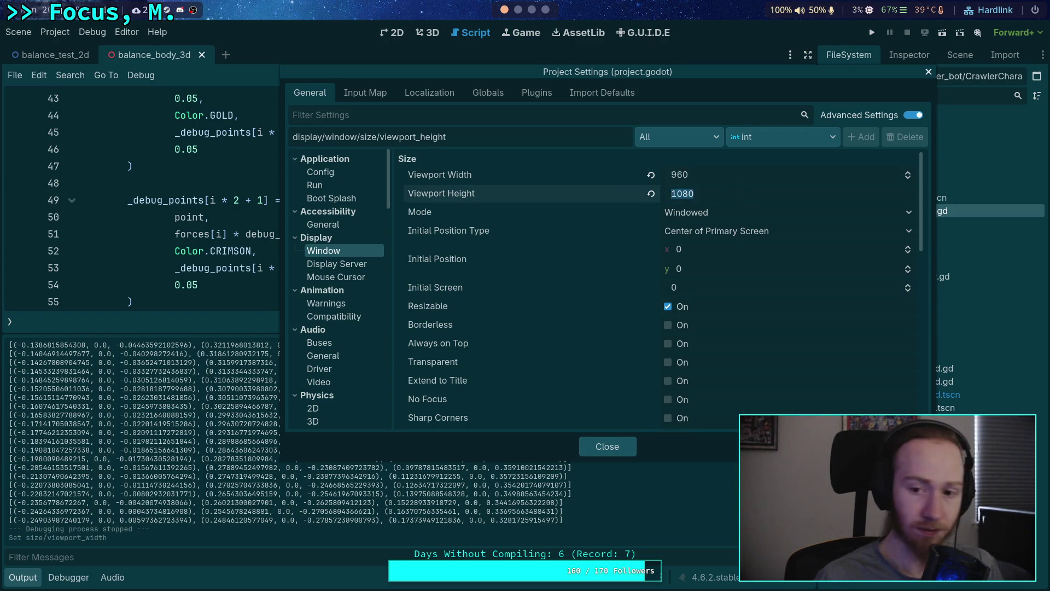
Step: Set Viewport Height to 540, close settings, run the game at 960x540 in a floating window, then stop it
type("540")
left_click(607, 447)
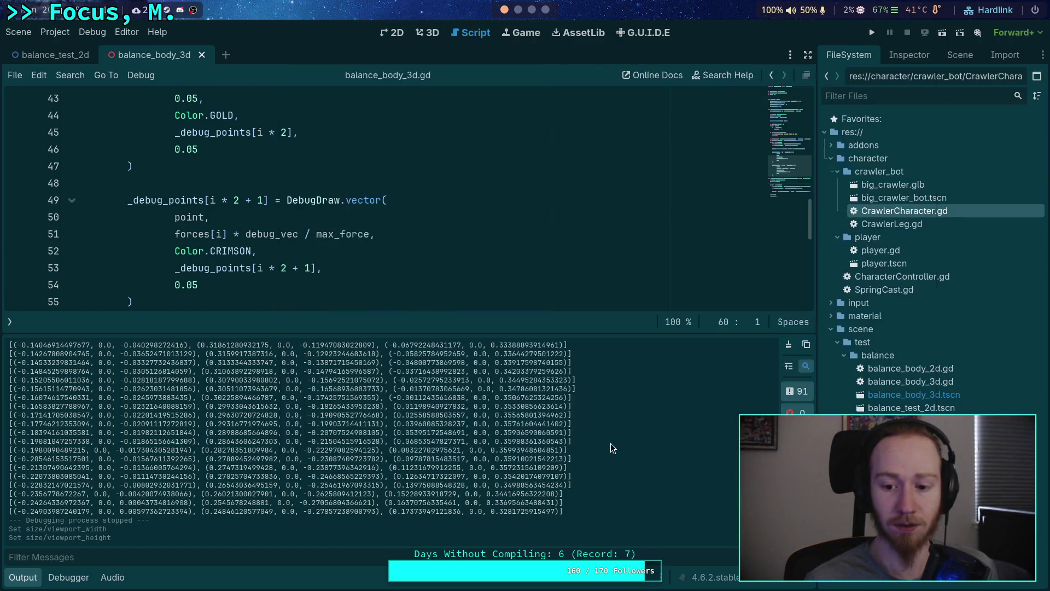
left_click(872, 33)
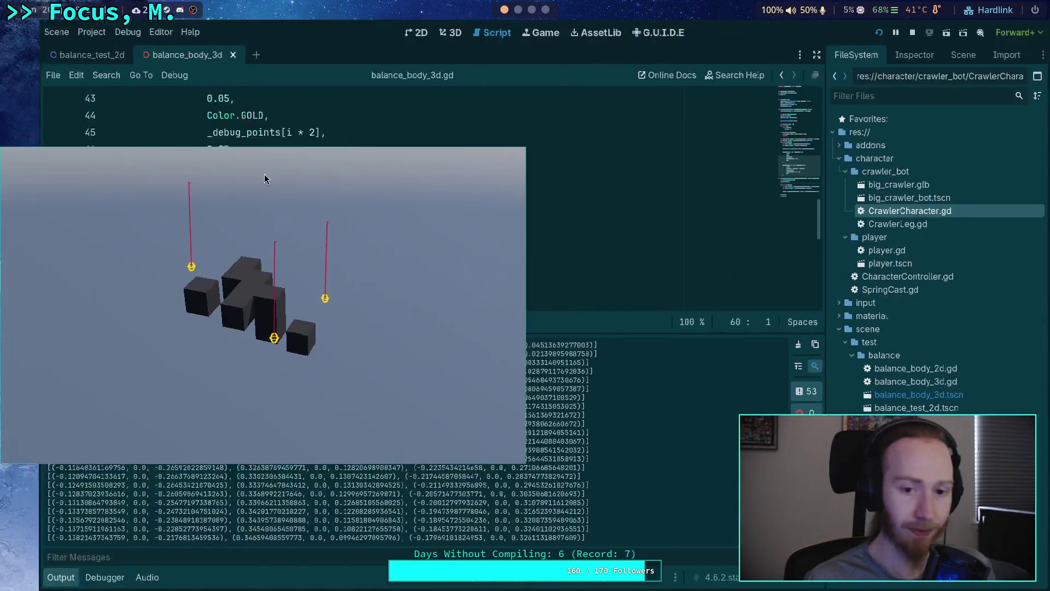
mouse_move(264, 174)
left_mouse_down()
mouse_move(180, 293)
mouse_move(296, 213)
mouse_move(381, 271)
left_mouse_up()
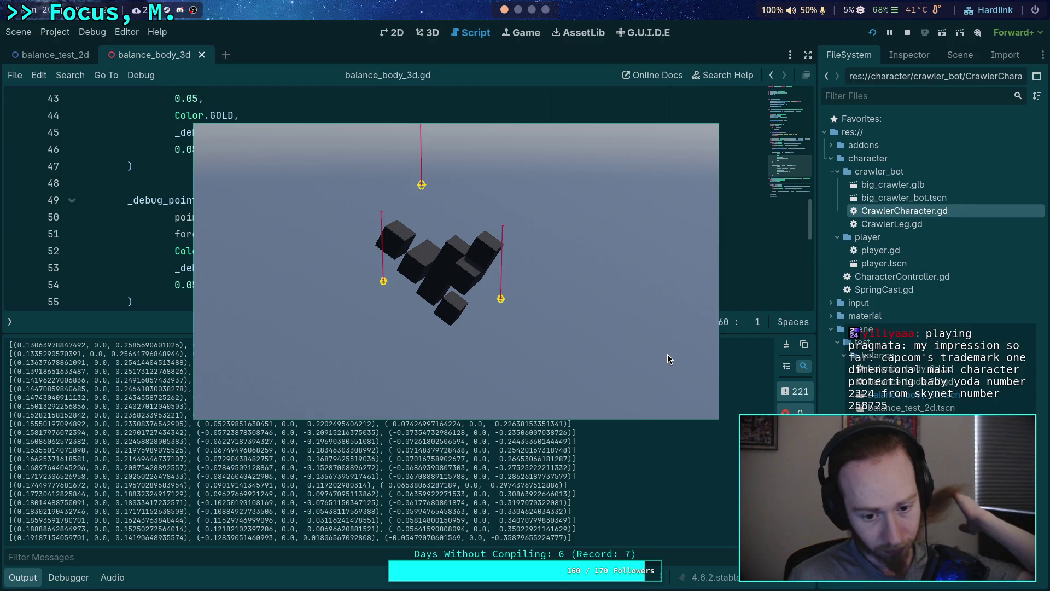
left_click(907, 33)
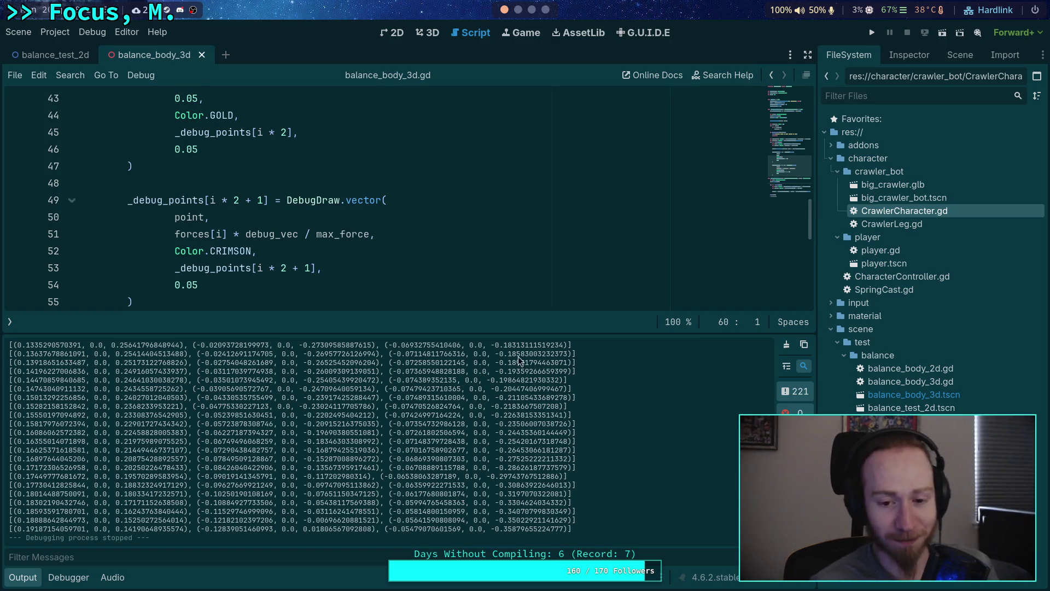
Step: Resize the script/output split, scroll to _calculate_forces, and select a printed rotation value in the output
mouse_move(532, 330)
left_mouse_down()
mouse_move(506, 383)
mouse_move(463, 426)
left_mouse_up()
scroll(392, 377, "down", 3)
scroll(392, 377, "down", 1)
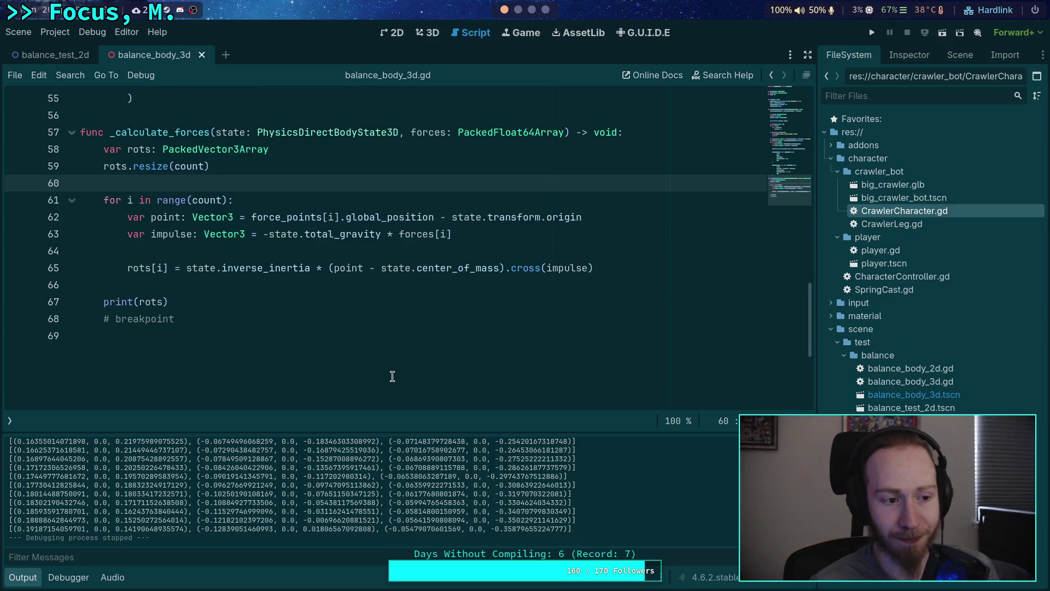
scroll(392, 377, "up", 1)
left_click(174, 385)
key("Up")
key("Up")
key("Up")
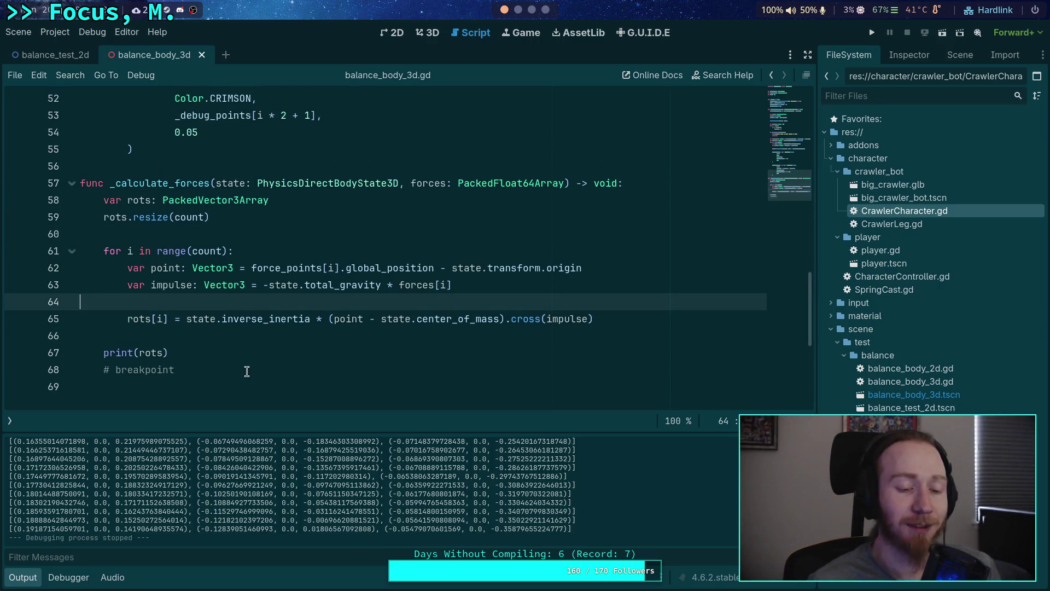
left_click_drag(325, 431, 323, 403)
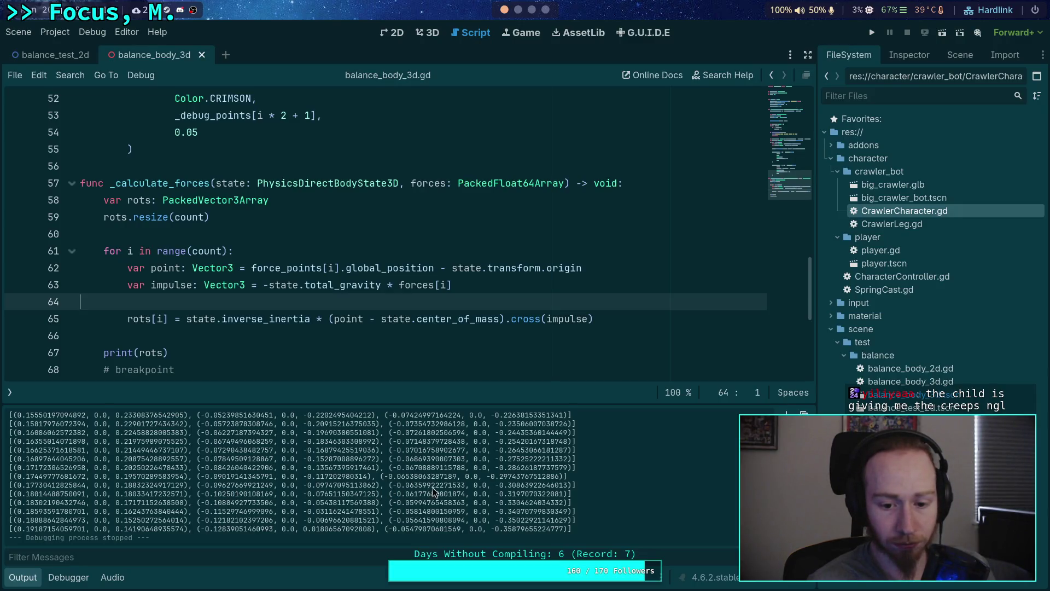
left_click_drag(533, 486, 547, 486)
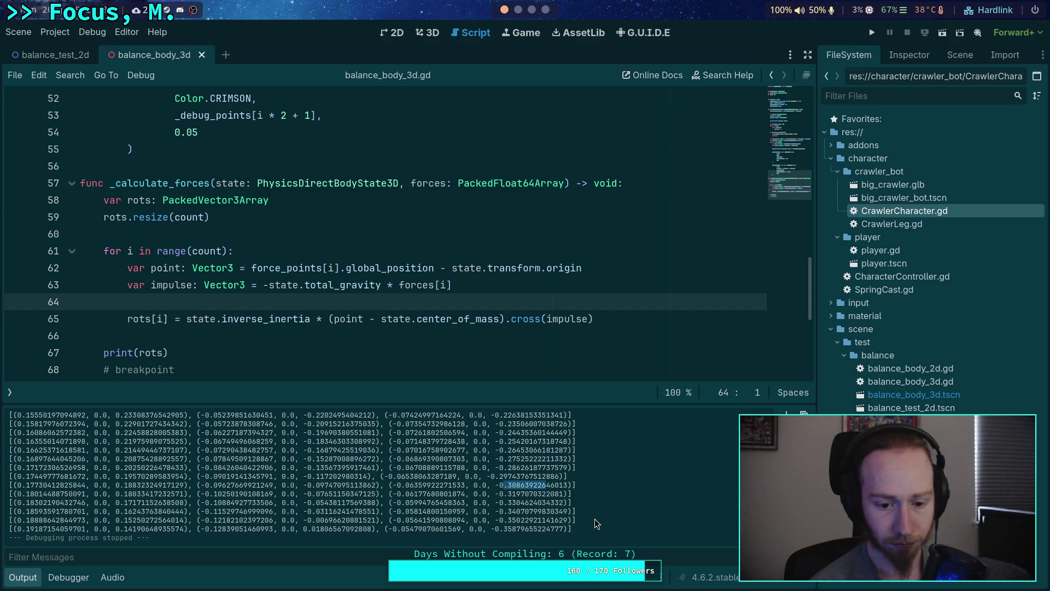
mouse_move(579, 486)
left_mouse_down()
mouse_move(581, 497)
mouse_move(2, 485)
left_mouse_up()
left_click(584, 491)
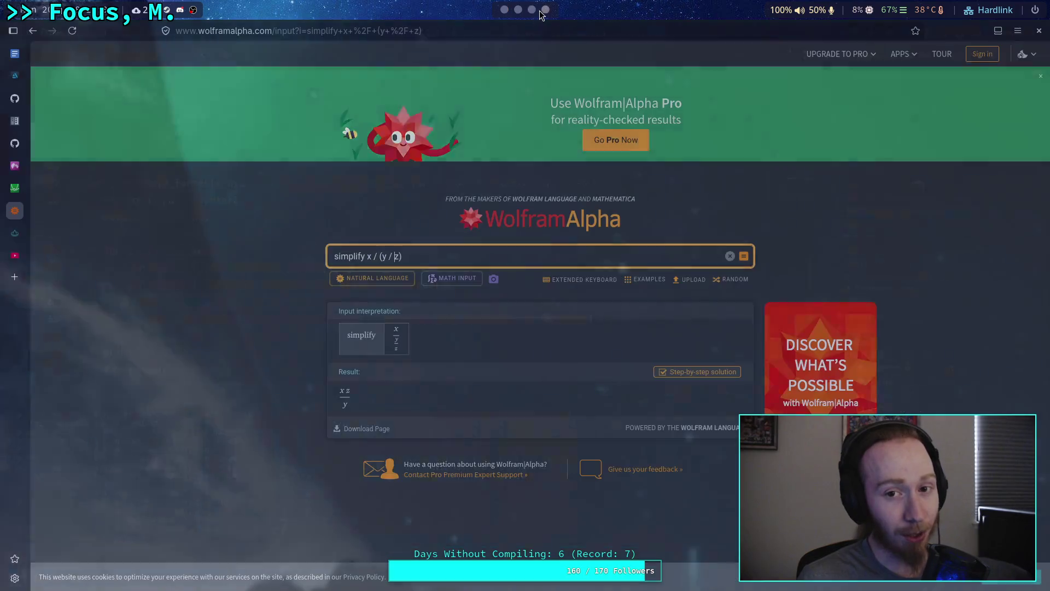
left_click(543, 11)
Step: Load the 'i have a phd and i can't solve this' video from the pasted URL
left_click(15, 256)
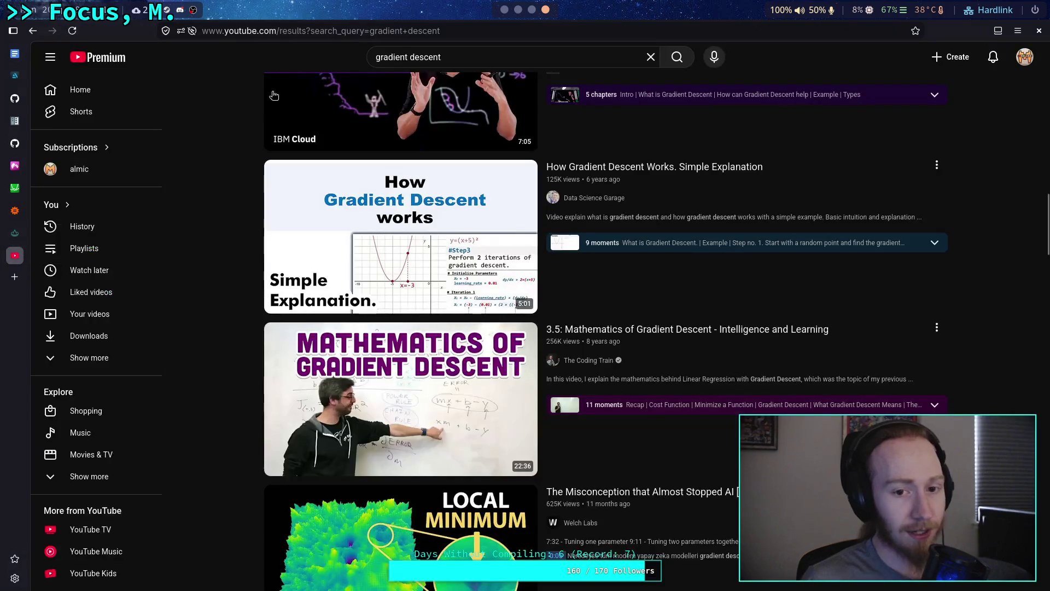
left_click(484, 31)
type("https://www.youtube.com/watch?v=nROI_uyDE7g")
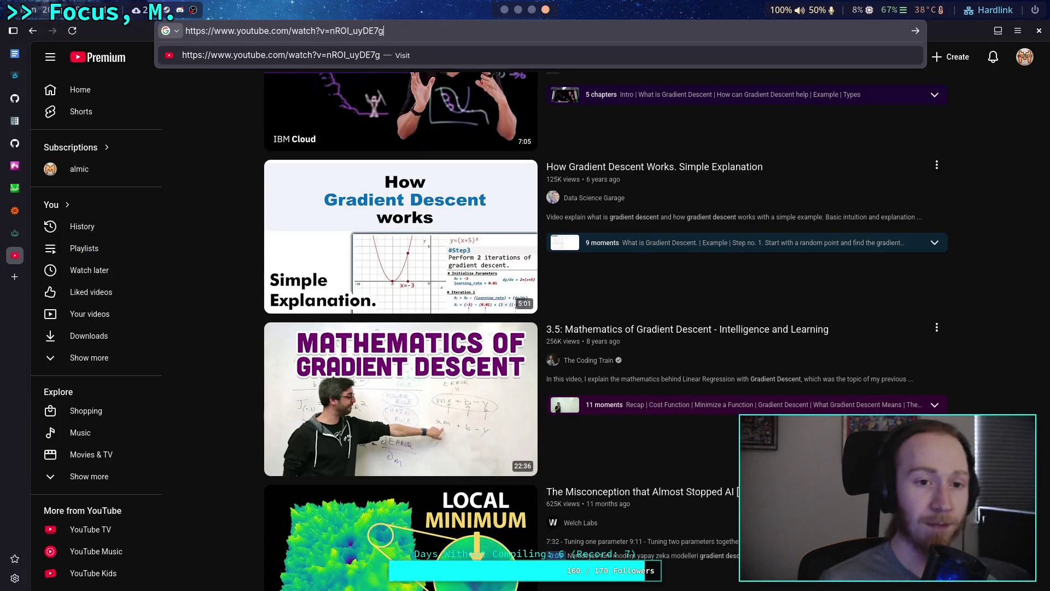
key("Return")
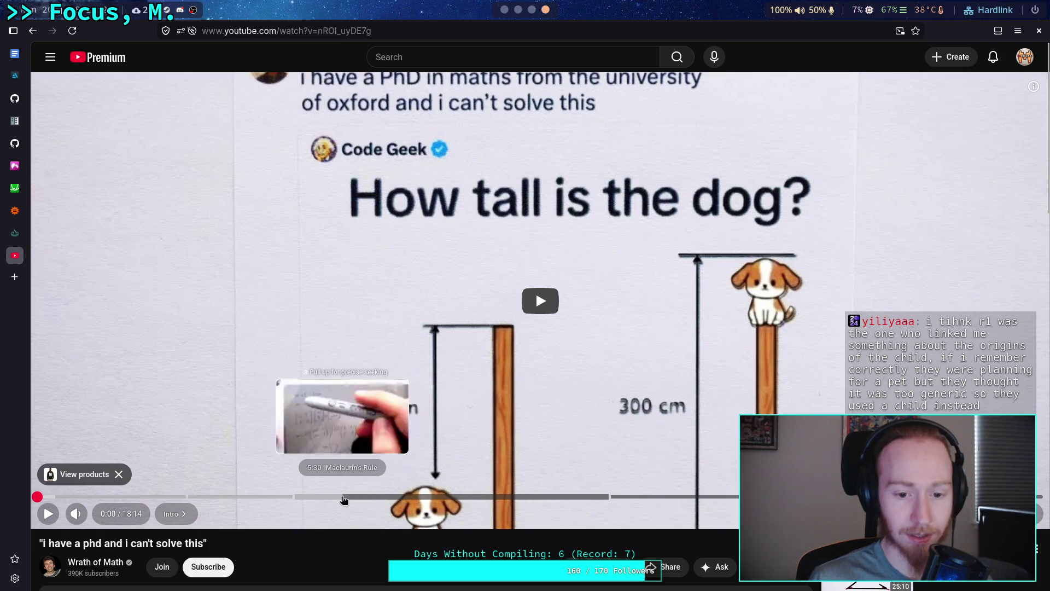
Step: Seek the video to about 4:40, raise the volume, and pause on the handwritten equations
left_click(298, 497)
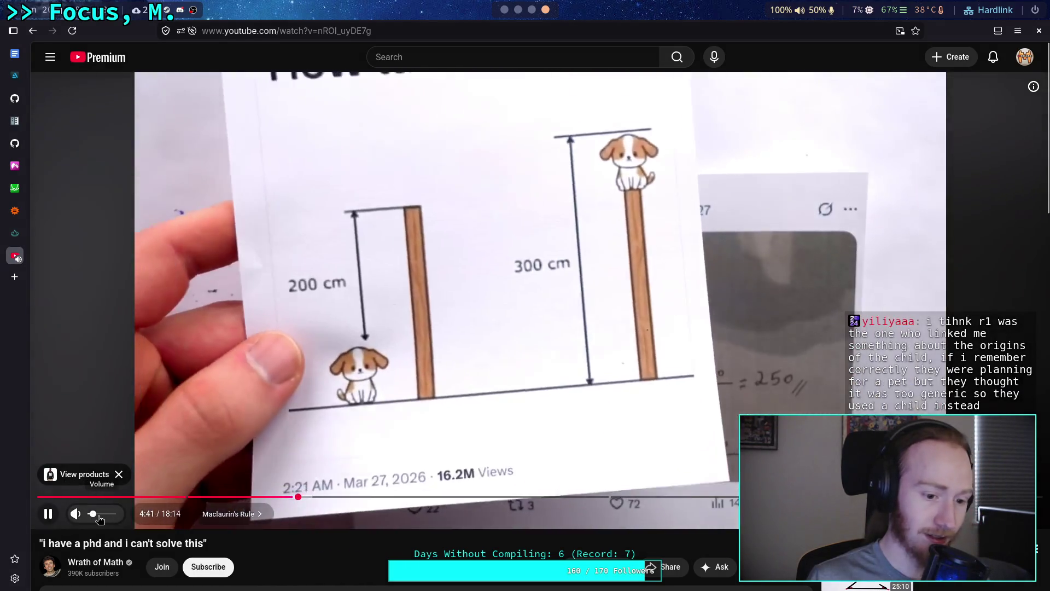
left_click(99, 515)
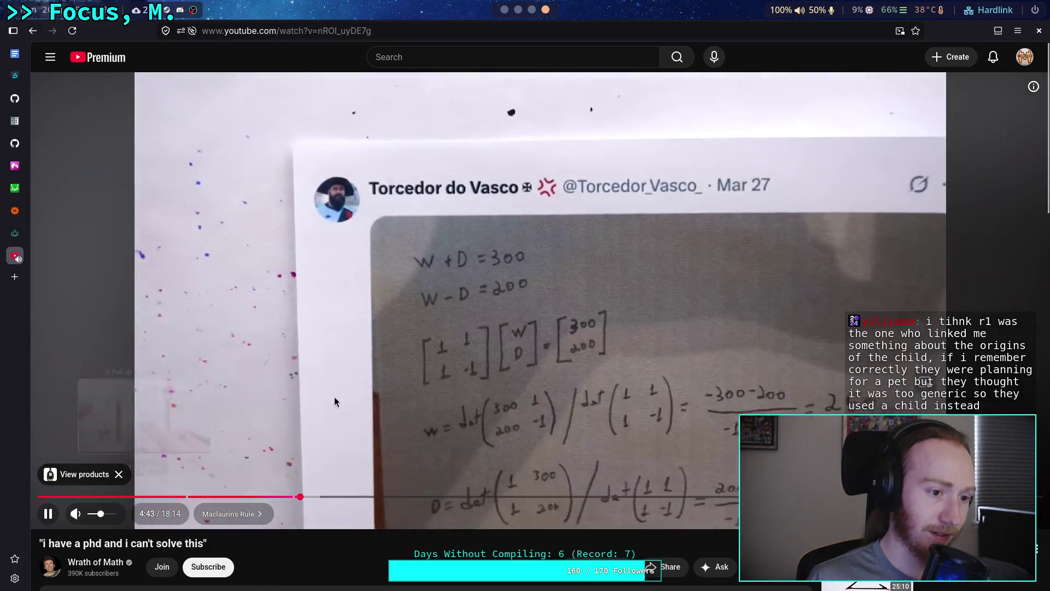
left_click(393, 449)
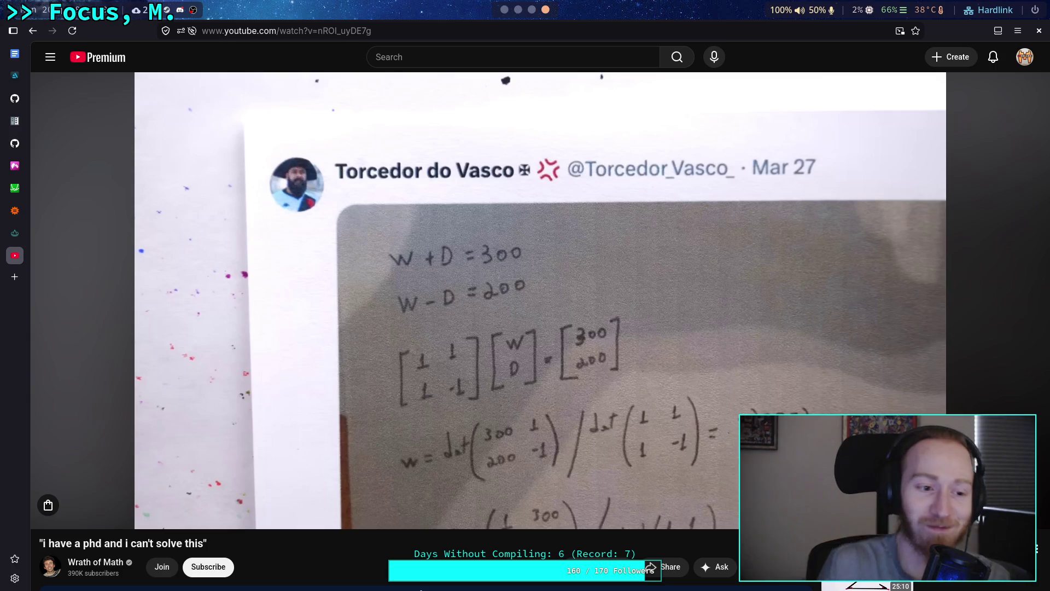
mouse_move(311, 514)
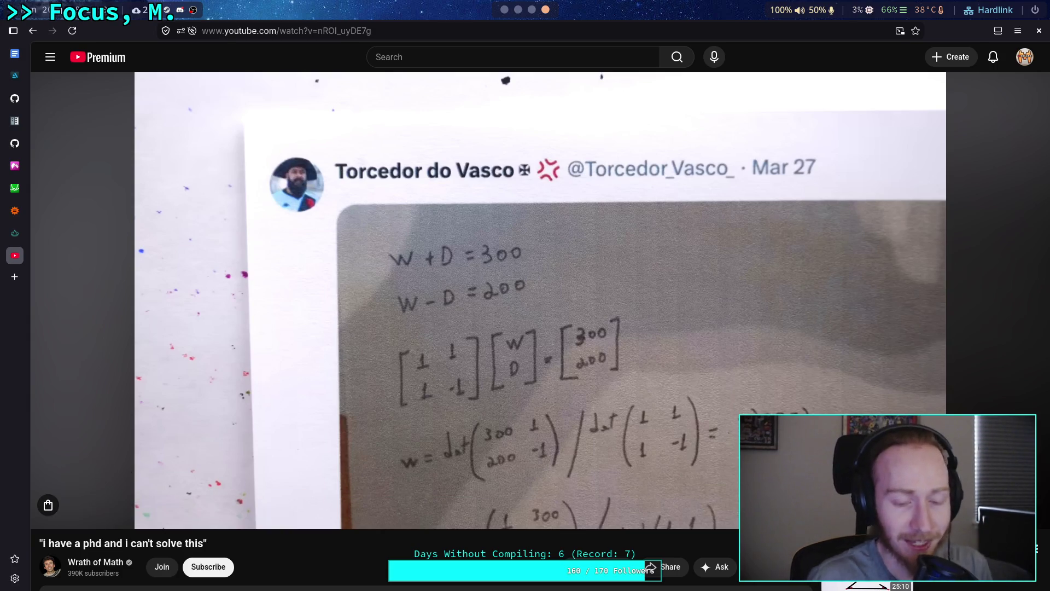
mouse_move(466, 346)
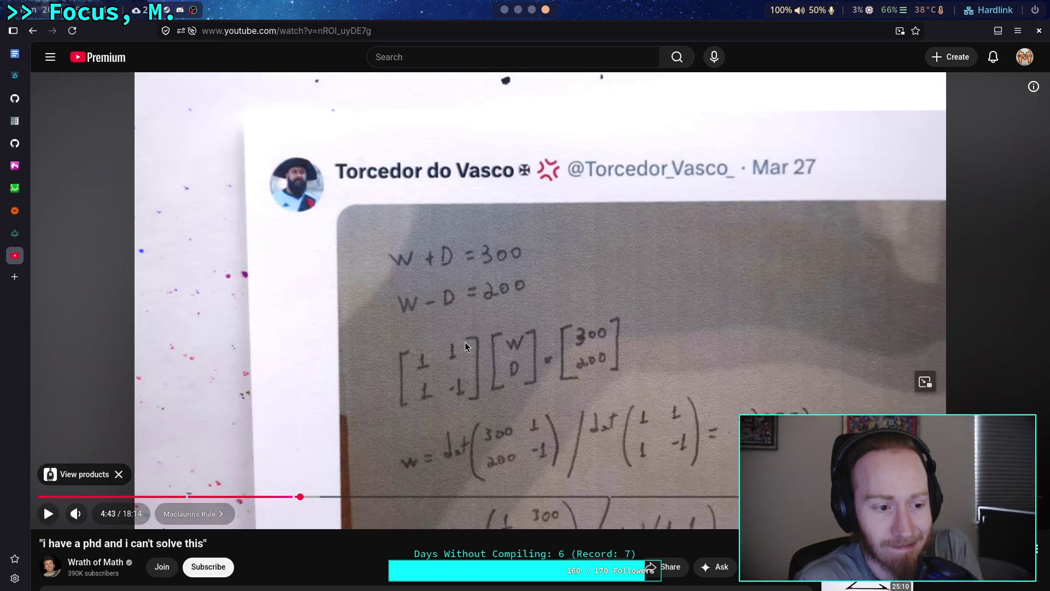
left_click(421, 447)
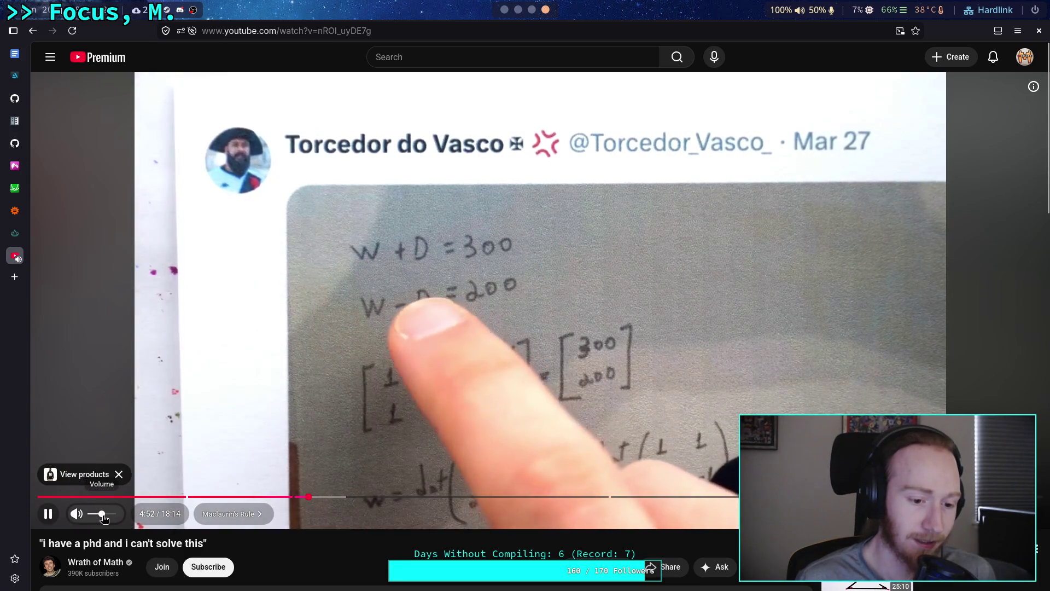
left_click(431, 489)
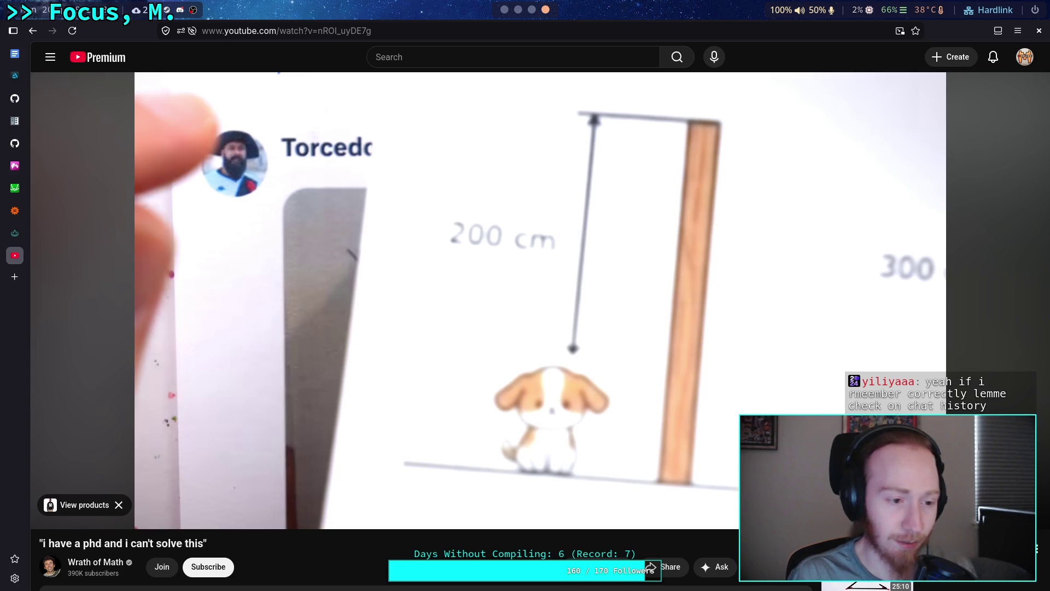
Step: Step through the Linear Equations and matrix-form frames of the W + D = 300, W − D = 200 solution
left_click(438, 428)
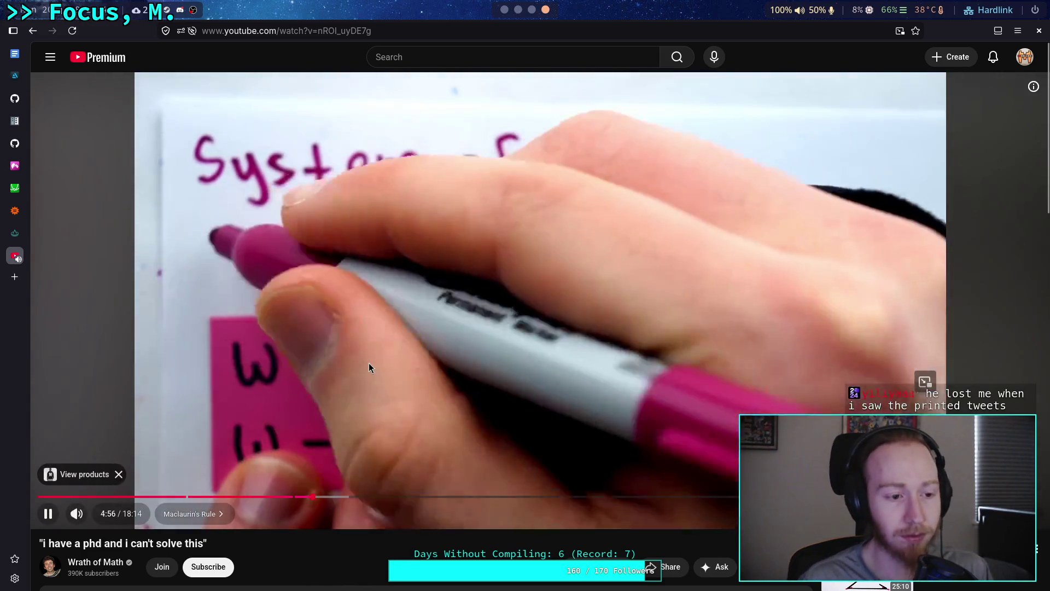
left_click(369, 363)
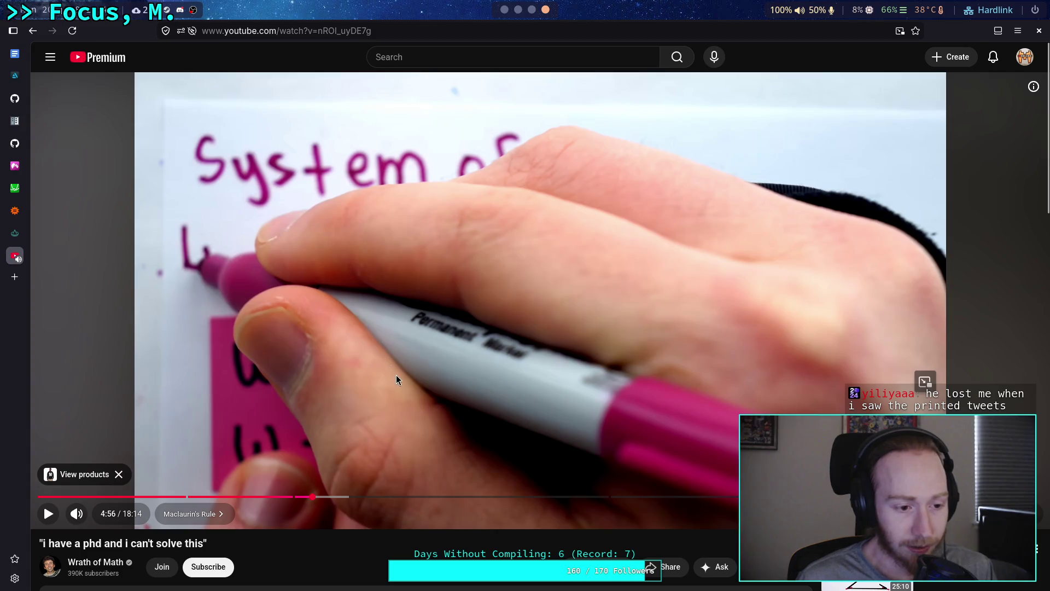
left_click(422, 379)
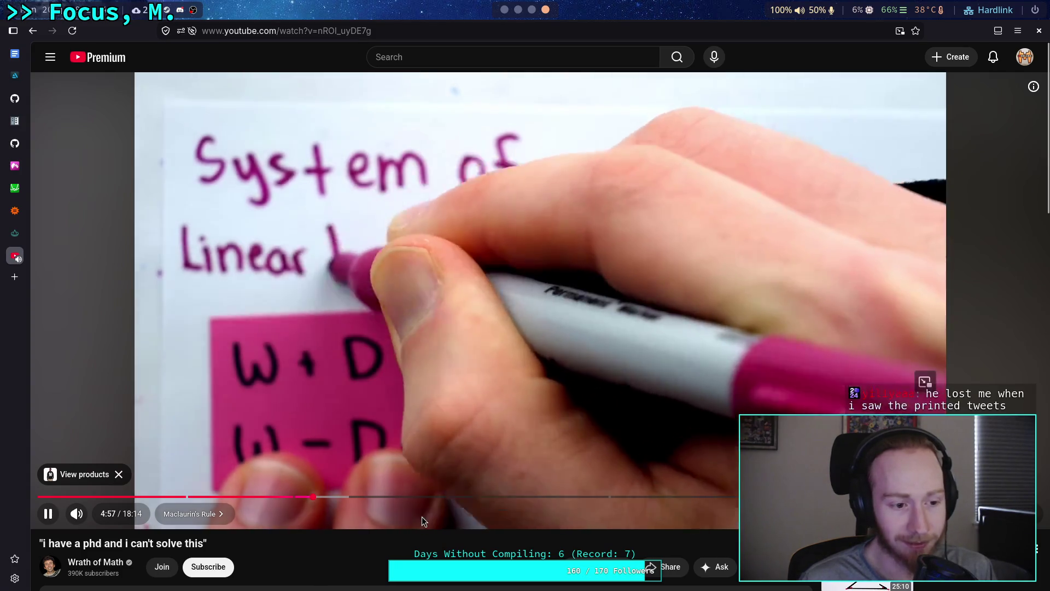
left_click(418, 380)
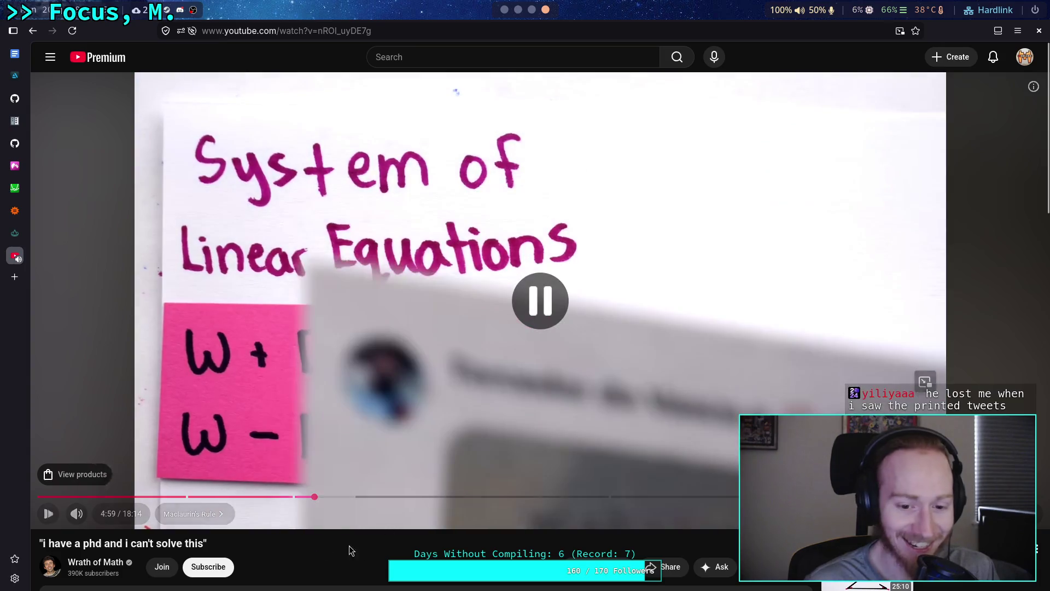
scroll(354, 529, "down", 3)
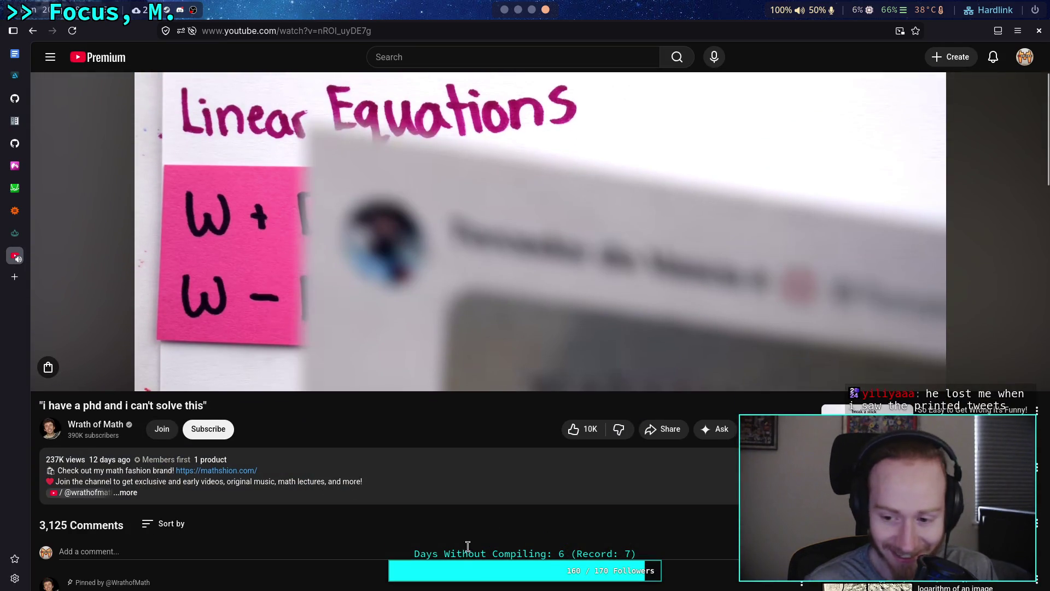
scroll(478, 549, "up", 3)
left_click(435, 410)
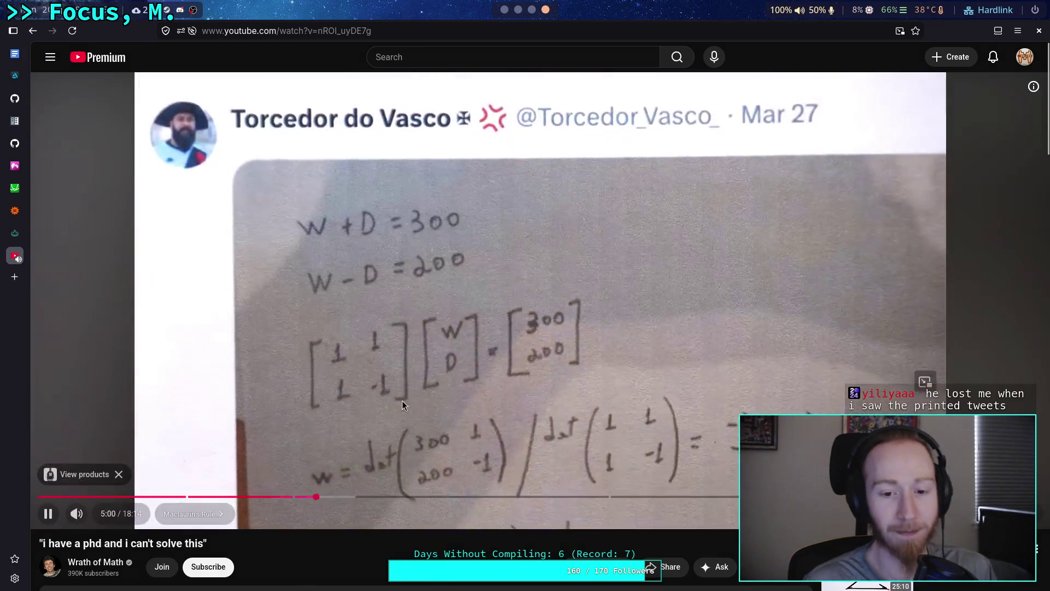
left_click(402, 401)
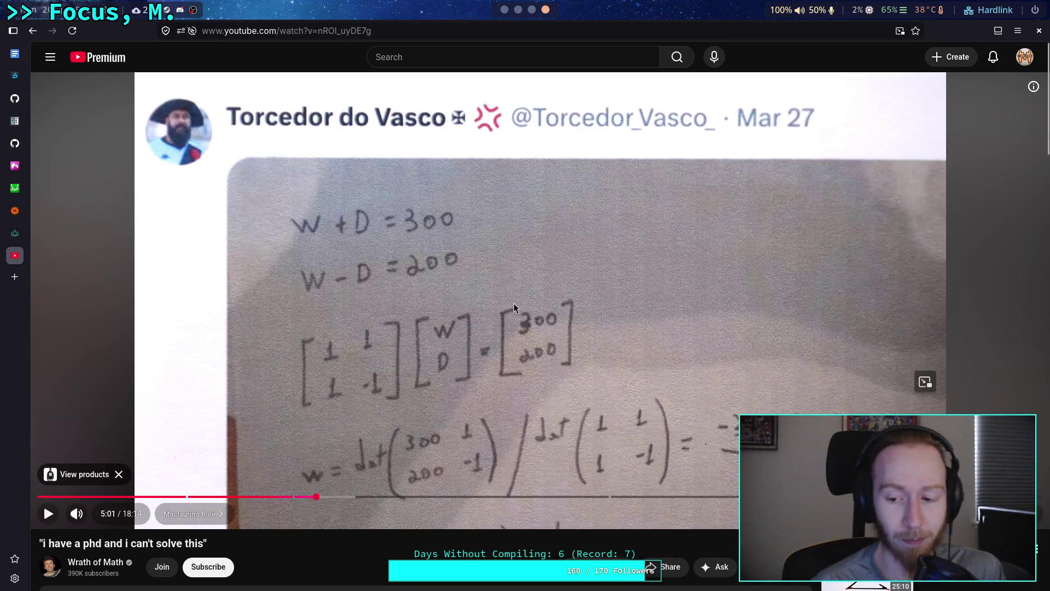
scroll(613, 401, "down", 3)
right_click(827, 408)
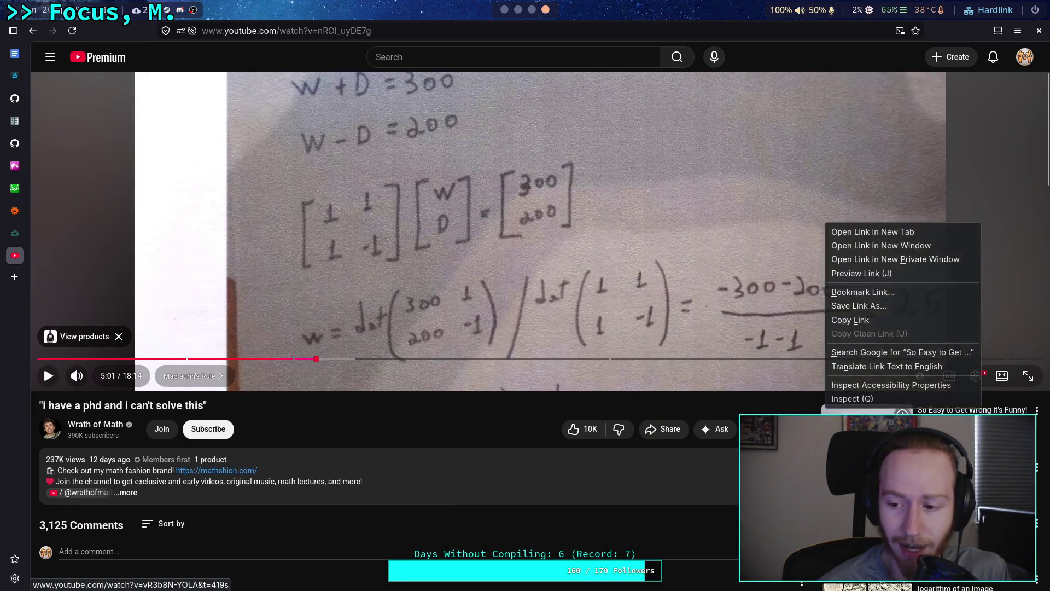
Step: Open 'So Easy to Get Wrong it's Funny!' in a new tab, skip to 7:46, then resume the determinant video
left_click(870, 236)
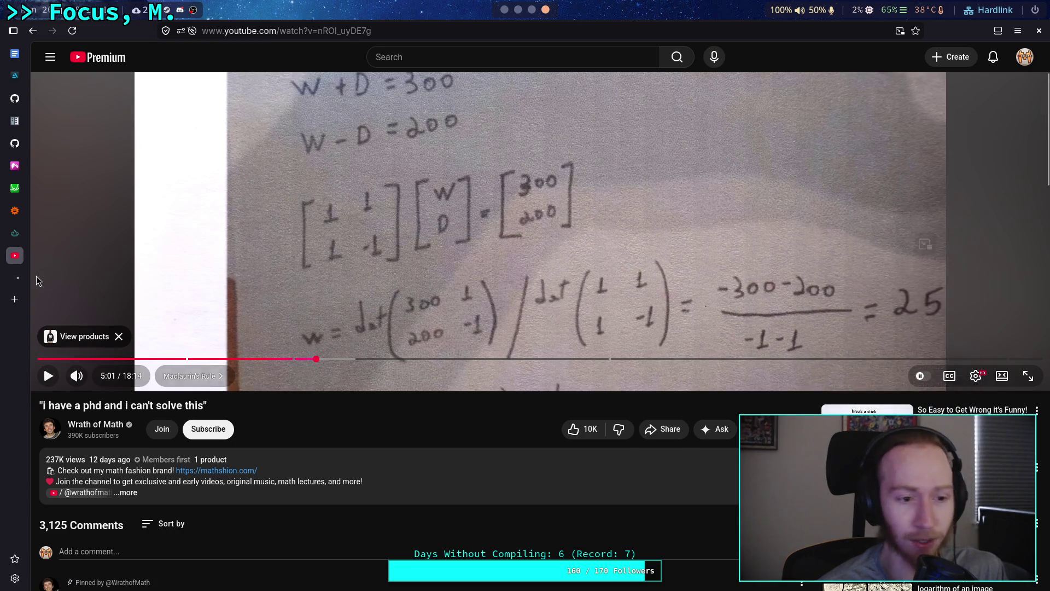
left_click(14, 278)
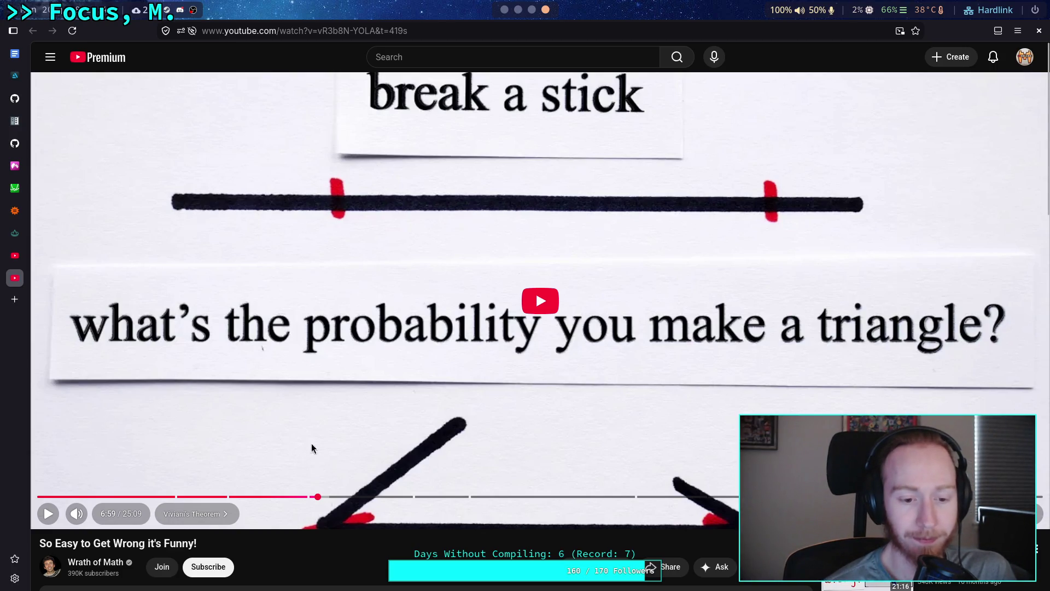
left_click(350, 496)
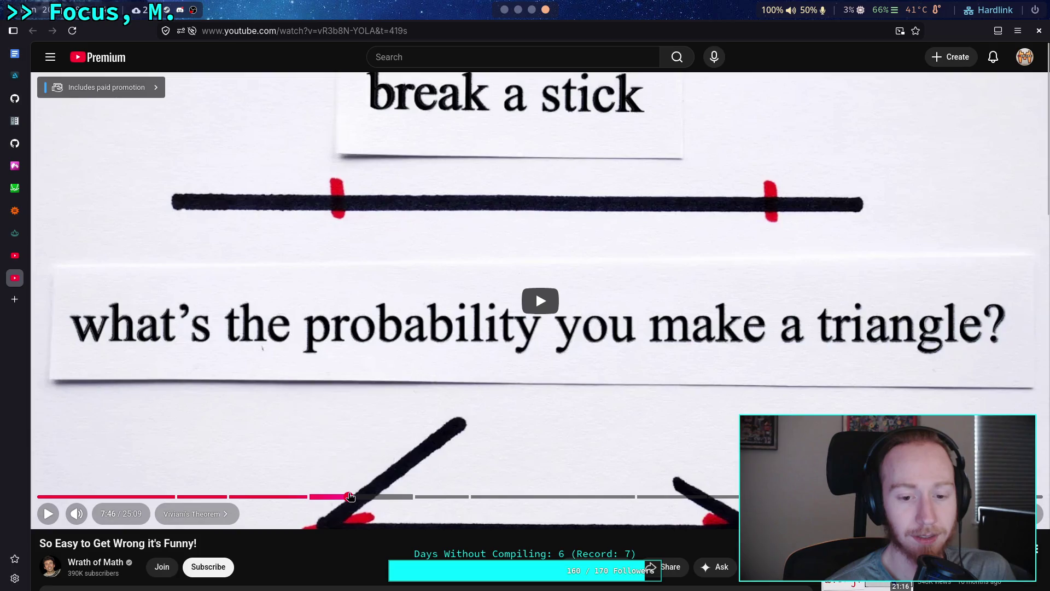
left_click(349, 379)
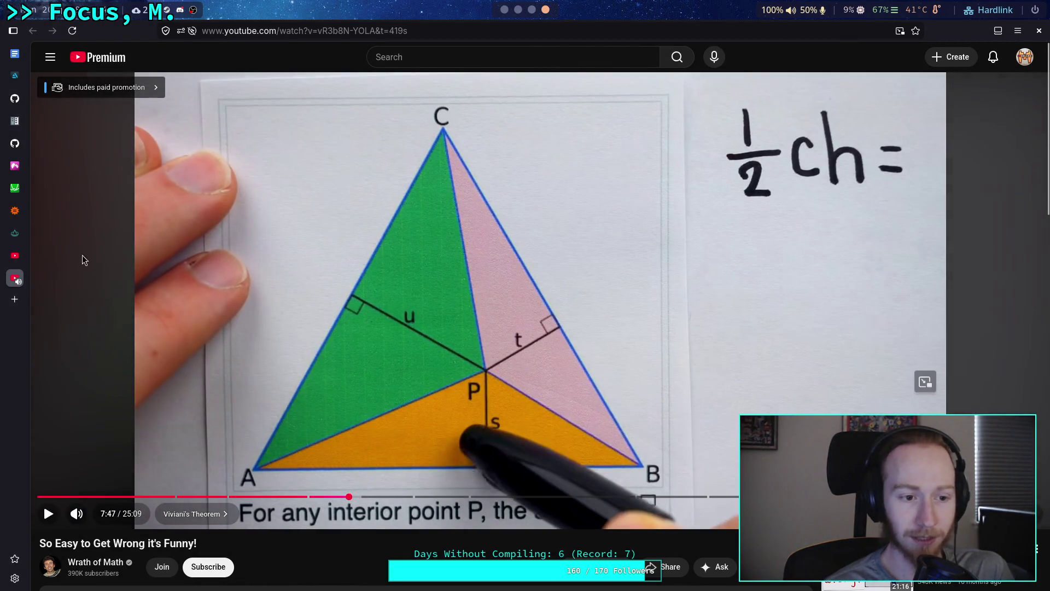
left_click(15, 256)
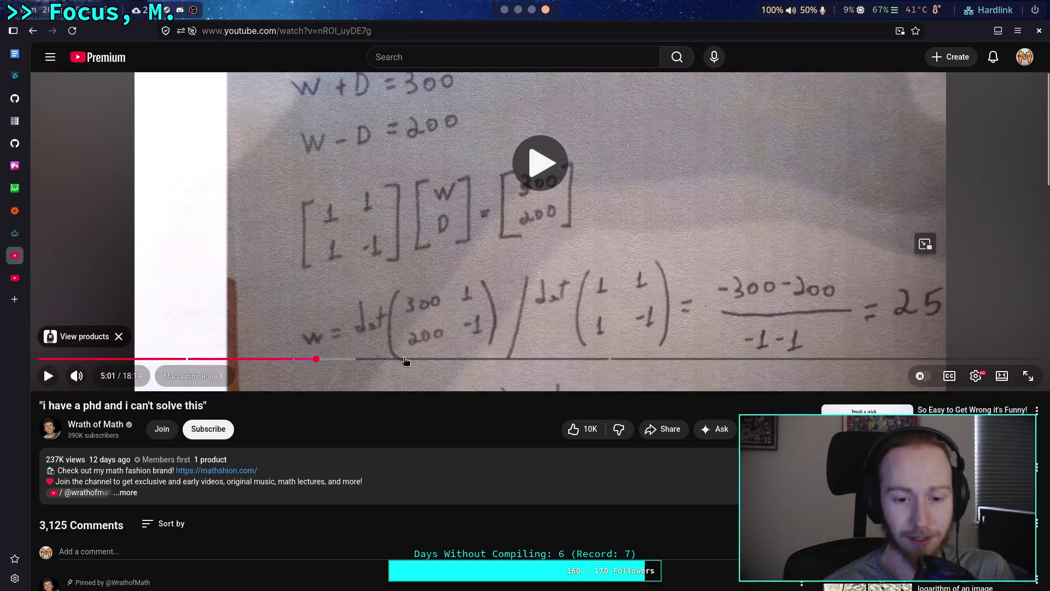
left_click(406, 353)
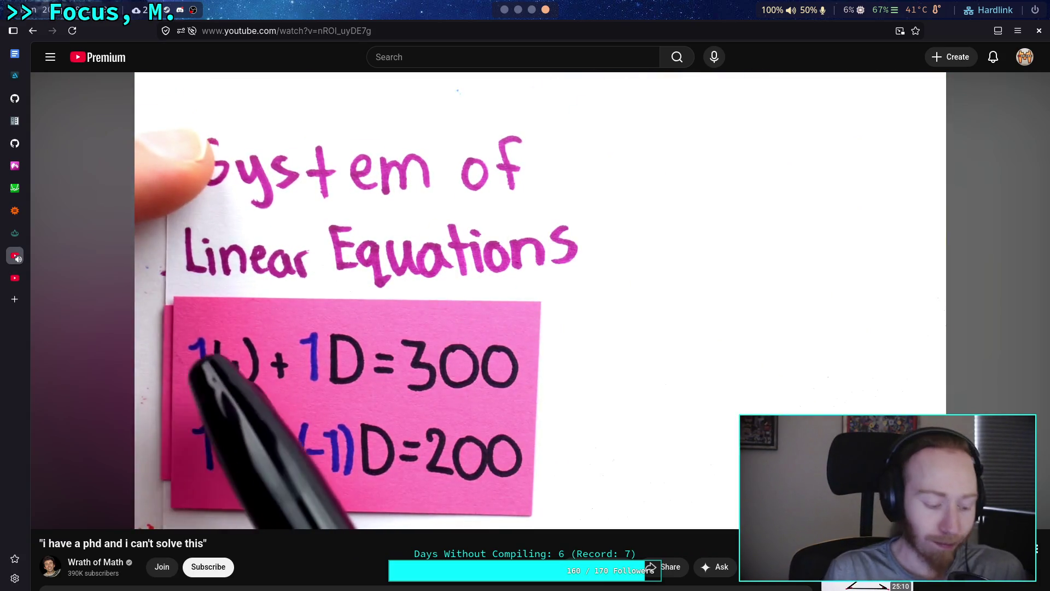
Step: Pause the determinant video at 5:19 and return to the _calculate_forces script in Godot
key("space")
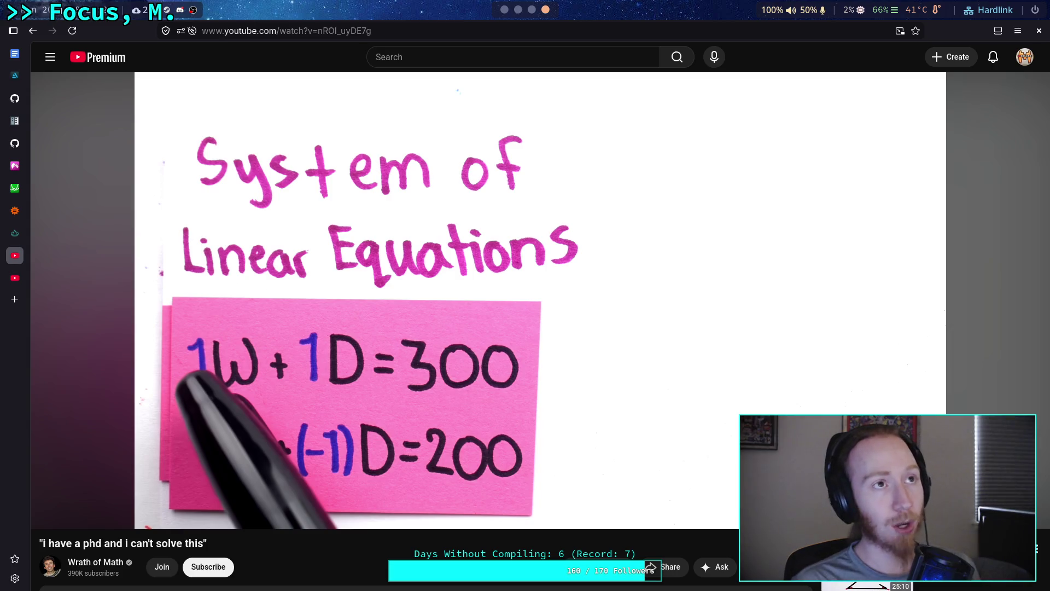
key("super+1")
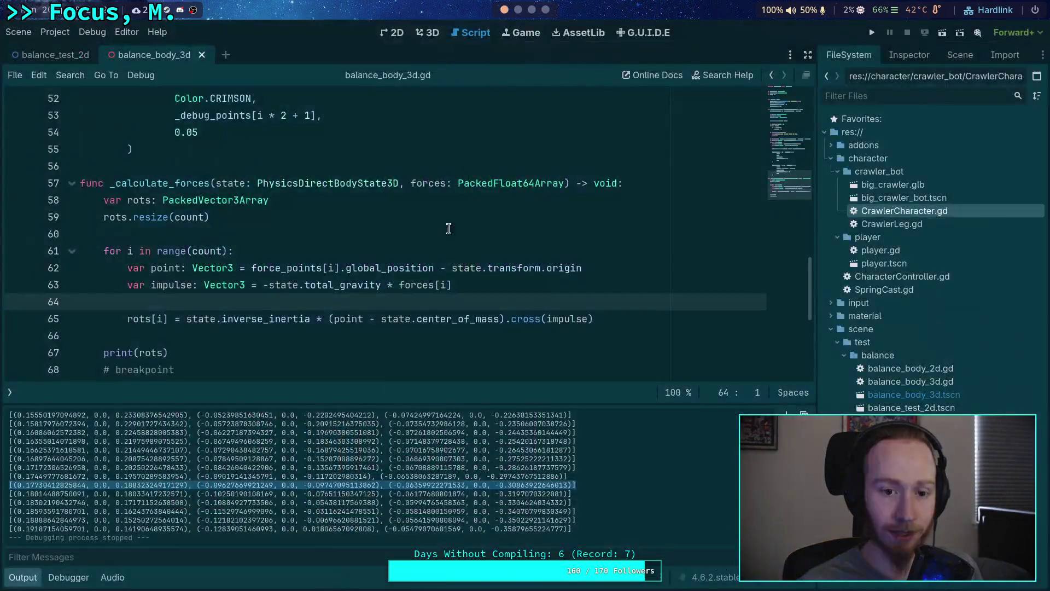
Step: Select one printed line of rotation vectors in the Output panel, then go back to the video
left_click(34, 486)
mouse_move(17, 485)
left_mouse_down()
mouse_move(528, 469)
mouse_move(570, 483)
left_mouse_up()
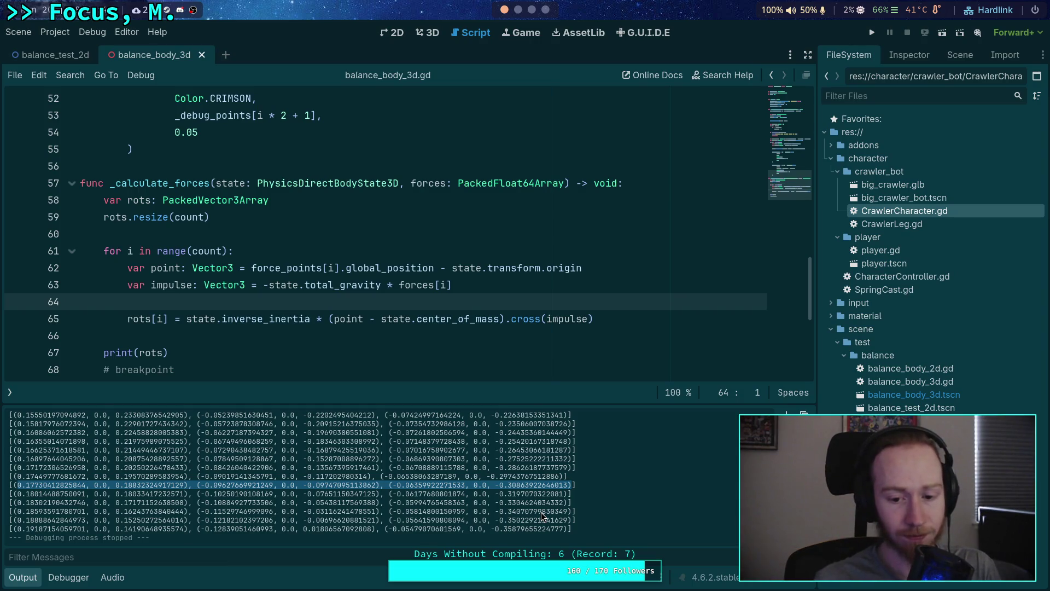
left_click(533, 11)
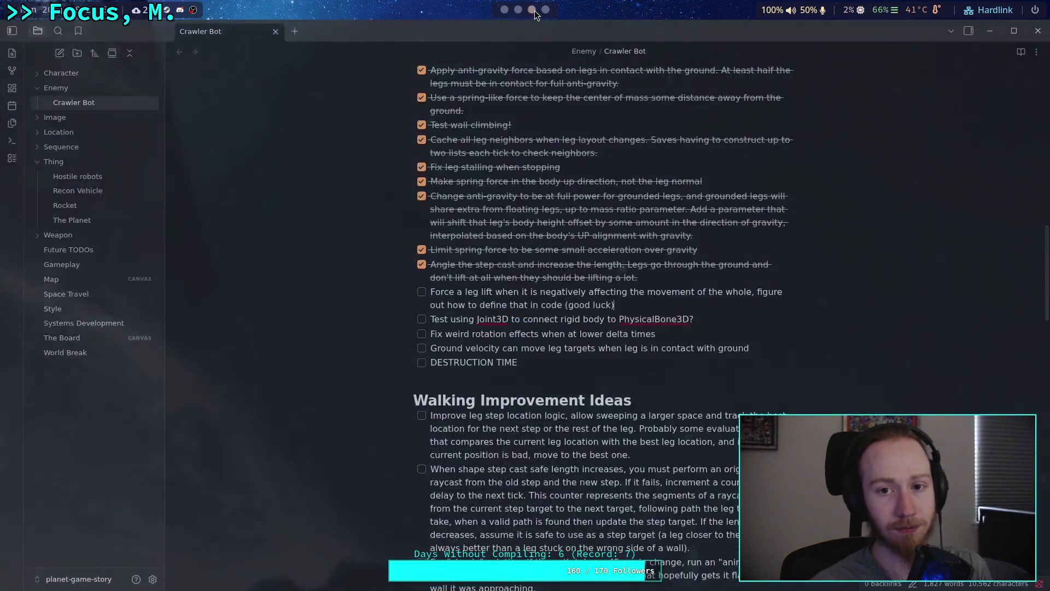
left_click(546, 9)
left_click(359, 432)
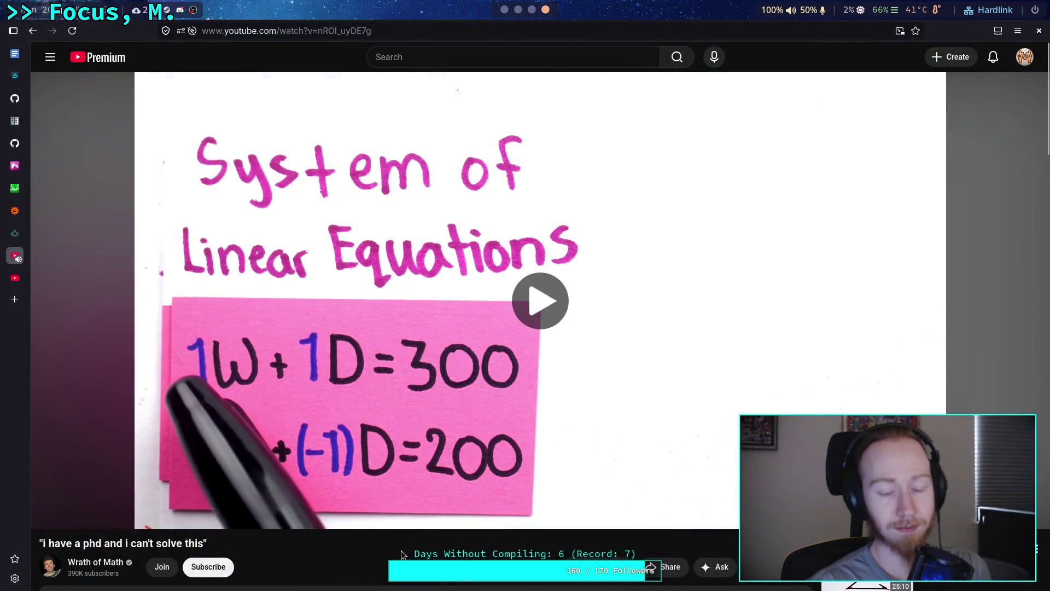
Step: Watch the matrix-form example of W + D = 300 and W − D = 200, then return to Godot
left_click(345, 409)
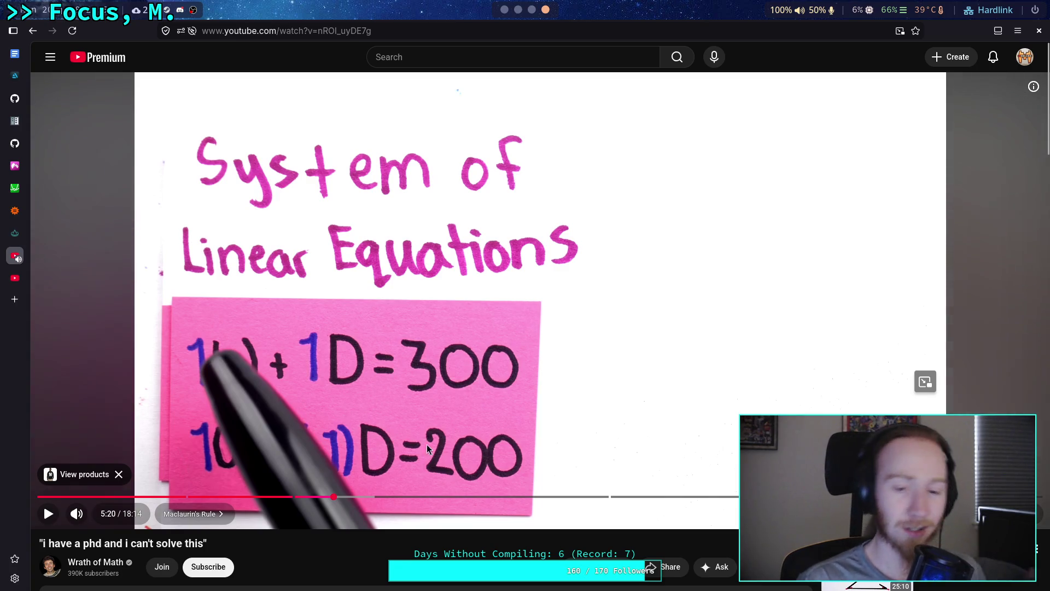
left_click(444, 414)
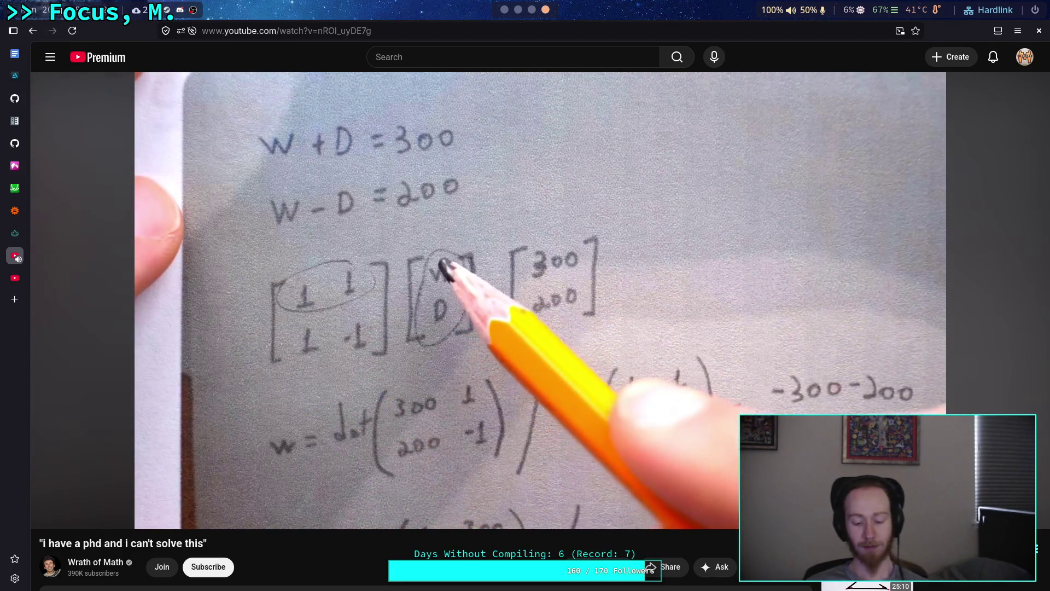
key("Right")
key("Right")
key("Right")
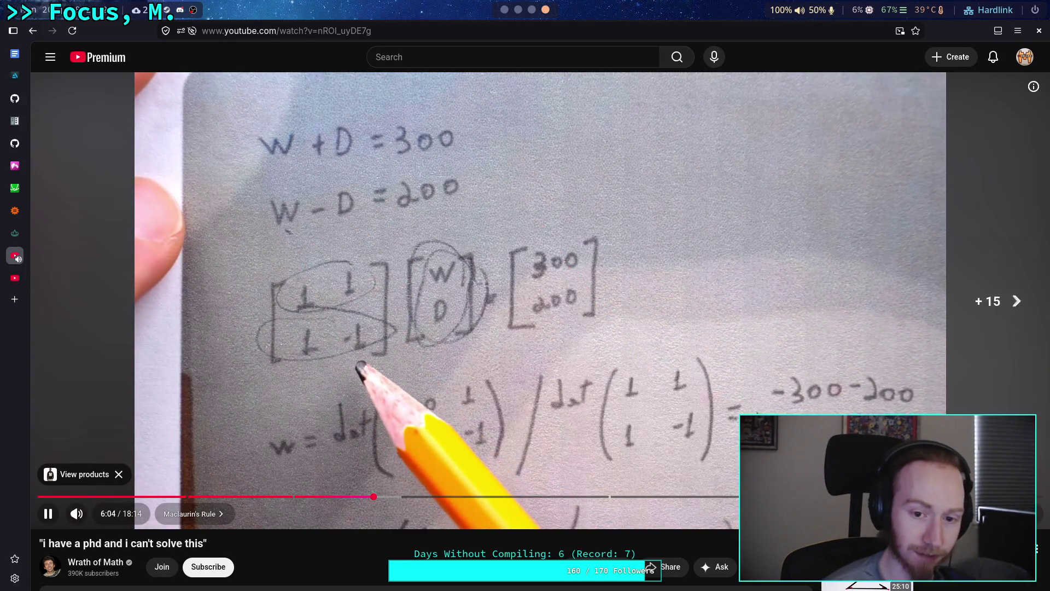
key("Right")
key("Right")
key("Right")
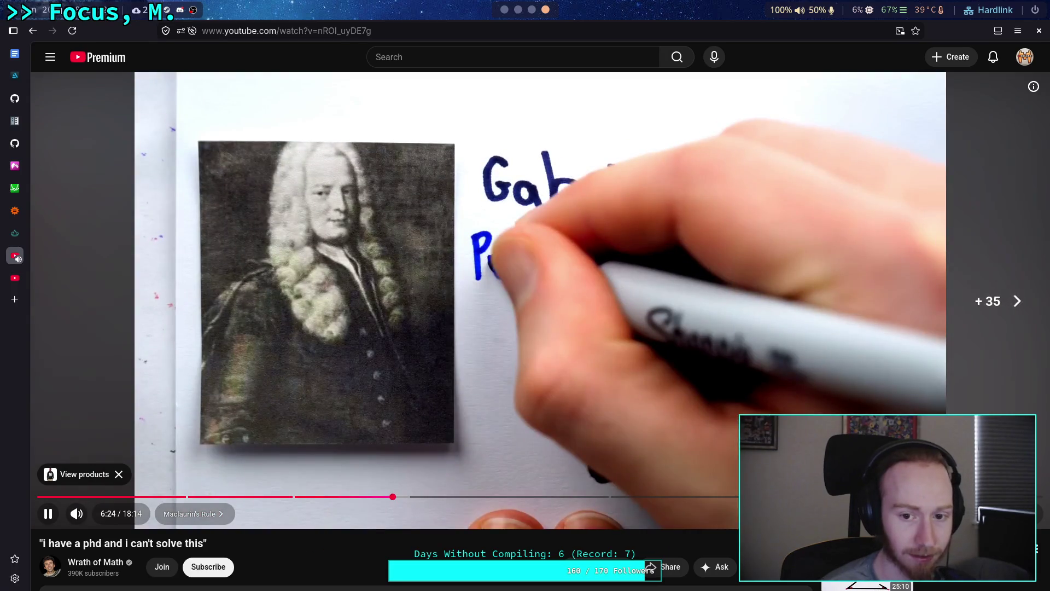
key("Right")
key("Right")
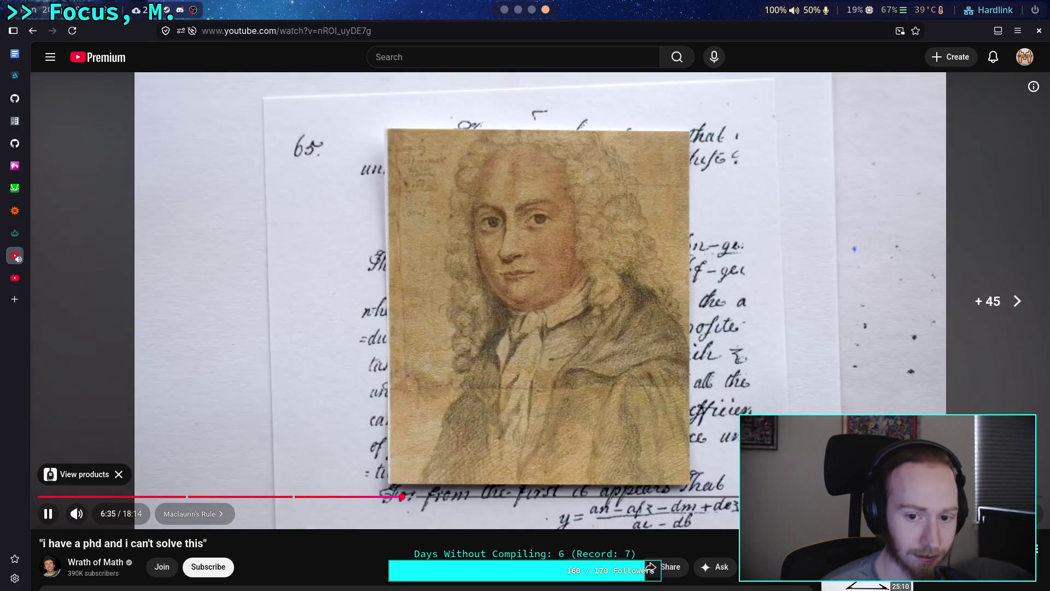
key("Left")
key("Left")
key("Left")
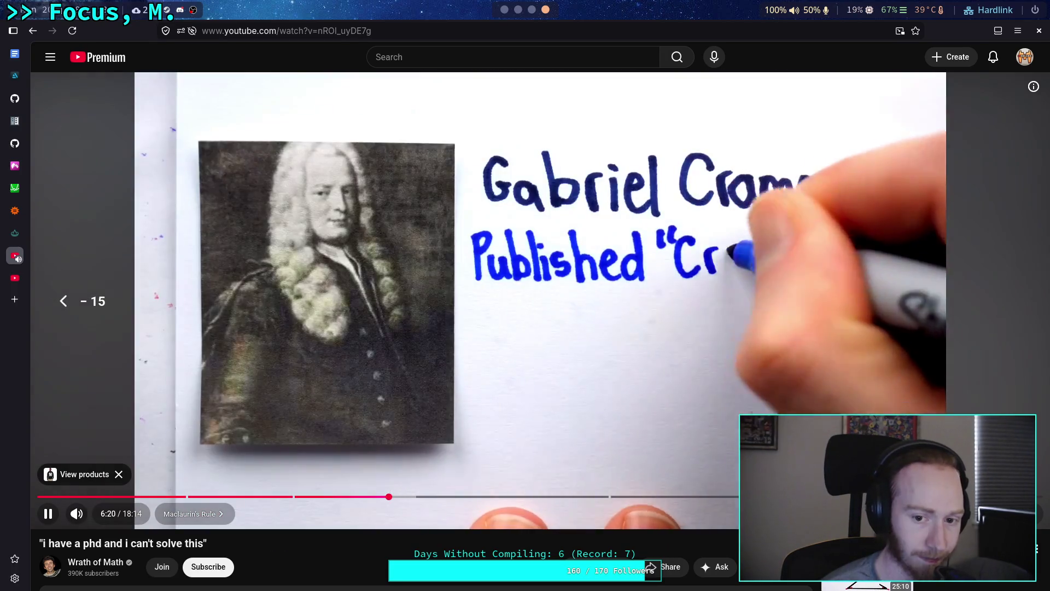
key("Left")
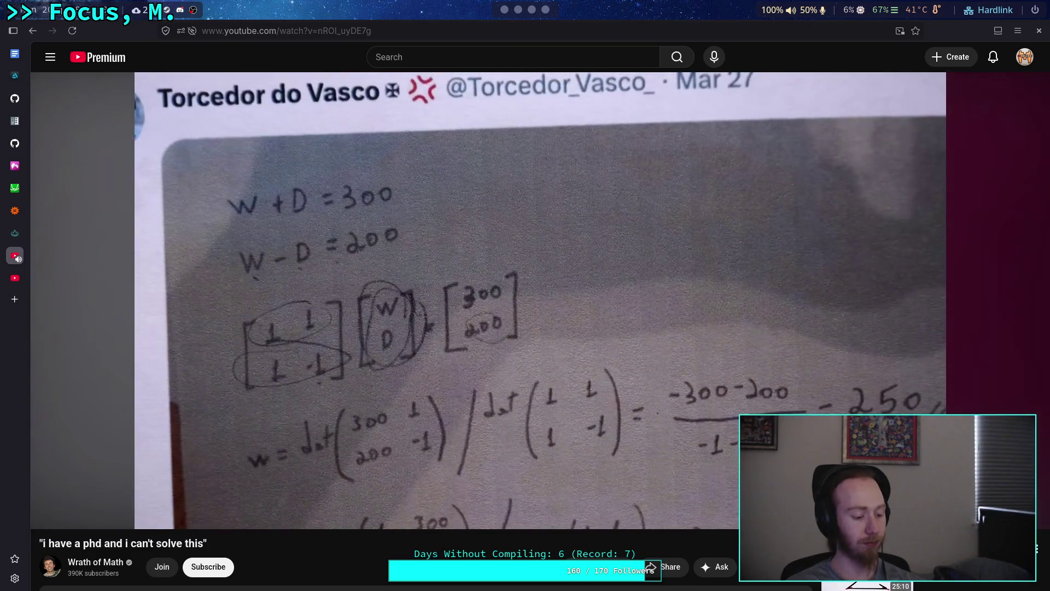
key("super+1")
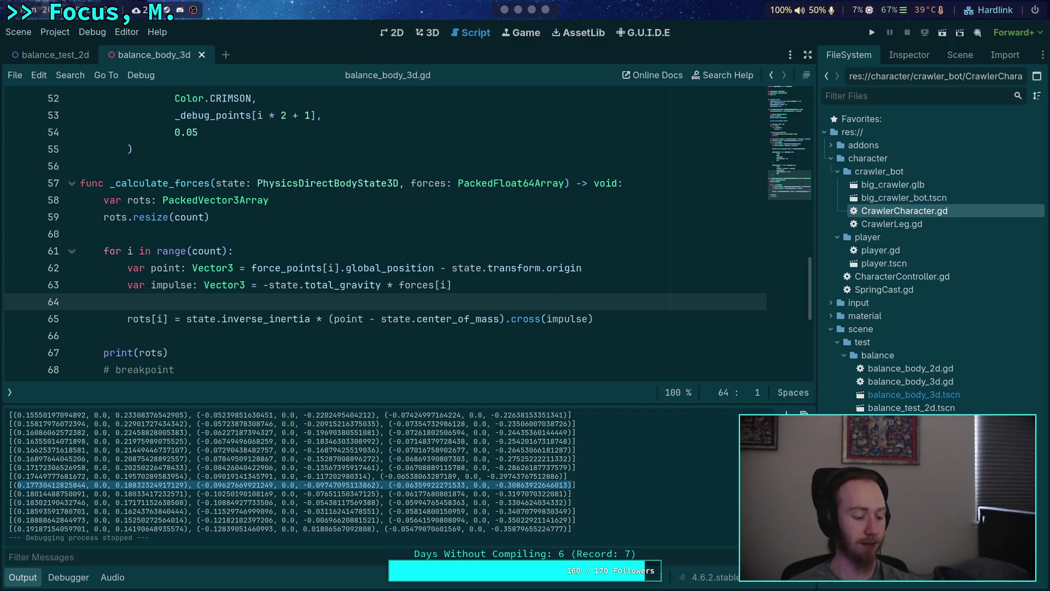
Step: Pause the video at 6:53 on the Cramer's Rule card for two equations
key("super+4")
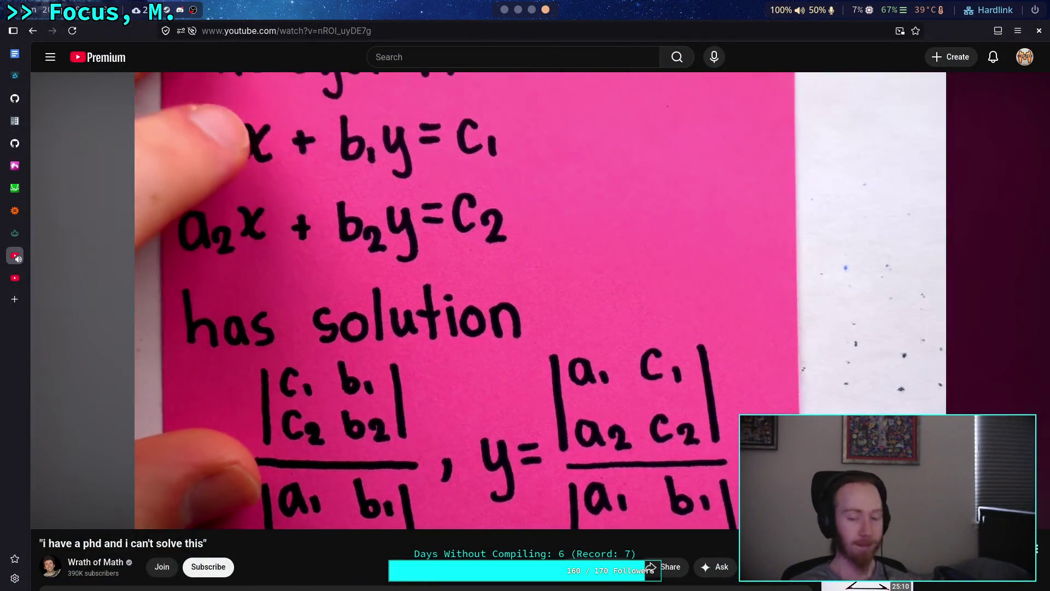
key("space")
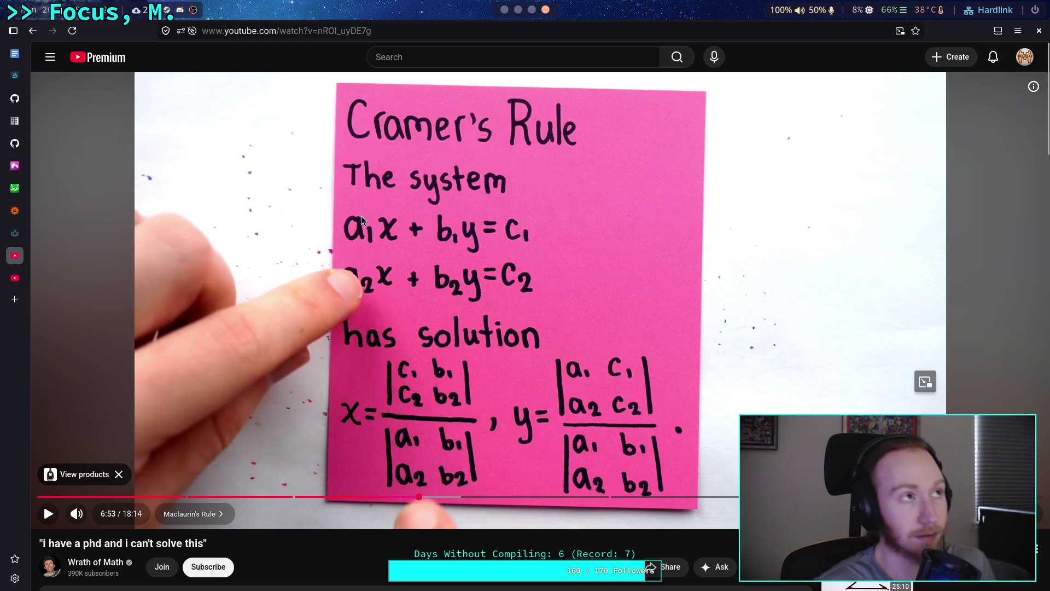
left_click(518, 9)
left_click(505, 9)
Step: Select five printed rotation-vector lines in Output and compare them with the formula card
left_click_drag(13, 477, 621, 519)
left_click(545, 10)
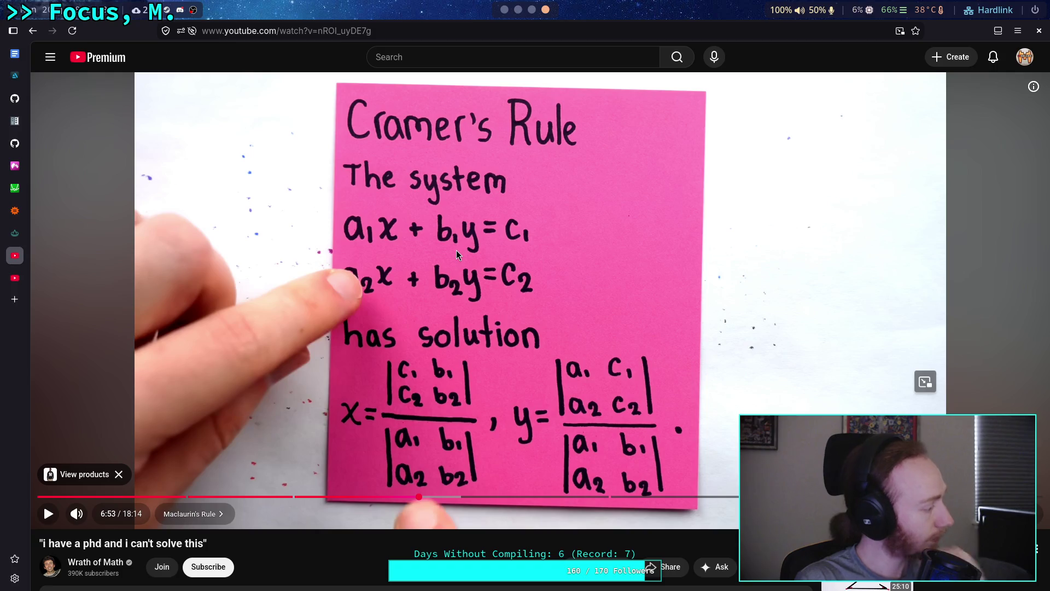
mouse_move(447, 257)
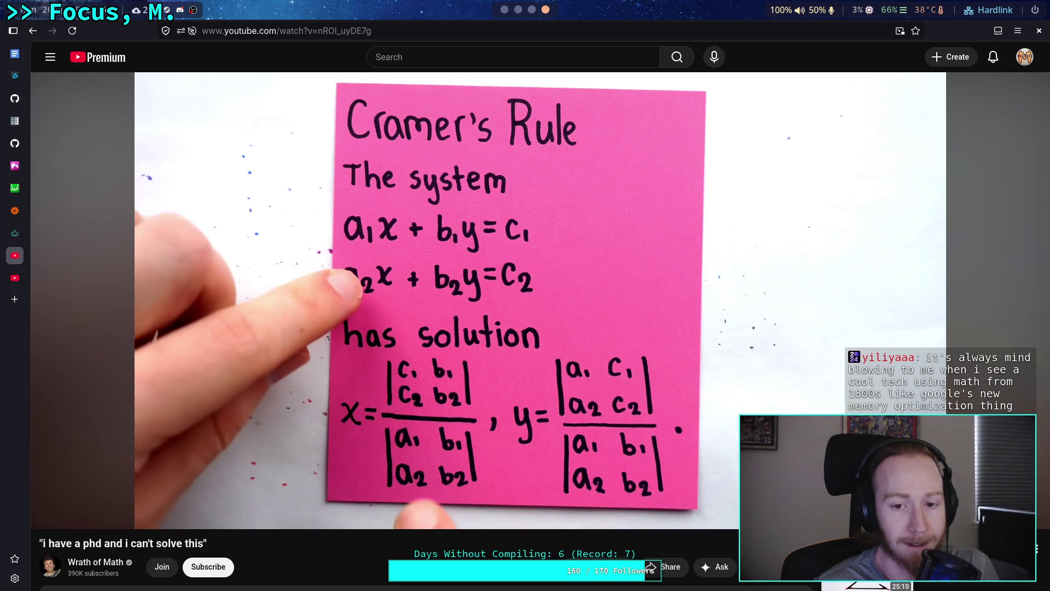
mouse_move(523, 262)
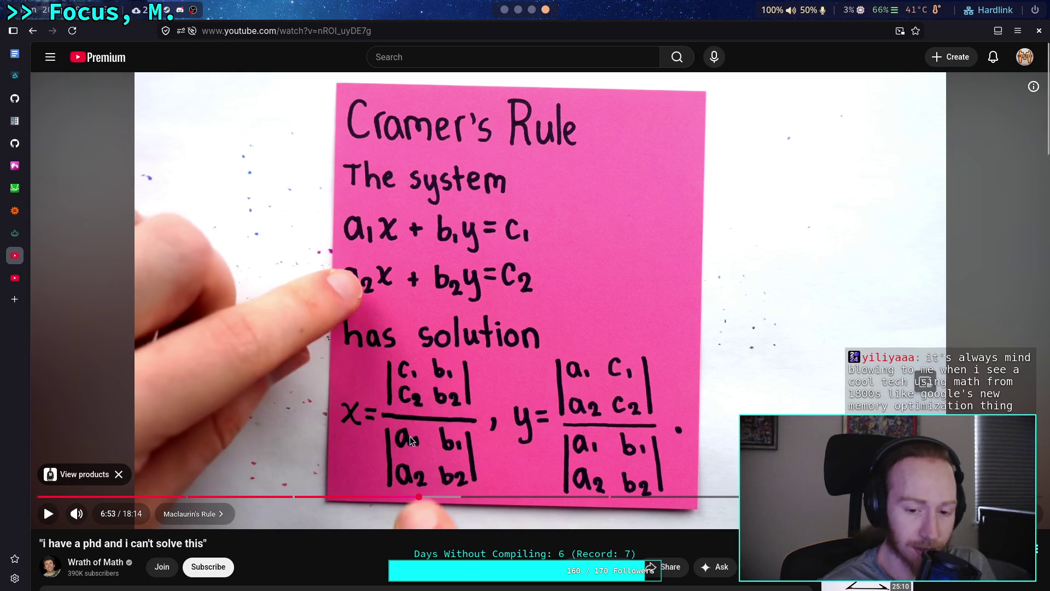
key("super+1")
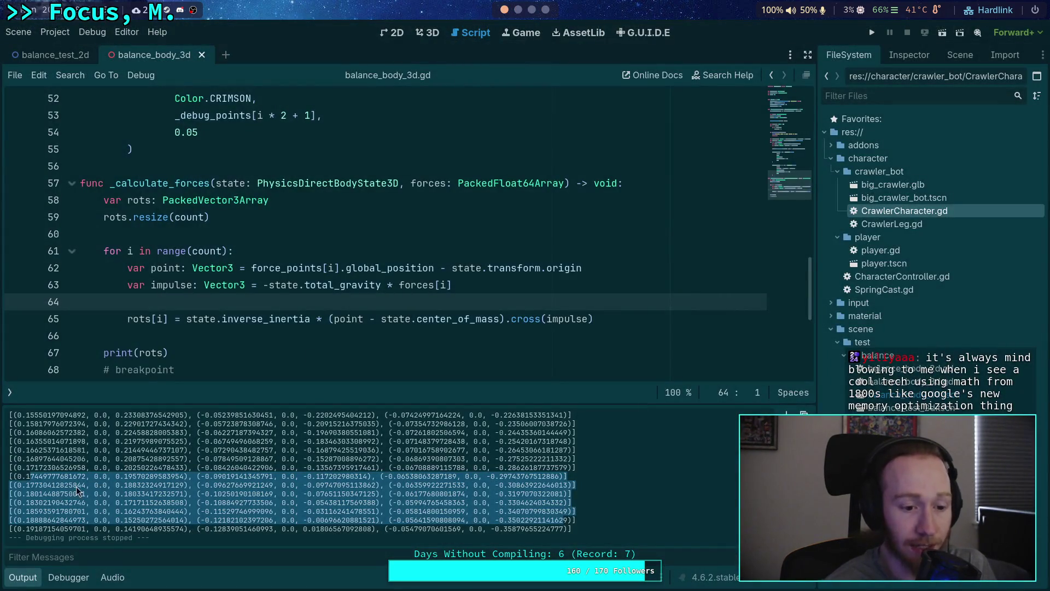
Step: Highlight each value of one output line, including -0.09019141345791, 0.19570289583954 and -0.117202980314
key("super+4")
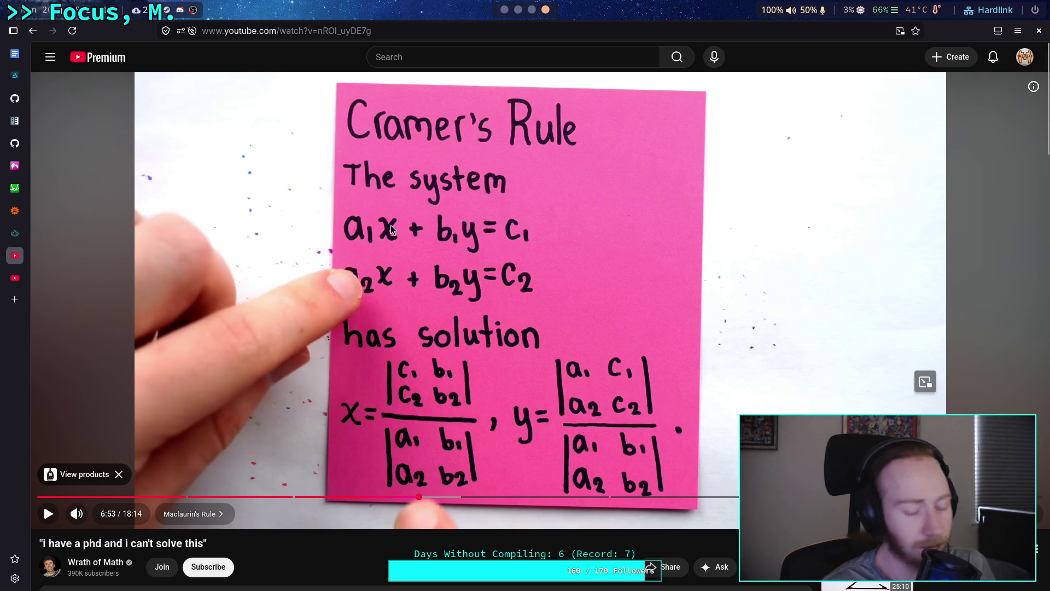
left_click(504, 13)
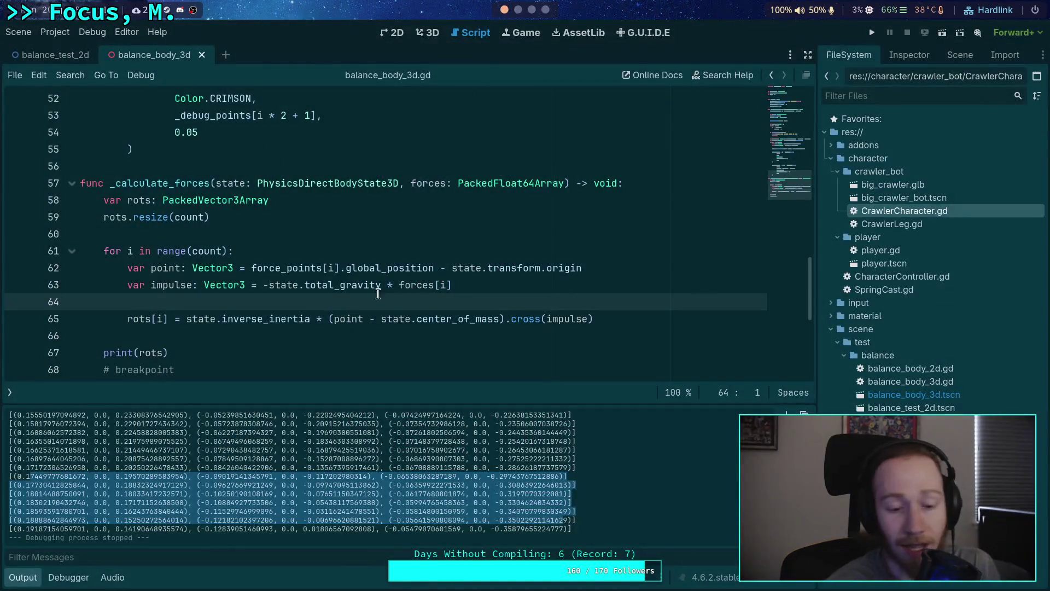
left_click(50, 487)
left_click_drag(18, 476, 63, 475)
left_click_drag(202, 476, 269, 475)
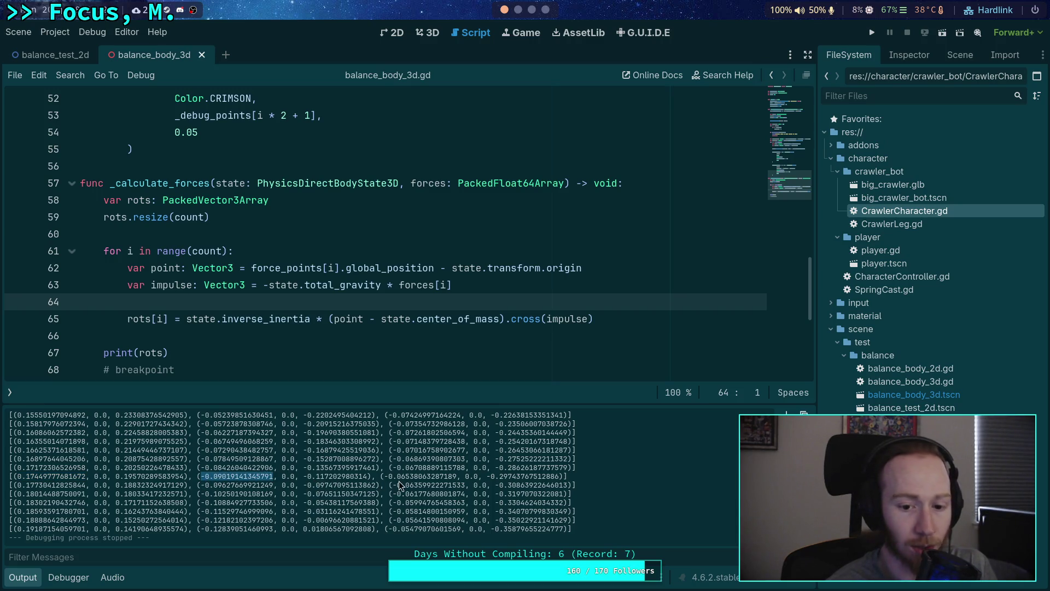
left_click_drag(386, 478, 458, 477)
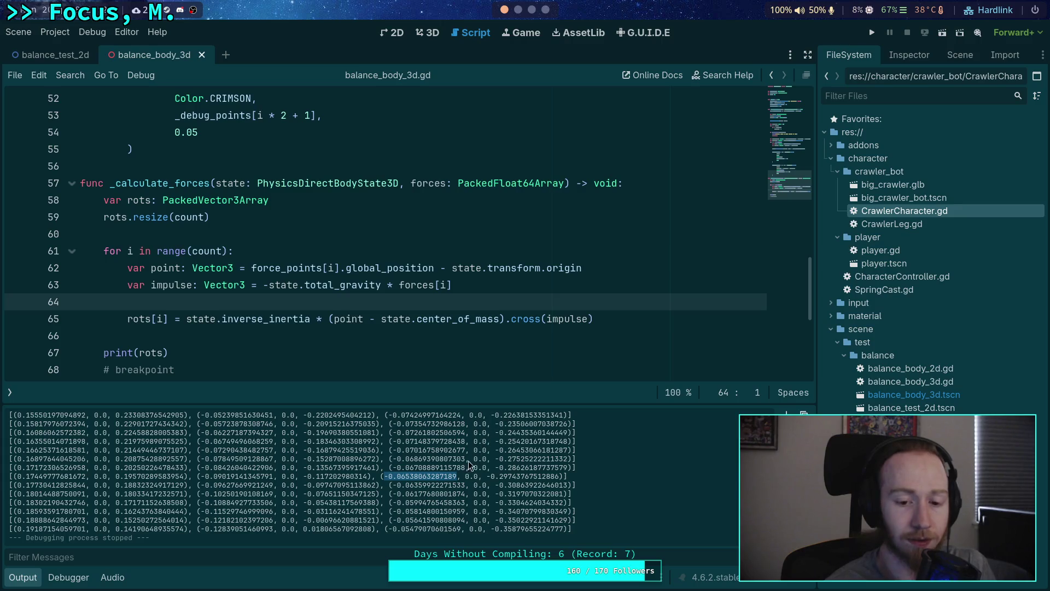
left_click_drag(95, 477, 106, 476)
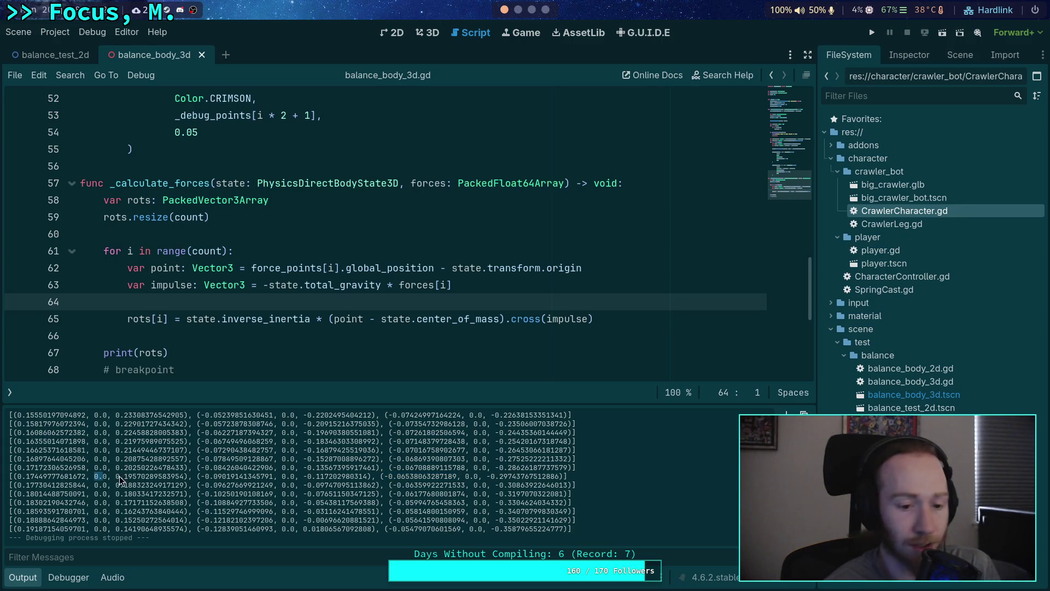
left_click_drag(115, 476, 185, 477)
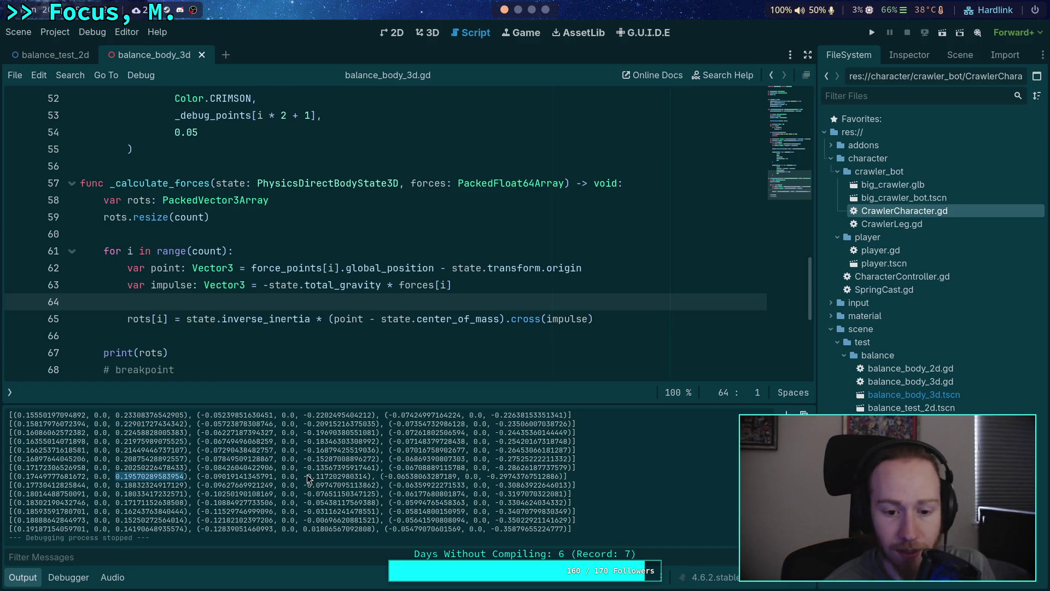
left_click_drag(307, 477, 365, 477)
key("super+3")
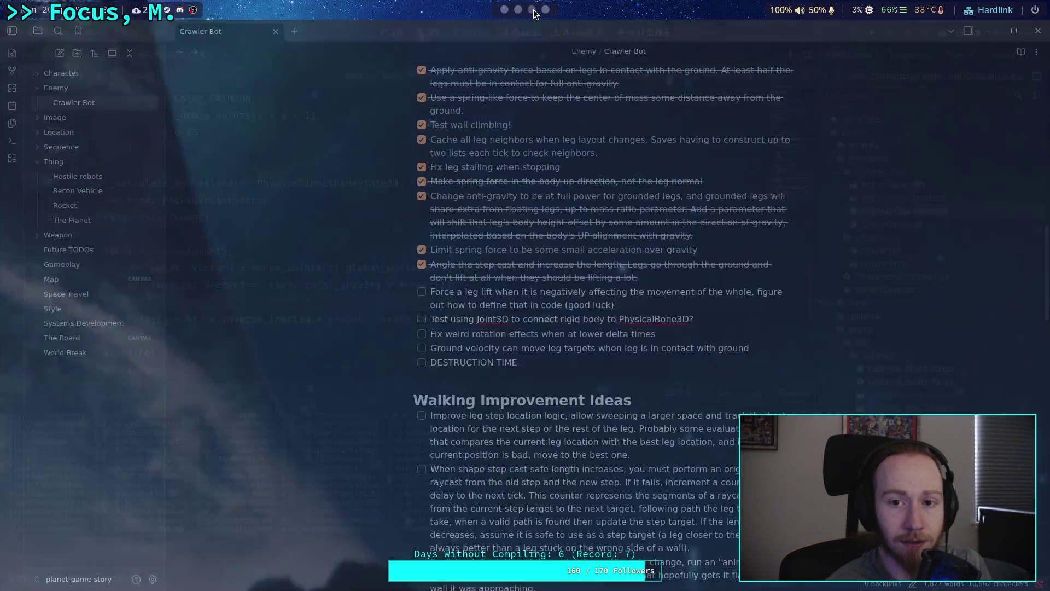
Step: Resume the Cramer's Rule video from 6:53 and let it play to 7:28
key("super+4")
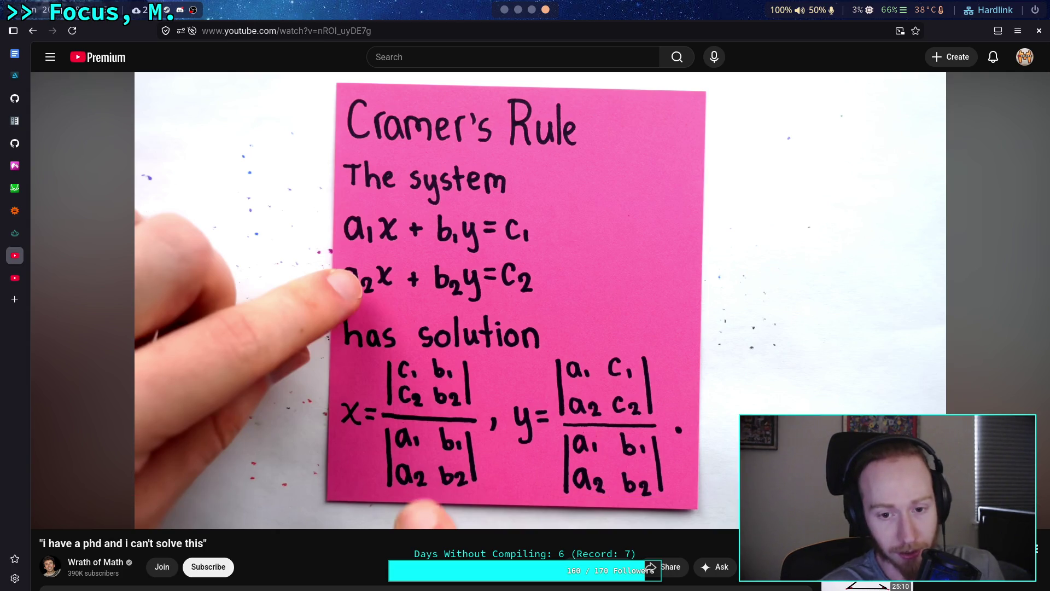
mouse_move(516, 290)
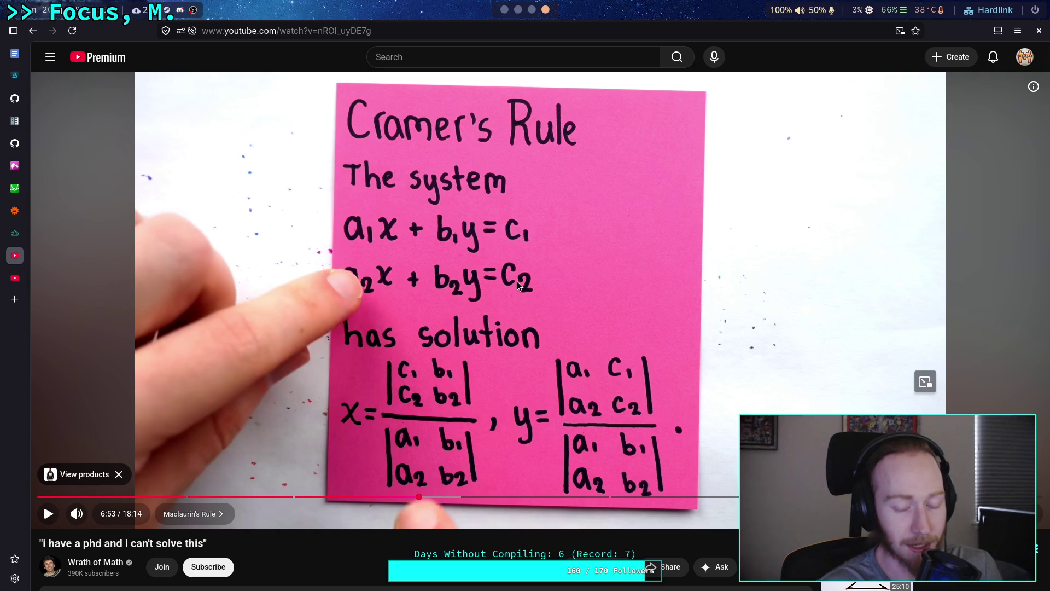
left_click(494, 264)
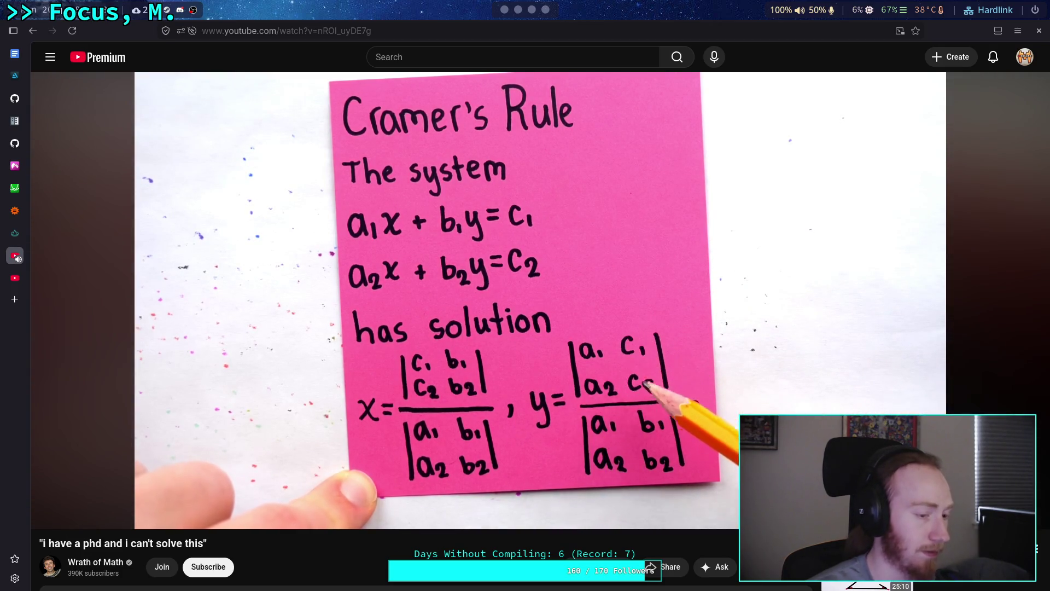
mouse_move(103, 518)
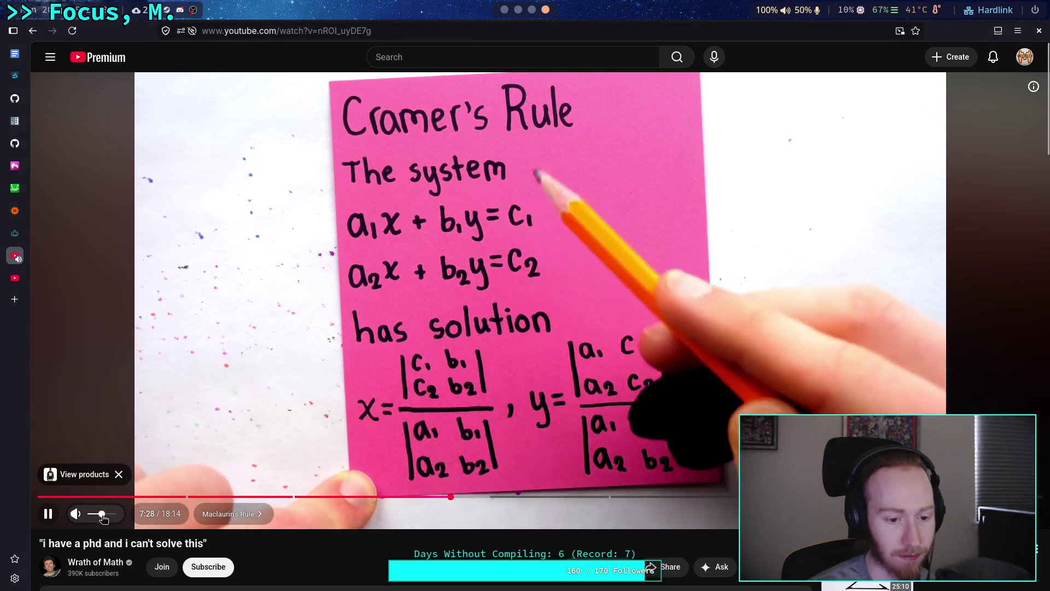
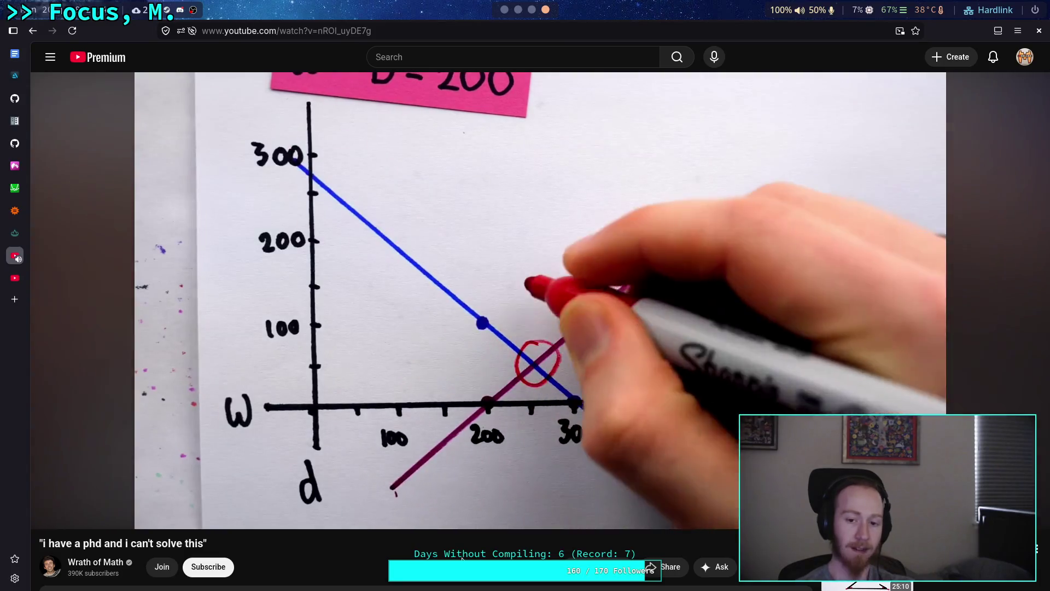
Step: Pause the phd video, glance at the Desmos and StackExchange tabs, then resume the video
left_click(507, 271)
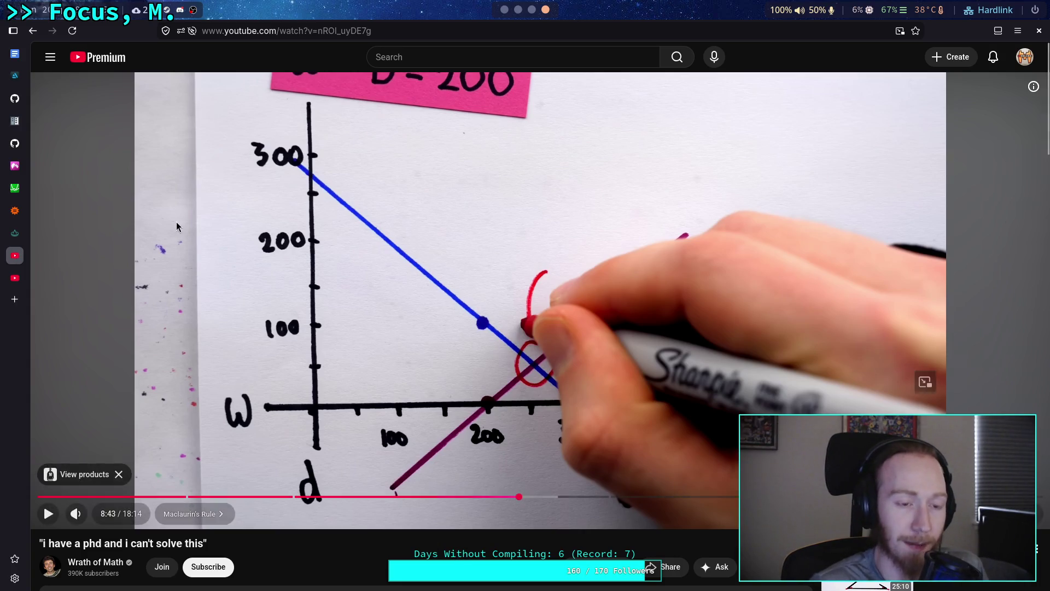
left_click(15, 166)
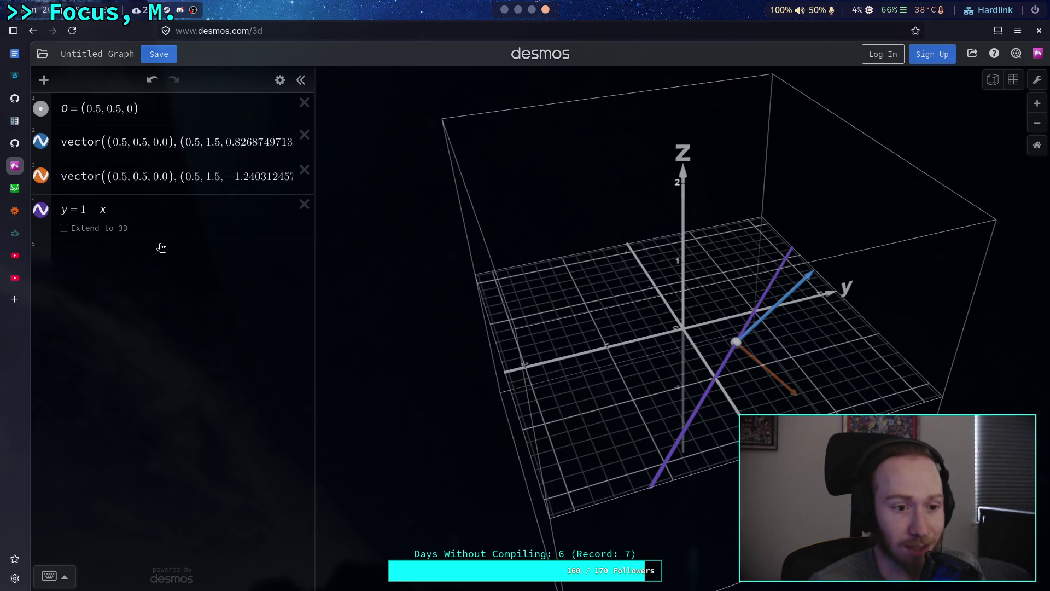
left_click(22, 241)
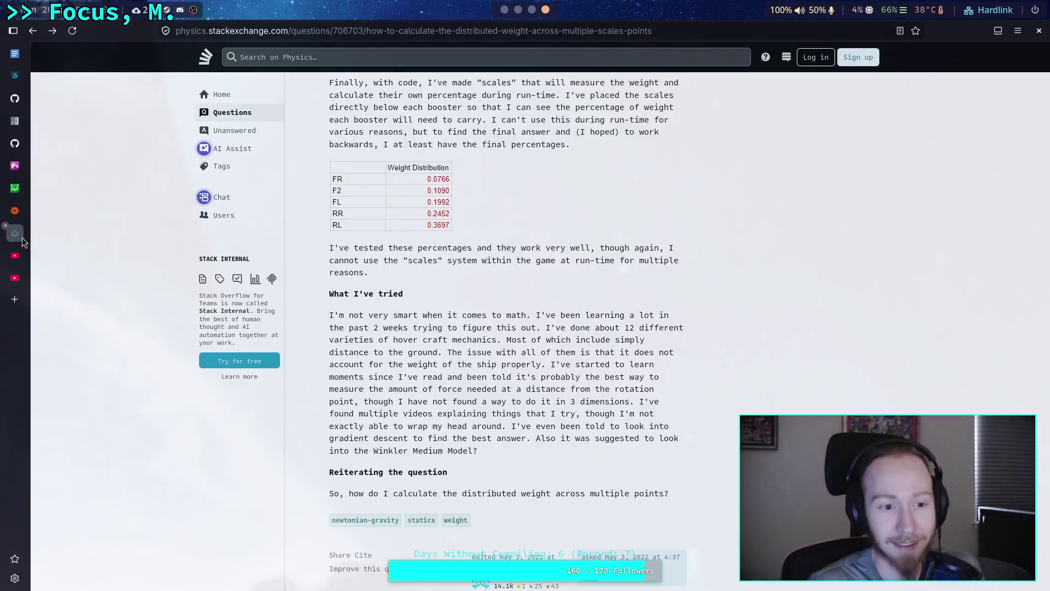
left_click(15, 255)
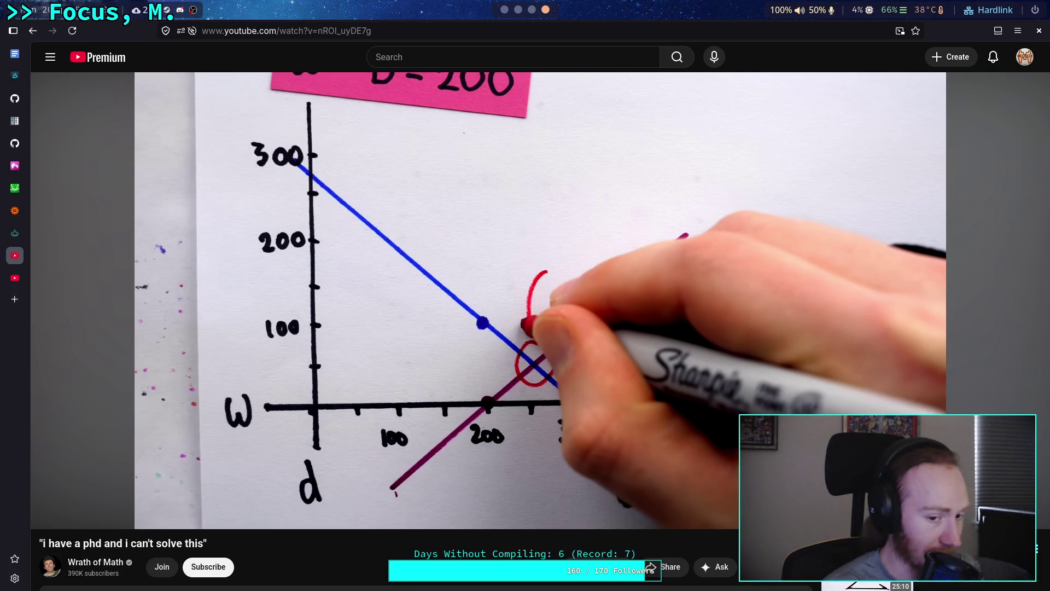
left_click(345, 415)
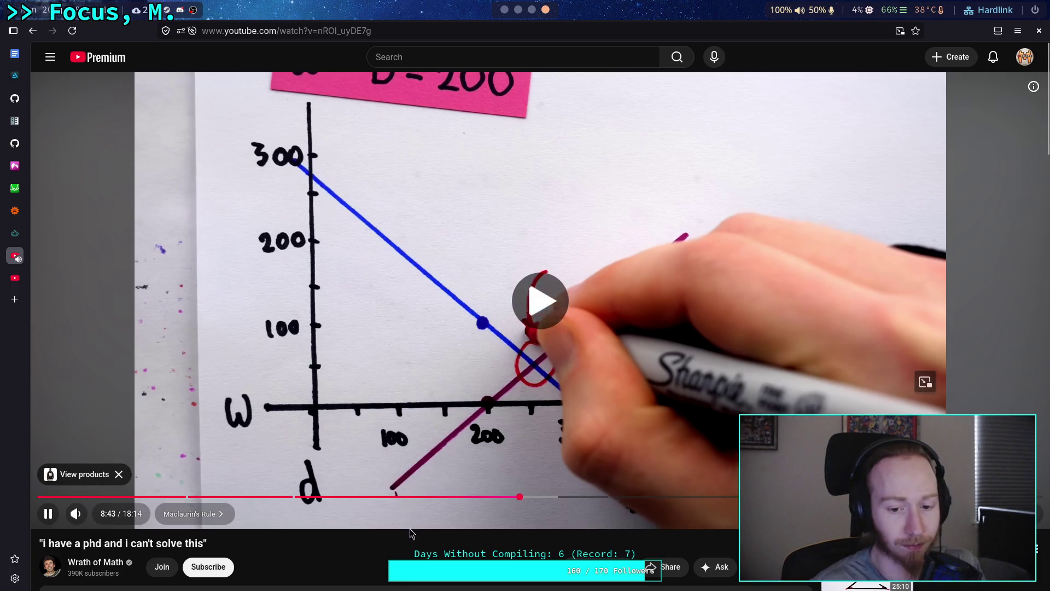
left_click(345, 416)
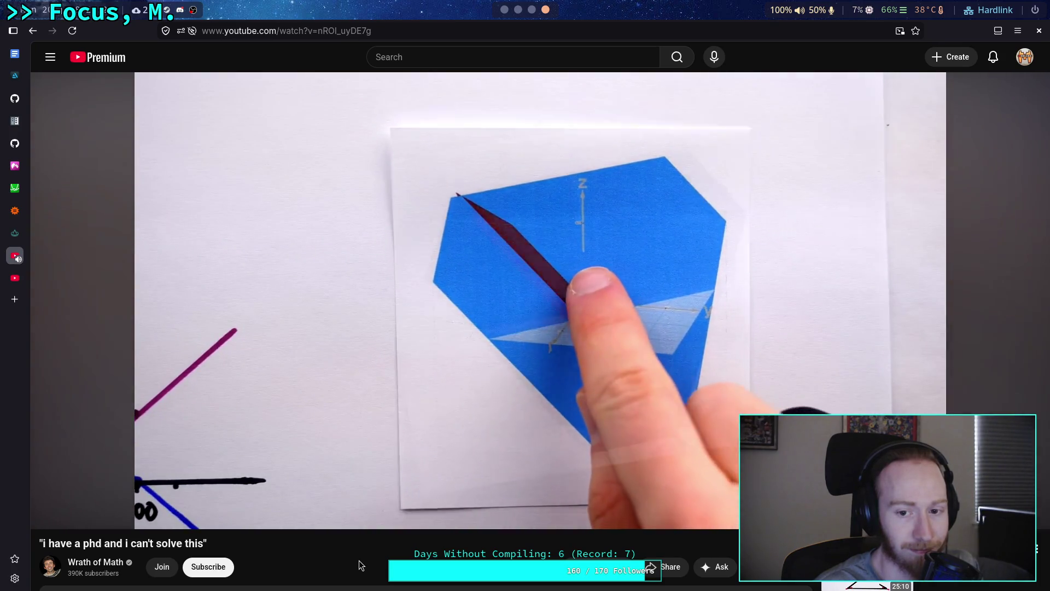
Step: Pause the video, orbit the Desmos 3D graph, then go to the 'So Easy to Get Wrong it's Funny!' video
left_click(583, 285)
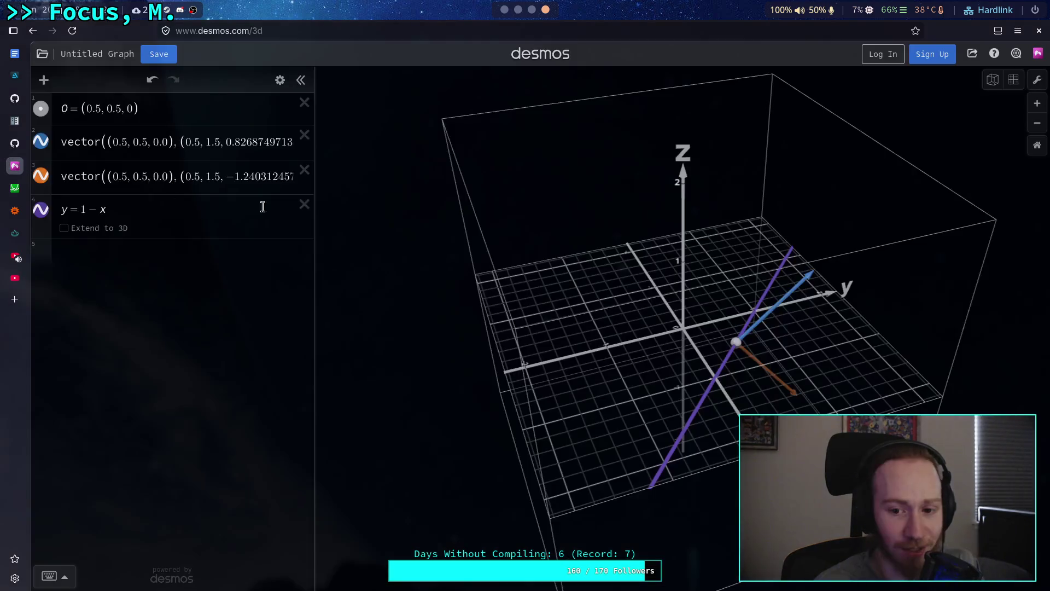
key("ctrl+Tab")
mouse_move(628, 328)
left_mouse_down()
mouse_move(664, 366)
mouse_move(595, 354)
left_mouse_up()
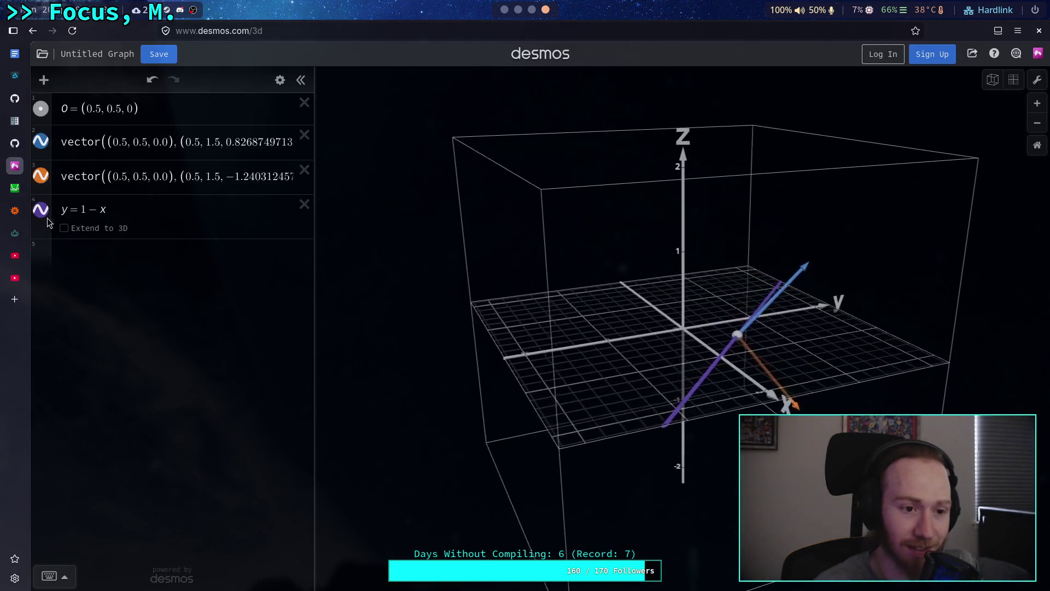
mouse_move(27, 280)
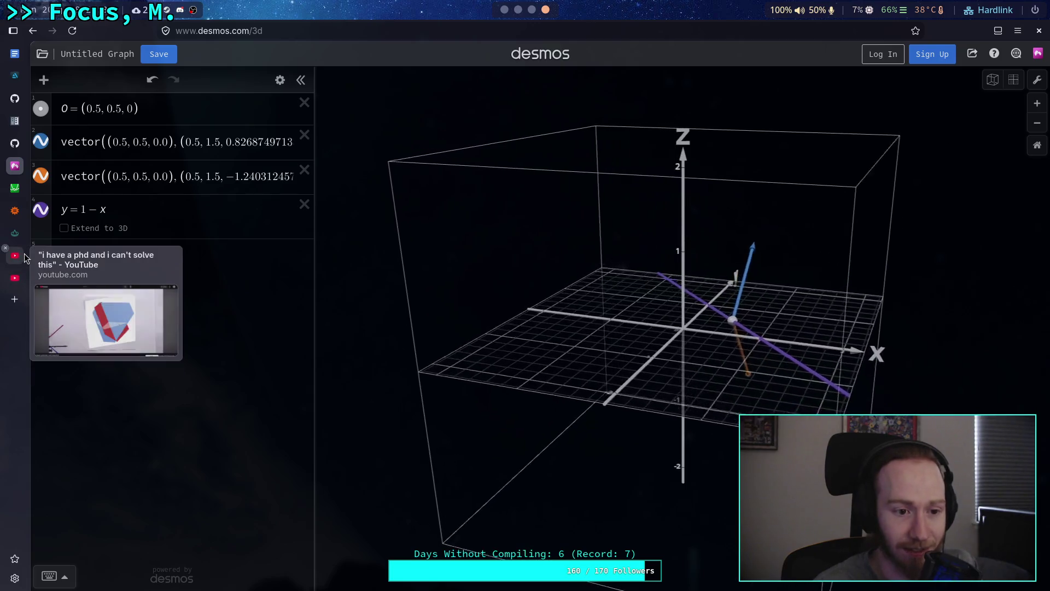
left_click(3, 273)
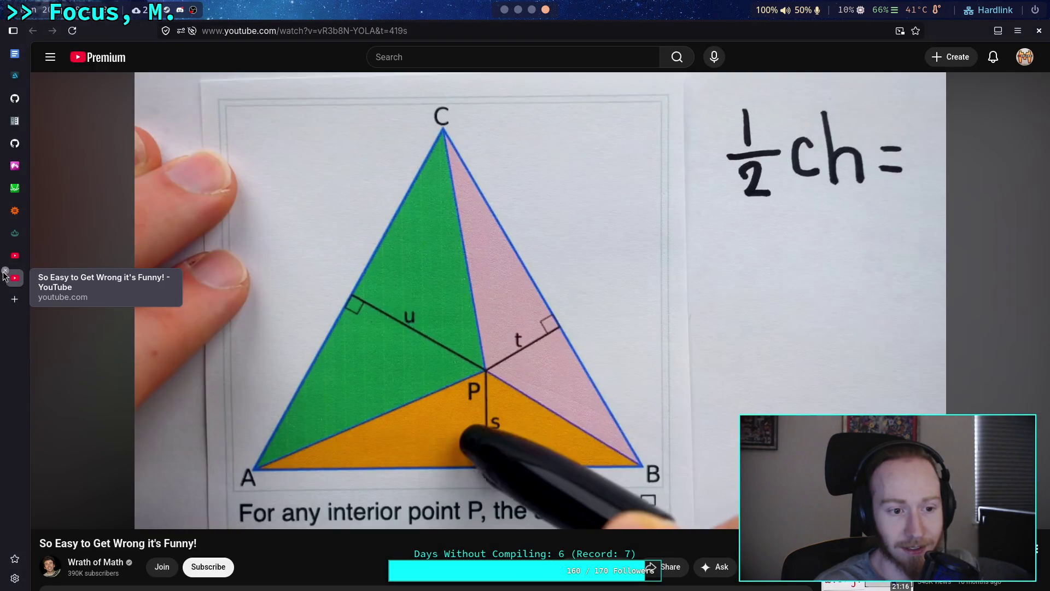
Step: Close the 'So Easy to Get Wrong it's Funny!' tab and play the phd video to 8:57
key("ctrl+w")
left_click(555, 487)
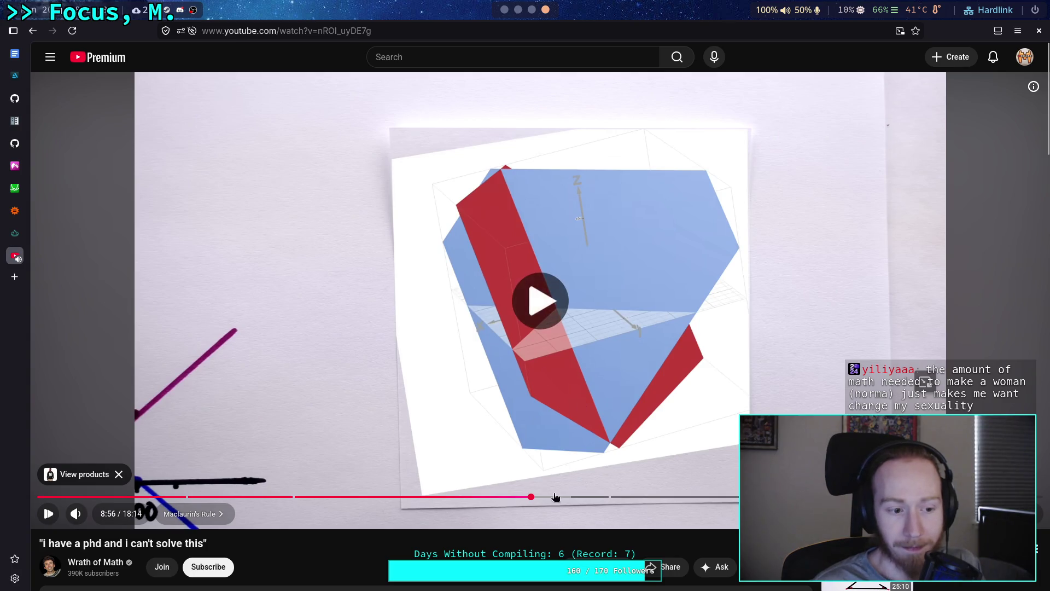
left_click(469, 368)
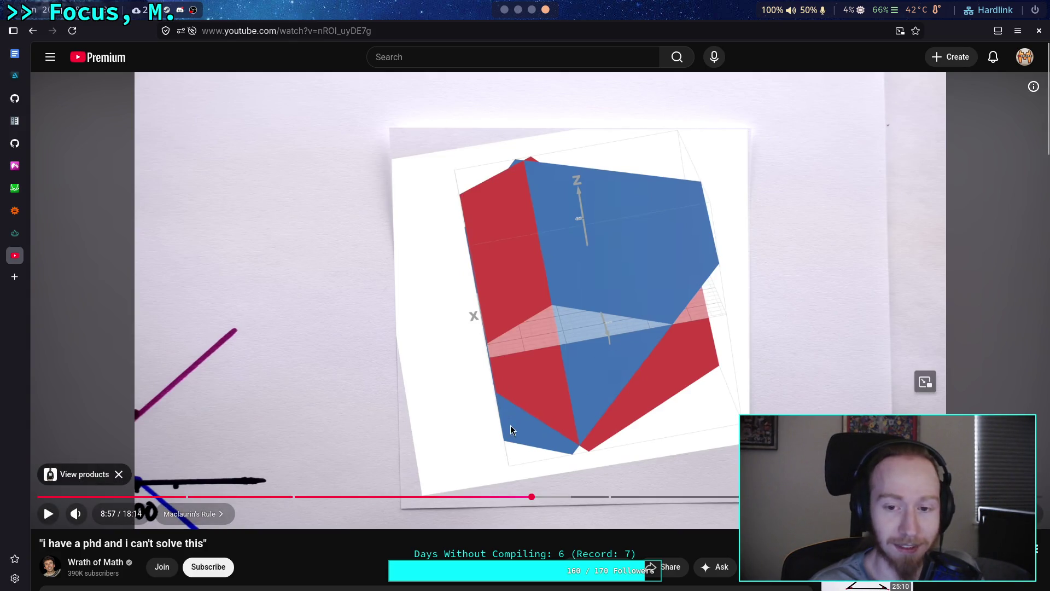
Step: Watch the rotating 3D shape section up to 9:09, then switch to the Python terminal
left_click(480, 456)
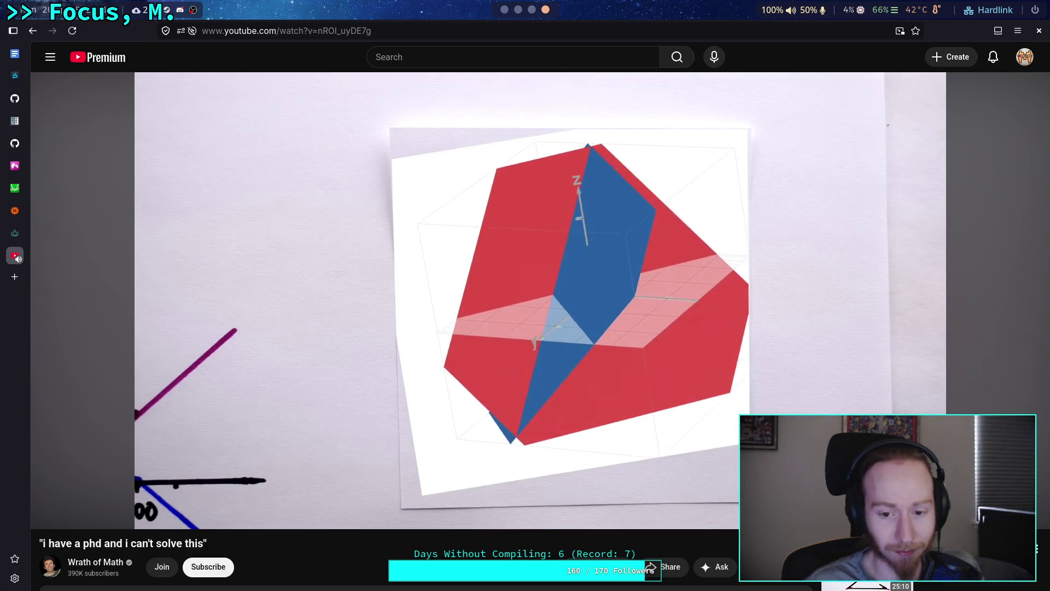
left_click(467, 445)
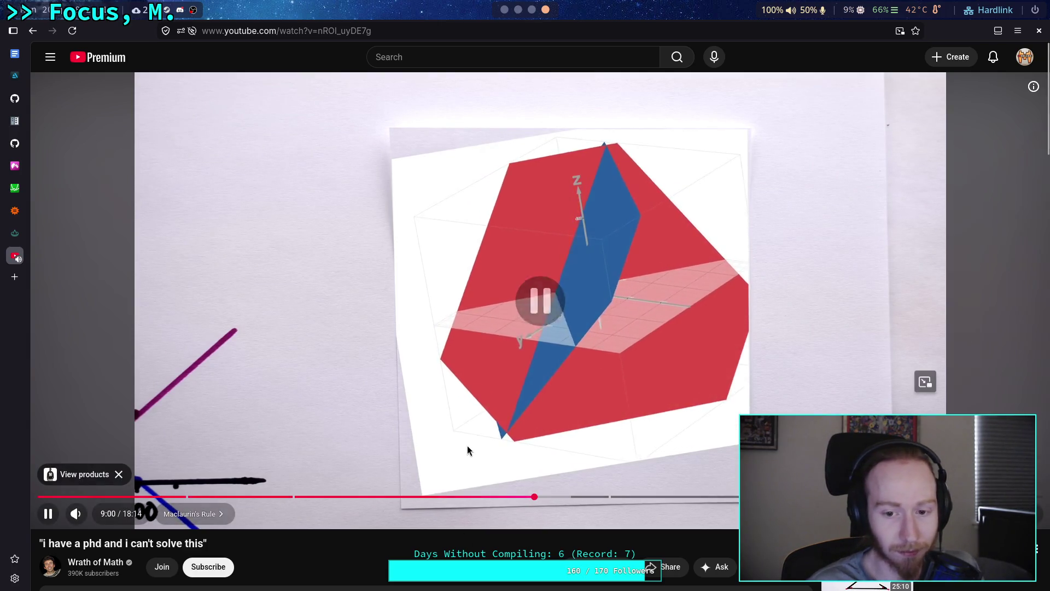
left_click(515, 347)
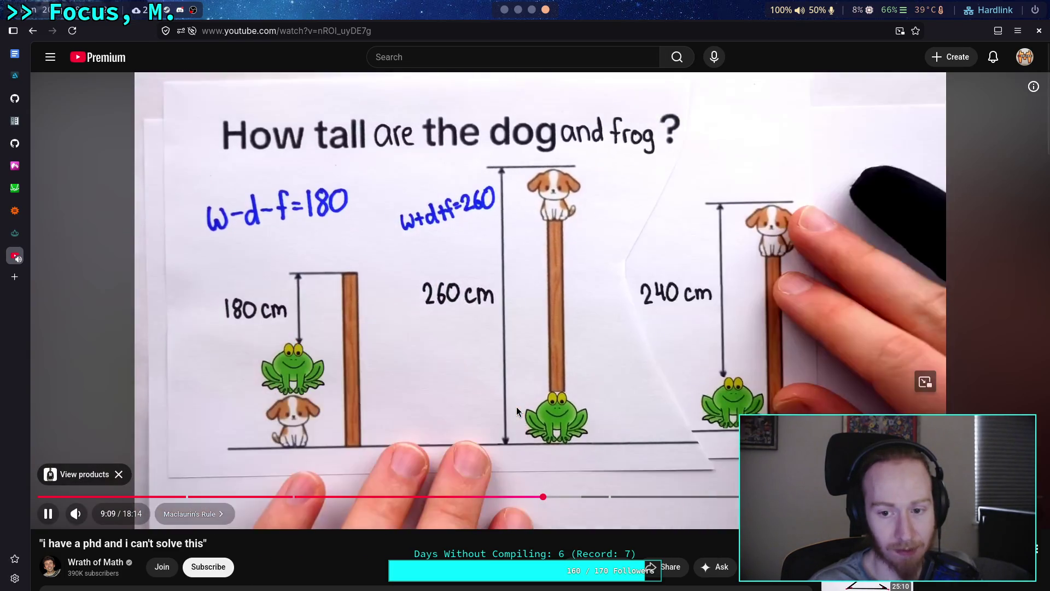
left_click(558, 400)
left_click(518, 10)
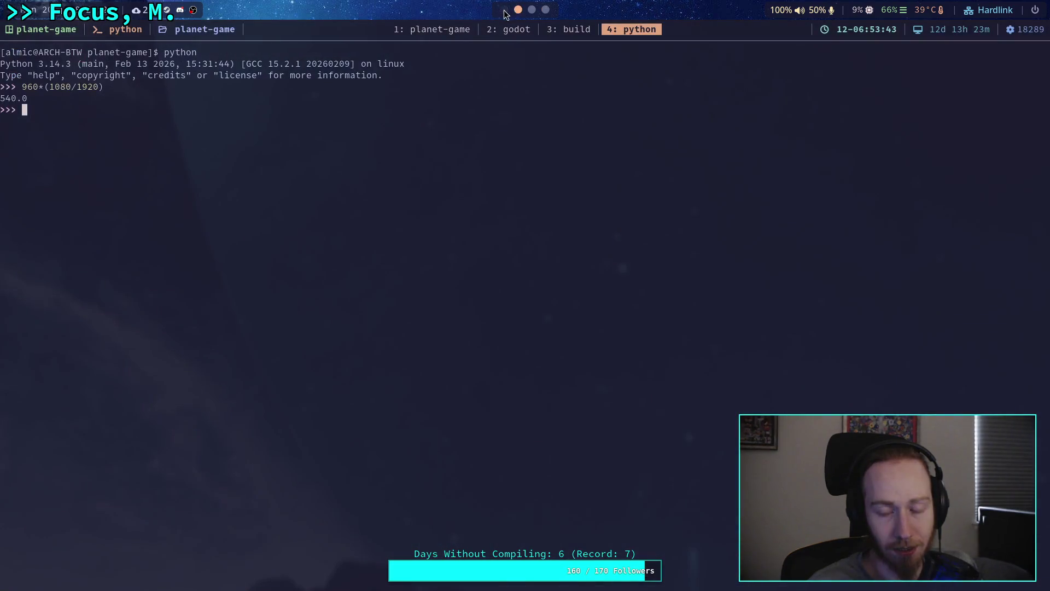
Step: Move from the Godot workspace to workspace 4 and resume the phd video to 9:24
left_click(504, 10)
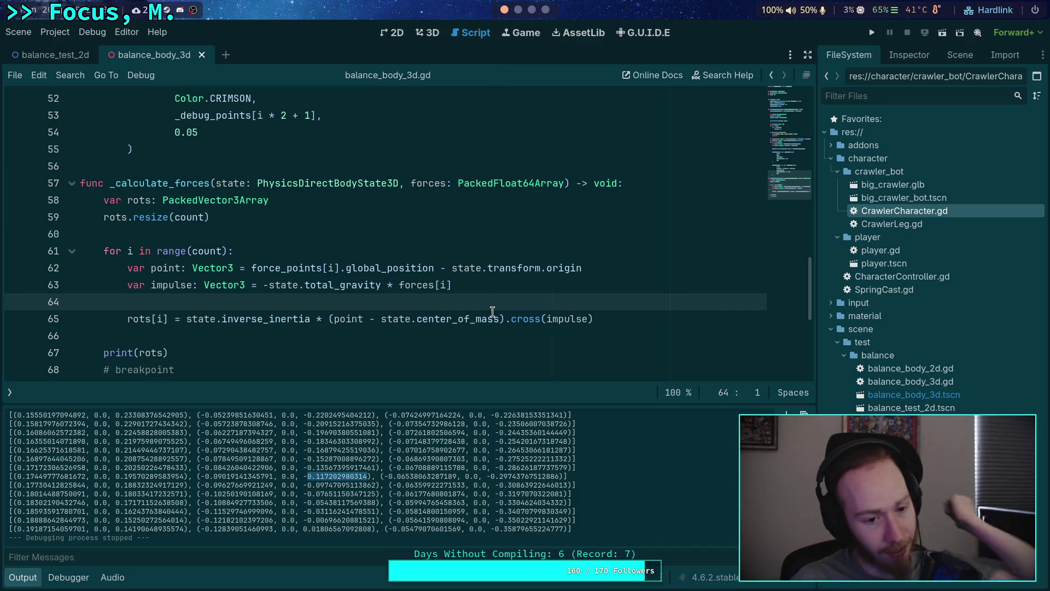
mouse_move(492, 311)
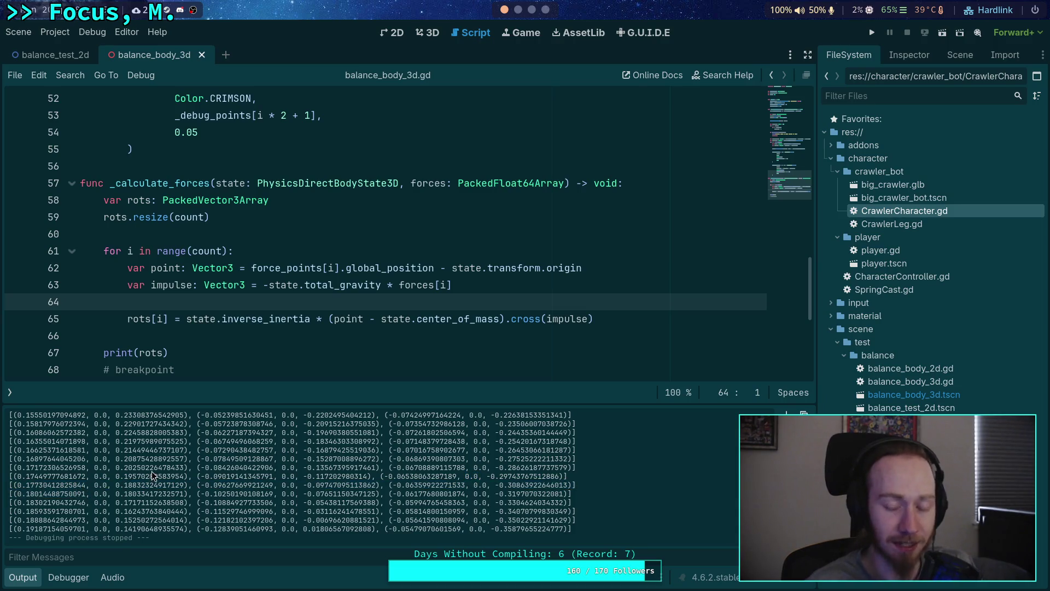
scroll(534, 10, "down", 3)
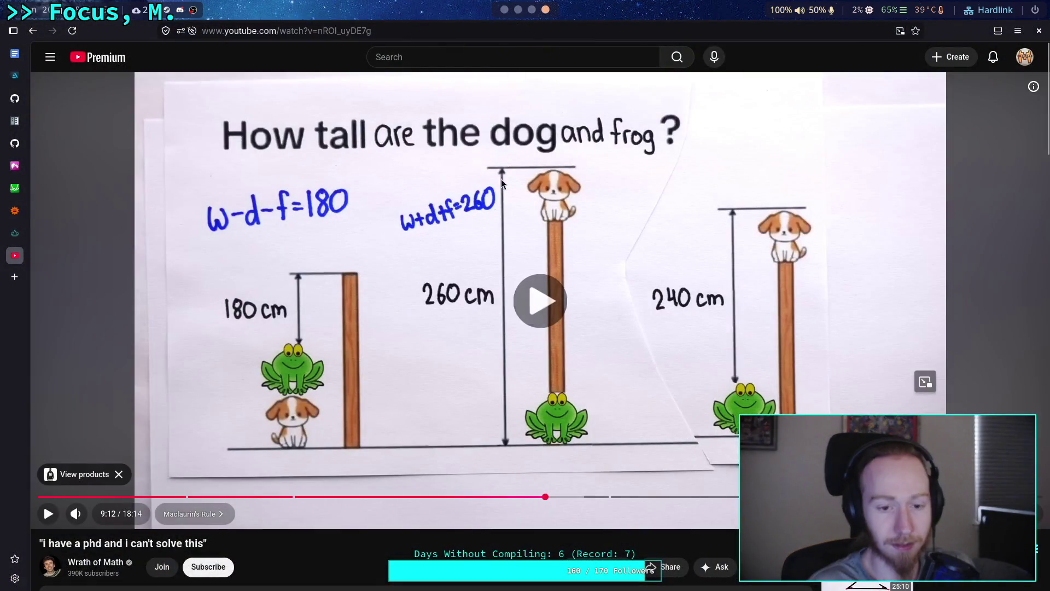
left_click(501, 178)
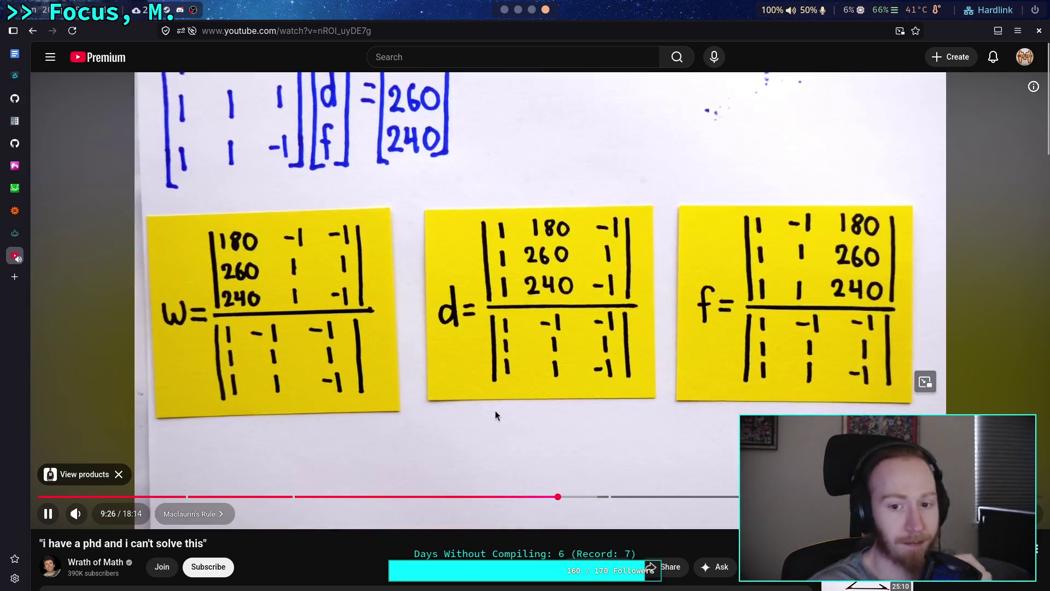
Step: Watch the w, d and f determinant-fraction cards, pause, and return to the Python terminal workspace
left_click(494, 410)
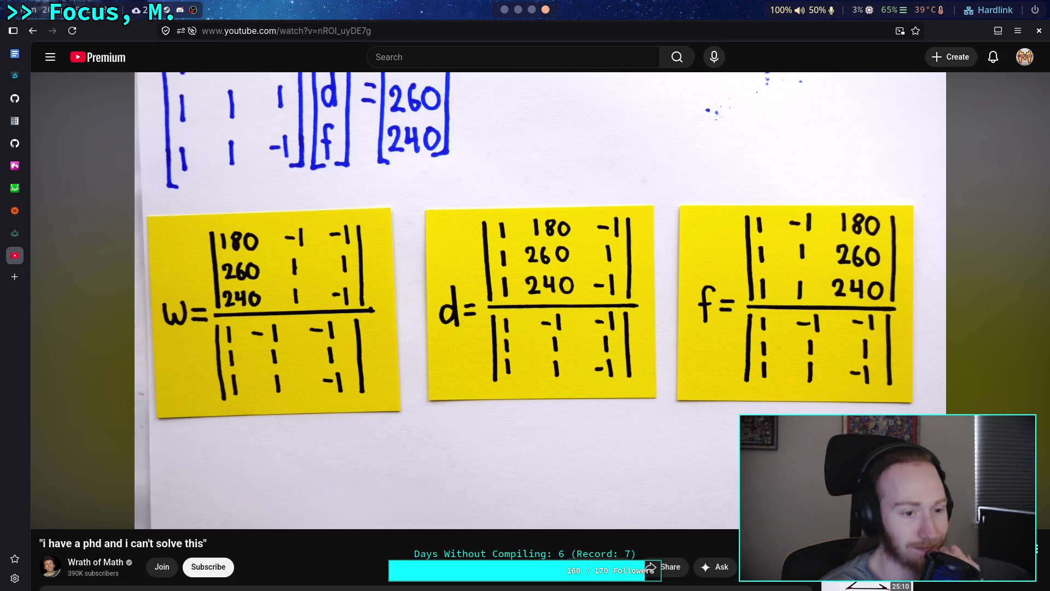
mouse_move(228, 331)
left_click(457, 427)
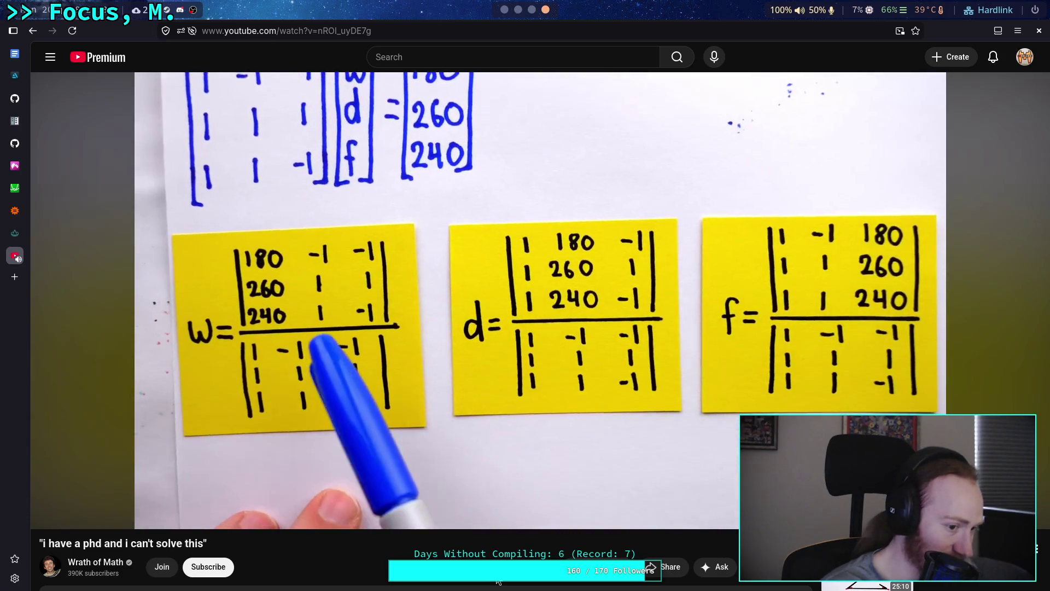
left_click(502, 460)
left_click(502, 16)
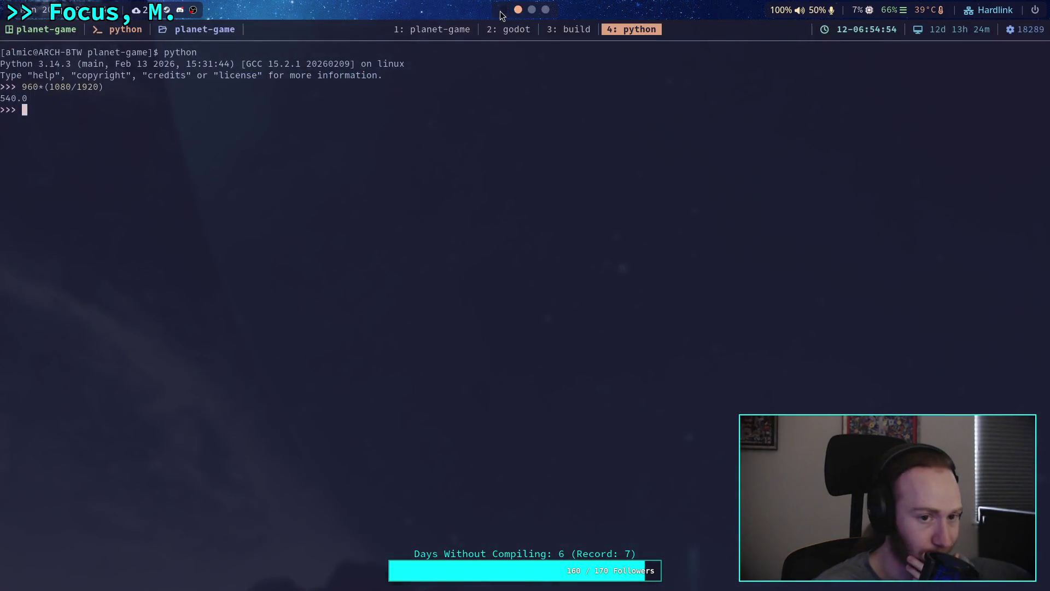
Step: In balance_body_3d.gd, show the script list, hide the output log, and open the PhysicsDirectBodyState2D docs
left_click(502, 13)
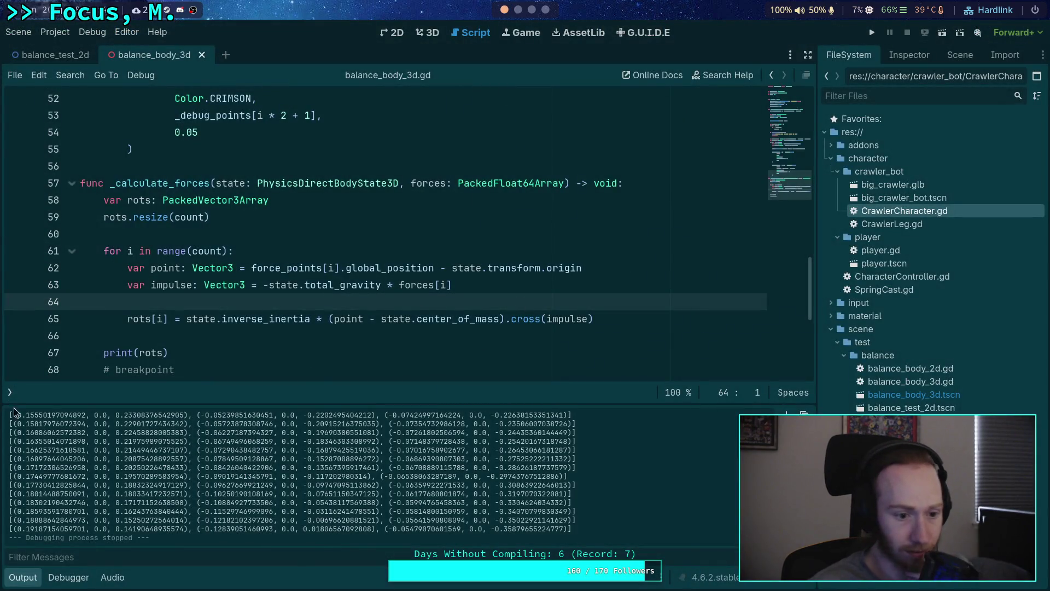
left_click(10, 392)
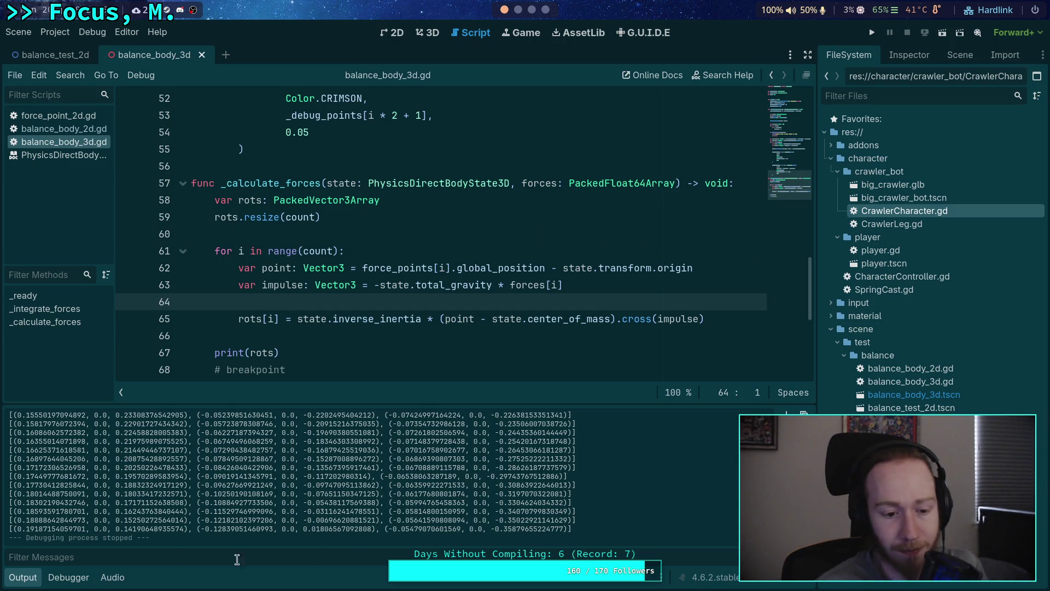
key("ctrl+j")
left_click(314, 336)
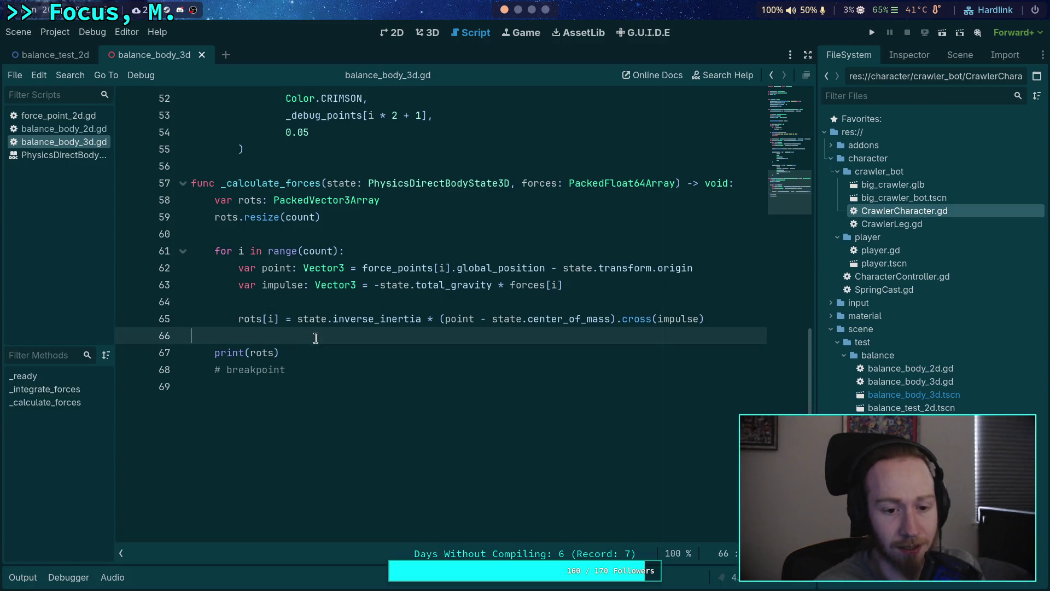
scroll(620, 409, "up", 3)
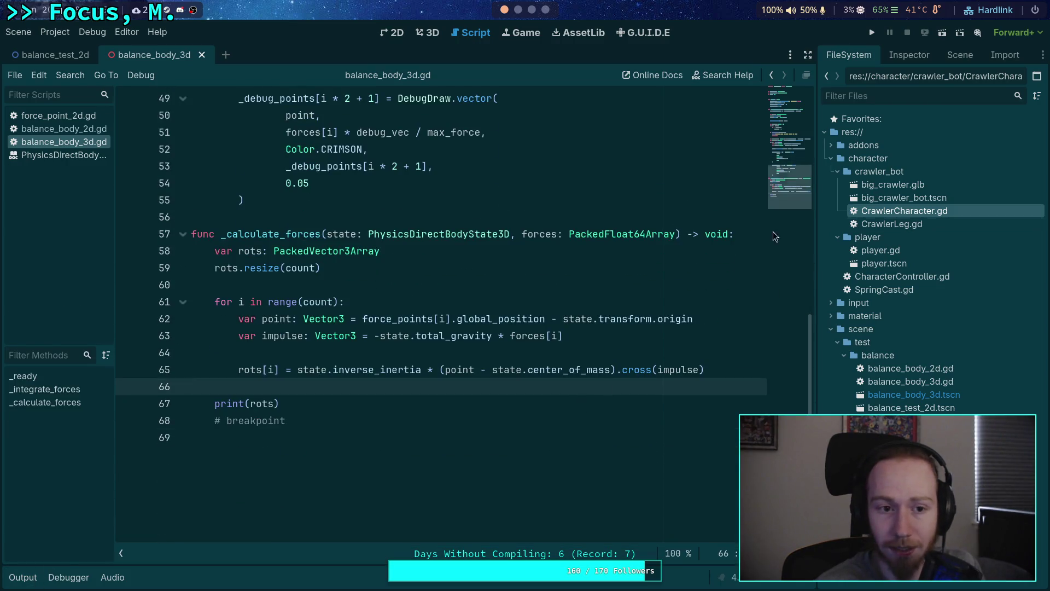
left_click(77, 155)
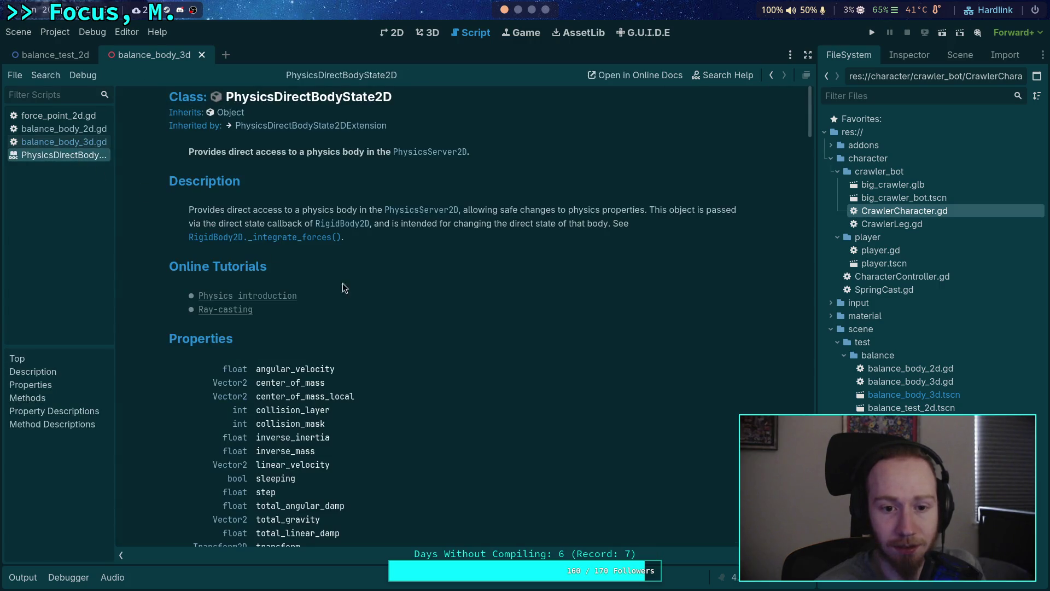
Step: Follow the Transform2D link through to the Basis class reference
scroll(339, 290, "down", 3)
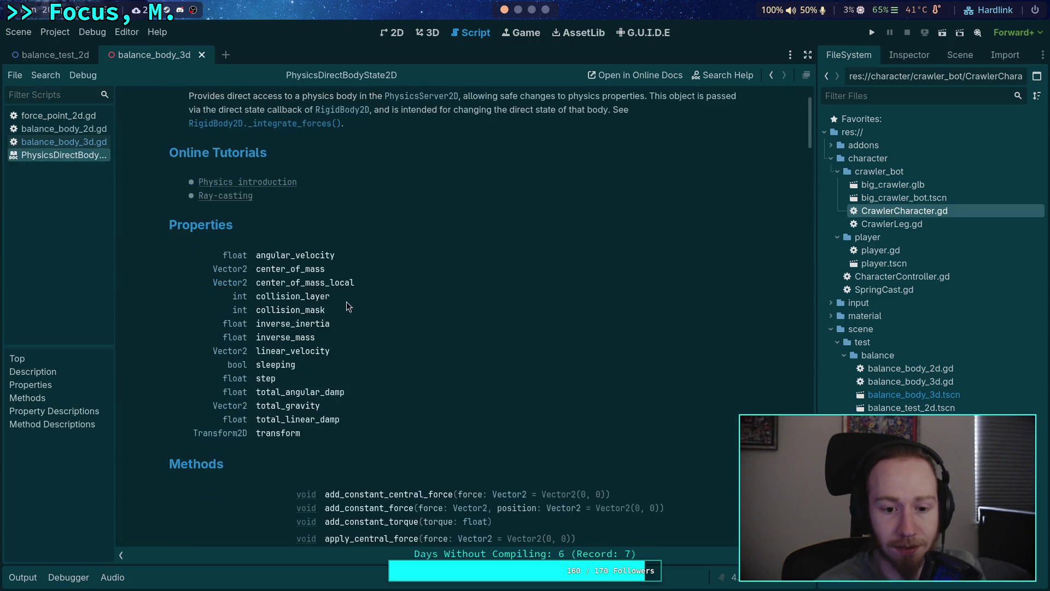
left_click(240, 434)
left_click(453, 320)
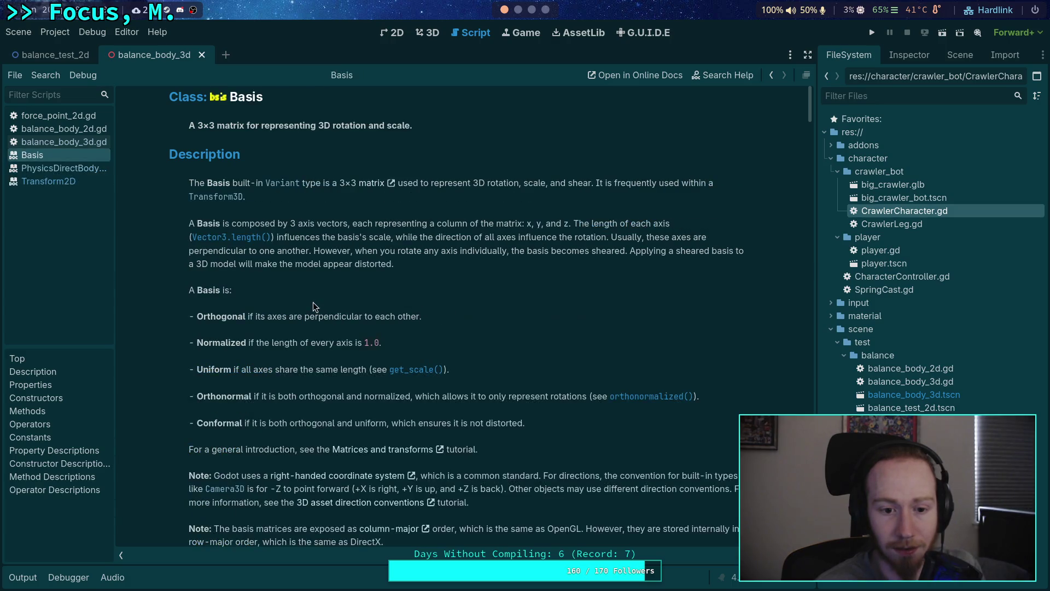
Step: Scroll the Basis methods list and jump to the full determinant() description
scroll(313, 301, "down", 10)
scroll(317, 287, "up", 7)
scroll(317, 287, "down", 12)
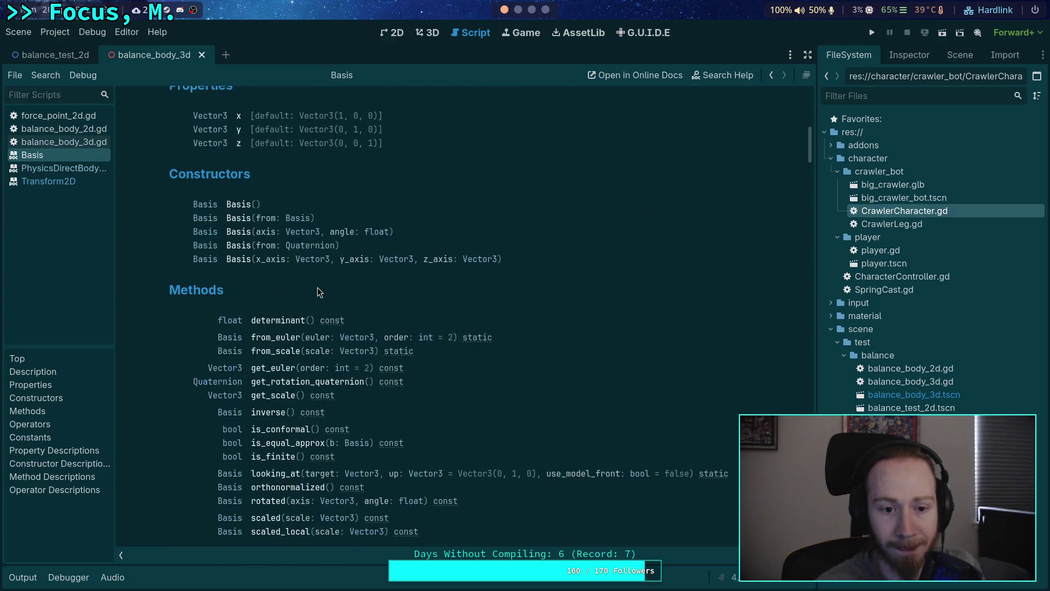
scroll(317, 287, "up", 2)
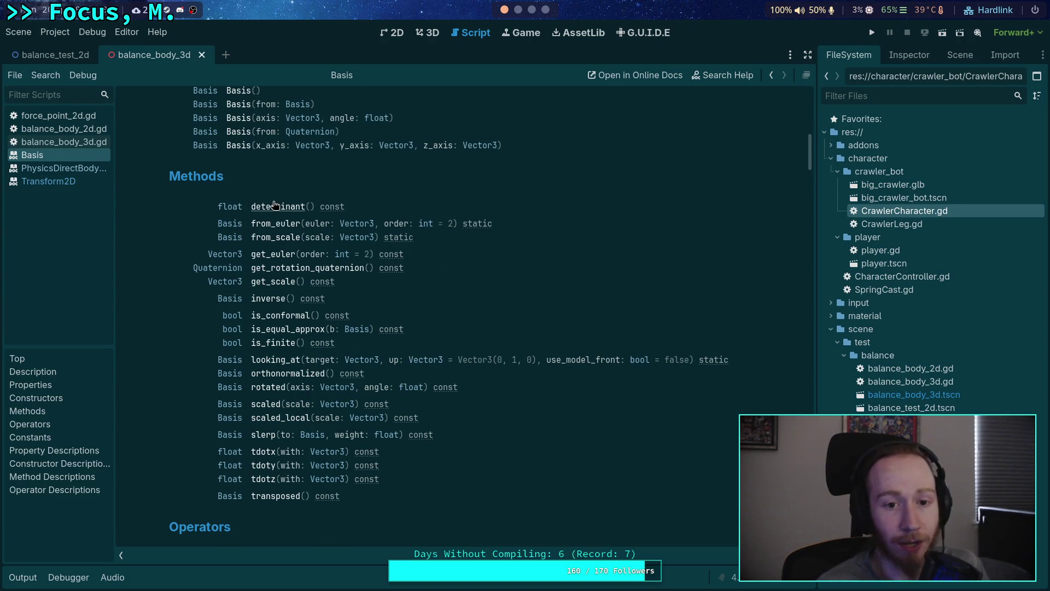
scroll(275, 205, "up", 3)
left_click_drag(507, 258, 175, 264)
left_click(376, 299)
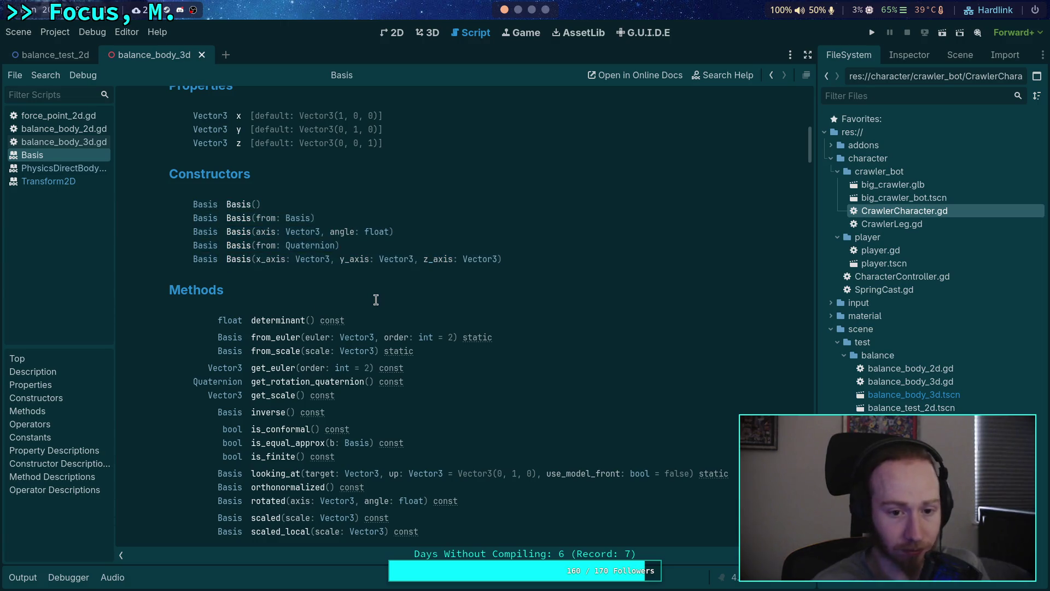
left_click(286, 321)
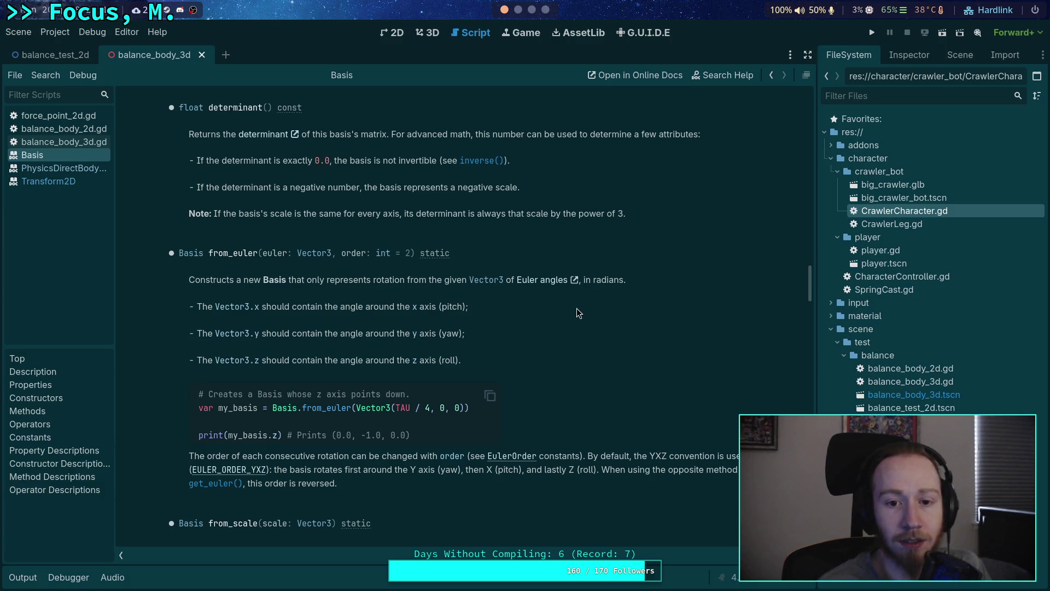
scroll(576, 309, "up", 3)
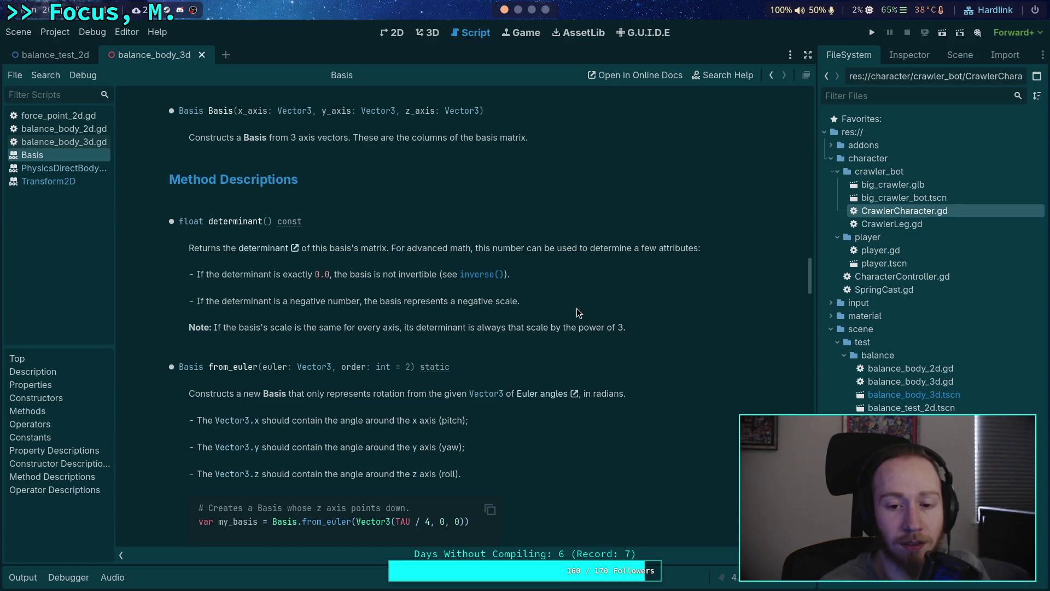